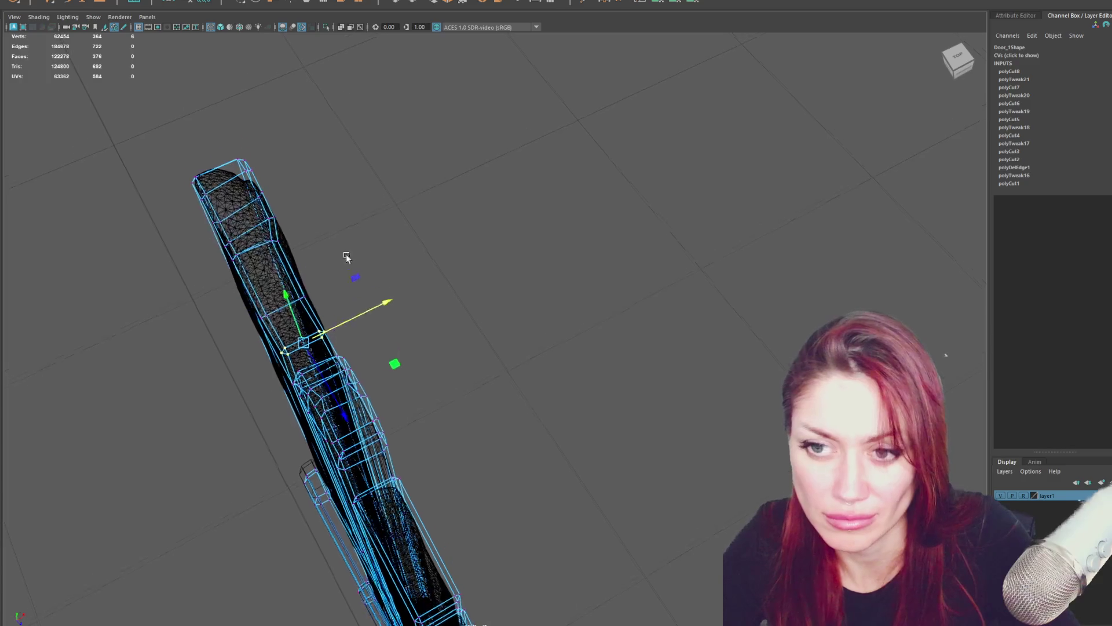
Marquee-select the peak vertices at the tallest plank's tip, orbiting to check the selection.
ctrl+click(371, 307)
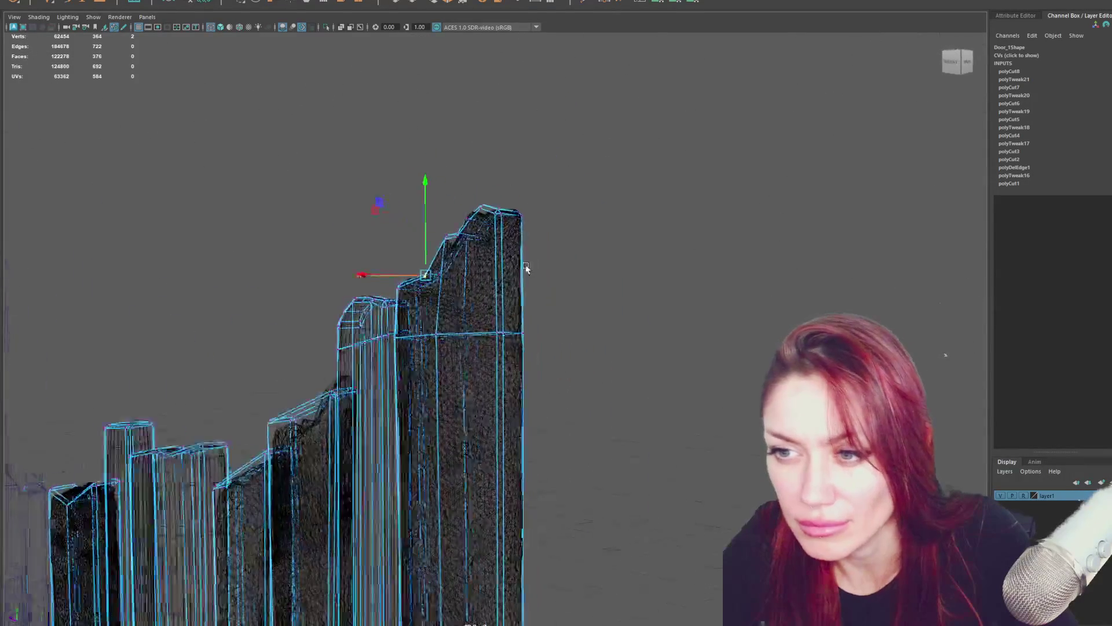
drag(462, 204, 459, 219)
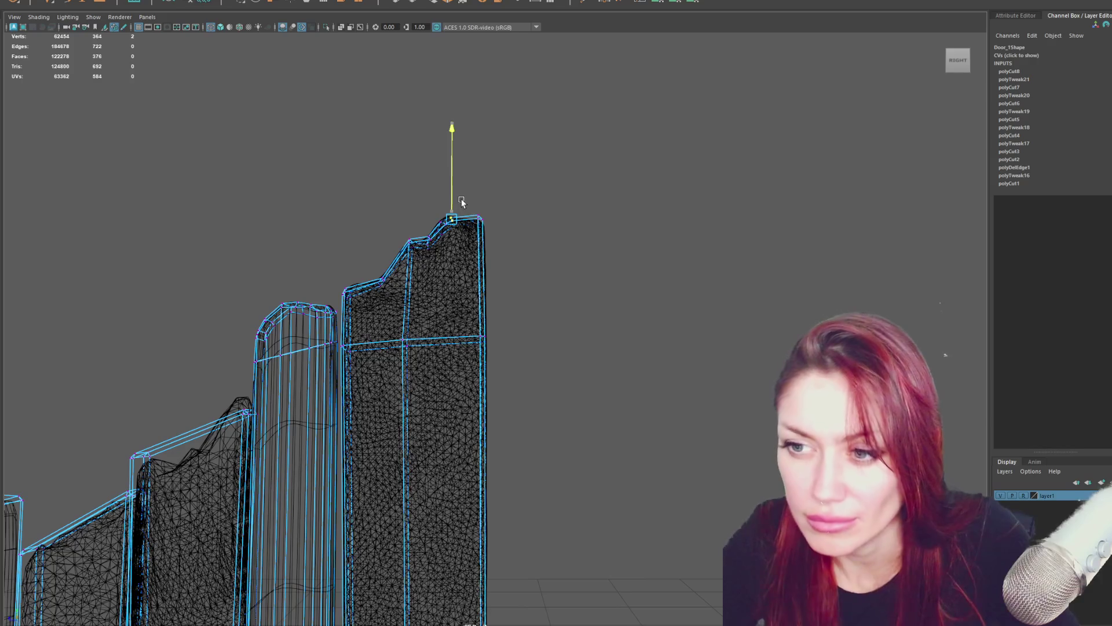
mouse_move(461, 199)
alt+mouse_down()
mouse_move(499, 236)
mouse_move(481, 193)
mouse_move(551, 220)
alt+mouse_up()
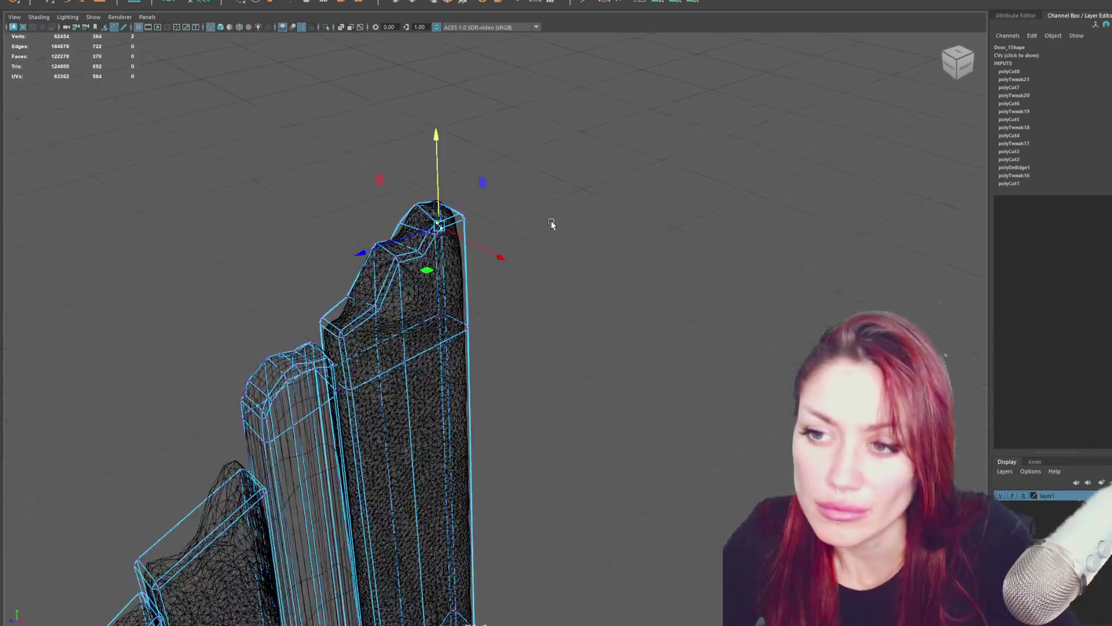
mouse_move(504, 180)
mouse_down()
mouse_move(455, 240)
mouse_move(487, 227)
mouse_move(468, 226)
mouse_move(516, 218)
mouse_move(430, 210)
mouse_move(435, 248)
mouse_move(576, 208)
mouse_move(521, 248)
mouse_move(533, 251)
mouse_move(502, 252)
mouse_move(476, 279)
mouse_up()
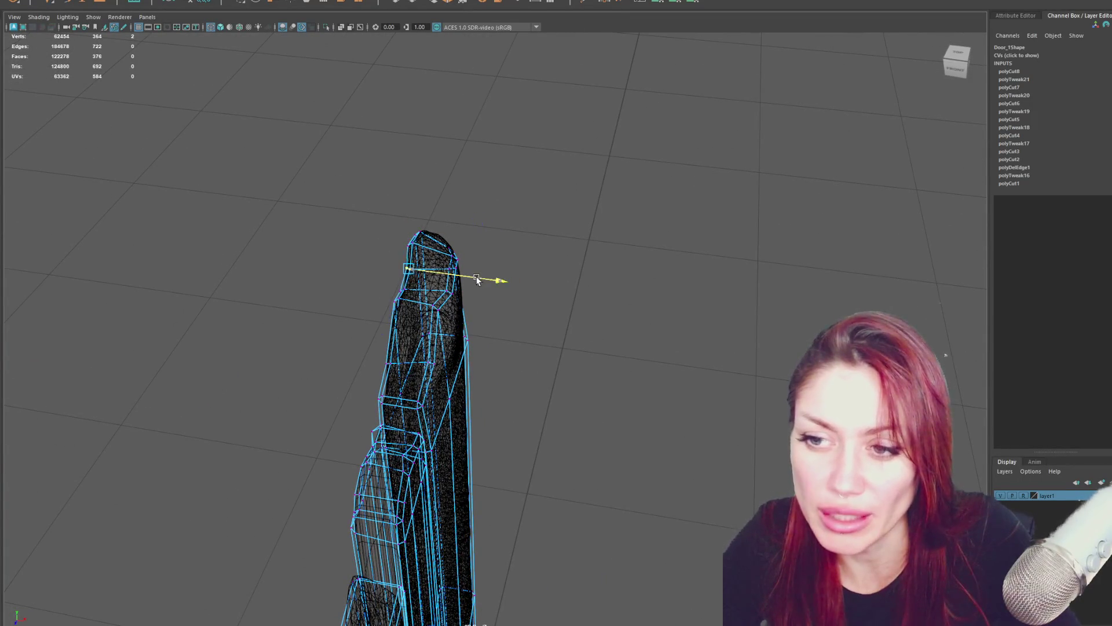
mouse_move(371, 392)
shift+mouse_down()
mouse_move(389, 414)
mouse_move(624, 380)
mouse_move(621, 368)
shift+mouse_up()
Nudge the tip vertices toward the sculpt's peak and reselect individual tip vertices from side views.
drag(681, 312, 681, 311)
mouse_move(499, 199)
alt+mouse_down()
mouse_move(855, 240)
mouse_move(588, 229)
alt+mouse_up()
click(455, 228)
mouse_move(455, 226)
alt+mouse_down()
mouse_move(461, 192)
mouse_move(456, 213)
alt+mouse_up()
mouse_move(374, 216)
mouse_down()
mouse_move(397, 239)
mouse_move(474, 216)
mouse_move(383, 221)
mouse_move(353, 250)
mouse_move(624, 240)
mouse_move(574, 276)
mouse_move(342, 188)
mouse_move(479, 191)
mouse_move(360, 245)
mouse_move(448, 224)
mouse_move(585, 216)
mouse_move(653, 216)
mouse_move(645, 224)
mouse_move(691, 231)
mouse_move(543, 162)
mouse_move(569, 162)
mouse_move(511, 168)
mouse_move(495, 192)
mouse_up()
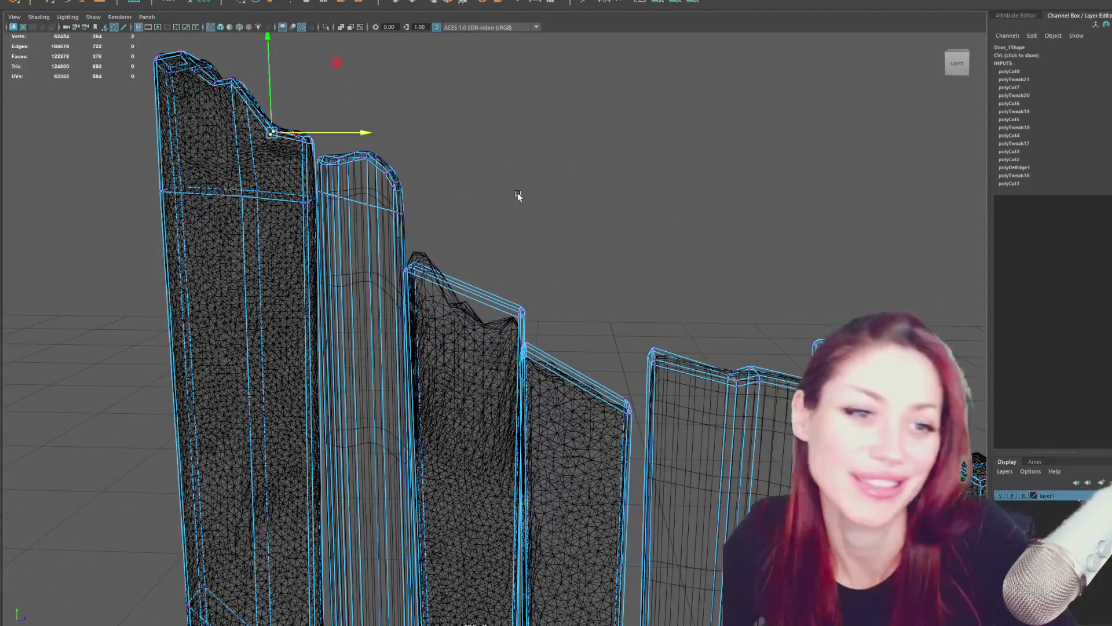
Cut a new edge loop across the tallest plank with Multi-Cut.
alt+drag(447, 253, 456, 242)
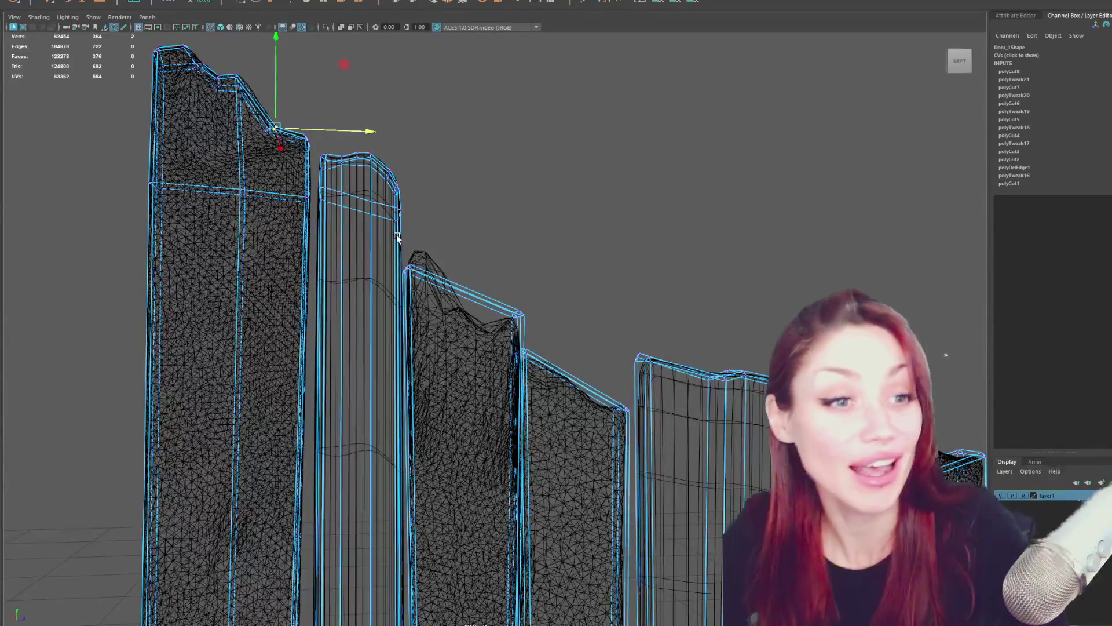
alt+drag(551, 226, 559, 223)
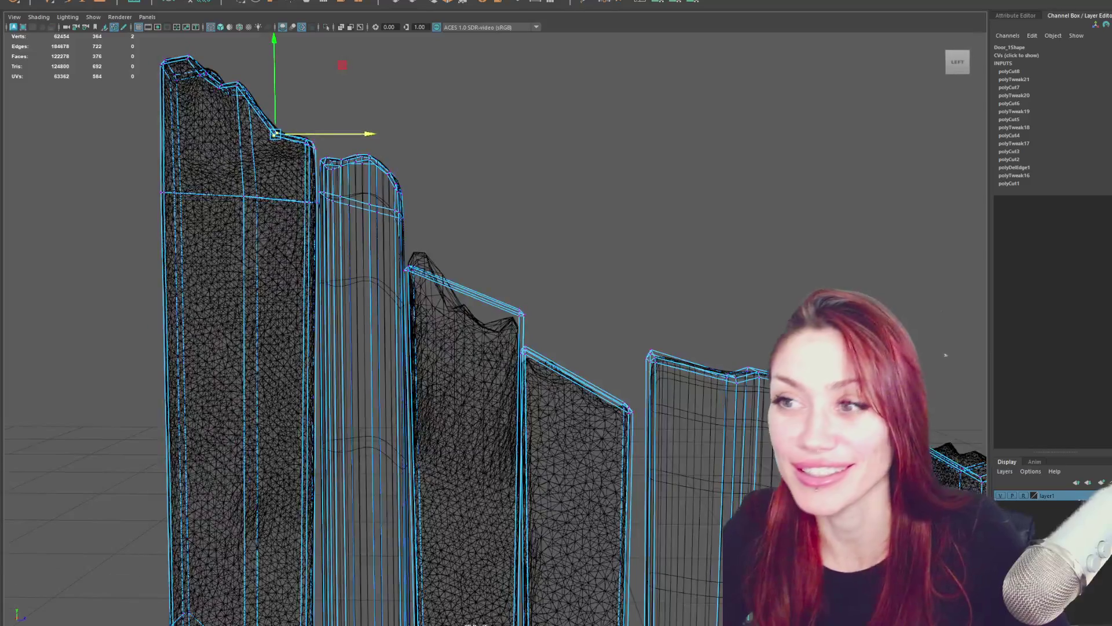
click(641, 2)
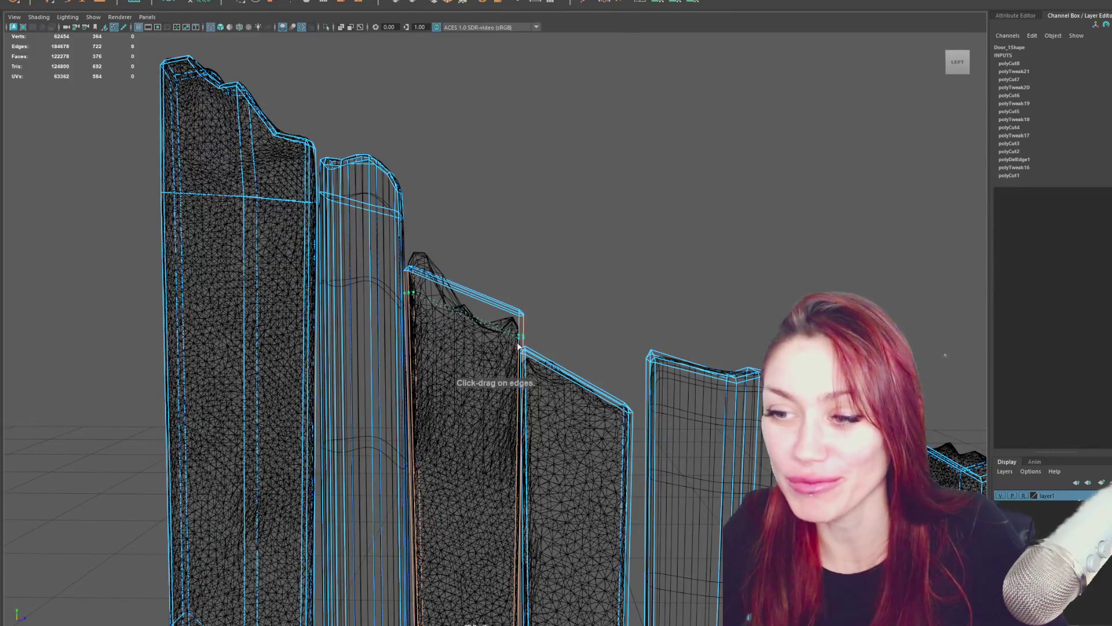
click(506, 379)
mouse_move(507, 379)
alt+mouse_down()
mouse_move(367, 340)
mouse_move(385, 338)
mouse_move(404, 393)
alt+mouse_up()
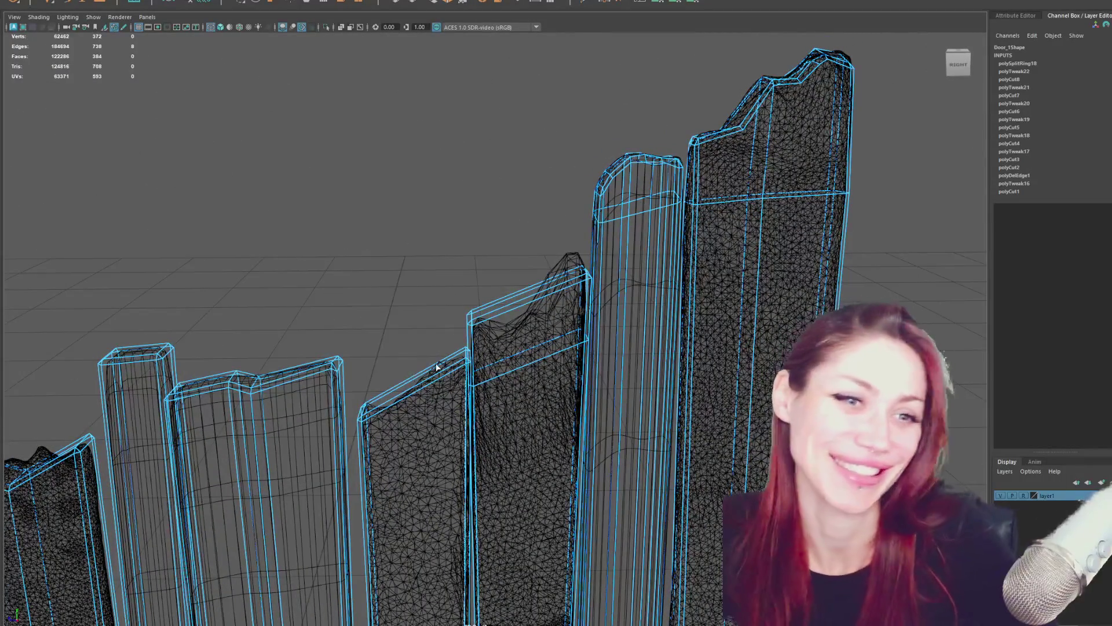
Shift the new cut's corner vertices left and raise them to the sculpt's edge.
mouse_move(472, 197)
right_down()
mouse_move(438, 185)
mouse_move(540, 315)
right_up()
mouse_move(541, 316)
alt+mouse_down()
mouse_move(503, 275)
mouse_move(458, 328)
mouse_move(453, 316)
alt+mouse_up()
drag(448, 385, 448, 385)
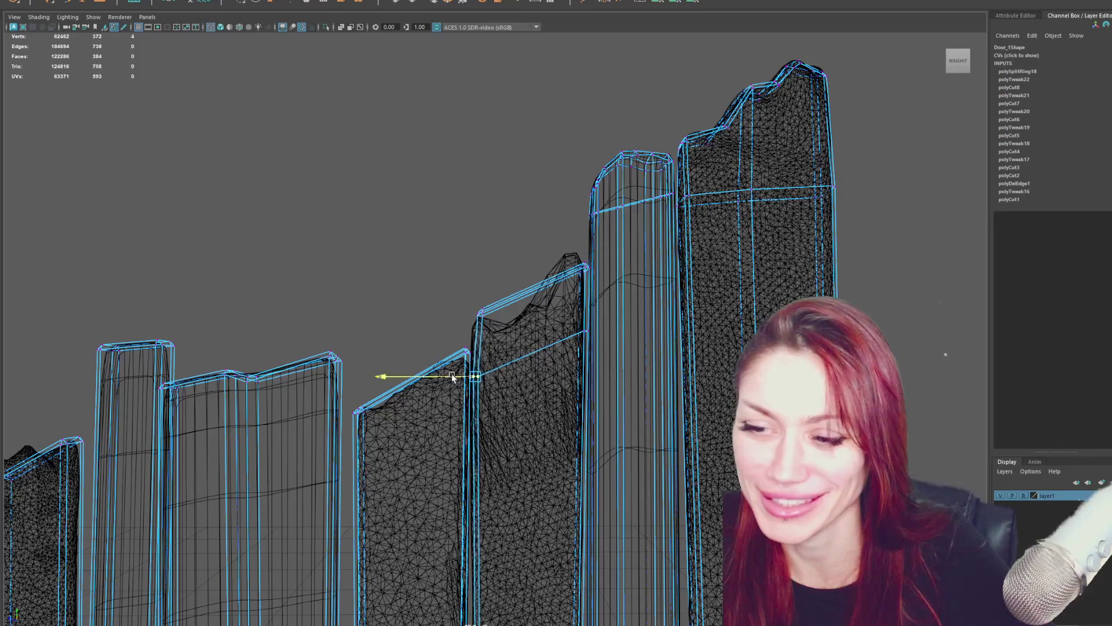
mouse_move(560, 250)
mouse_down()
mouse_move(594, 279)
mouse_move(549, 270)
mouse_move(578, 229)
mouse_move(542, 258)
mouse_up()
mouse_move(608, 326)
mouse_down()
mouse_move(579, 342)
mouse_move(555, 242)
mouse_move(591, 284)
mouse_up()
Nudge the peak vertex in depth and move the lower corner vertex up to the sculpt.
key(w)
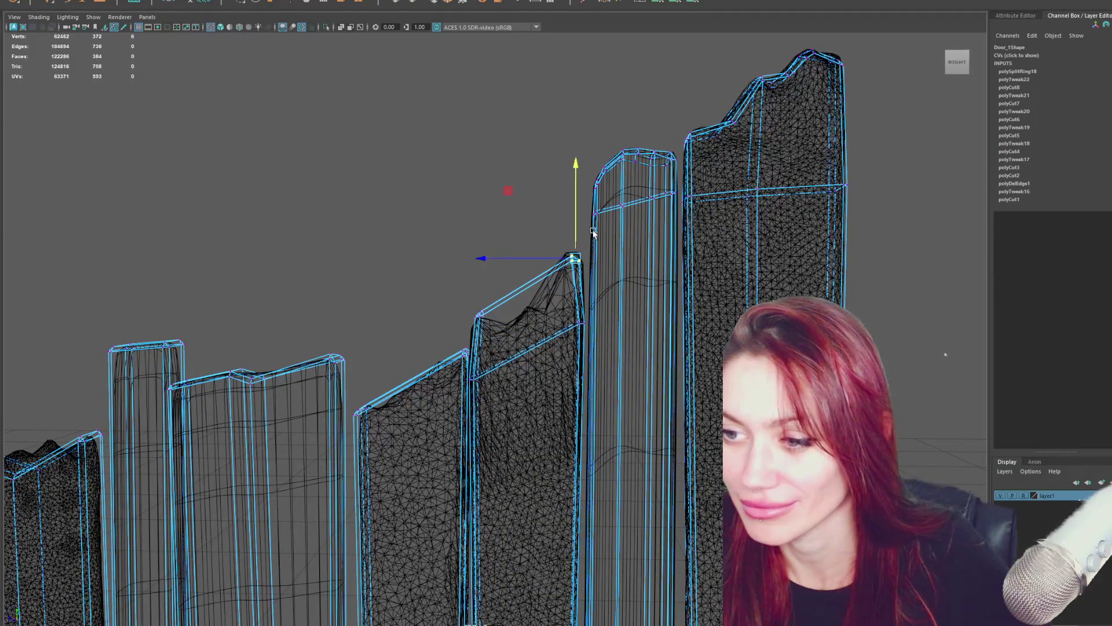
drag(545, 258, 548, 255)
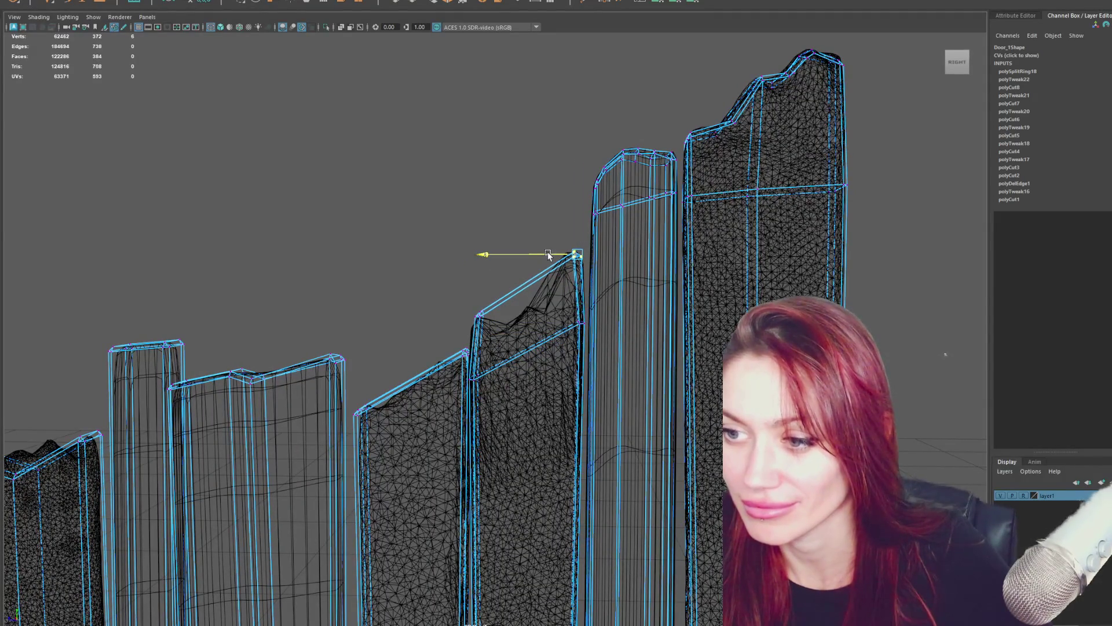
drag(488, 284, 467, 333)
drag(479, 243, 479, 250)
drag(406, 322, 402, 322)
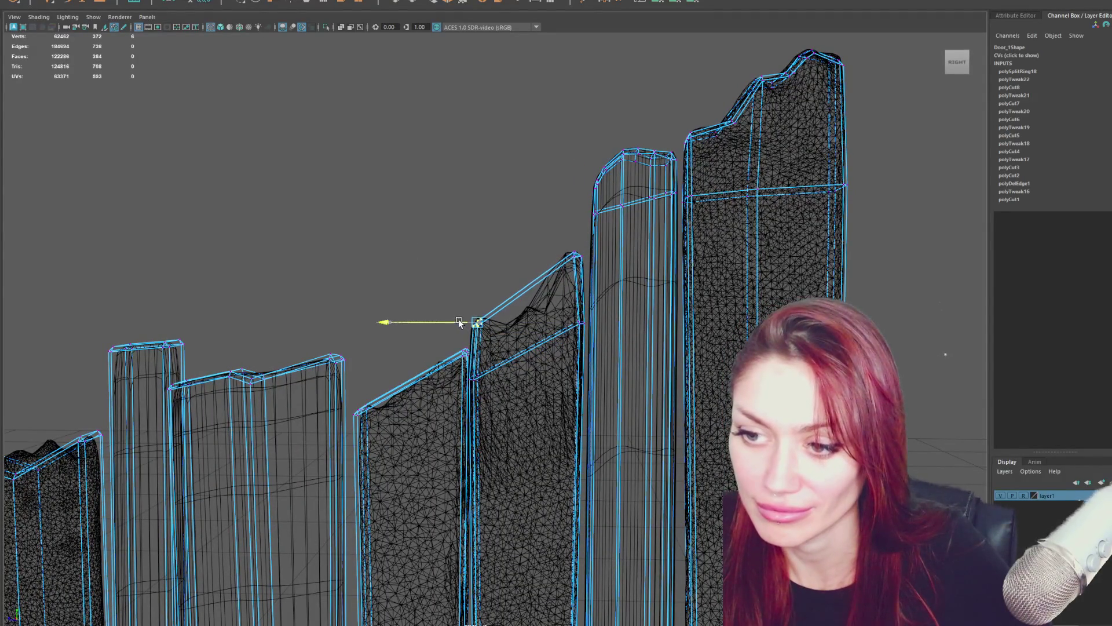
Insert a new edge near the plank's peak with Multi-Cut.
click(554, 1)
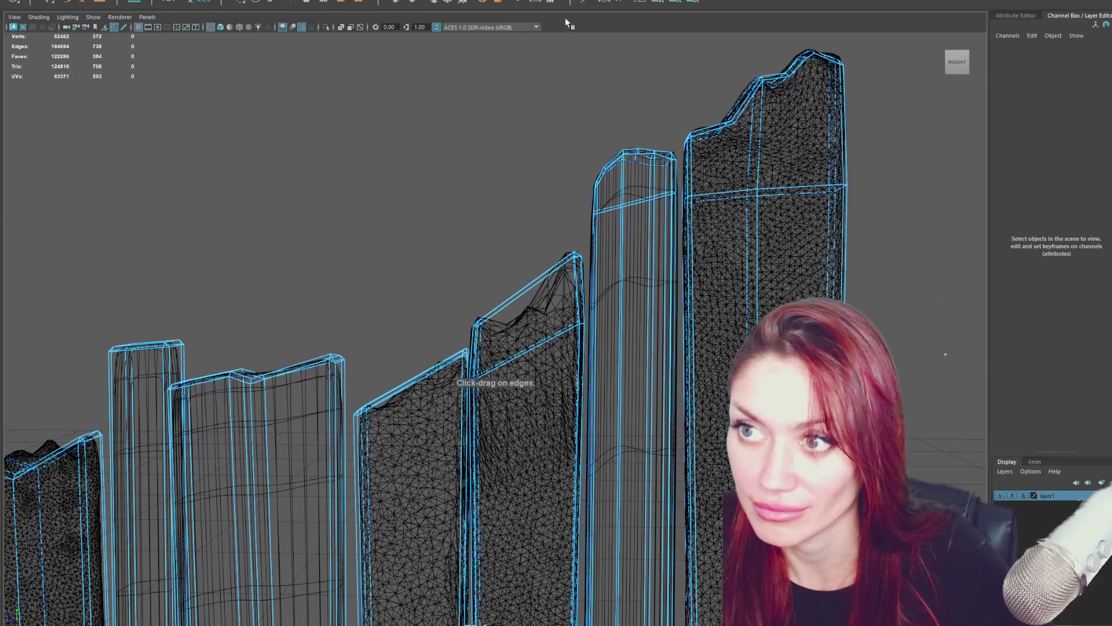
click(539, 260)
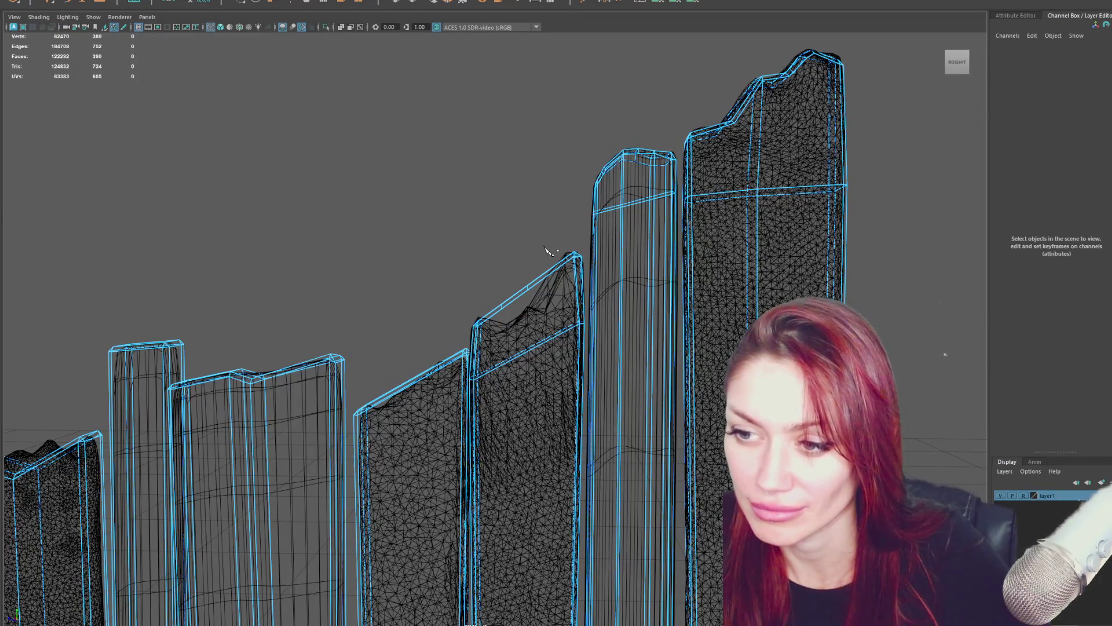
right_drag(540, 241, 531, 260)
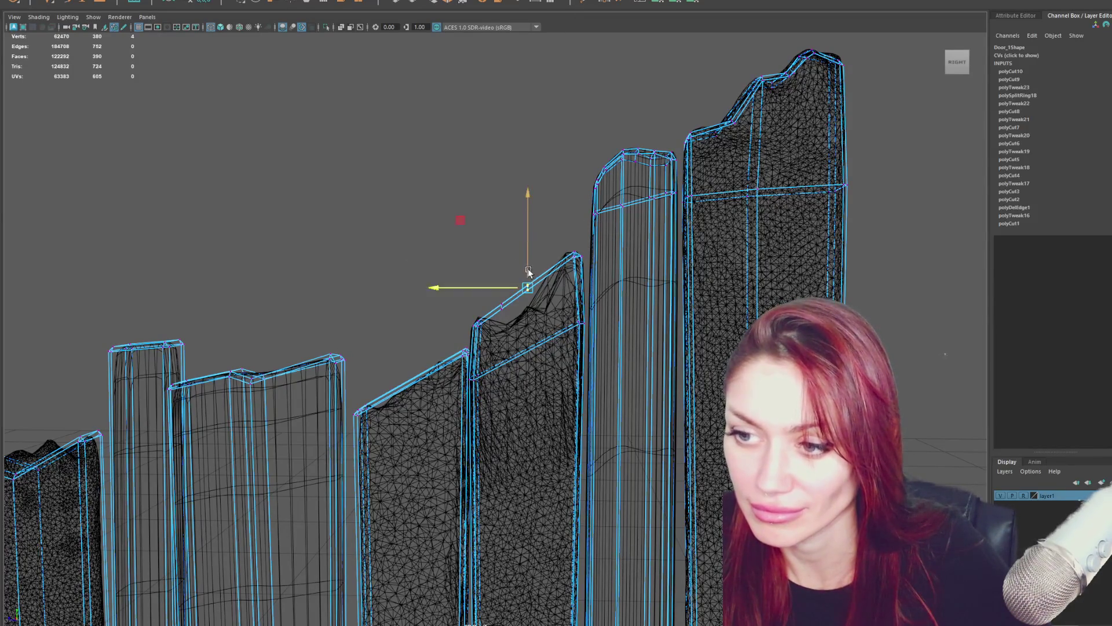
key(ctrl+shift+x)
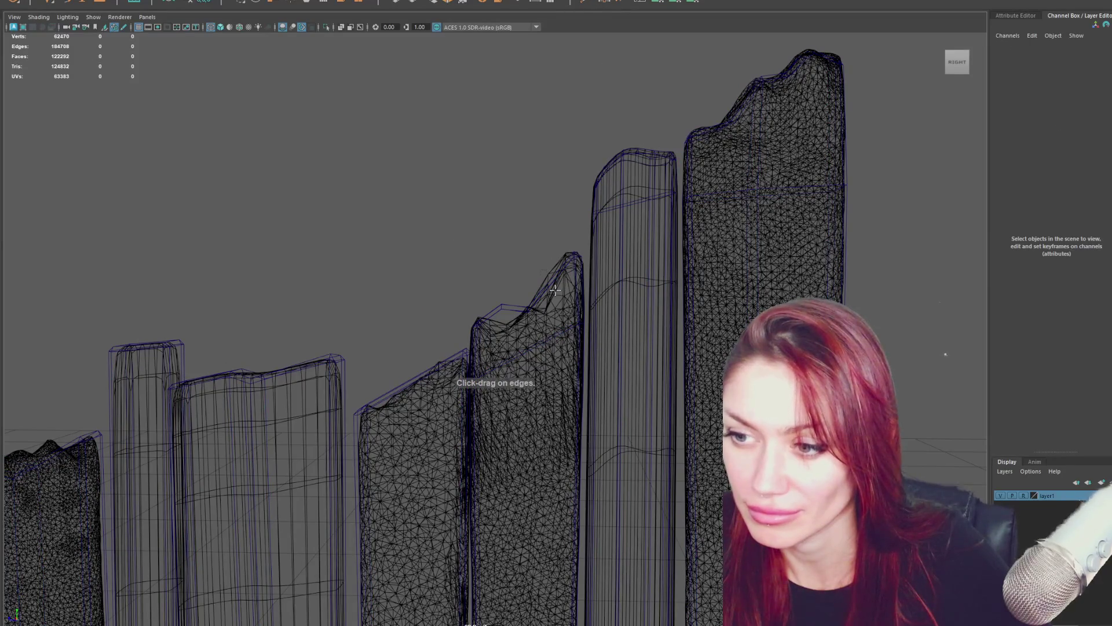
key(q)
Raise the peak vertex slightly and select the lower corner vertices.
click(554, 290)
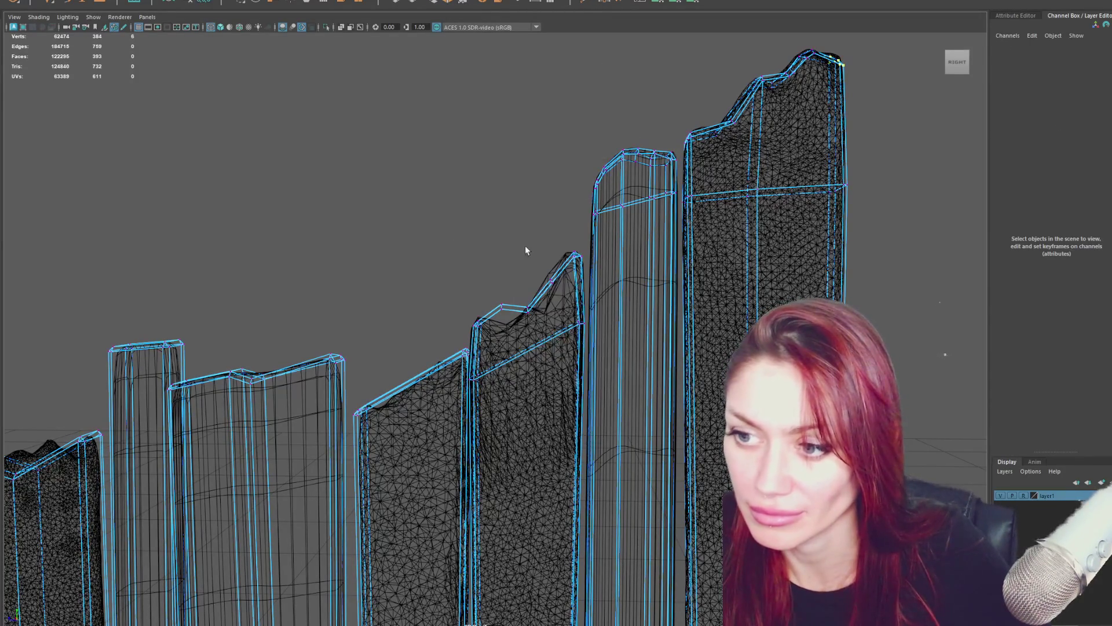
drag(555, 292, 555, 293)
drag(551, 255, 551, 253)
click(501, 307)
shift+click(475, 316)
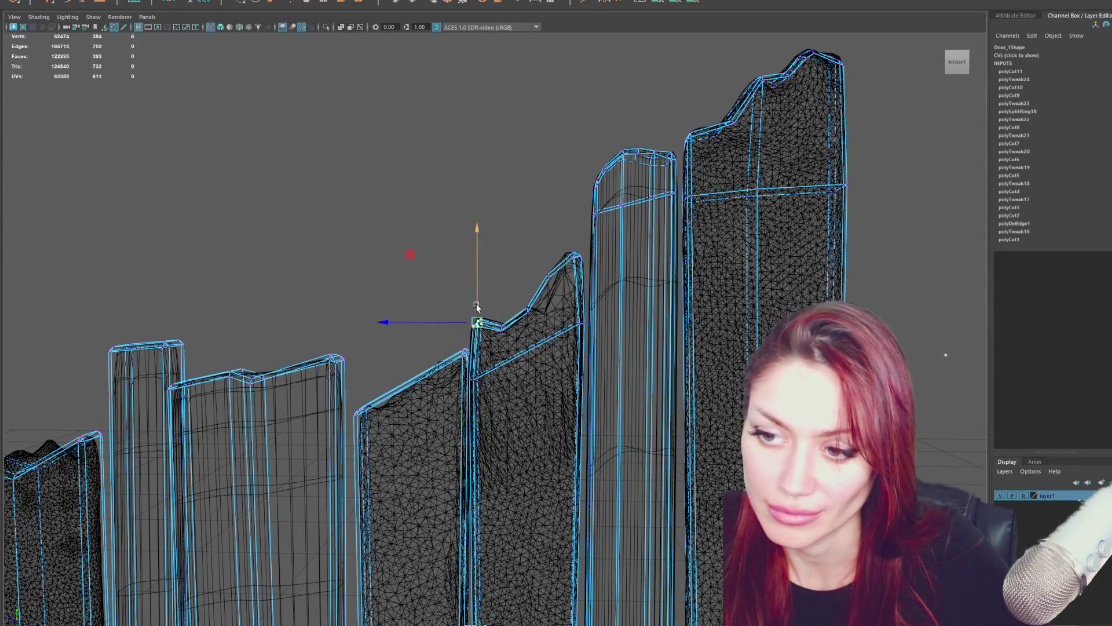
click(481, 300)
Cut a new edge across the door piece.
mouse_move(482, 297)
alt+mouse_down()
mouse_move(550, 303)
mouse_move(576, 228)
alt+mouse_up()
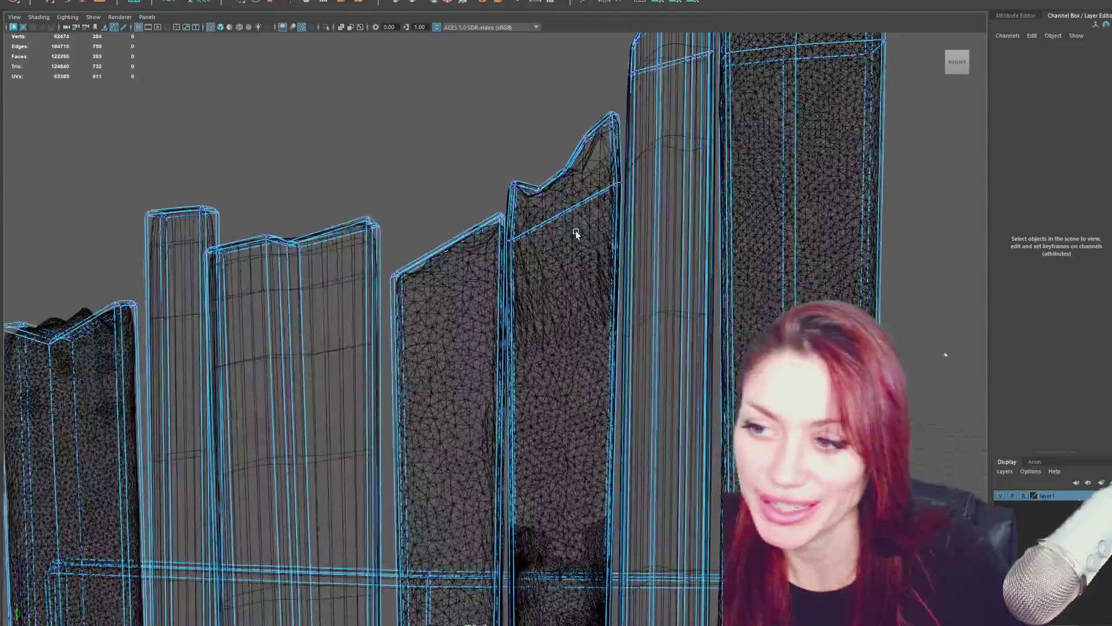
scroll(576, 240, down, 5)
scroll(514, 267, up, 6)
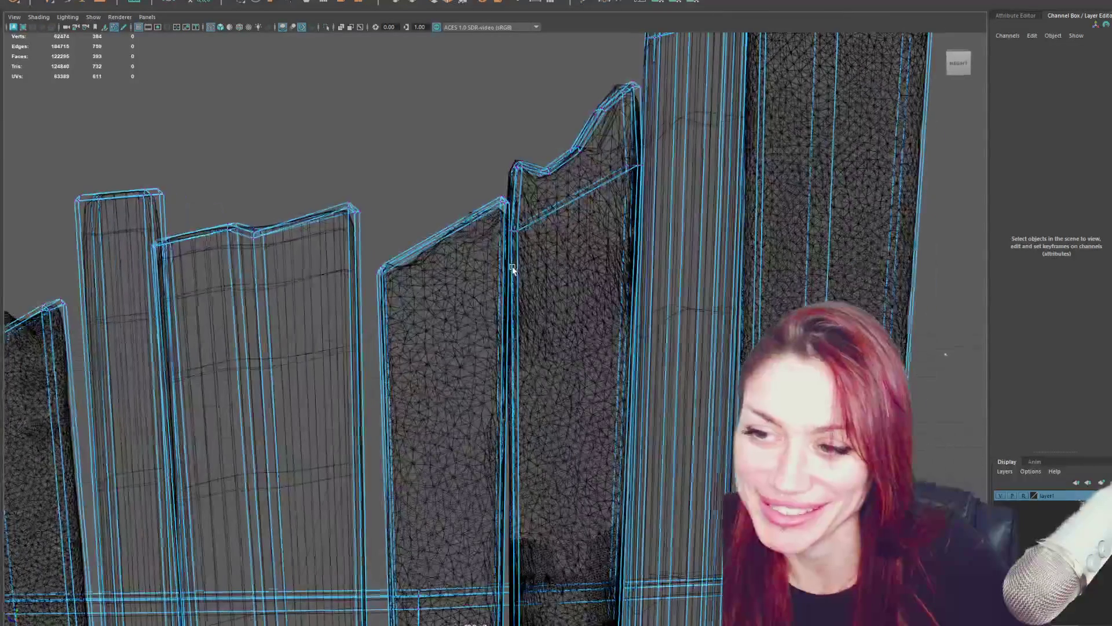
alt+drag(513, 267, 513, 255)
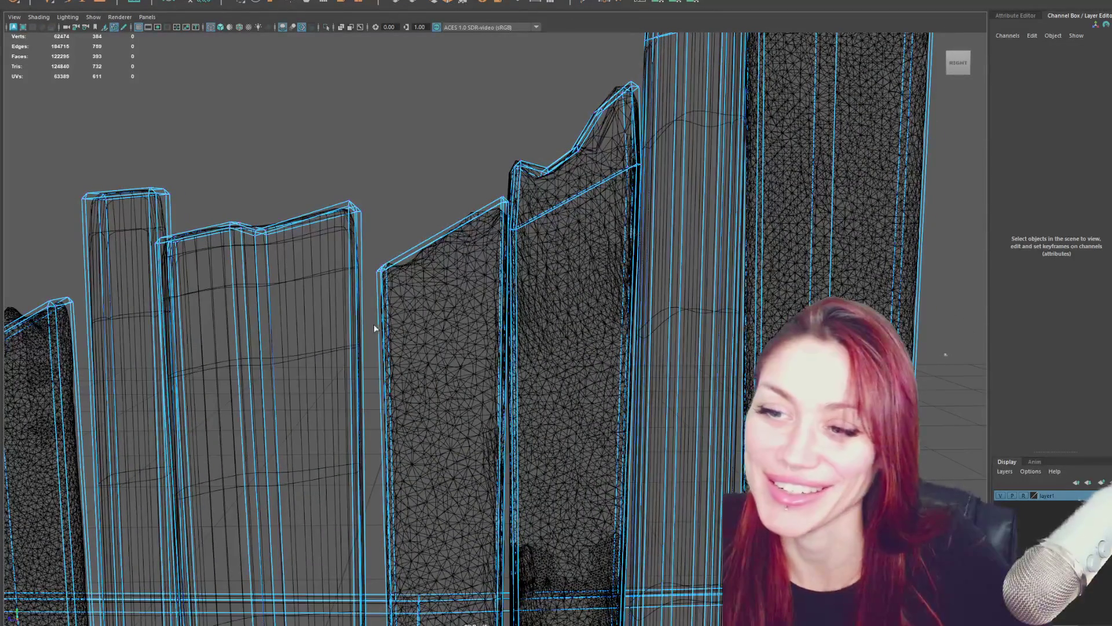
click(382, 300)
click(378, 322)
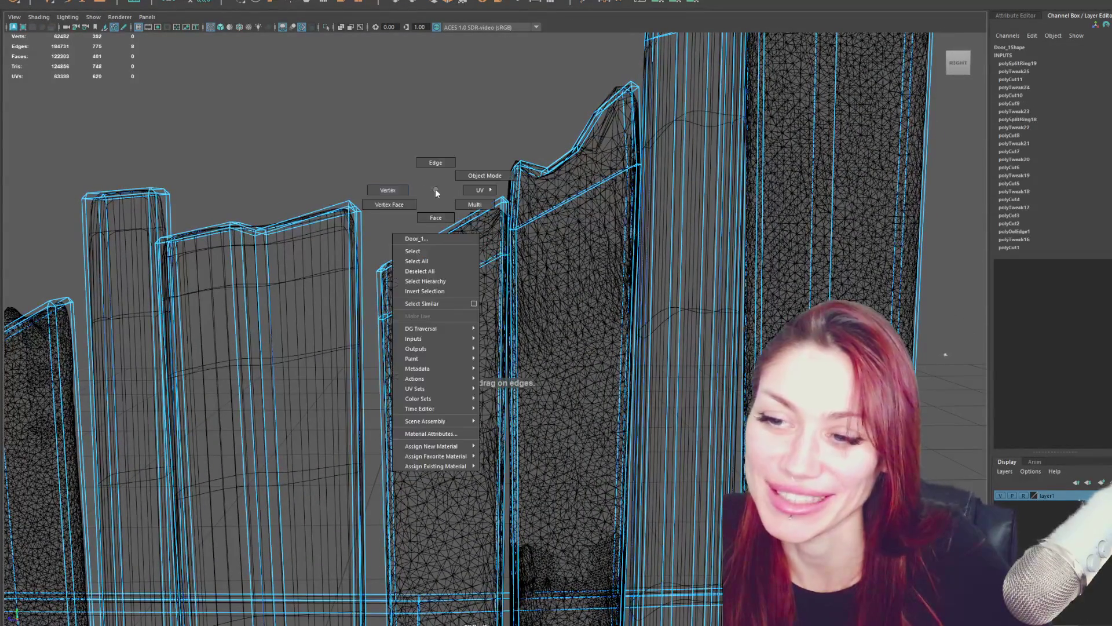
In textured view, push the selected vertices outward so less sculpt pokes through the door face.
right_drag(436, 189, 423, 275)
mouse_move(423, 274)
alt+mouse_down()
mouse_move(430, 298)
mouse_move(400, 295)
mouse_move(374, 344)
alt+mouse_up()
right_click(412, 295)
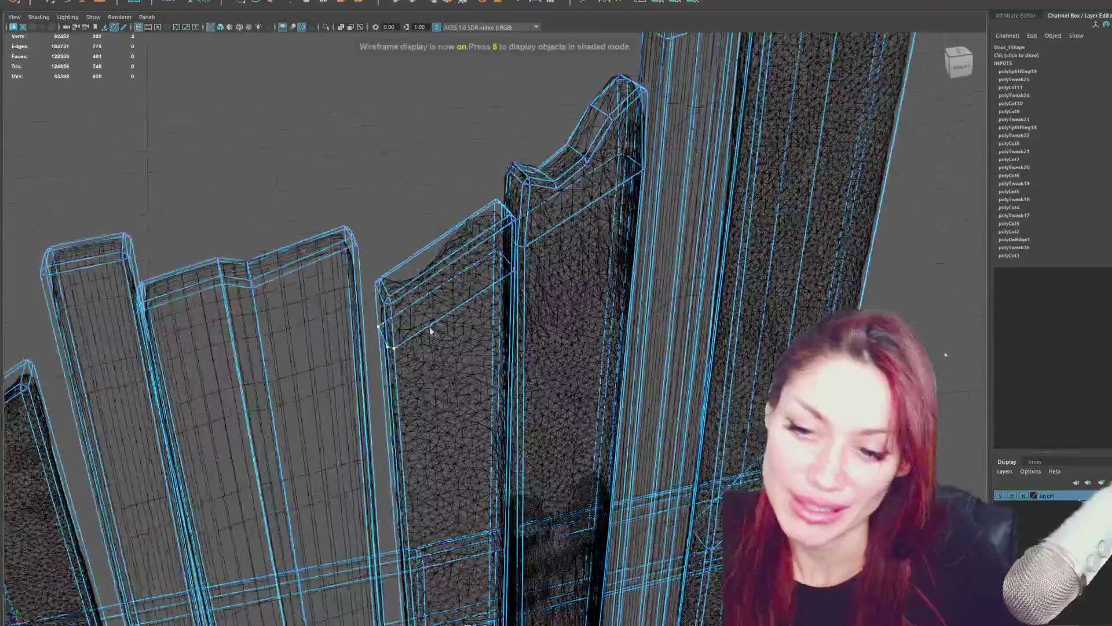
key(6)
key(w)
drag(376, 339, 376, 339)
mouse_move(407, 251)
mouse_down()
mouse_move(383, 307)
mouse_move(380, 269)
mouse_move(423, 336)
mouse_move(415, 346)
mouse_up()
Toggle wireframe and textured display to check coverage, then select the plank-top corner vertex.
key(4)
click(385, 271)
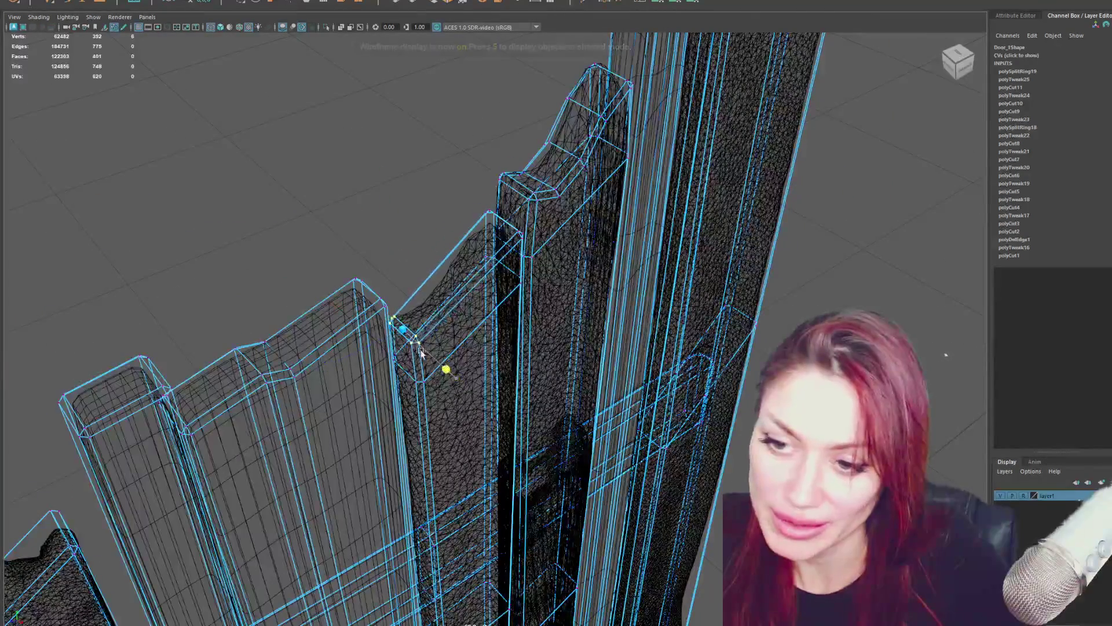
key(6)
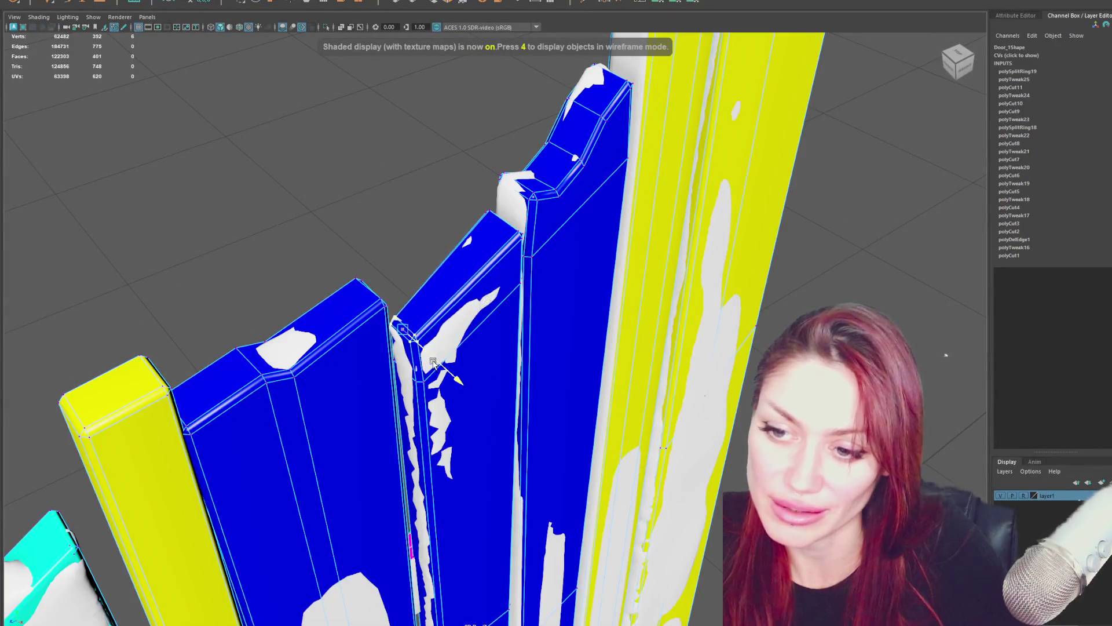
mouse_move(430, 362)
alt+mouse_down()
mouse_move(523, 246)
mouse_move(532, 262)
mouse_move(722, 229)
alt+mouse_up()
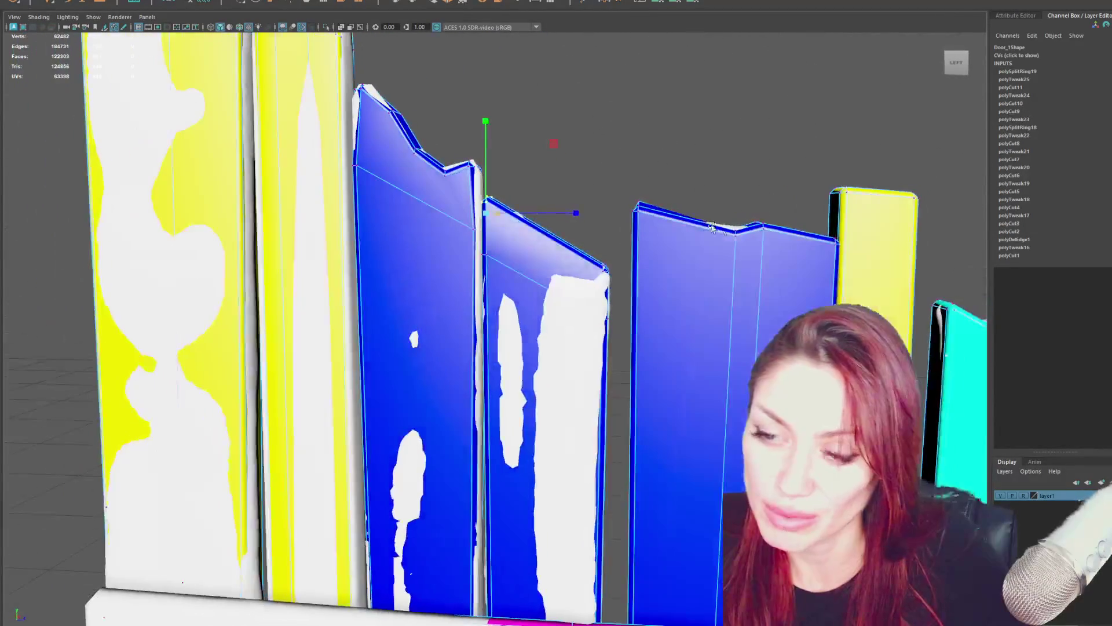
key(Right)
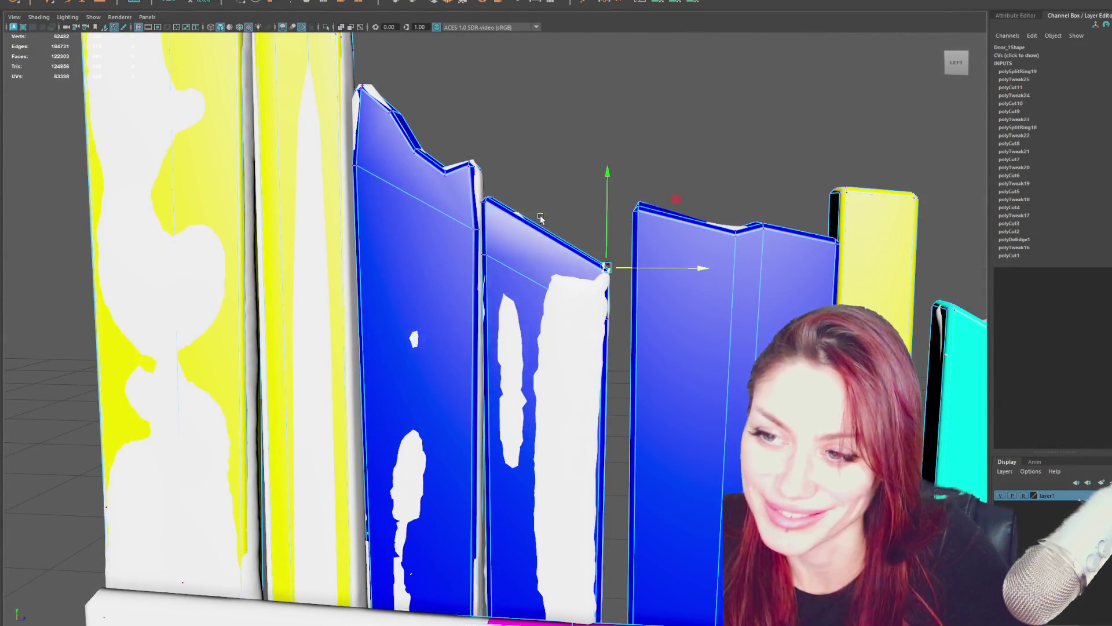
key(4)
alt+drag(527, 206, 509, 194)
click(486, 213)
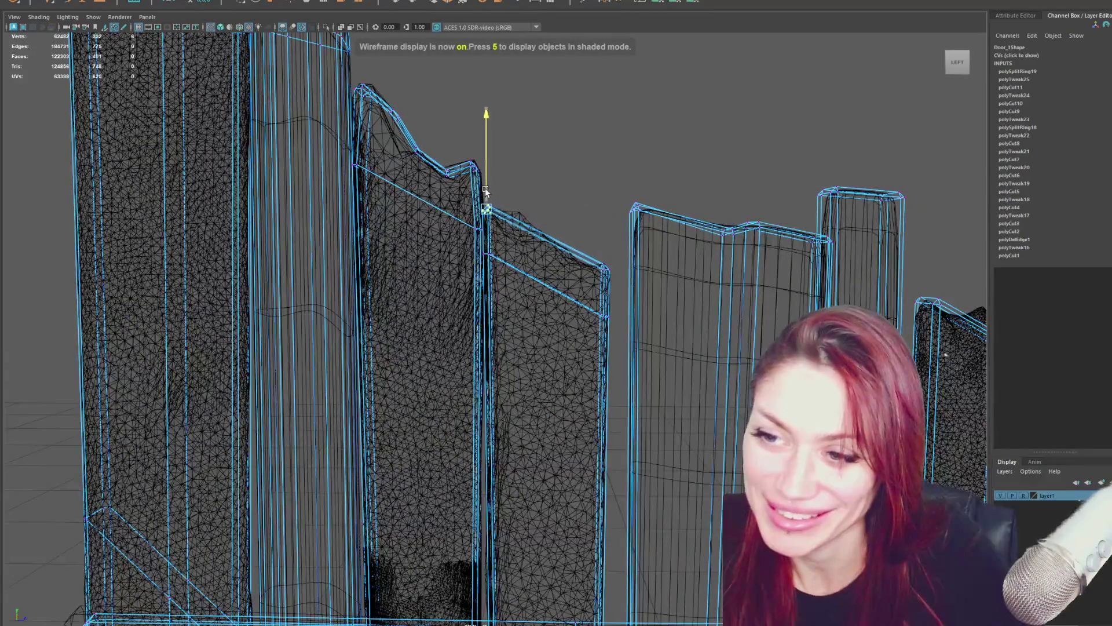
Add several Multi-Cut cuts along the plank's top edge.
drag(500, 242, 471, 266)
click(539, 254)
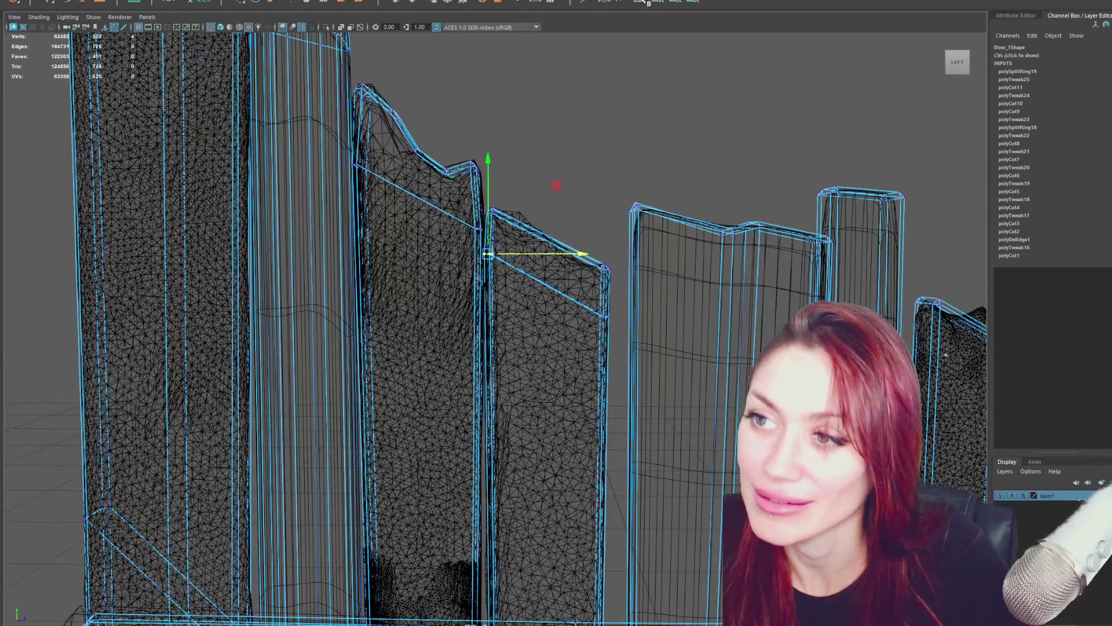
key(q)
click(518, 245)
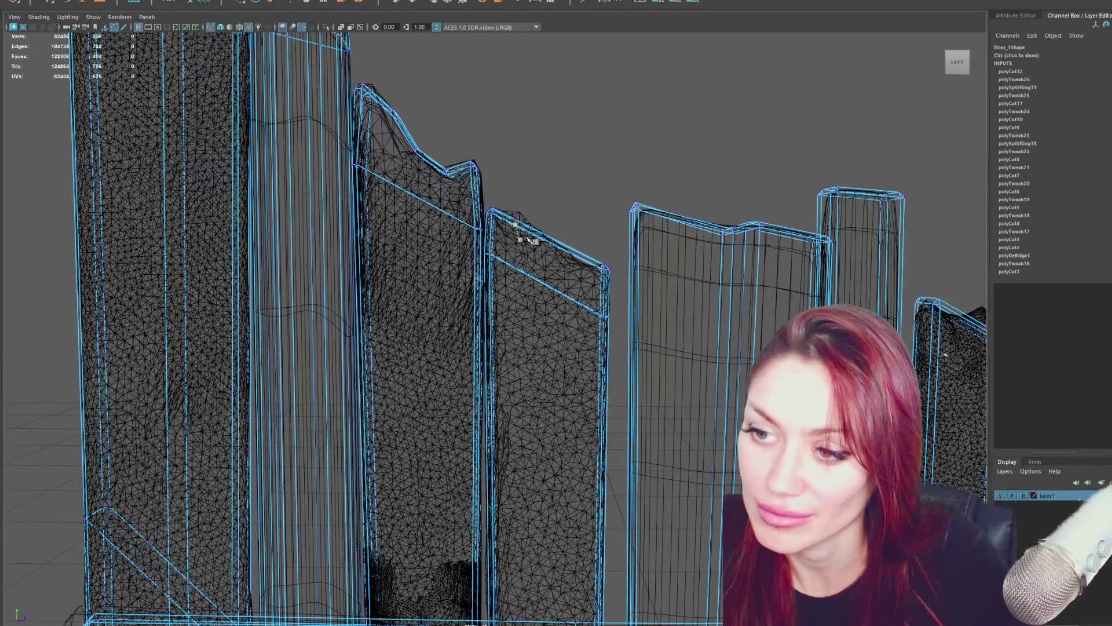
click(552, 232)
click(586, 258)
click(574, 256)
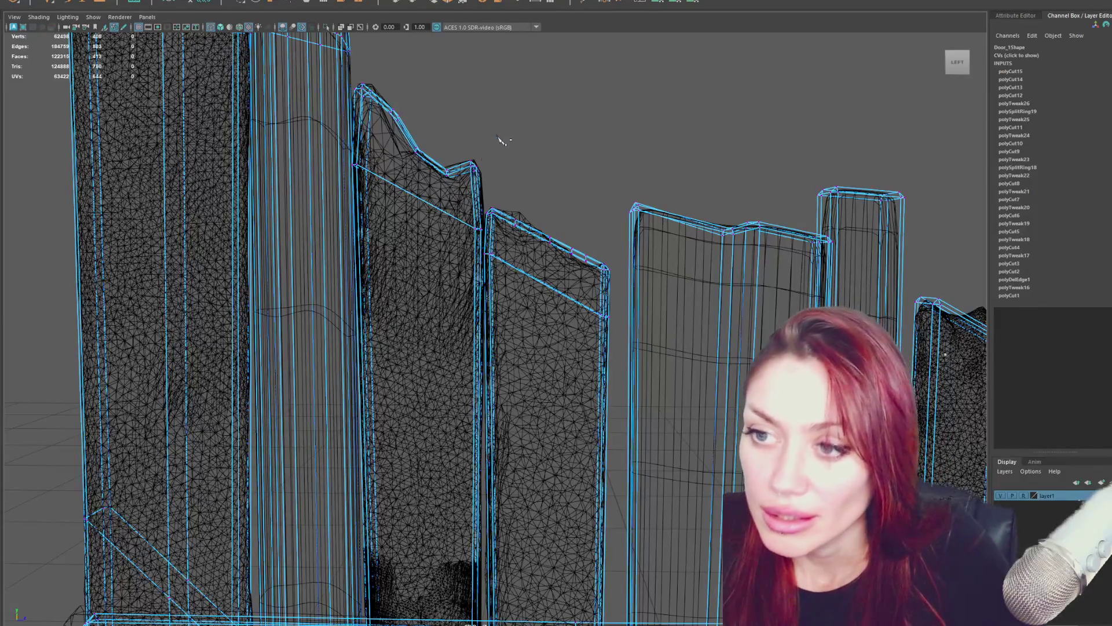
Lower the second plank's top vertices and a centre-plank vertex along Y onto the sculpt's top.
mouse_move(524, 192)
mouse_down()
mouse_move(509, 226)
mouse_move(533, 216)
mouse_up()
key(q)
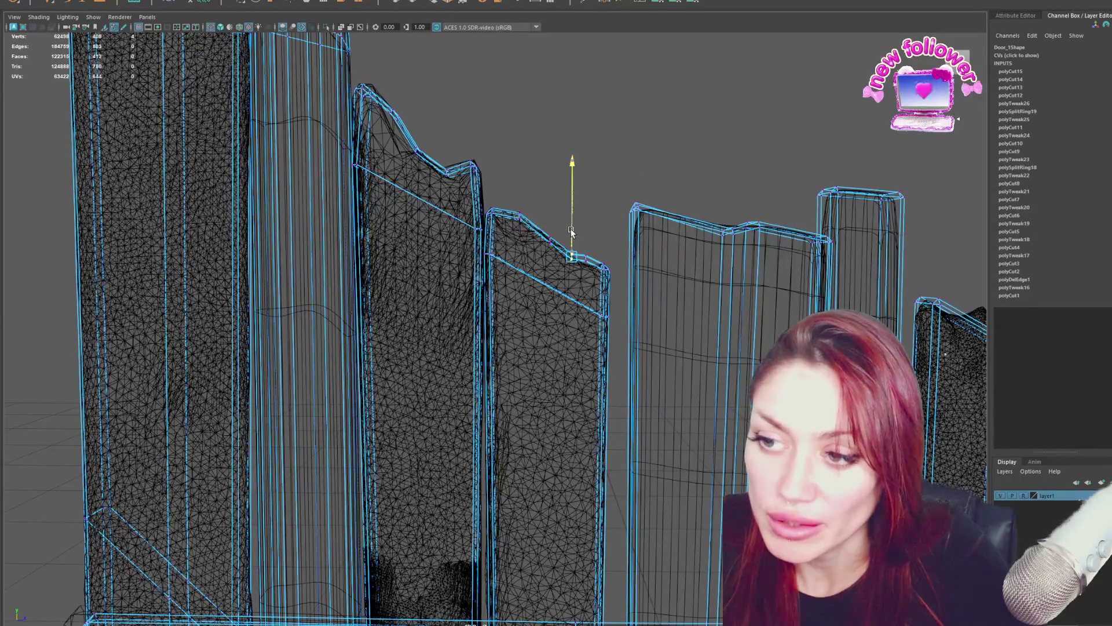
drag(589, 205, 586, 213)
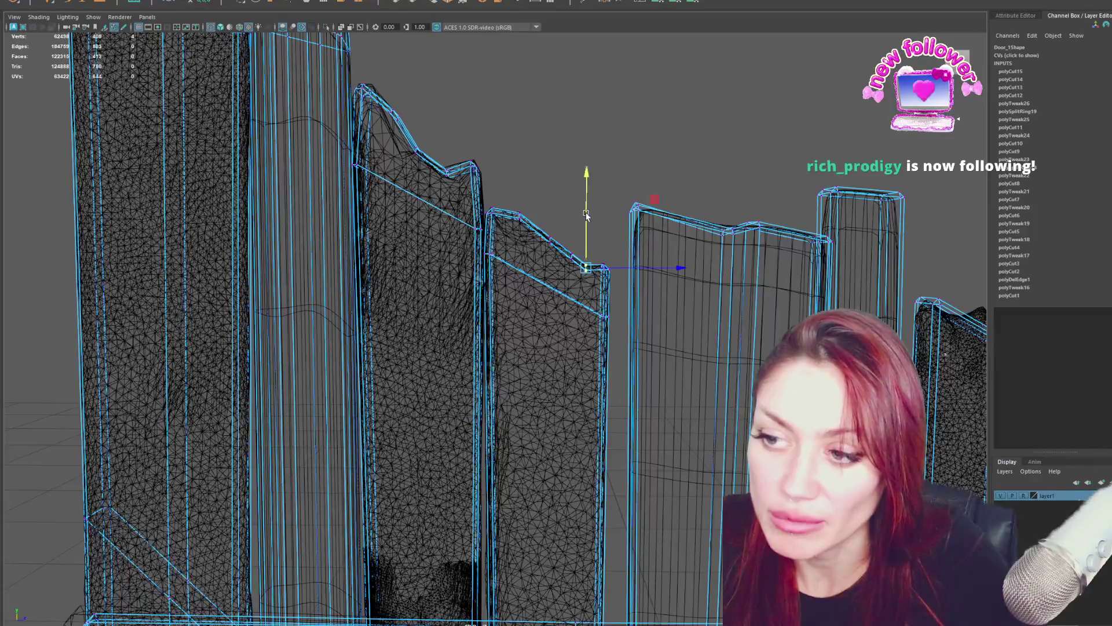
scroll(586, 215, down, 2)
scroll(427, 223, down, 3)
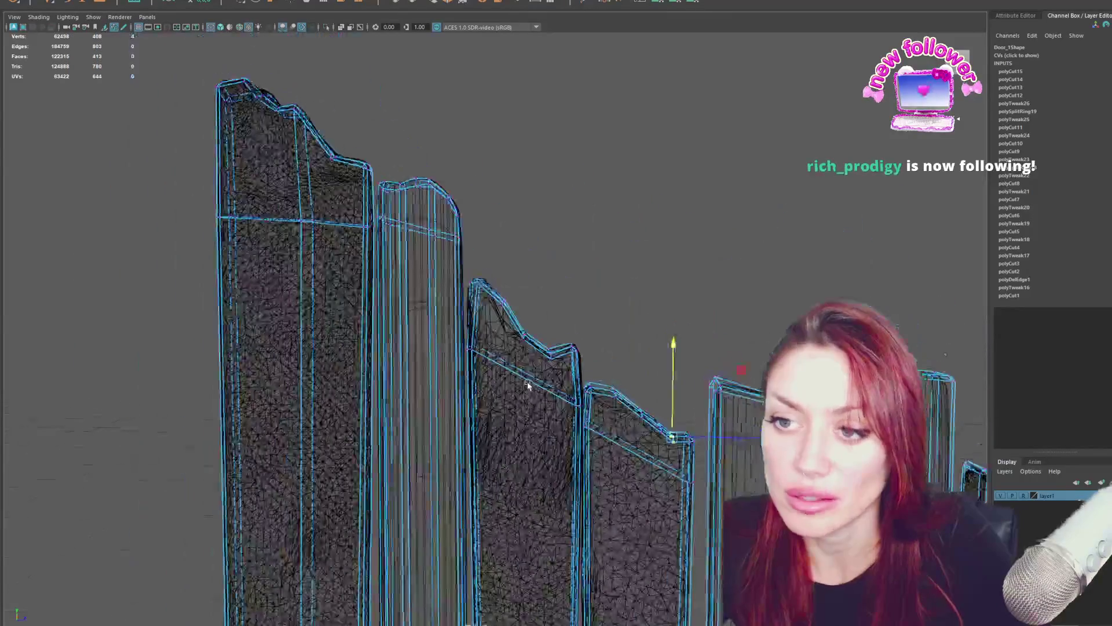
alt+middle_drag(266, 54, 359, 117)
mouse_move(359, 116)
alt+mouse_down()
mouse_move(499, 182)
mouse_move(440, 196)
mouse_move(457, 200)
alt+mouse_up()
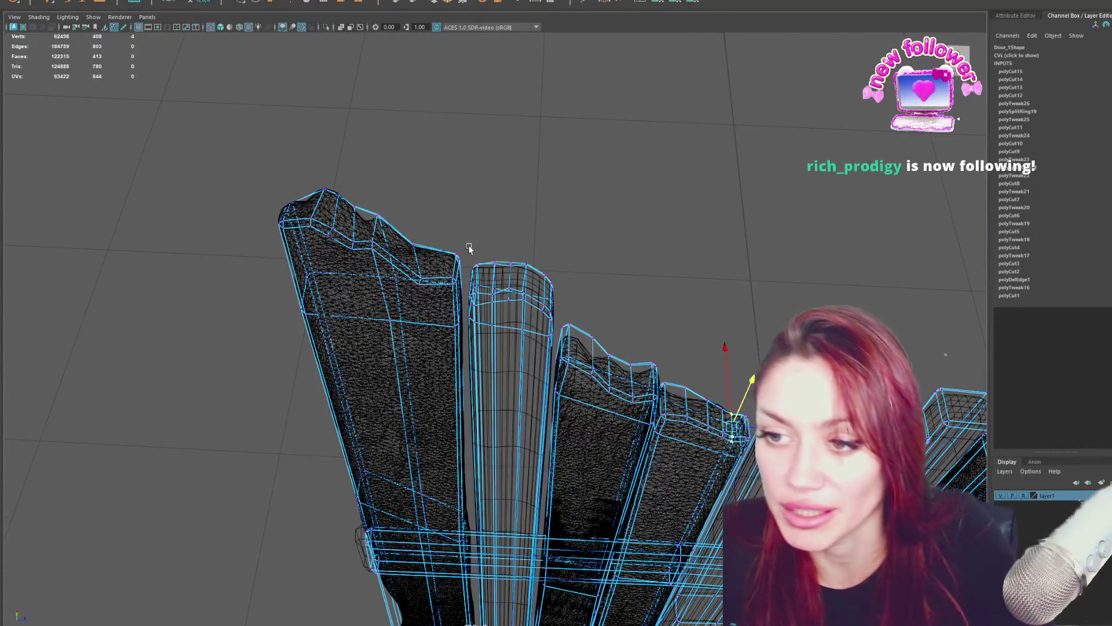
shift+click(483, 264)
drag(489, 199, 573, 233)
Slide a single top vertex along the plank's depth and check it from the front.
shift+click(483, 266)
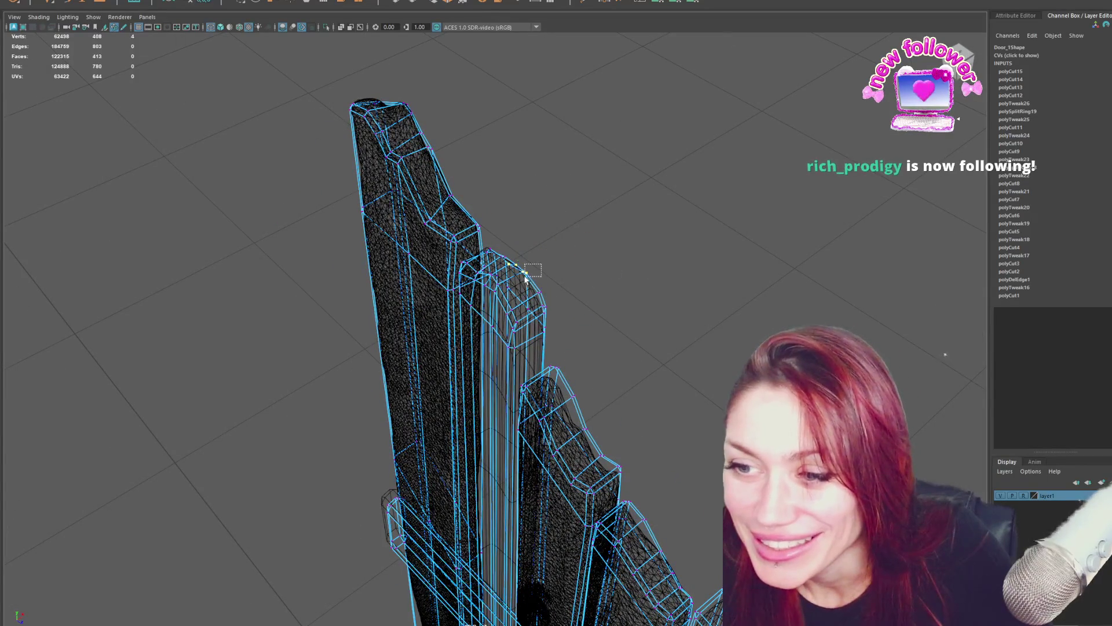
drag(547, 290, 556, 284)
scroll(565, 323, up, 2)
middle_drag(580, 324, 583, 325)
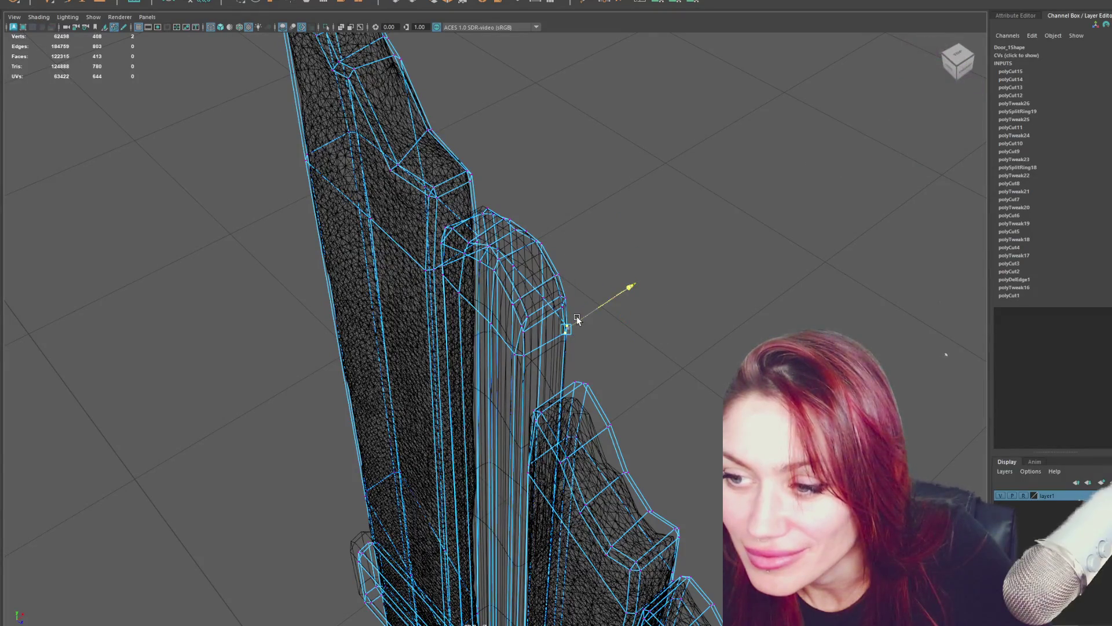
mouse_move(576, 315)
mouse_down()
mouse_move(445, 309)
mouse_move(499, 278)
mouse_move(487, 274)
mouse_up()
click(487, 274)
mouse_move(499, 275)
alt+mouse_down()
mouse_move(530, 268)
mouse_move(404, 108)
mouse_move(438, 129)
mouse_move(550, 142)
mouse_move(335, 255)
mouse_move(256, 316)
mouse_move(289, 343)
mouse_move(356, 350)
mouse_move(589, 348)
mouse_move(581, 343)
alt+mouse_up()
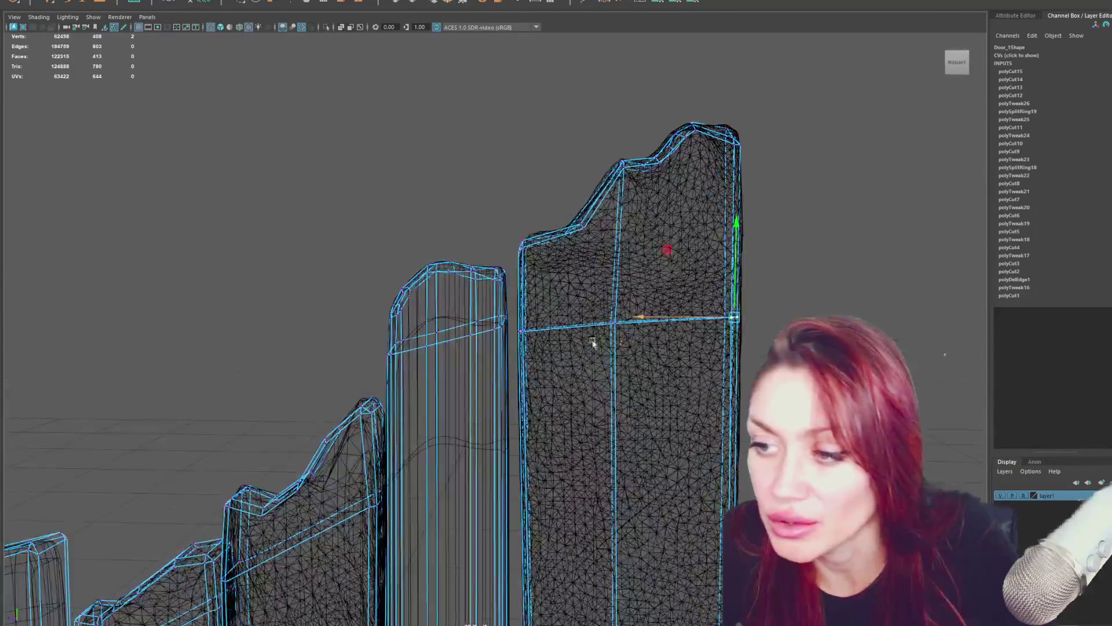
Shift plank top-edge vertices sideways along X and rotate the top vertex cluster to match the slope.
drag(681, 317, 683, 315)
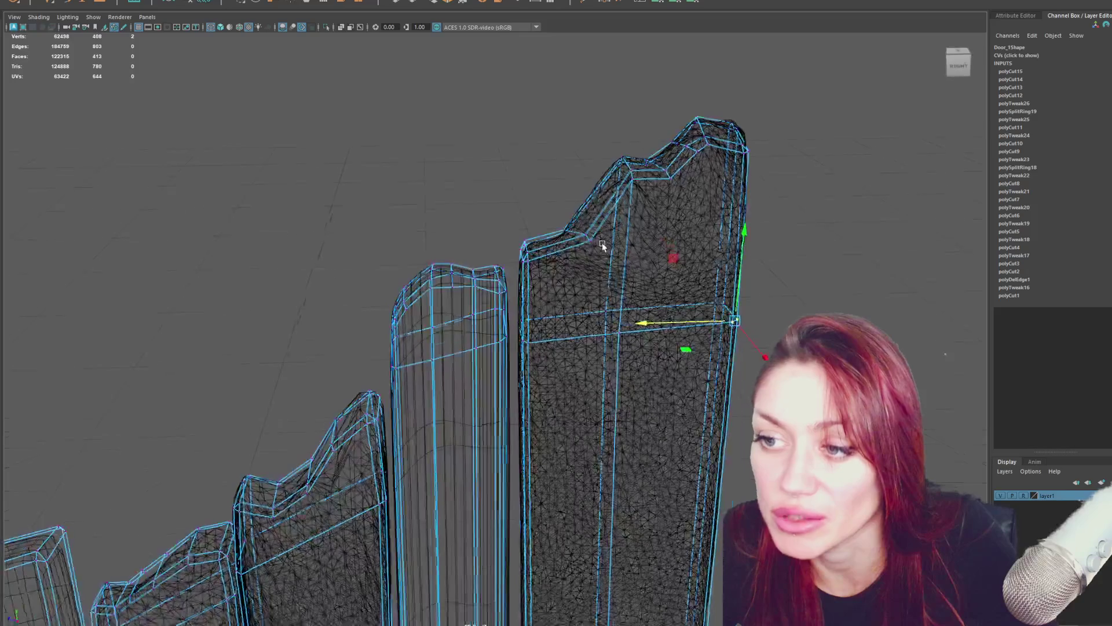
mouse_move(592, 218)
mouse_down()
mouse_move(551, 227)
mouse_move(552, 200)
mouse_up()
mouse_move(477, 223)
alt+mouse_down()
mouse_move(461, 289)
mouse_move(523, 152)
alt+mouse_up()
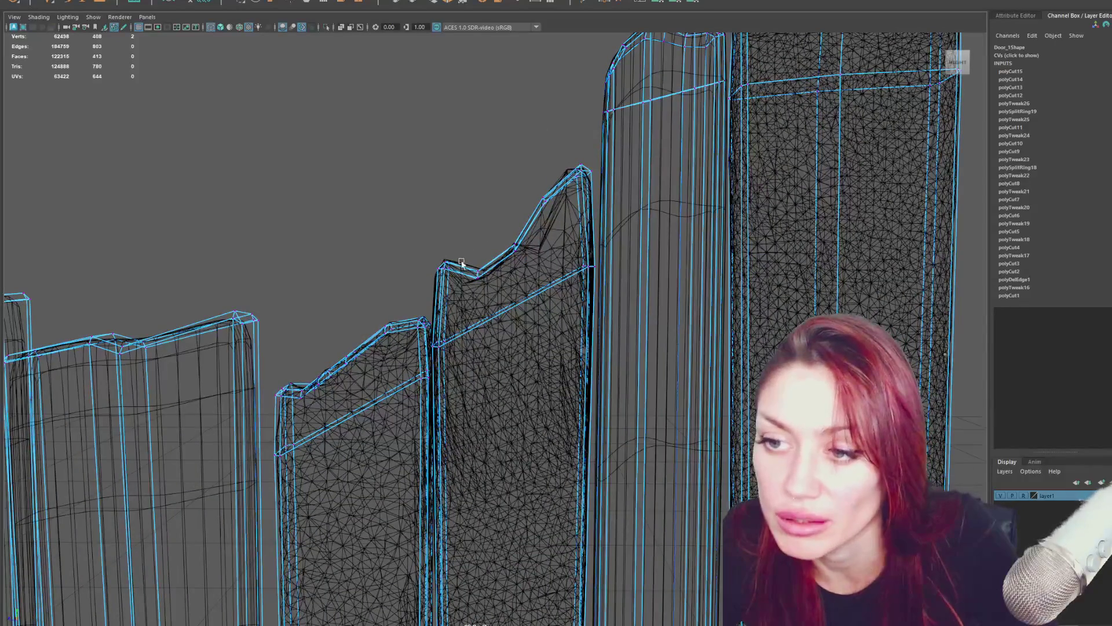
drag(463, 275, 459, 275)
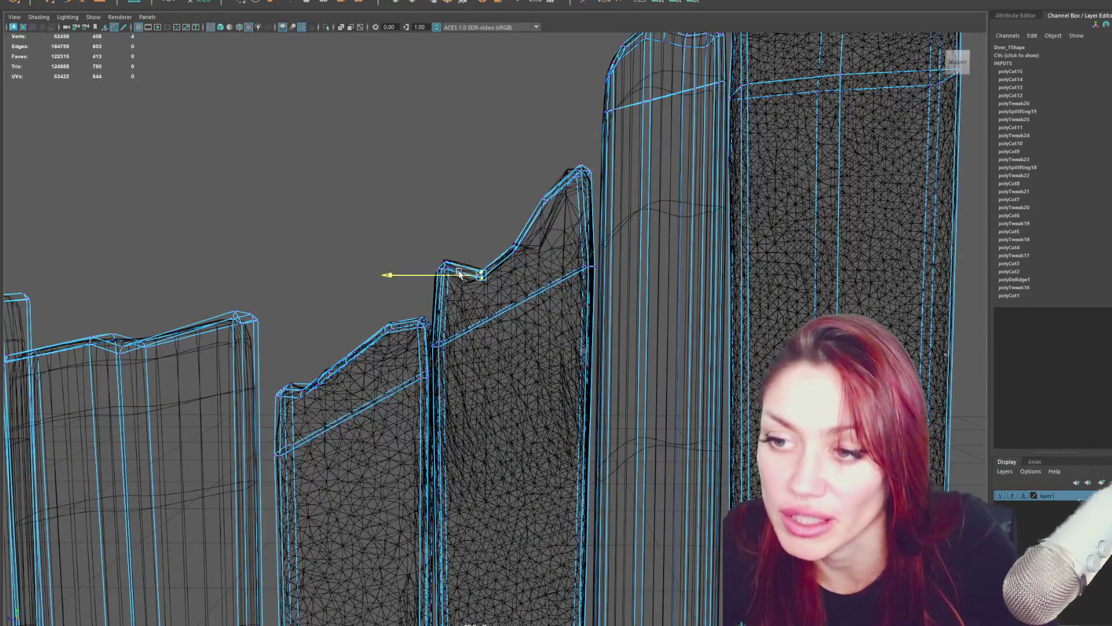
mouse_move(350, 285)
alt+mouse_down()
mouse_move(460, 164)
mouse_move(521, 149)
mouse_move(441, 157)
mouse_move(459, 199)
alt+mouse_up()
mouse_move(537, 214)
mouse_down()
mouse_move(560, 237)
mouse_move(433, 190)
mouse_up()
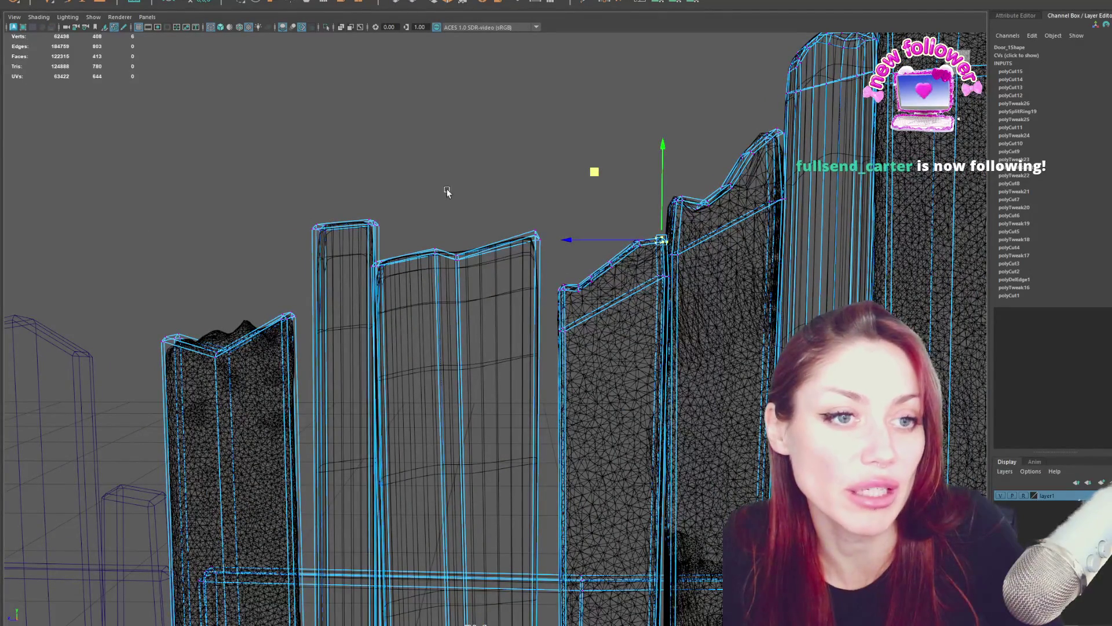
mouse_move(552, 196)
alt+mouse_down()
mouse_move(510, 231)
mouse_move(514, 156)
mouse_move(565, 223)
mouse_move(550, 197)
mouse_move(521, 205)
mouse_move(562, 292)
mouse_move(550, 297)
alt+mouse_up()
key(e)
key(w)
Insert an edge loop across the middle plank and slide its top vertices left and down onto the sculpt.
key(F10)
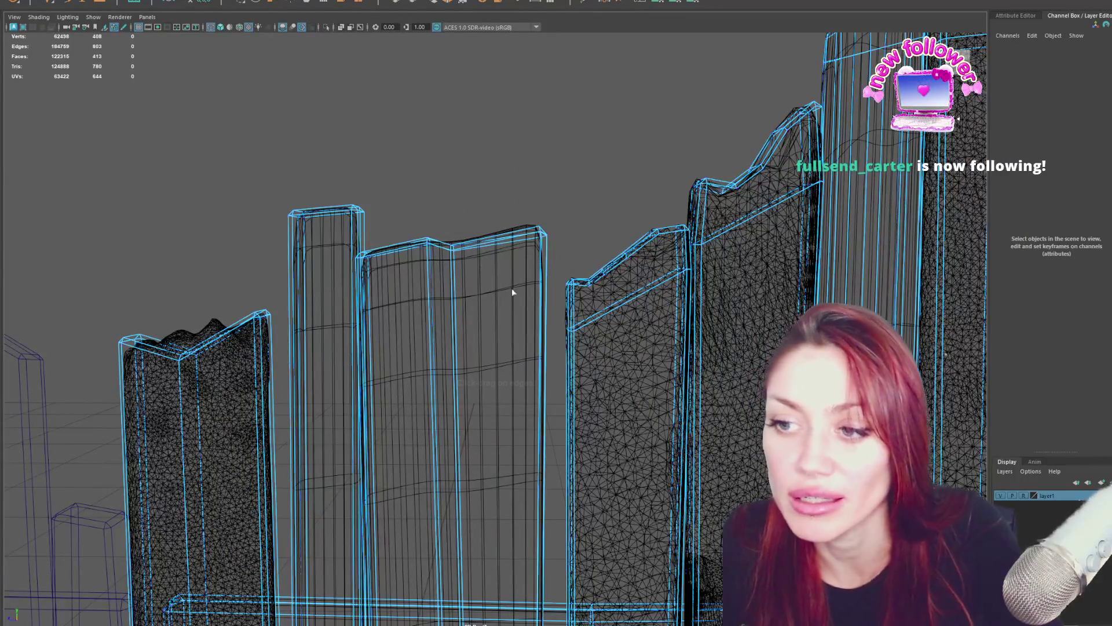
shift+right_drag(499, 297, 510, 278)
click(544, 284)
right_drag(559, 211, 560, 270)
click(542, 231)
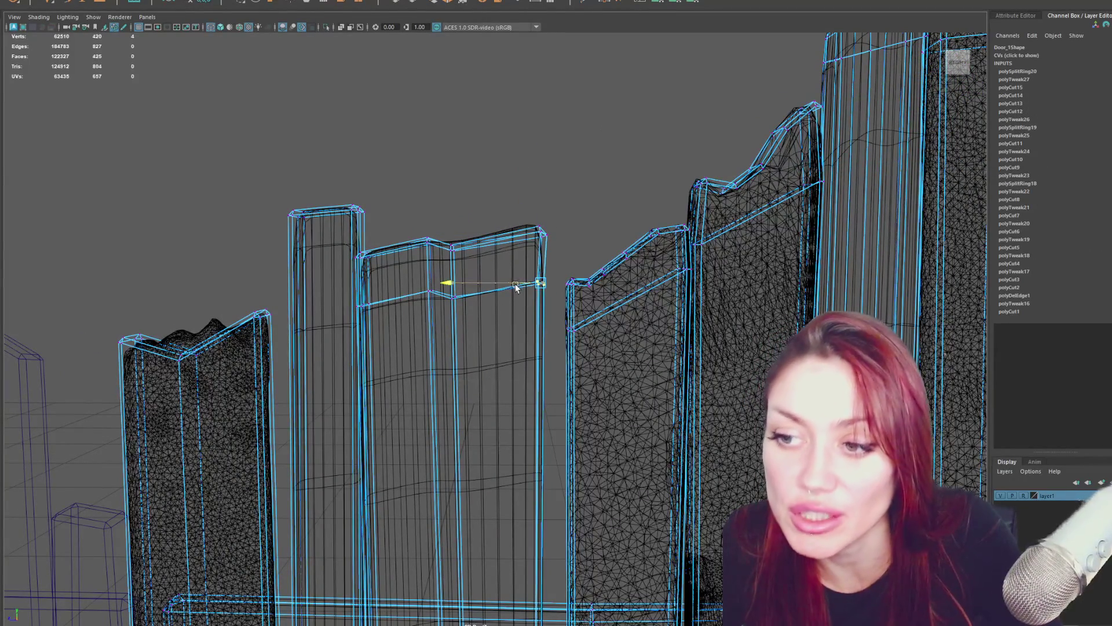
mouse_move(510, 233)
mouse_down()
mouse_move(502, 238)
mouse_move(540, 208)
mouse_up()
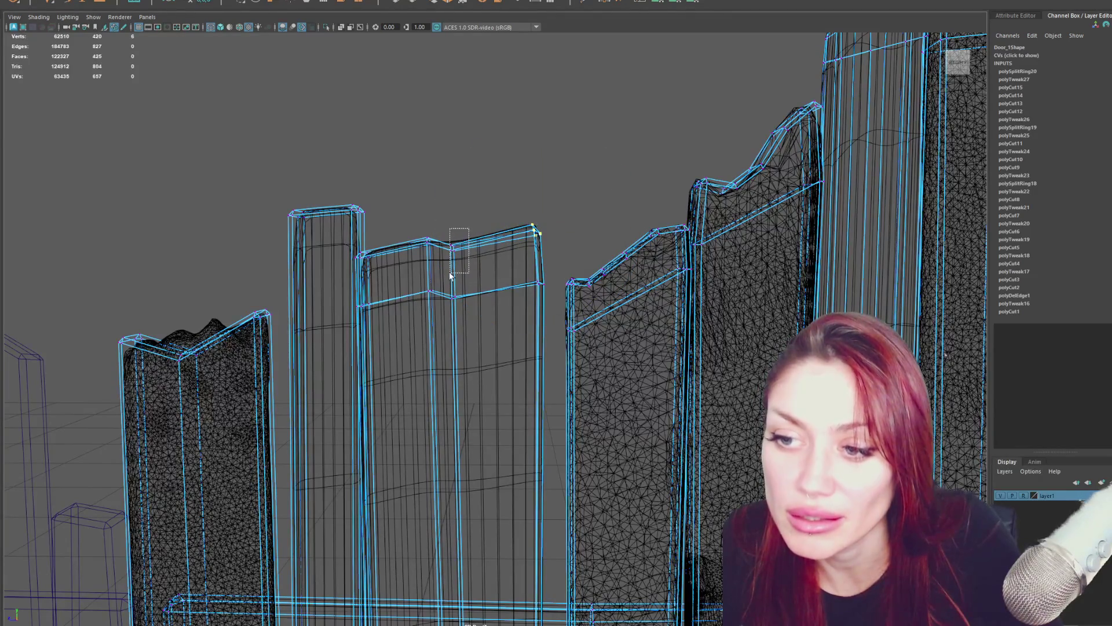
drag(453, 275, 452, 275)
mouse_move(452, 223)
mouse_down()
mouse_move(397, 245)
mouse_move(420, 223)
mouse_move(365, 249)
mouse_up()
mouse_move(324, 276)
mouse_down()
mouse_move(351, 260)
mouse_move(340, 256)
mouse_up()
Add an edge loop near the tall narrow plank's top and lower its top vertices.
mouse_move(337, 202)
alt+mouse_down()
mouse_move(385, 232)
mouse_move(449, 237)
alt+mouse_up()
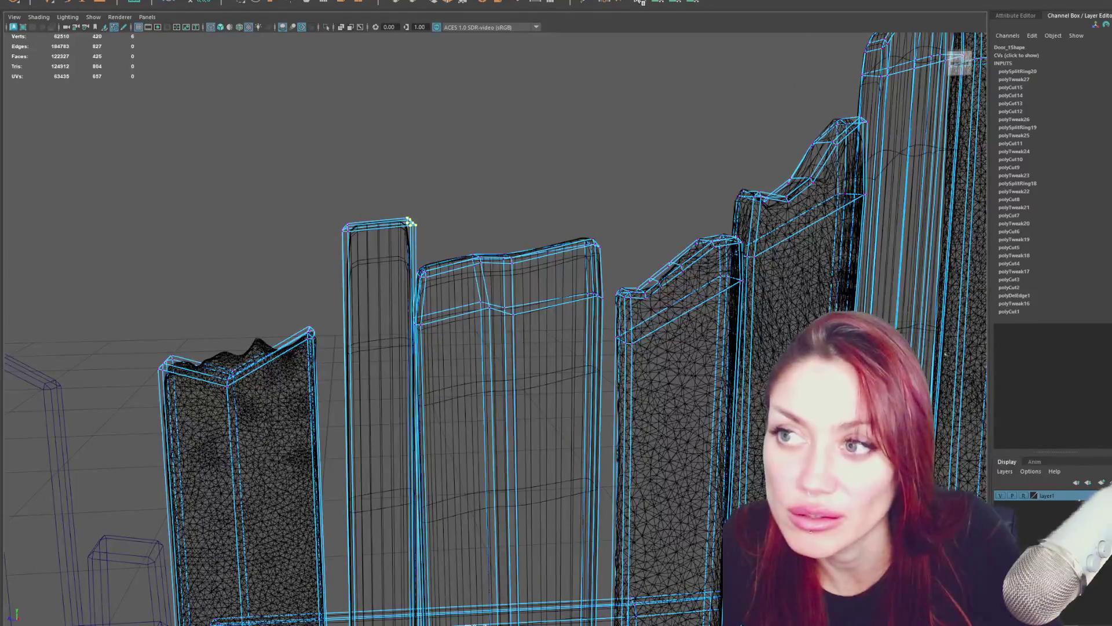
click(409, 277)
alt+drag(409, 277, 427, 310)
key(w)
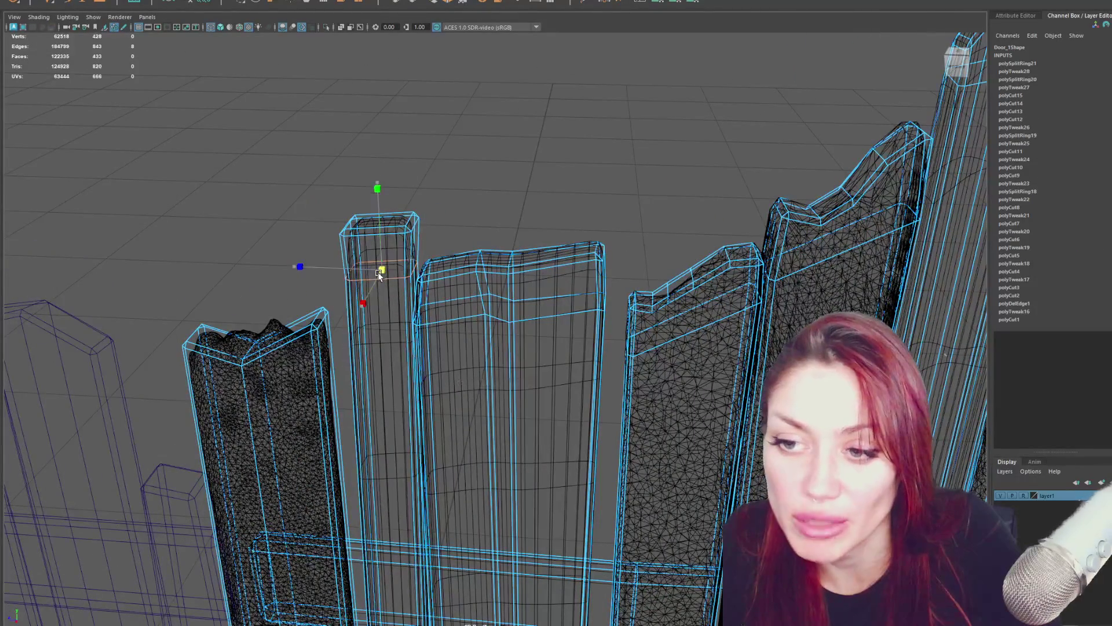
right_drag(498, 170, 455, 169)
mouse_move(316, 246)
mouse_down()
mouse_move(420, 206)
mouse_move(379, 179)
mouse_move(379, 192)
mouse_up()
click(380, 175)
click(409, 207)
Move the left board's top and corner vertices down and sideways onto the sculpt outline.
mouse_move(442, 250)
alt+mouse_down()
mouse_move(381, 276)
mouse_move(343, 259)
mouse_move(683, 353)
mouse_move(638, 298)
mouse_move(437, 293)
mouse_move(401, 263)
mouse_move(404, 243)
alt+mouse_up()
click(402, 273)
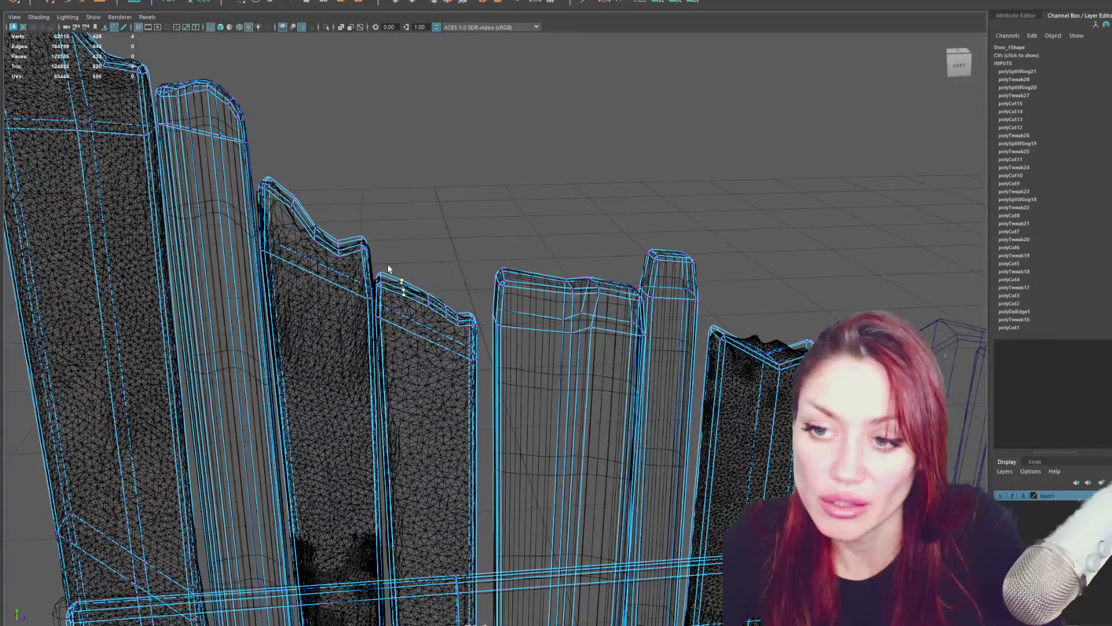
shift+drag(377, 292, 376, 290)
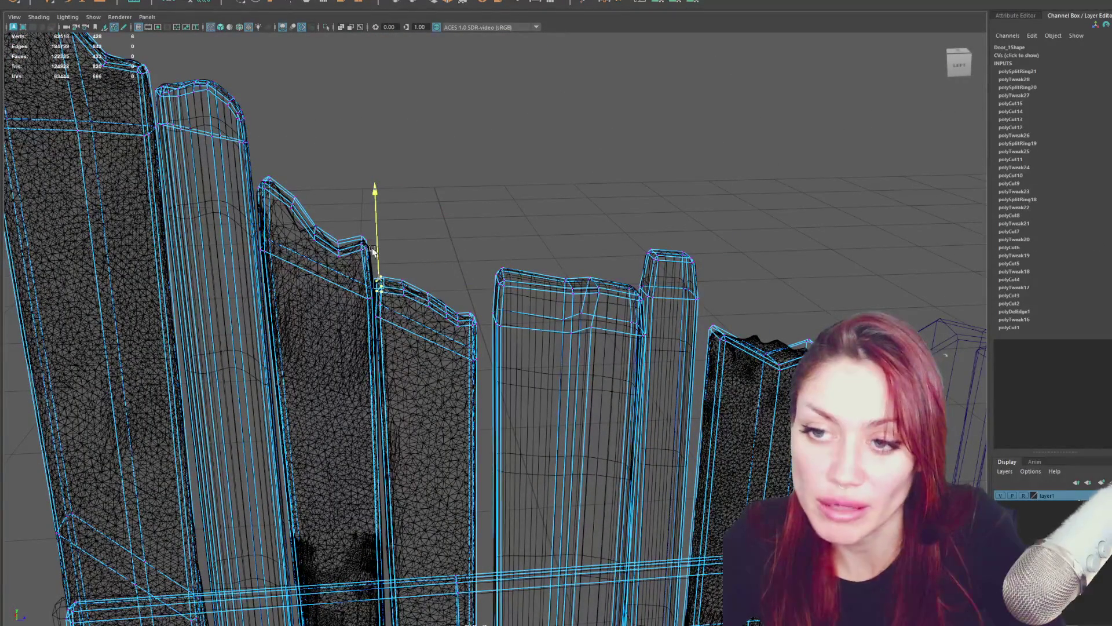
click(291, 184)
drag(301, 194, 286, 186)
mouse_move(307, 241)
alt+mouse_down()
mouse_move(362, 237)
mouse_move(336, 240)
alt+mouse_up()
click(300, 187)
mouse_move(335, 194)
mouse_down()
mouse_move(289, 173)
mouse_move(318, 198)
mouse_move(305, 197)
mouse_up()
Reselect top corner vertices along the boards, checking them from other angles.
drag(287, 158, 273, 177)
mouse_move(275, 161)
mouse_down()
mouse_move(300, 154)
mouse_move(335, 240)
mouse_up()
mouse_move(341, 222)
mouse_down()
mouse_move(410, 216)
mouse_move(372, 234)
mouse_move(360, 213)
mouse_move(337, 242)
mouse_move(338, 231)
mouse_up()
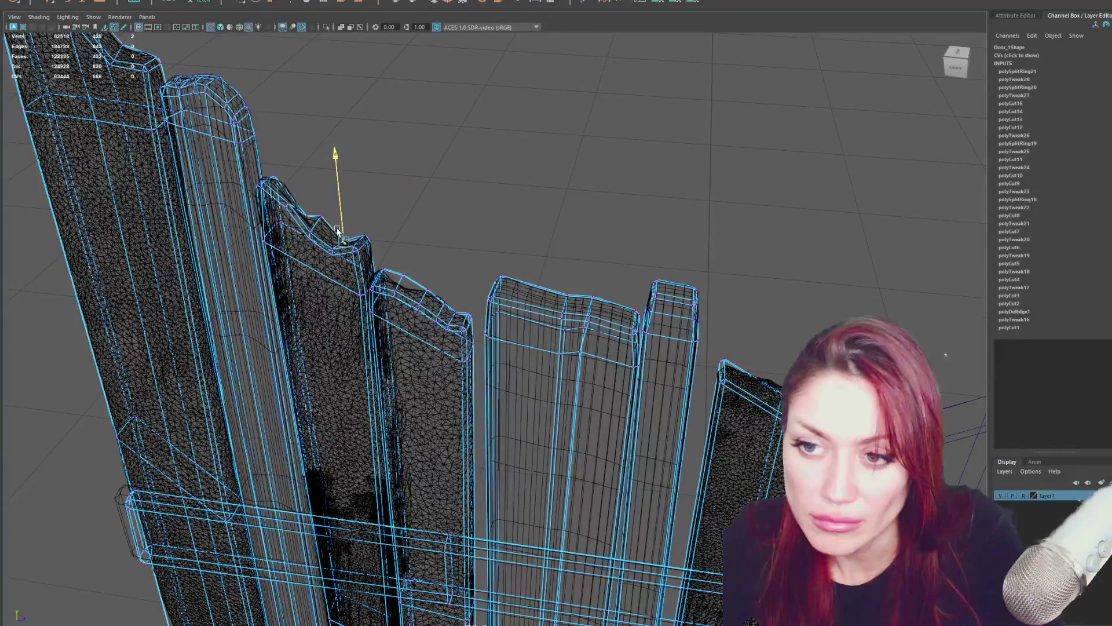
drag(409, 264, 397, 293)
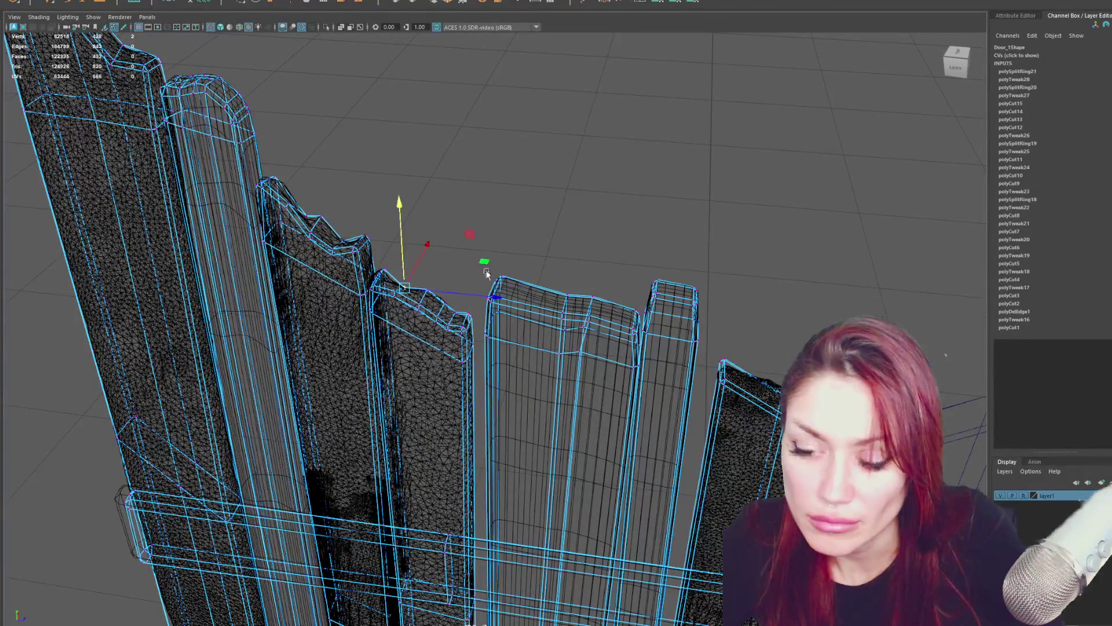
alt+drag(485, 274, 464, 270)
mouse_move(562, 258)
alt+mouse_down()
mouse_move(655, 243)
mouse_move(827, 248)
mouse_move(484, 248)
mouse_move(550, 173)
alt+mouse_up()
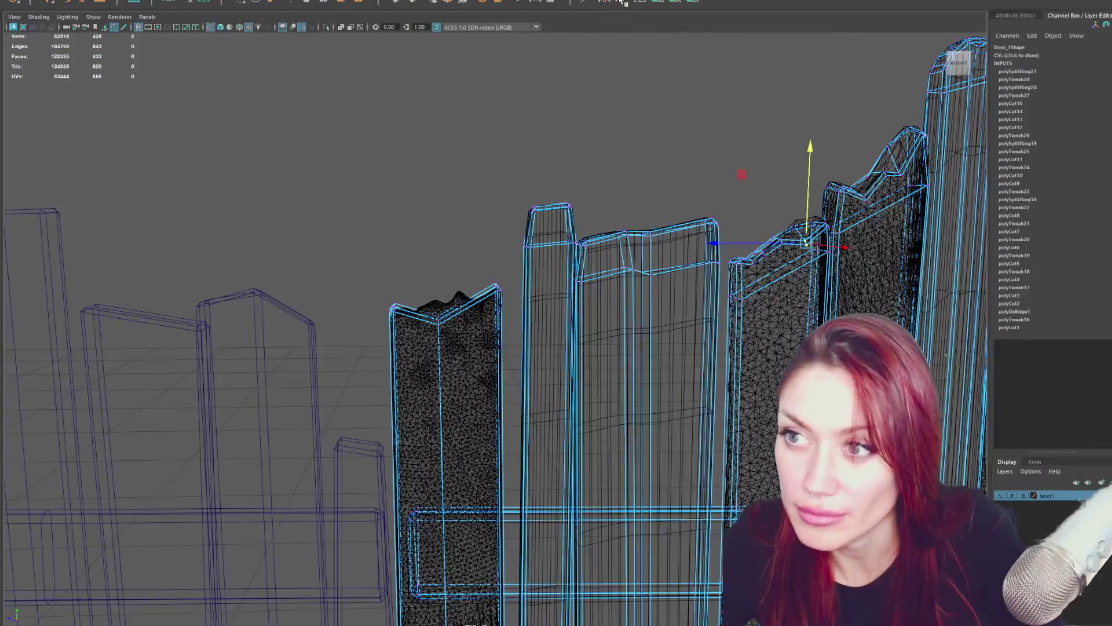
shift+right_drag(509, 283, 467, 289)
Cut a new edge into the low-poly board over the jagged sculpted board.
key(F8)
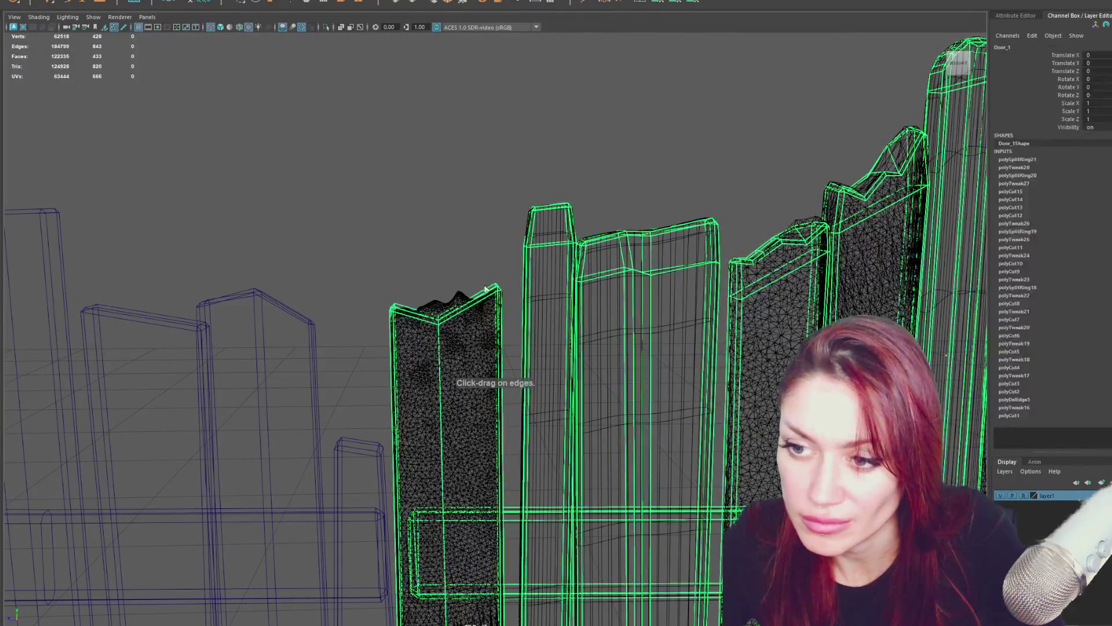
click(599, 62)
click(481, 287)
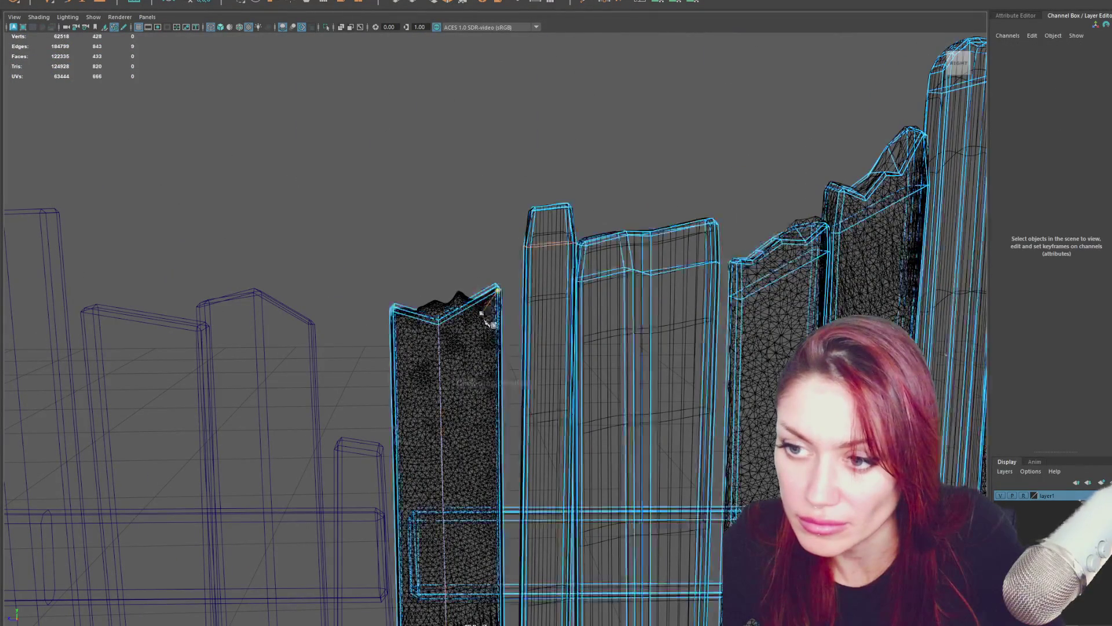
click(480, 305)
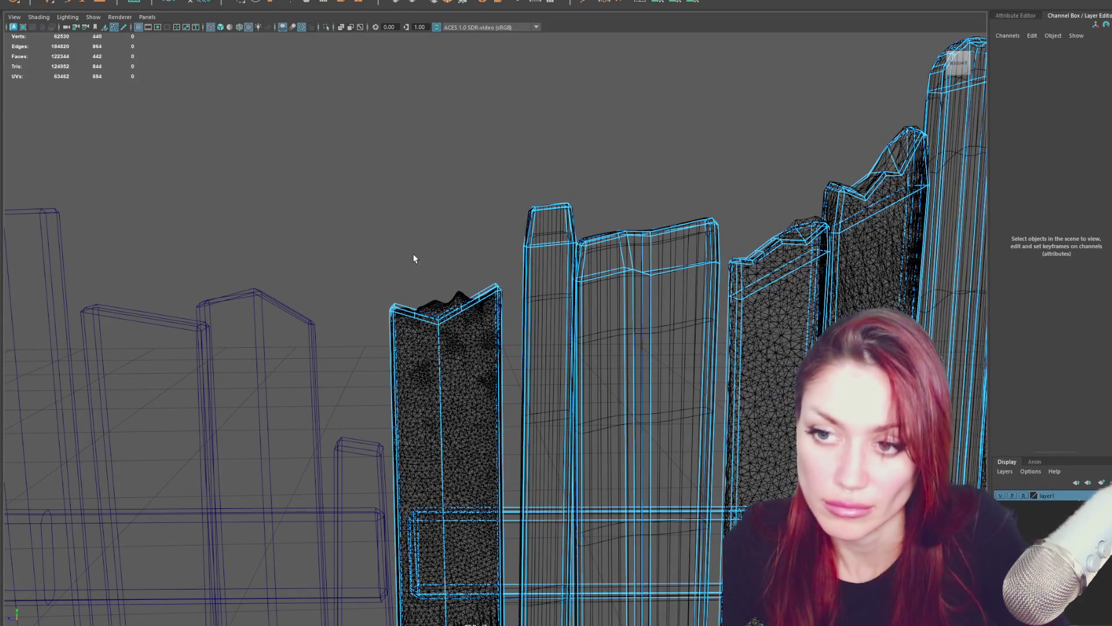
Lower the board's top corner vertex and slide a middle top vertex sideways onto the sculpt.
click(374, 325)
mouse_move(391, 286)
mouse_down()
mouse_move(516, 384)
mouse_move(691, 381)
mouse_up()
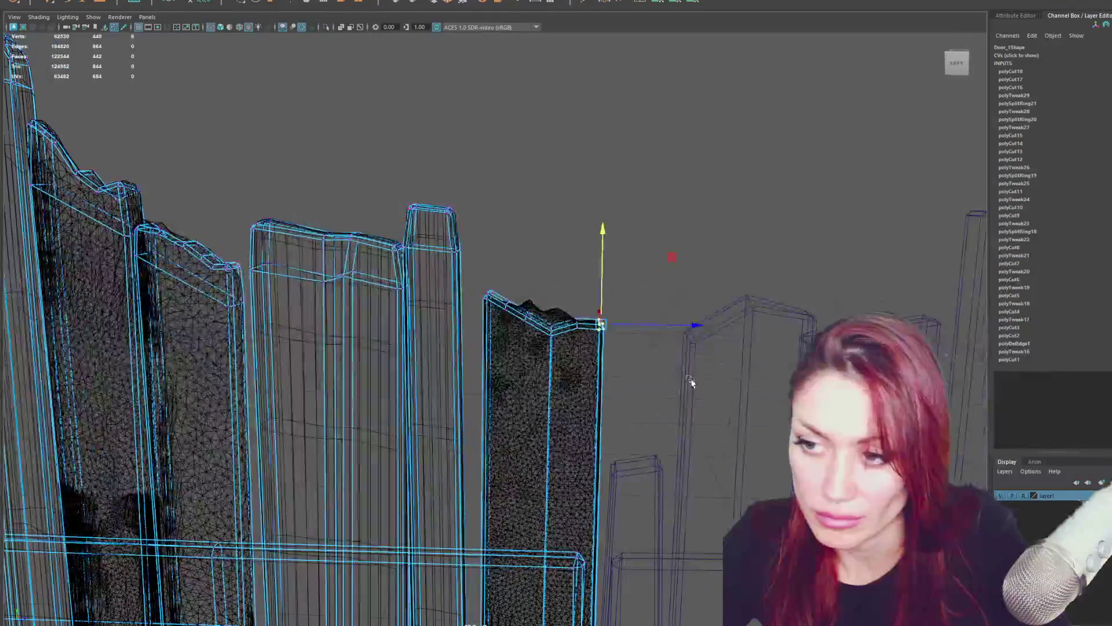
mouse_move(569, 343)
mouse_down()
mouse_move(555, 298)
mouse_move(566, 289)
mouse_move(575, 311)
mouse_up()
drag(520, 333, 521, 331)
mouse_move(530, 289)
mouse_down()
mouse_move(539, 273)
mouse_move(563, 317)
mouse_up()
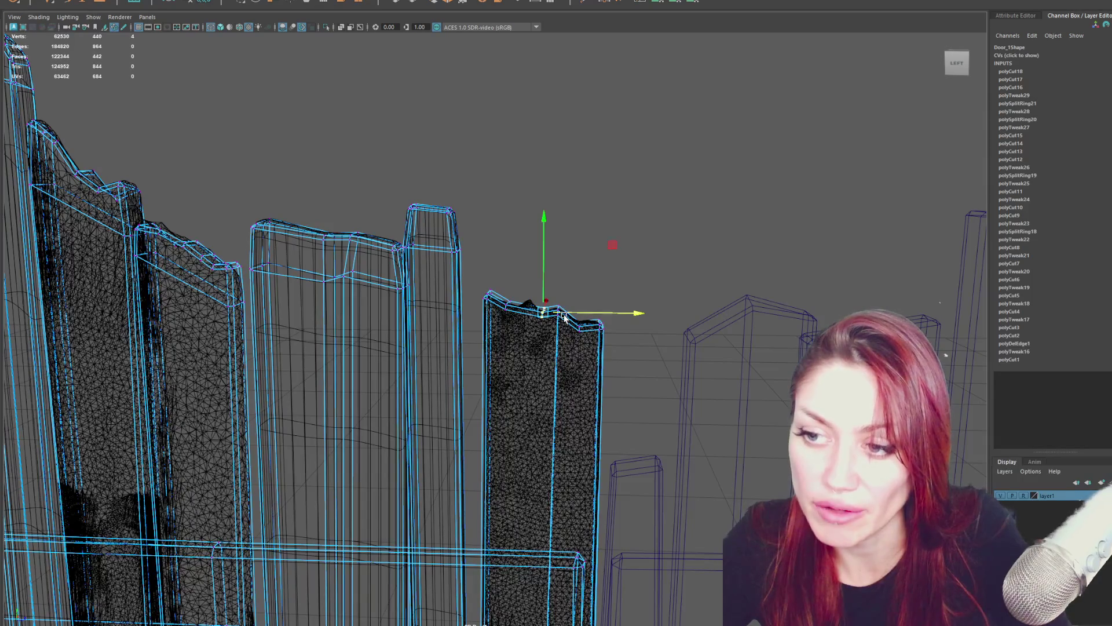
mouse_move(498, 284)
mouse_down()
mouse_move(478, 308)
mouse_move(508, 271)
mouse_move(522, 278)
mouse_up()
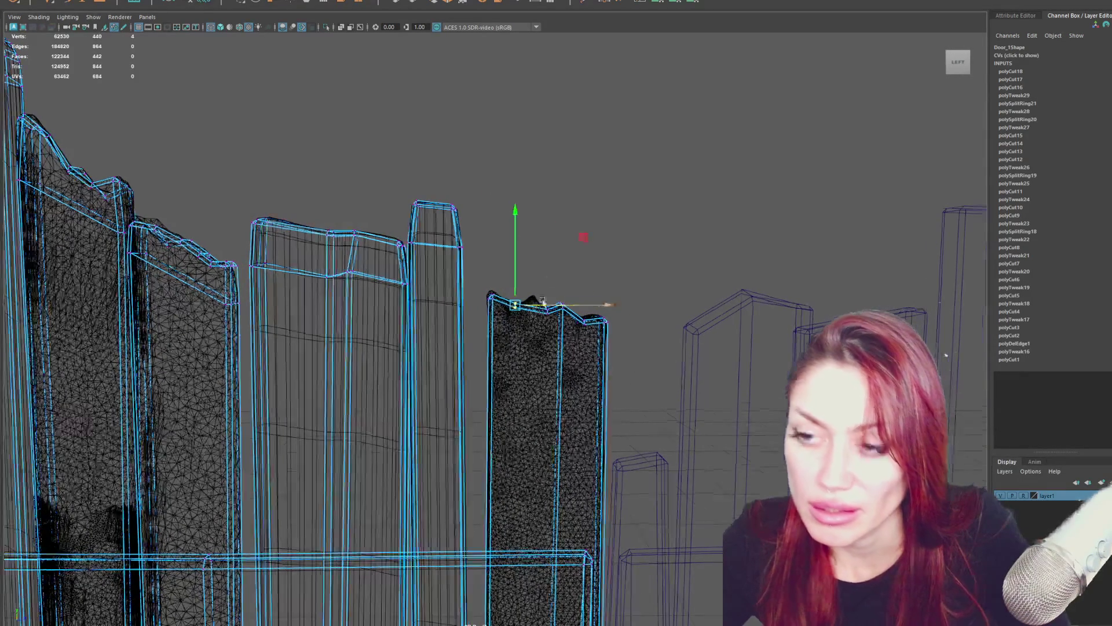
Cut new vertices into the plank's jagged top and place them on the sculpt's outline.
click(598, 47)
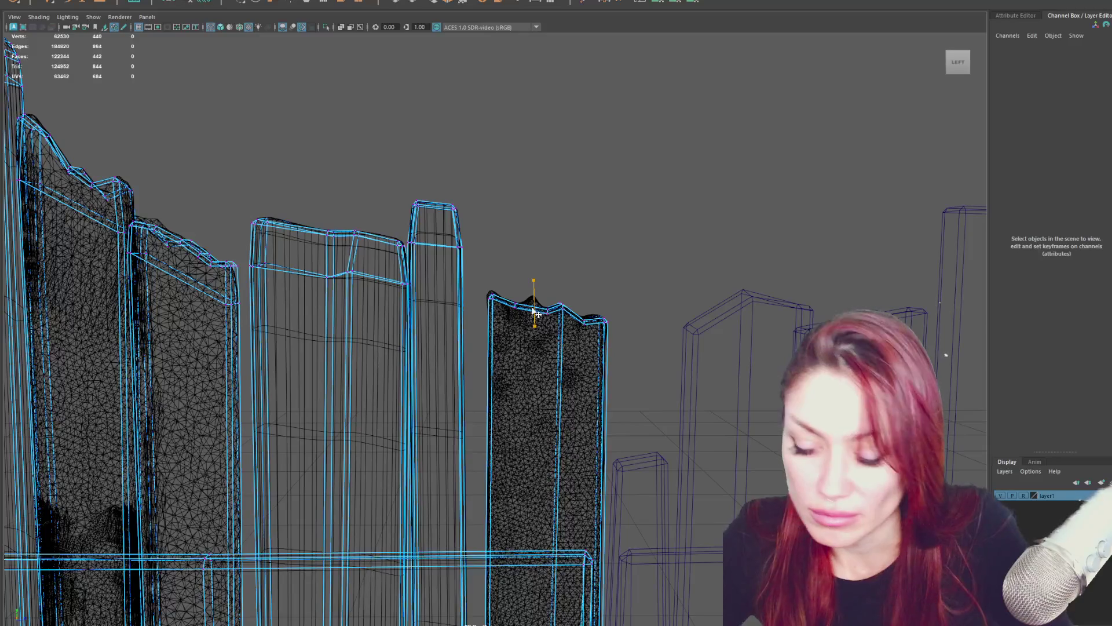
shift+right_drag(669, 205, 539, 300)
click(534, 301)
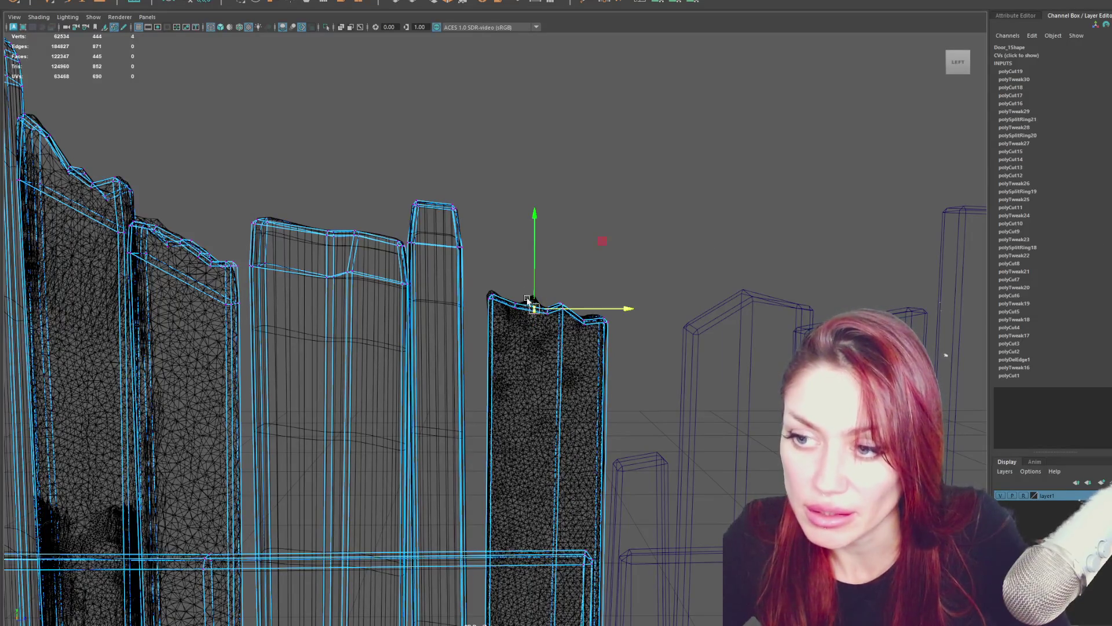
mouse_move(543, 267)
alt+mouse_down()
mouse_move(585, 312)
mouse_move(534, 310)
mouse_move(561, 301)
mouse_move(614, 36)
alt+mouse_up()
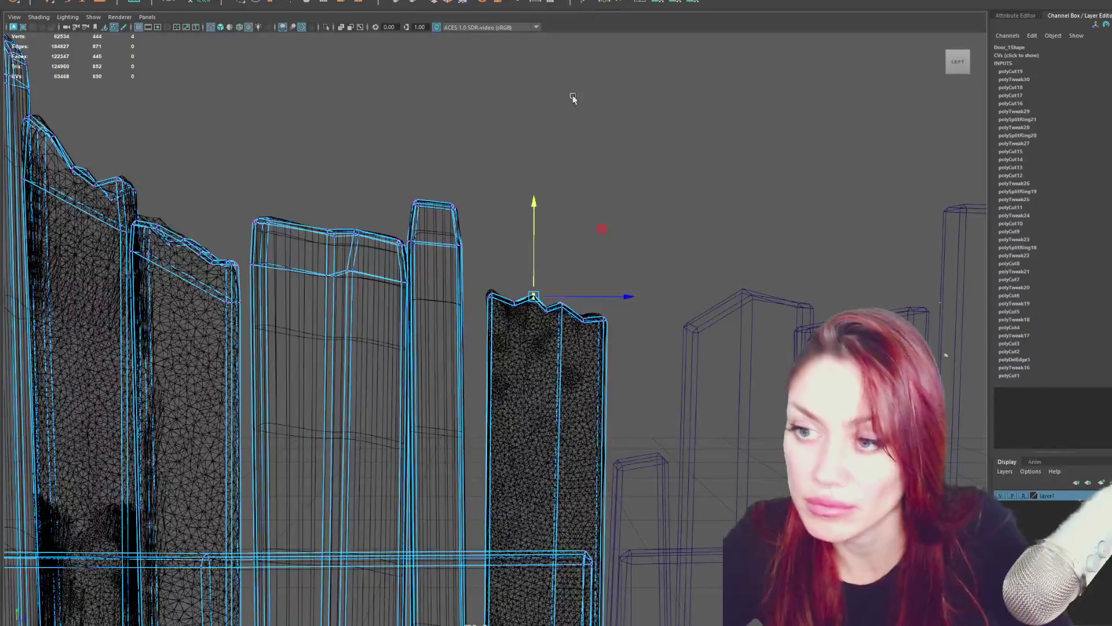
Slice an edge loop across the plank just below its top.
key(q)
drag(614, 352, 615, 350)
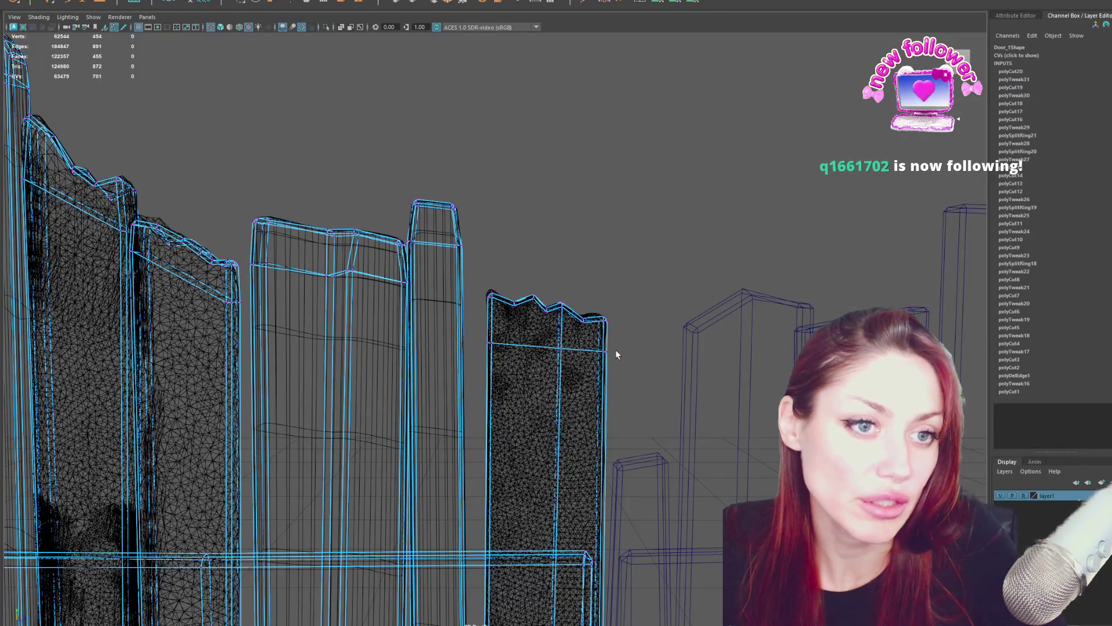
mouse_move(615, 349)
alt+mouse_down()
mouse_move(705, 296)
mouse_move(688, 320)
mouse_move(619, 304)
alt+mouse_up()
key(5)
scroll(618, 298, down, 3)
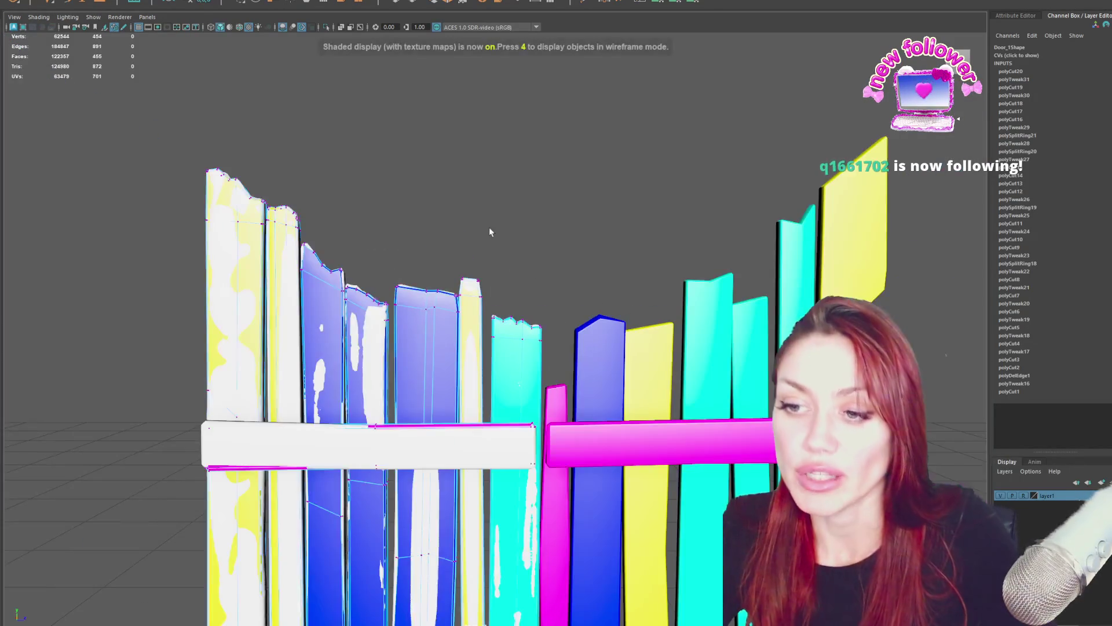
click(542, 167)
mouse_move(542, 167)
alt+mouse_down()
mouse_move(533, 310)
mouse_move(404, 313)
mouse_move(459, 359)
alt+mouse_up()
click(405, 313)
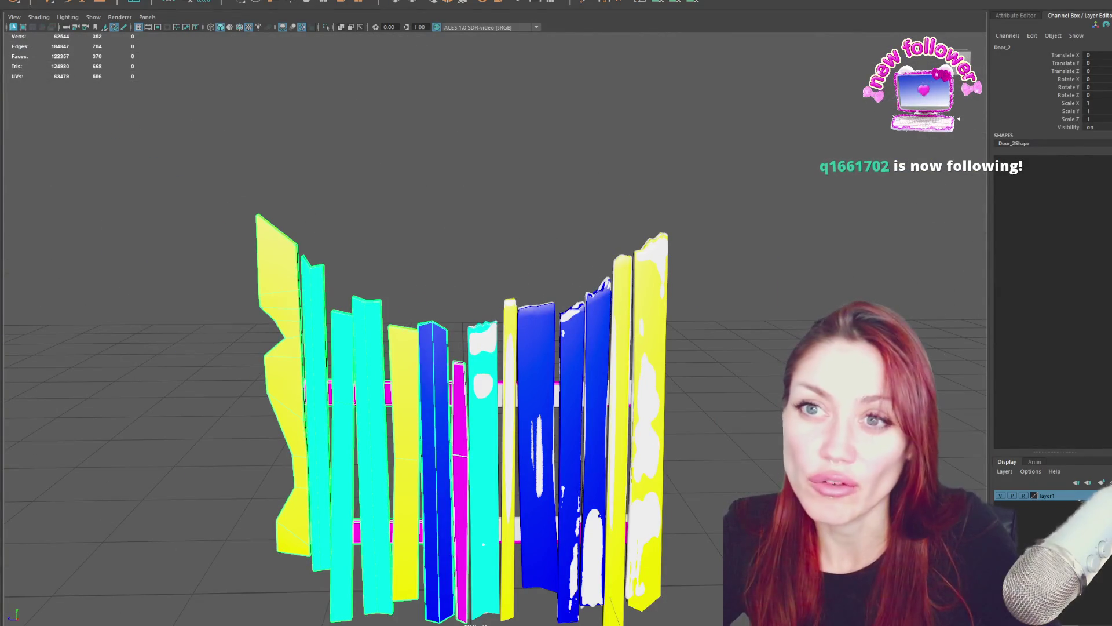
click(243, 2)
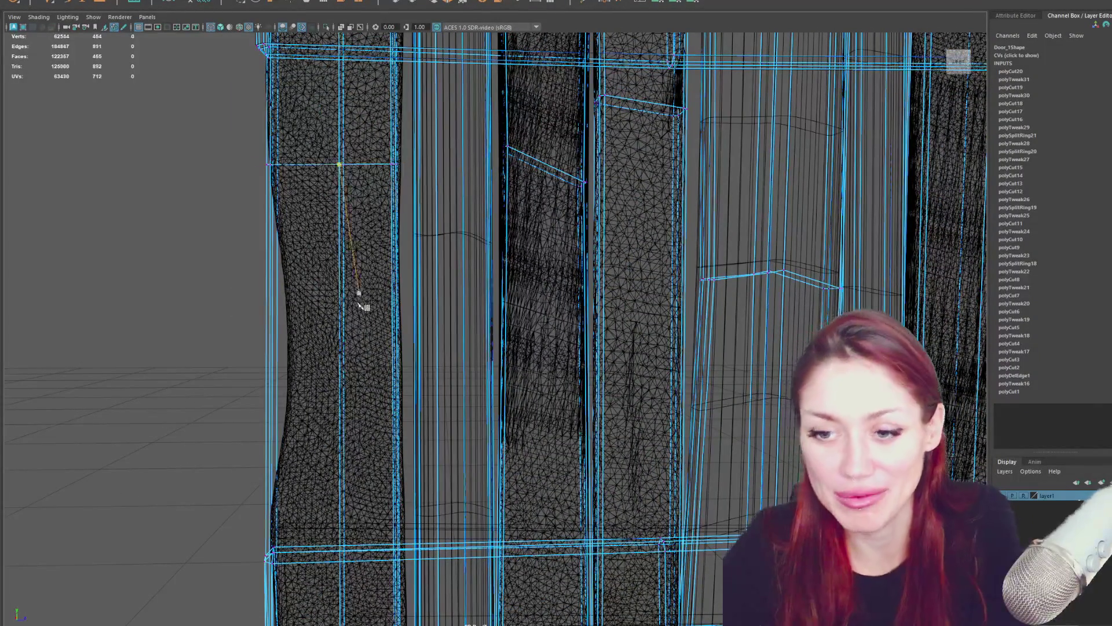
Cut four horizontal edge loops across the leftmost low-poly plank with Multi-Cut.
ctrl+click(374, 243)
ctrl+click(411, 503)
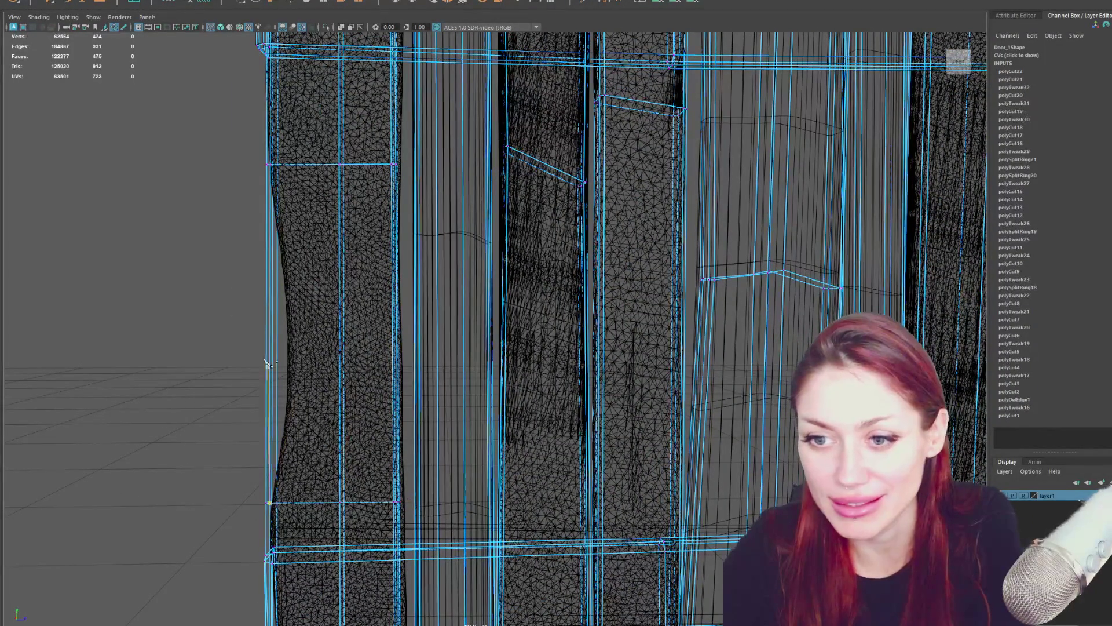
ctrl+click(371, 272)
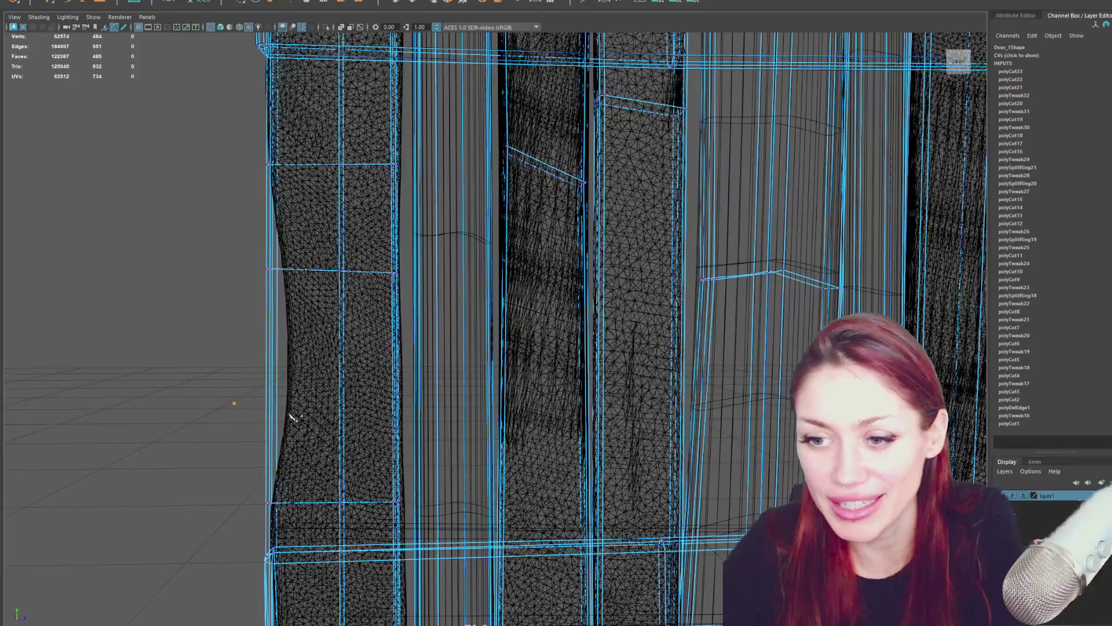
ctrl+click(408, 409)
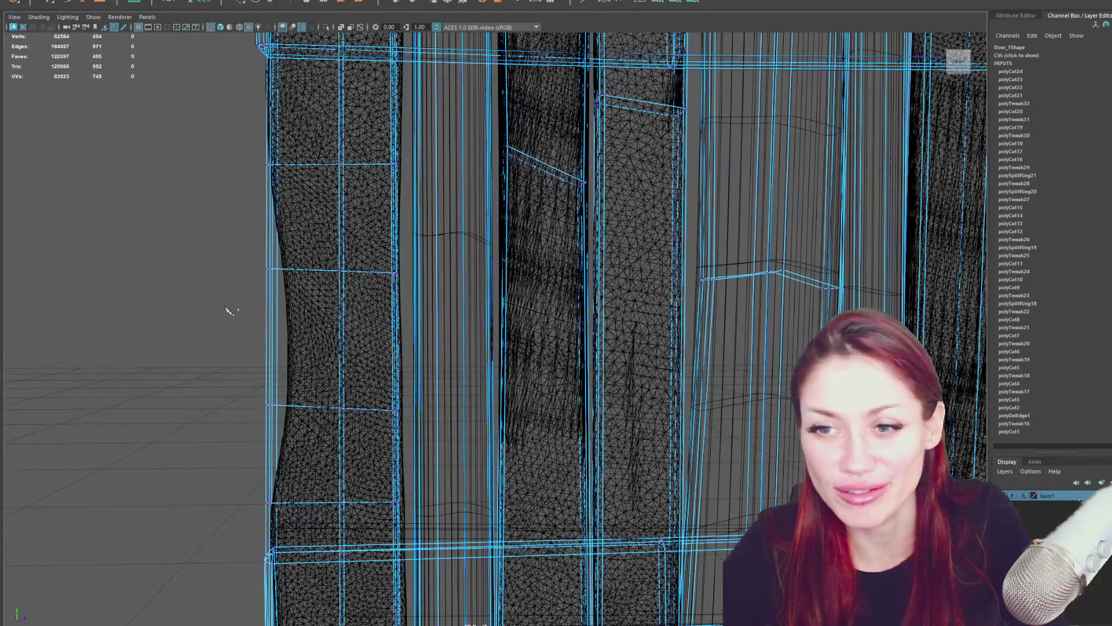
Pull the vertex rows along the left plank's left edge onto the sculpt's outline.
right_drag(226, 203, 174, 181)
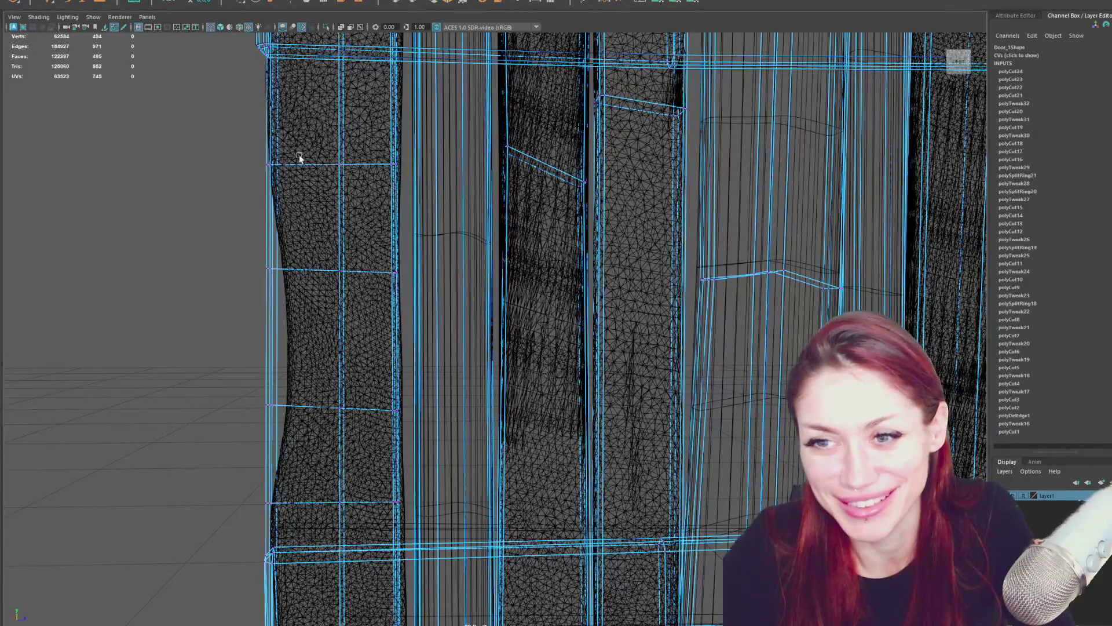
scroll(297, 156, up, 1)
mouse_move(302, 150)
mouse_down()
mouse_move(271, 203)
mouse_move(425, 223)
mouse_move(536, 303)
mouse_move(640, 298)
mouse_move(568, 319)
mouse_move(497, 296)
mouse_move(377, 285)
mouse_up()
key(6)
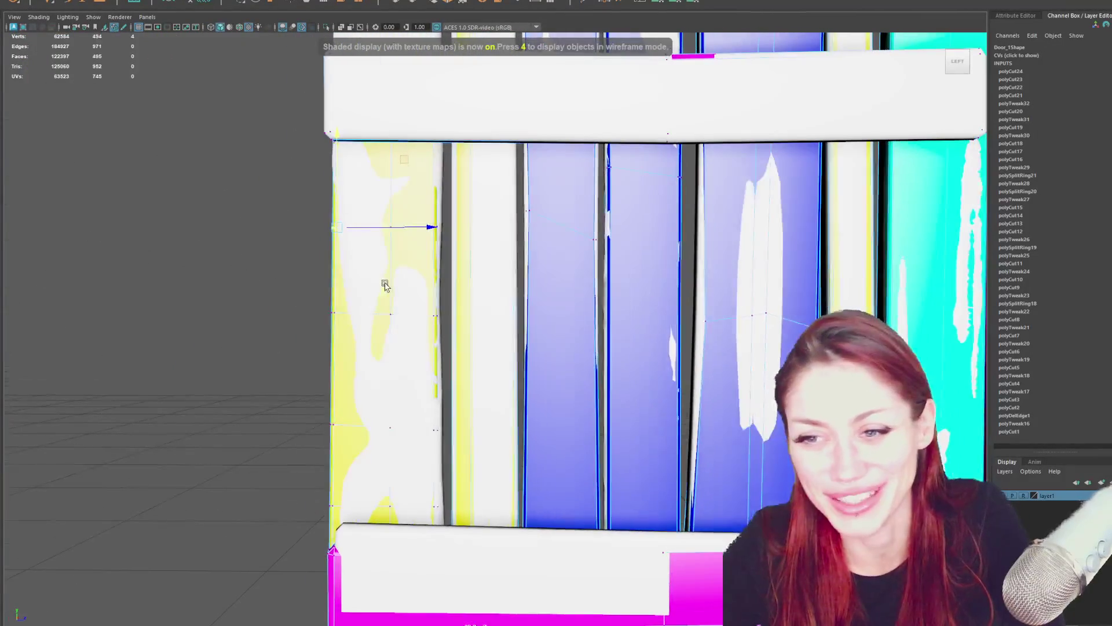
key(4)
key(4)
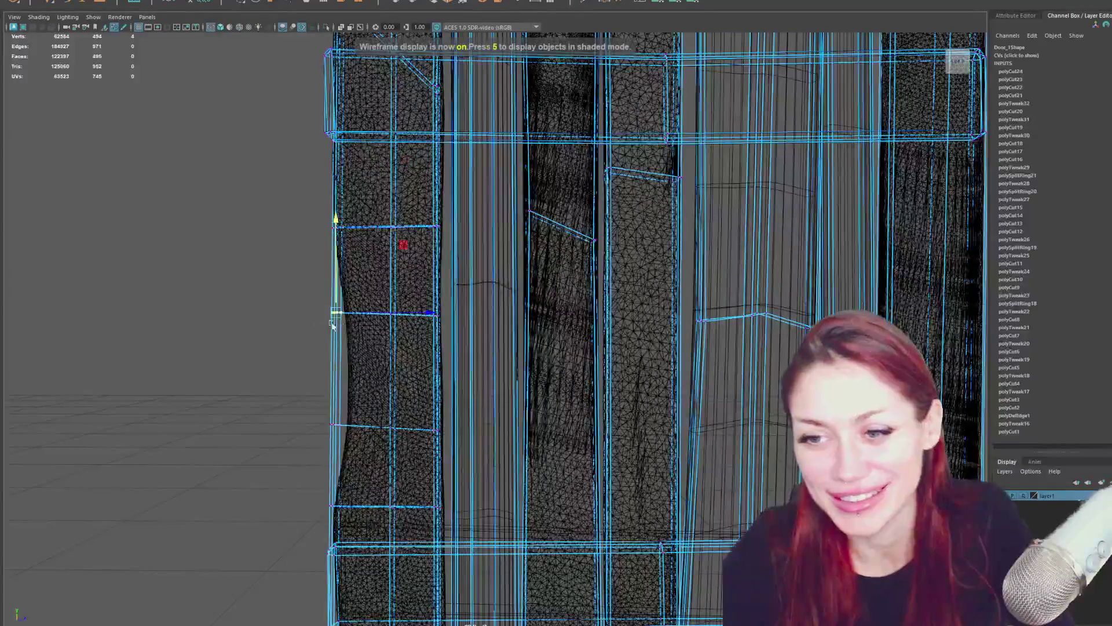
click(337, 313)
drag(373, 318, 379, 321)
mouse_move(311, 402)
mouse_down()
mouse_move(369, 460)
mouse_move(379, 437)
mouse_up()
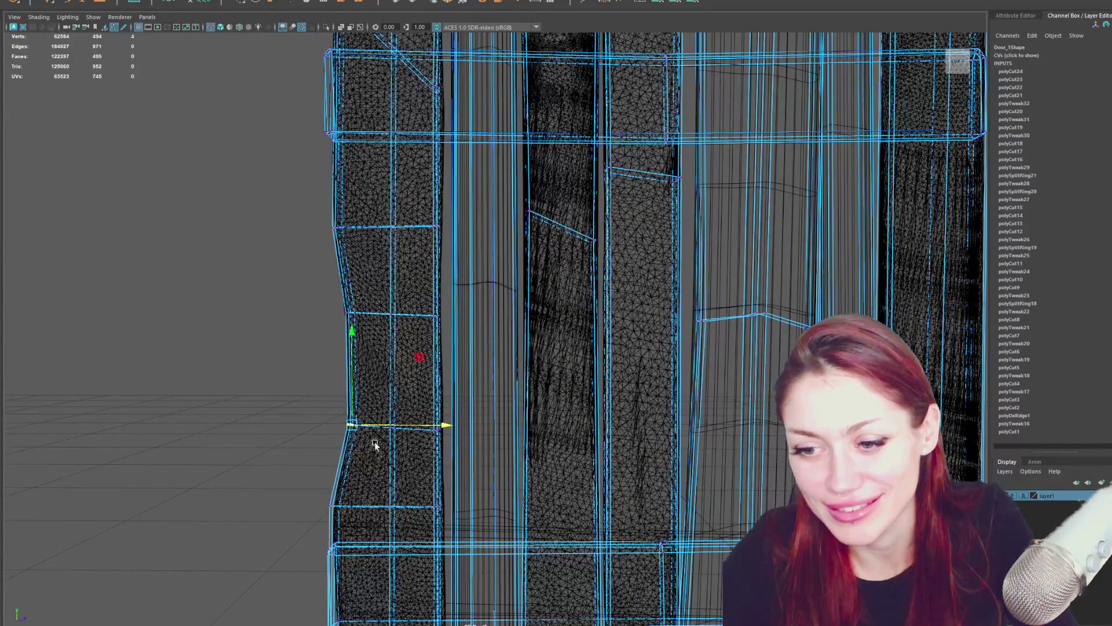
drag(315, 524, 316, 523)
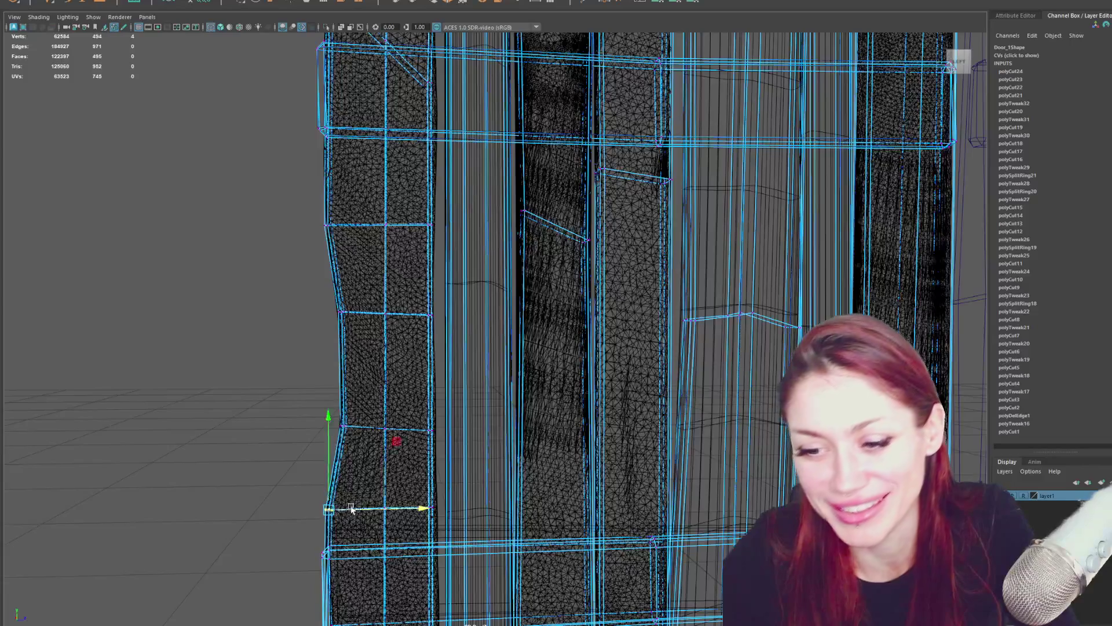
Fit the left plank's bottom vertices and raised corner to the sculpt's lower outline.
scroll(448, 460, down, 3)
alt+drag(448, 461, 427, 335)
click(382, 384)
mouse_move(397, 390)
mouse_down()
mouse_move(422, 392)
mouse_move(383, 367)
mouse_up()
mouse_move(422, 399)
mouse_down()
mouse_move(450, 415)
mouse_move(451, 370)
mouse_up()
click(446, 399)
Slide a vertex on the plank's upper edge right onto the sculpt outline.
scroll(455, 380, up, 2)
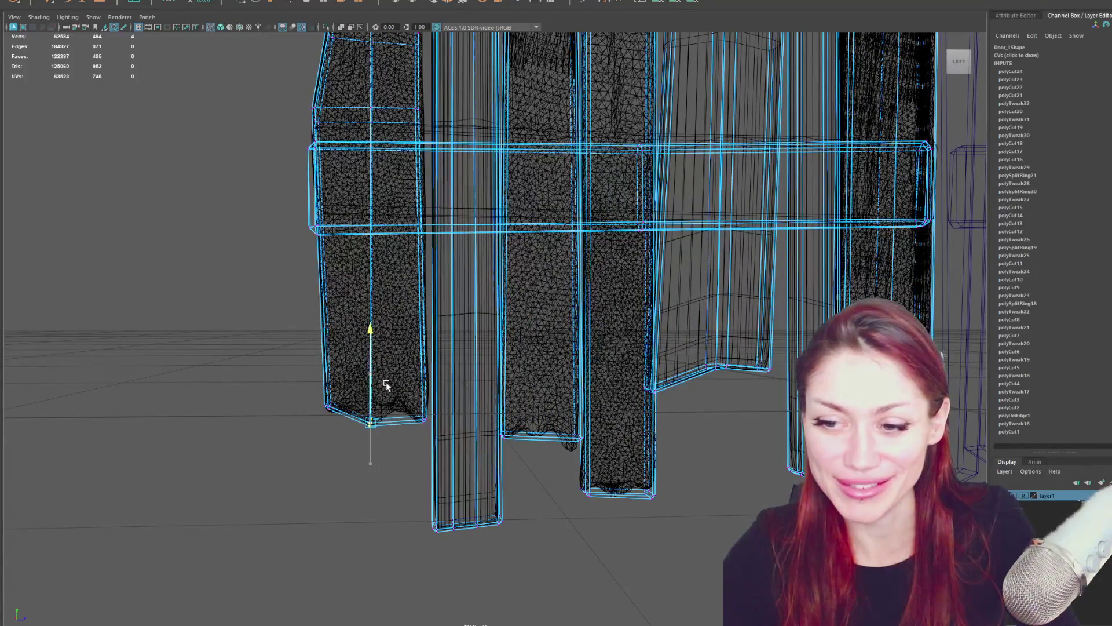
alt+middle_drag(411, 221, 398, 405)
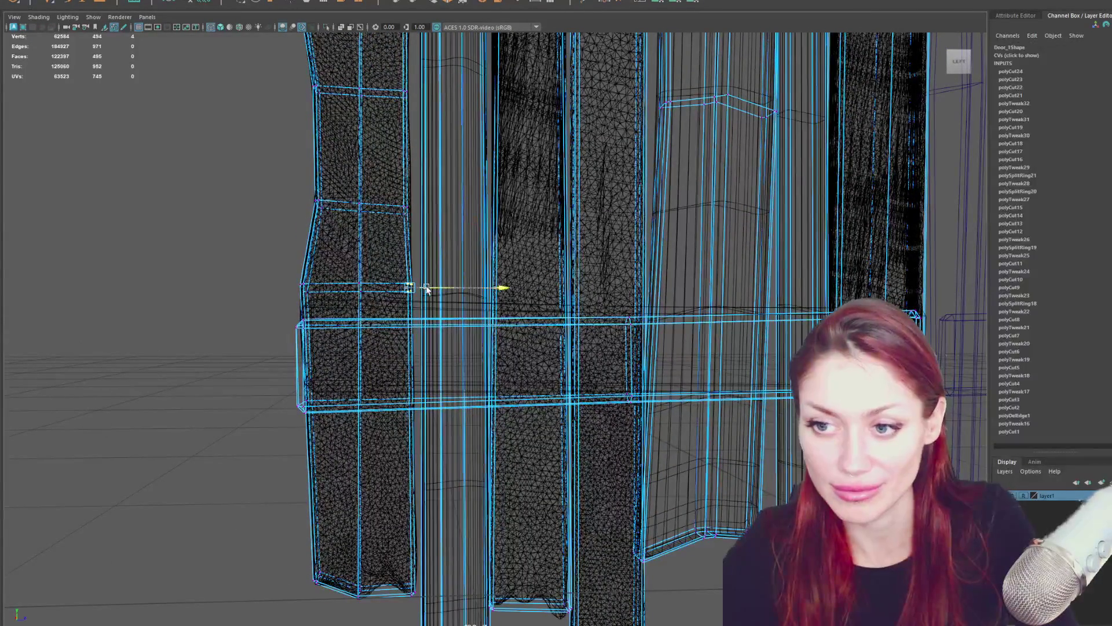
alt+middle_drag(435, 286, 438, 365)
drag(395, 277, 415, 314)
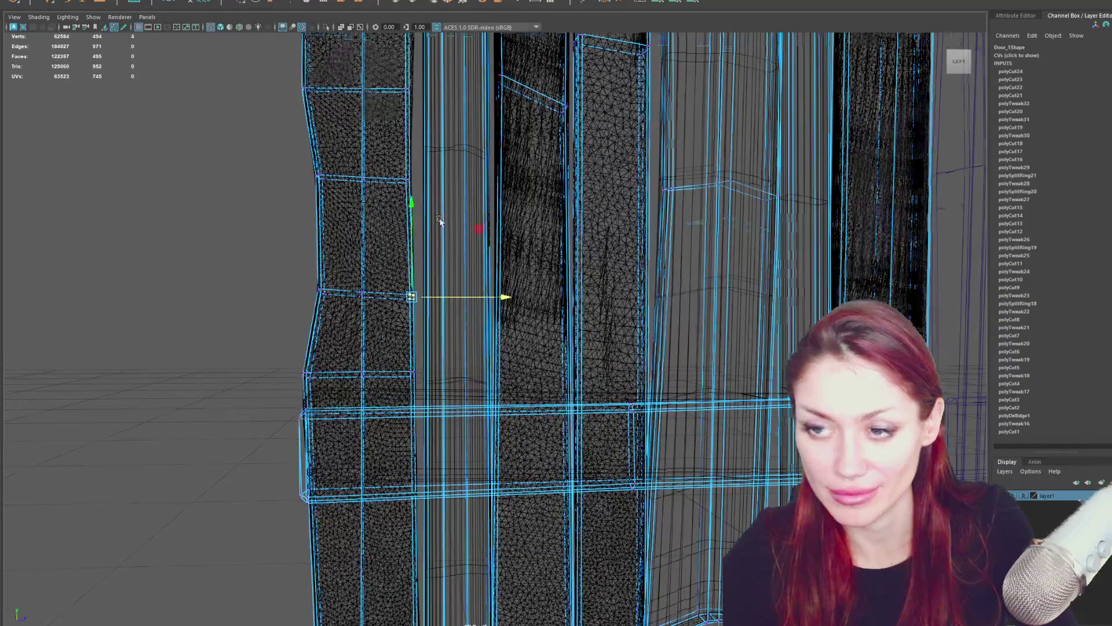
alt+middle_drag(394, 167, 396, 291)
mouse_move(427, 211)
alt+middle_down()
mouse_move(401, 346)
mouse_move(426, 472)
alt+middle_up()
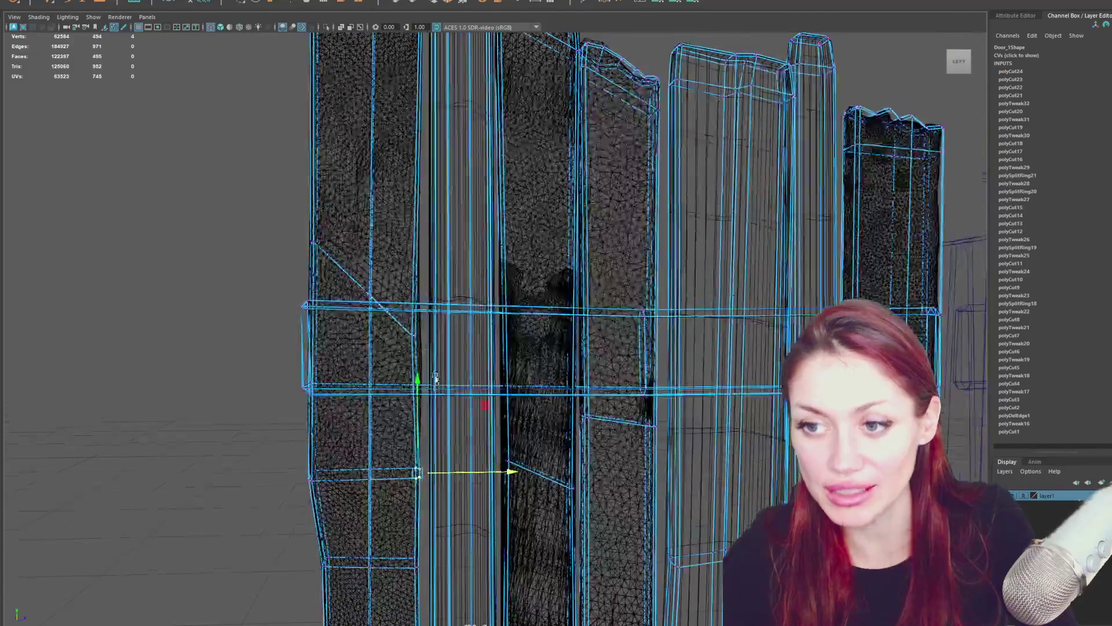
drag(436, 337, 439, 338)
mouse_move(438, 338)
alt+middle_down()
mouse_move(435, 469)
mouse_move(496, 359)
mouse_move(487, 368)
alt+middle_up()
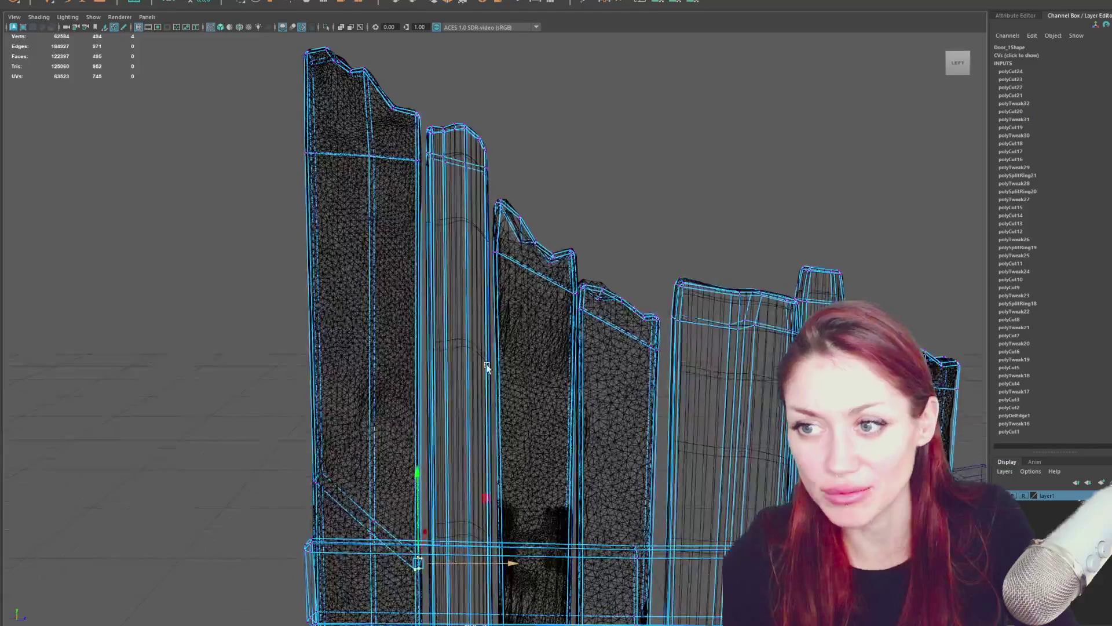
alt+middle_drag(521, 459, 529, 108)
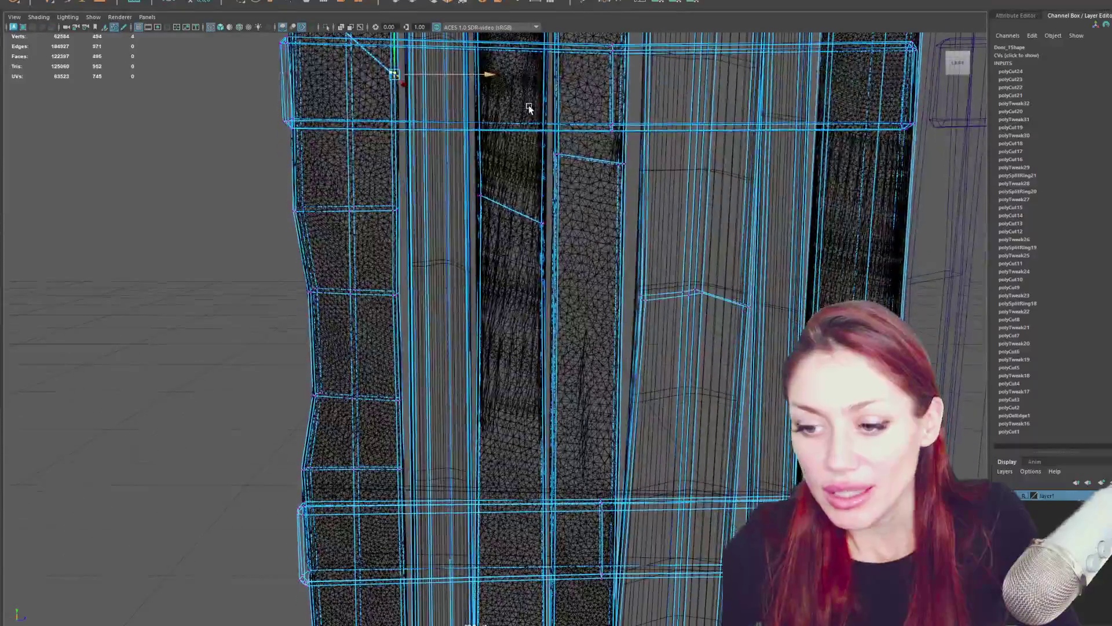
alt+middle_drag(576, 373, 583, 144)
alt+middle_drag(551, 423, 556, 269)
Insert an edge loop across the board near its bottom-left corner.
drag(413, 564, 412, 564)
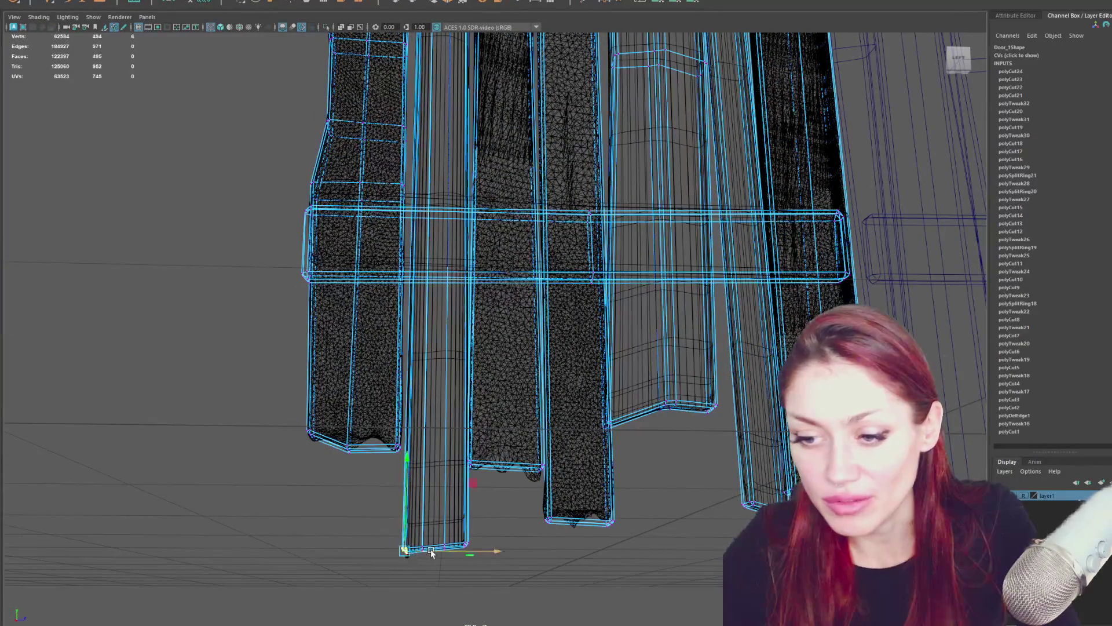
click(639, 7)
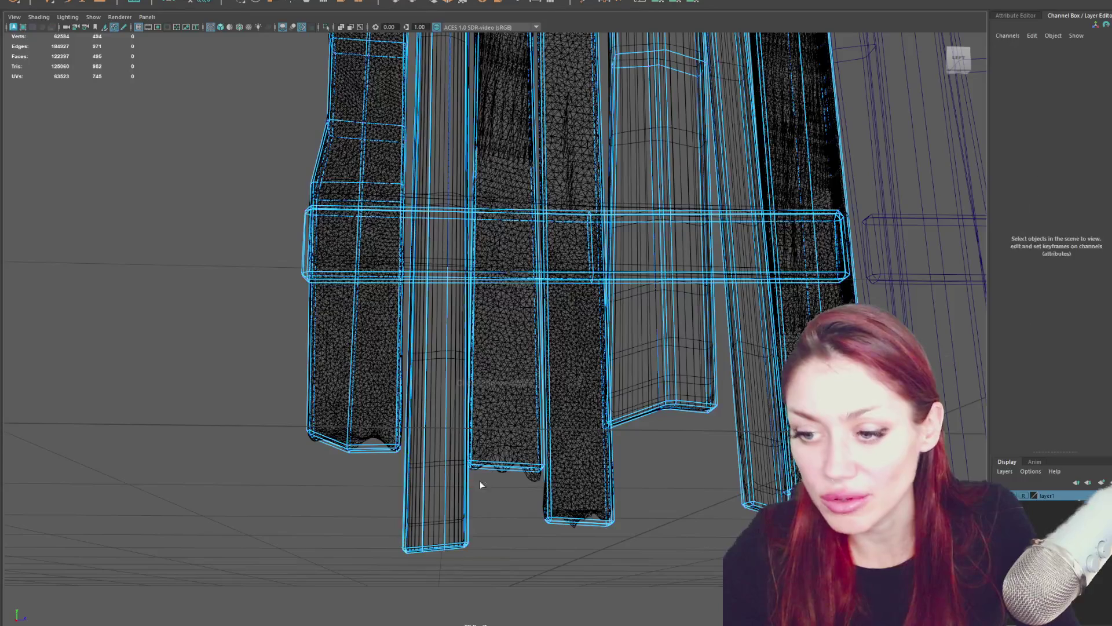
click(471, 506)
key(w)
mouse_move(377, 529)
mouse_down()
mouse_move(409, 569)
mouse_move(480, 454)
mouse_move(657, 444)
mouse_move(575, 300)
mouse_move(385, 370)
mouse_move(582, 343)
mouse_move(382, 382)
mouse_up()
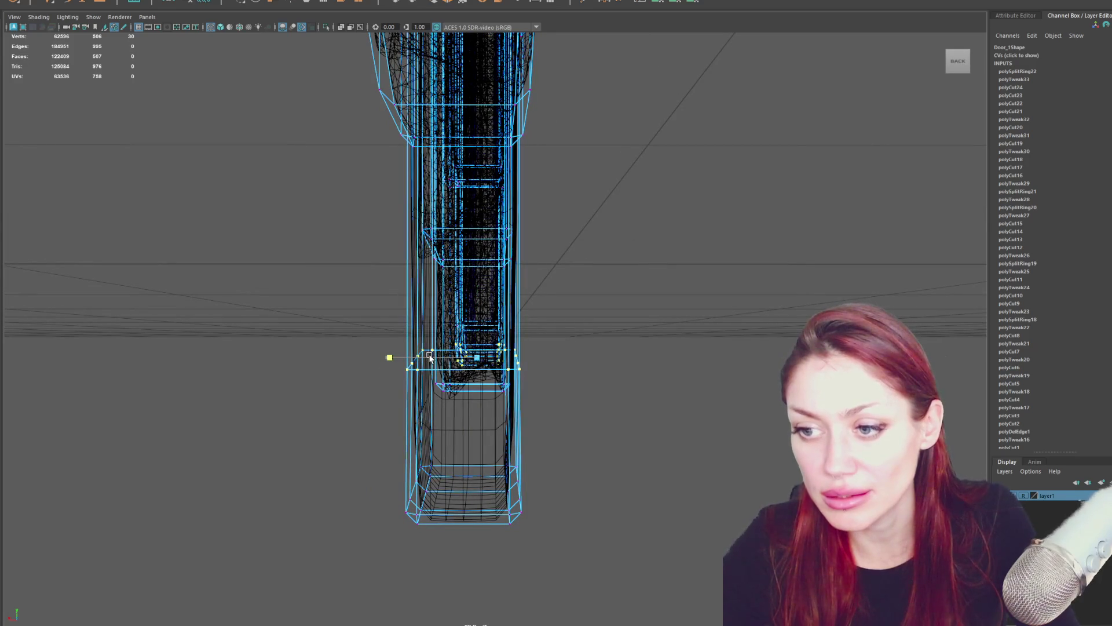
Narrow the board's bottom vertex loop to fit the sculpted end.
drag(575, 442, 315, 560)
key(w)
mouse_move(549, 489)
alt+mouse_down()
mouse_move(438, 463)
mouse_move(478, 489)
alt+mouse_up()
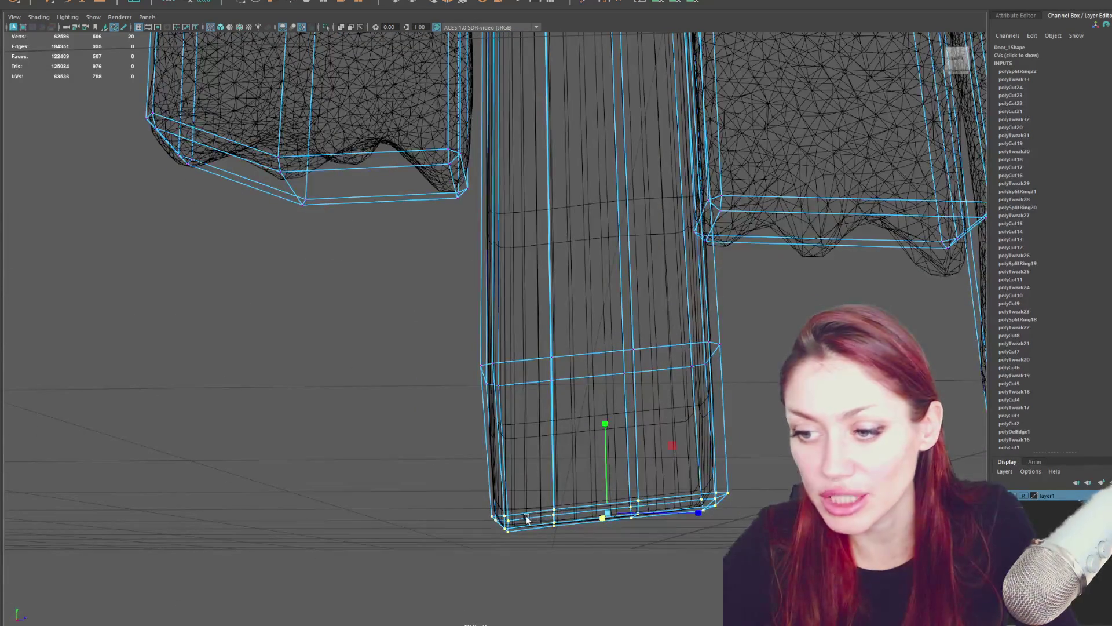
drag(695, 514, 682, 515)
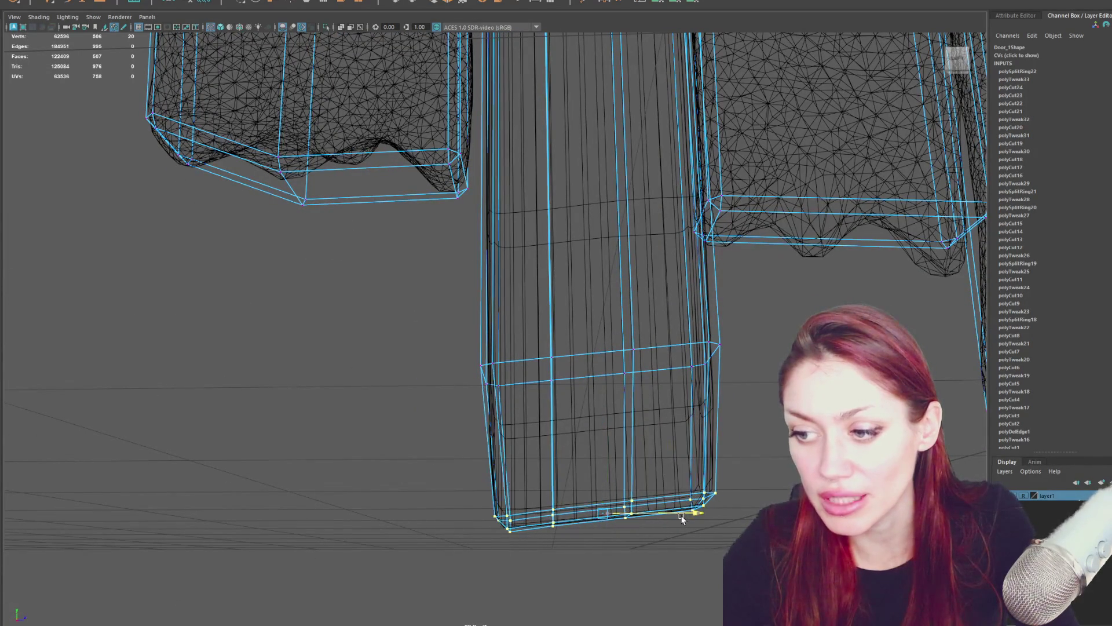
Zoom in on the board's mesh and place another edge loop across it.
drag(770, 330, 667, 392)
alt+middle_drag(725, 355, 724, 556)
click(490, 589)
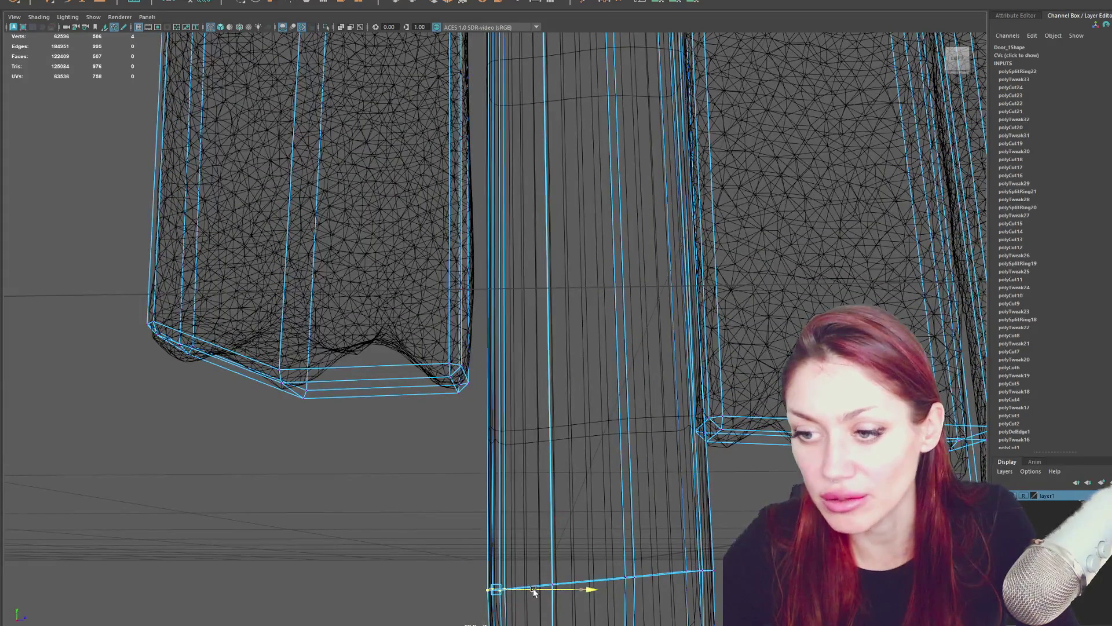
mouse_move(568, 179)
alt+right_down()
mouse_move(524, 477)
mouse_move(533, 320)
mouse_move(519, 191)
mouse_move(524, 398)
mouse_move(484, 484)
mouse_move(488, 318)
mouse_move(479, 541)
mouse_move(523, 433)
alt+right_up()
alt+middle_drag(523, 433, 556, 336)
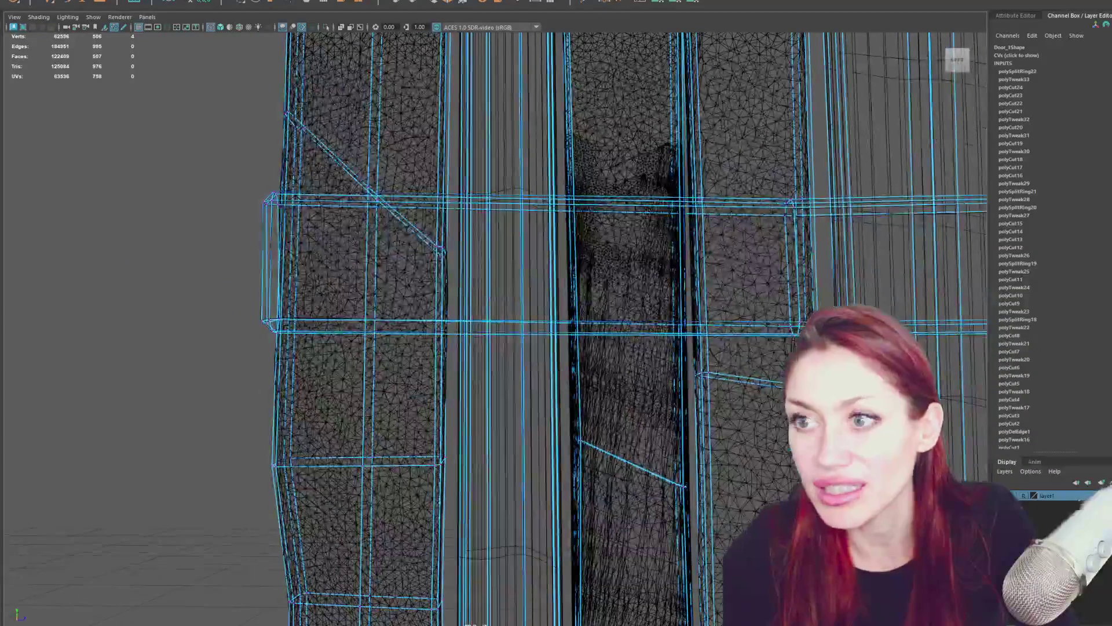
click(557, 385)
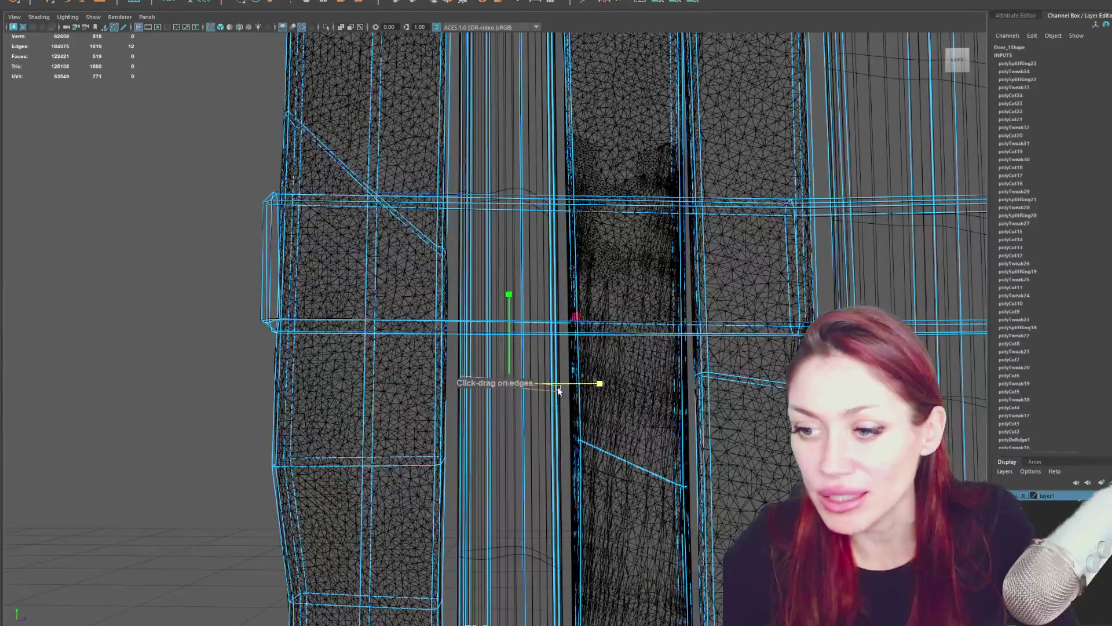
Nudge the new loop's end vertex slightly left along X to follow the sculpt.
mouse_move(596, 384)
alt+mouse_down()
mouse_move(576, 483)
mouse_move(539, 258)
mouse_move(488, 351)
mouse_move(452, 324)
mouse_move(448, 337)
mouse_move(446, 219)
mouse_move(529, 315)
mouse_move(498, 445)
mouse_move(538, 214)
mouse_move(514, 281)
mouse_move(479, 258)
alt+mouse_up()
right_drag(467, 246, 454, 245)
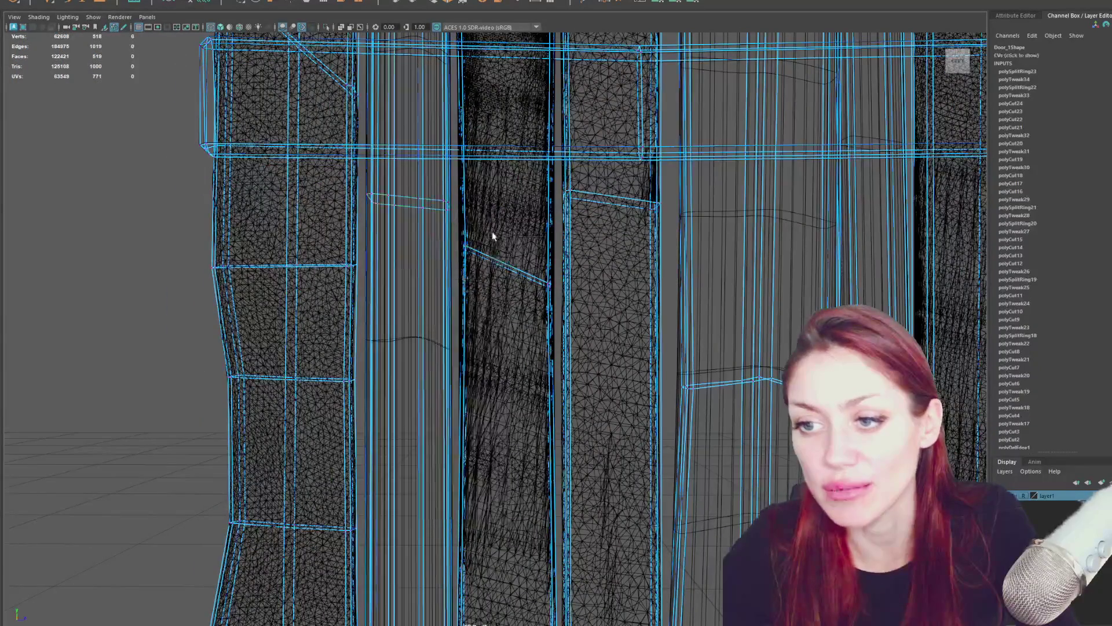
drag(496, 248, 494, 249)
click(550, 284)
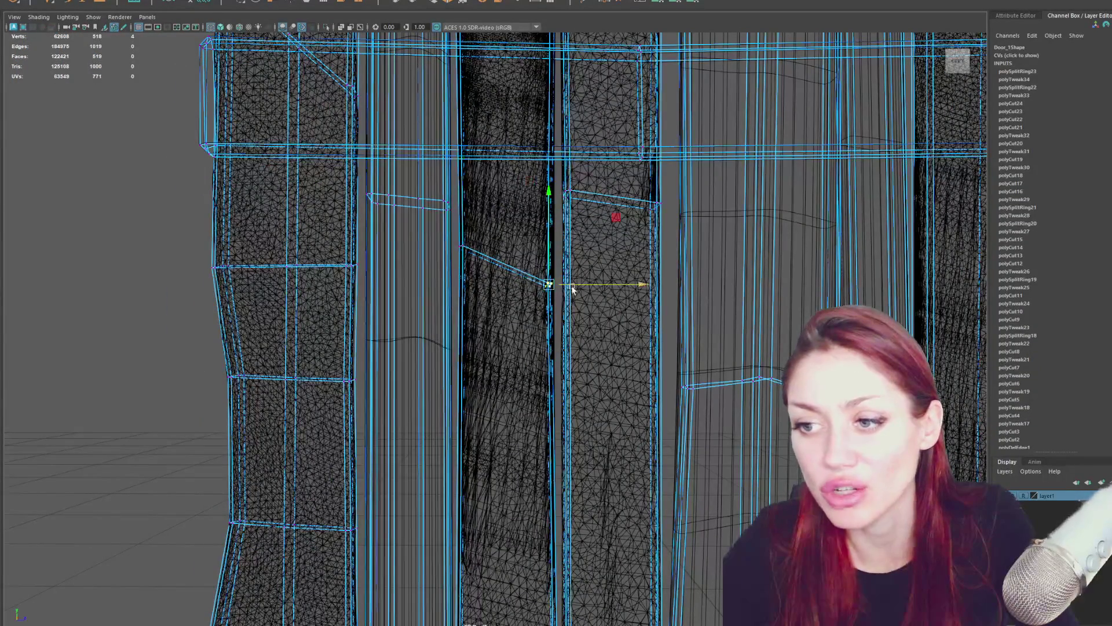
mouse_move(561, 559)
alt+middle_down()
mouse_move(542, 406)
mouse_move(522, 347)
mouse_move(479, 396)
alt+middle_up()
click(461, 413)
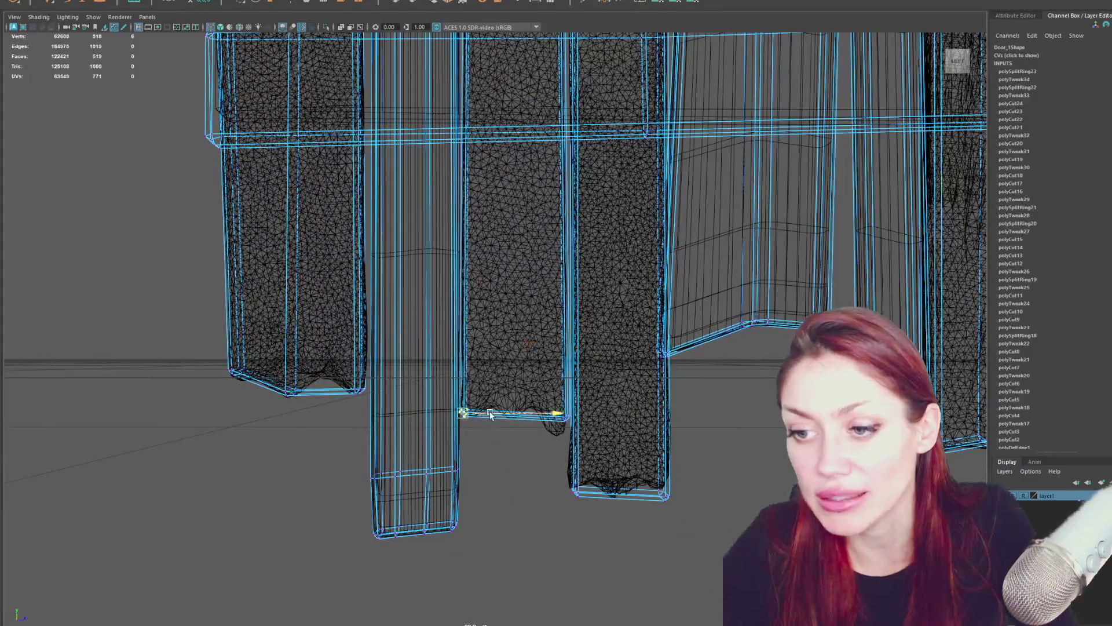
Add an edge loop near the middle board's bottom and slide it into place.
mouse_move(554, 406)
mouse_down()
mouse_move(586, 433)
mouse_move(568, 399)
mouse_move(568, 427)
mouse_move(581, 430)
mouse_up()
click(561, 409)
click(639, 3)
ctrl+click(562, 390)
alt+middle_drag(525, 465, 490, 421)
Nudge the board's lower-left corner vertex left and add another loop near the bottom.
mouse_move(571, 349)
right_down()
mouse_move(620, 335)
mouse_move(516, 364)
right_up()
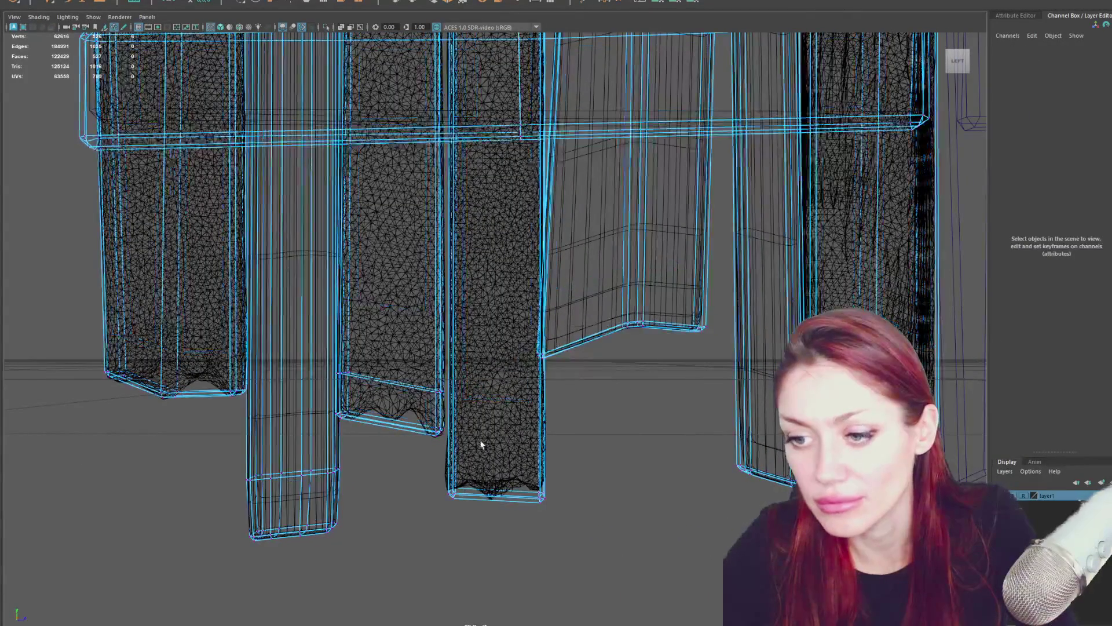
click(452, 487)
drag(476, 488, 472, 489)
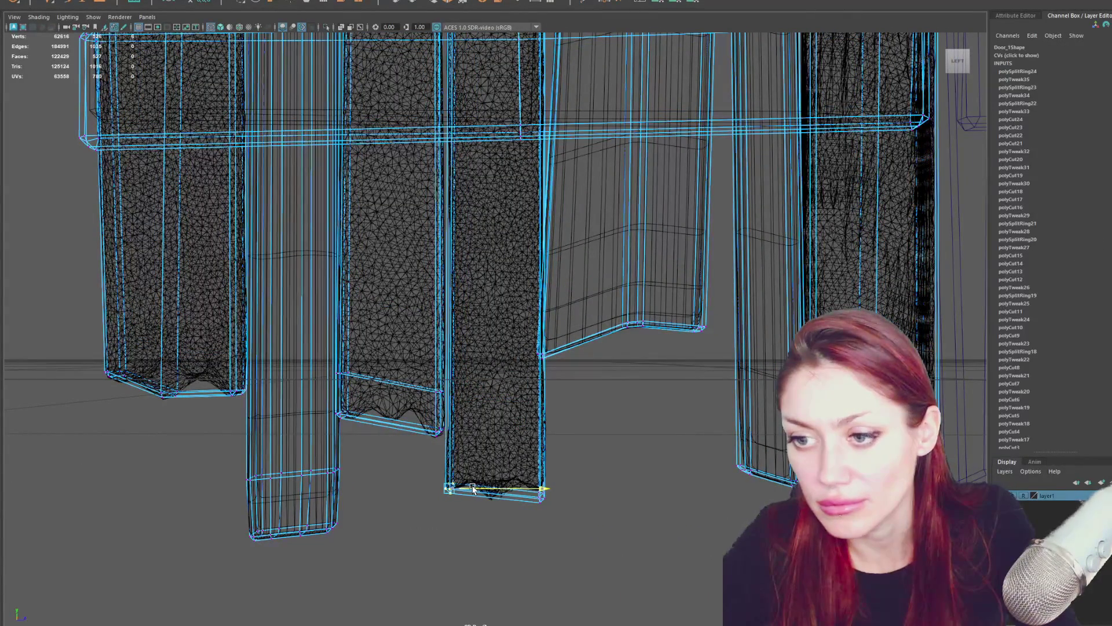
click(545, 439)
Raise the board's lower-right corner vertex to match the sculpted plank end.
right_drag(582, 379, 556, 362)
click(450, 491)
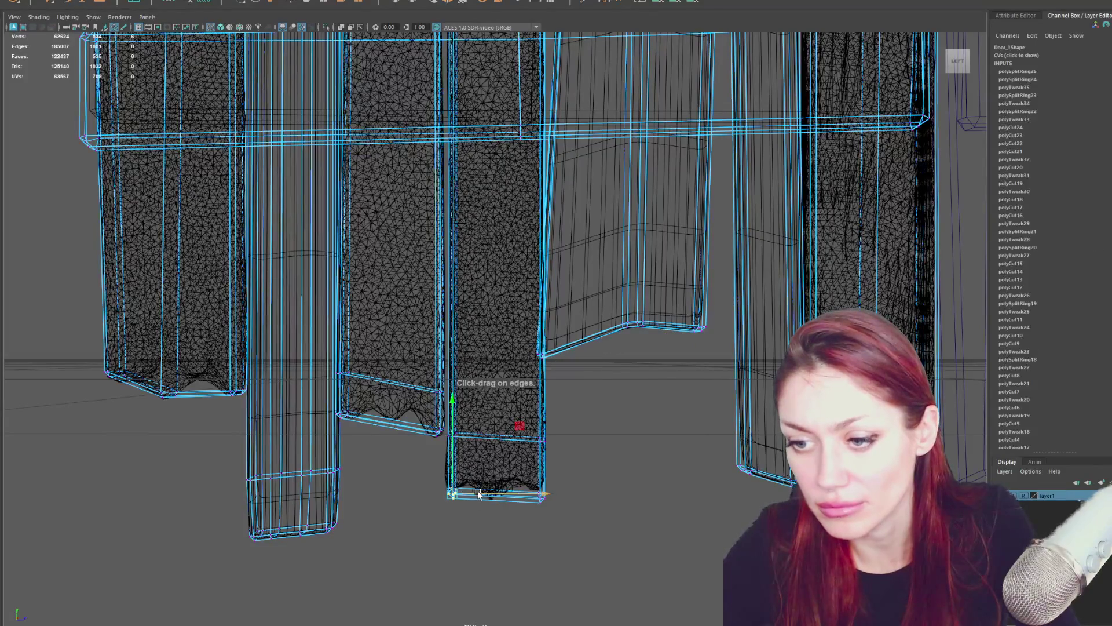
click(540, 494)
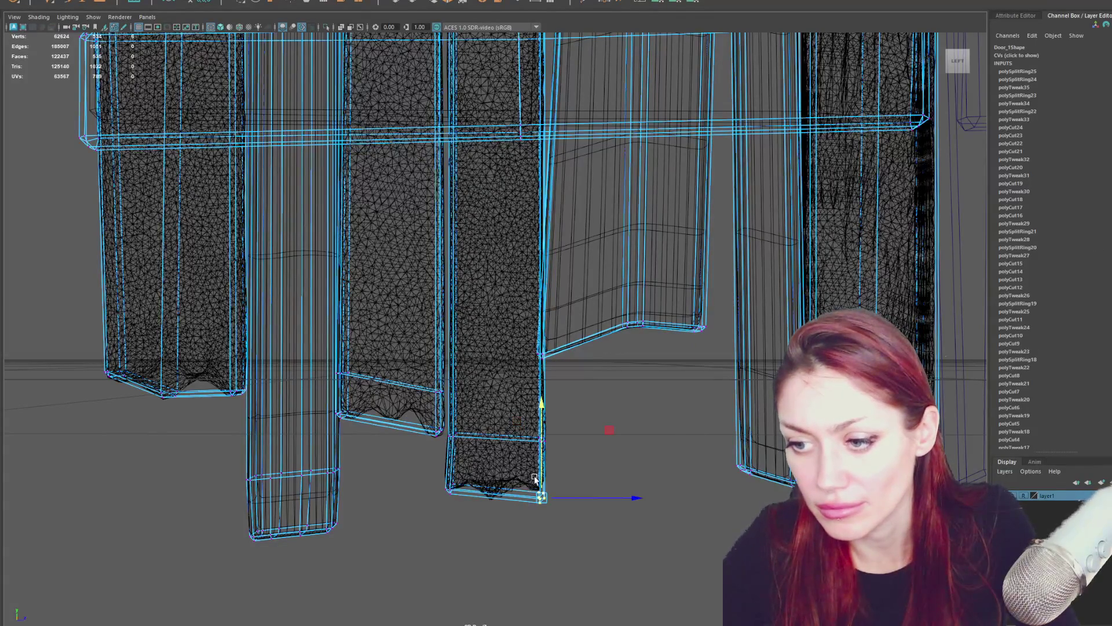
drag(540, 462, 546, 451)
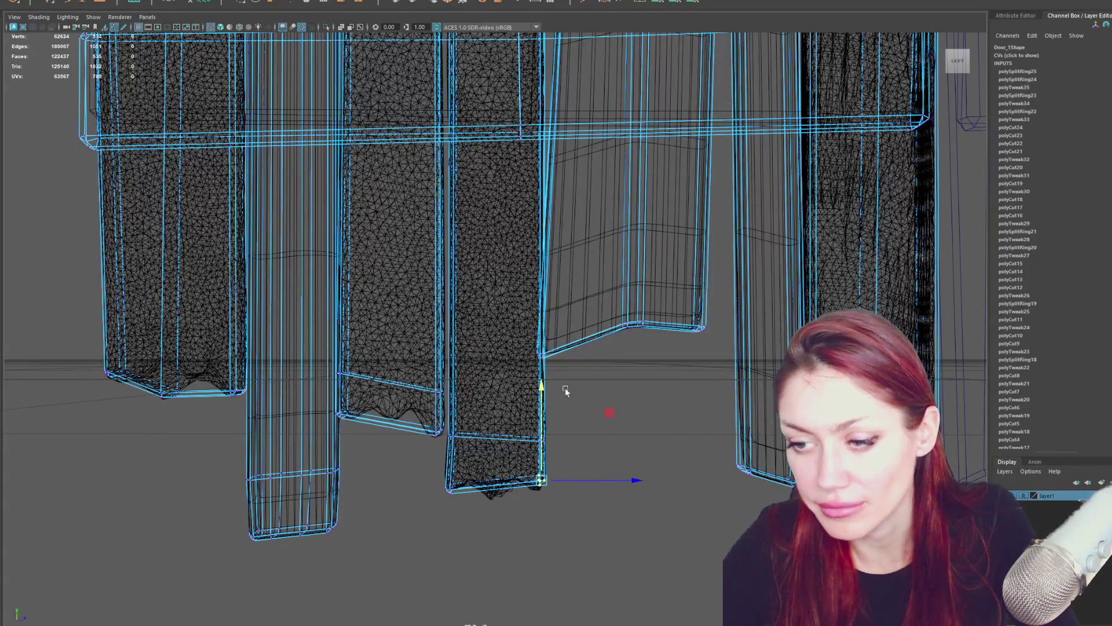
key(ctrl+shift+x)
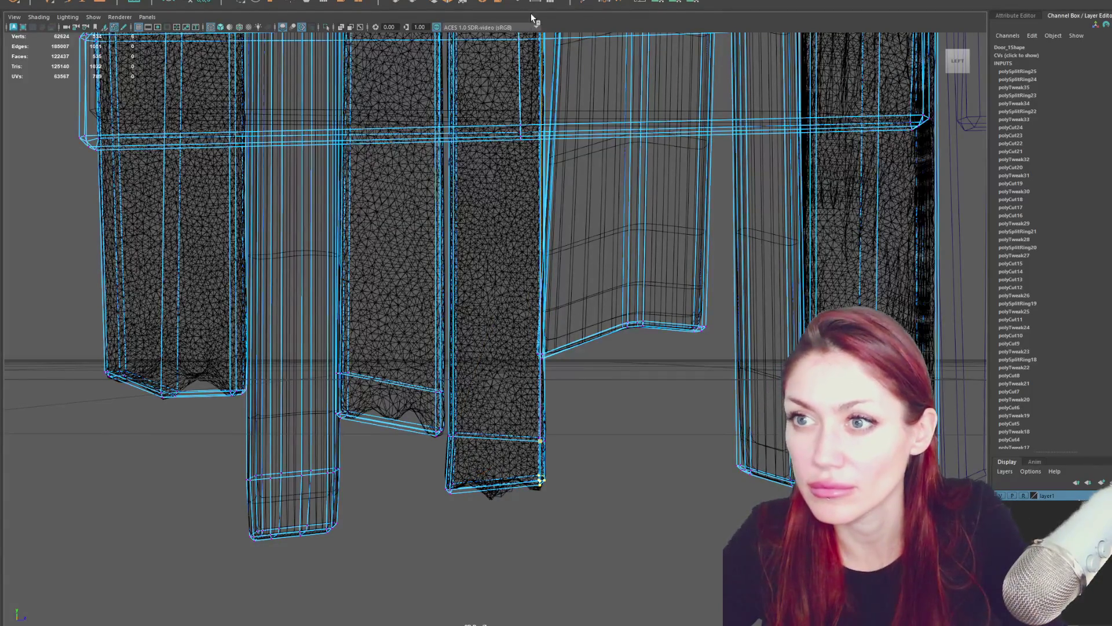
click(495, 481)
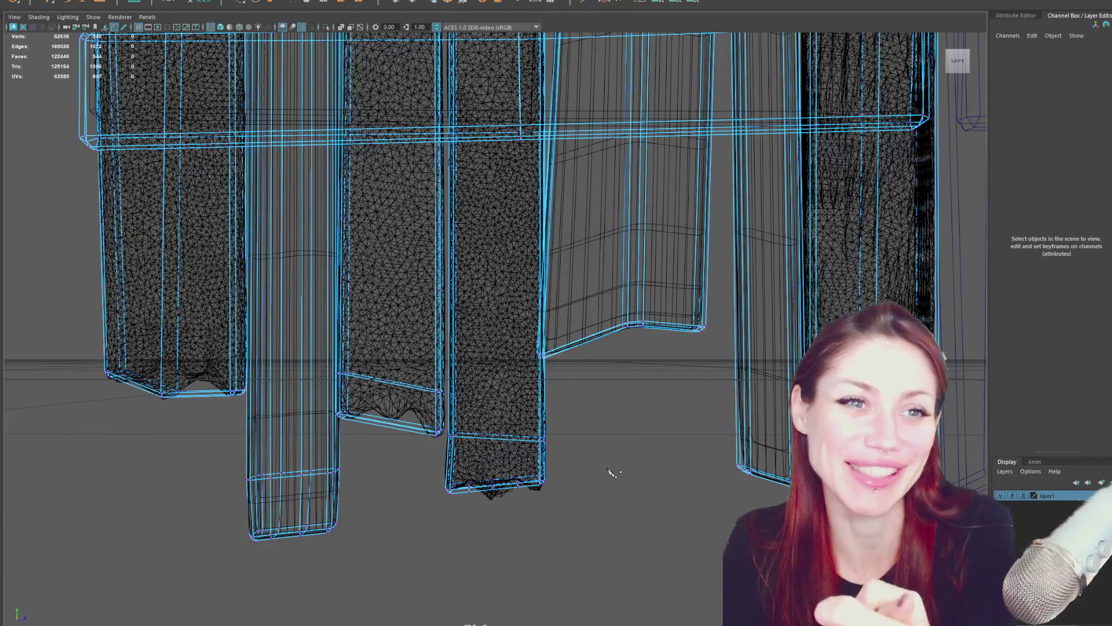
In Vertex Face mode, select the middle board's bottom corner and lower tip vertices.
alt+drag(629, 414, 630, 394)
right_drag(607, 348, 541, 382)
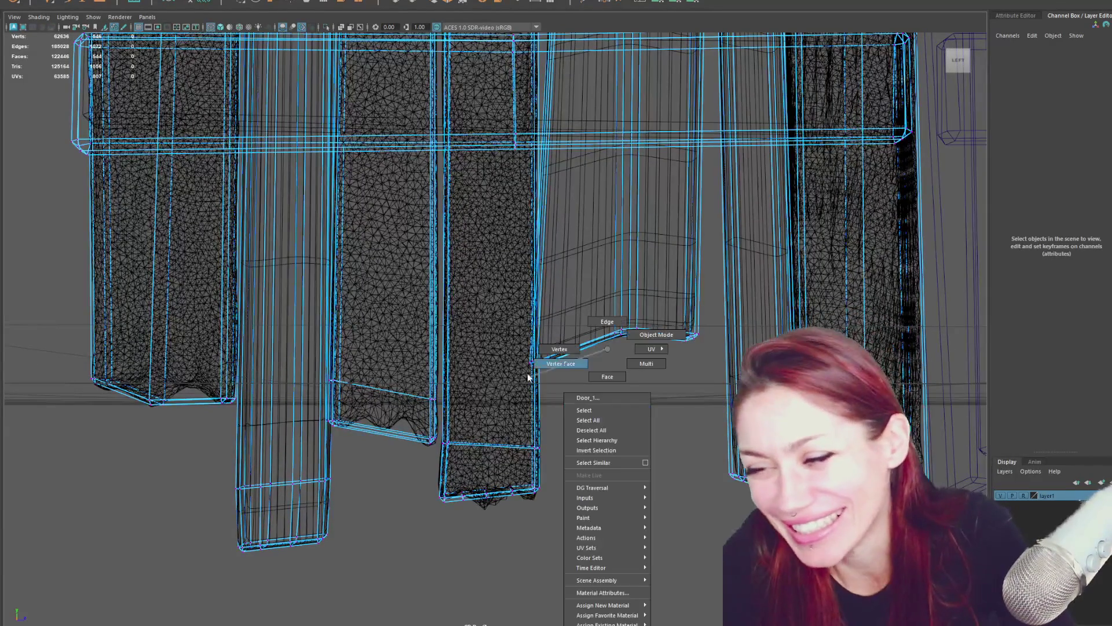
drag(458, 470, 429, 518)
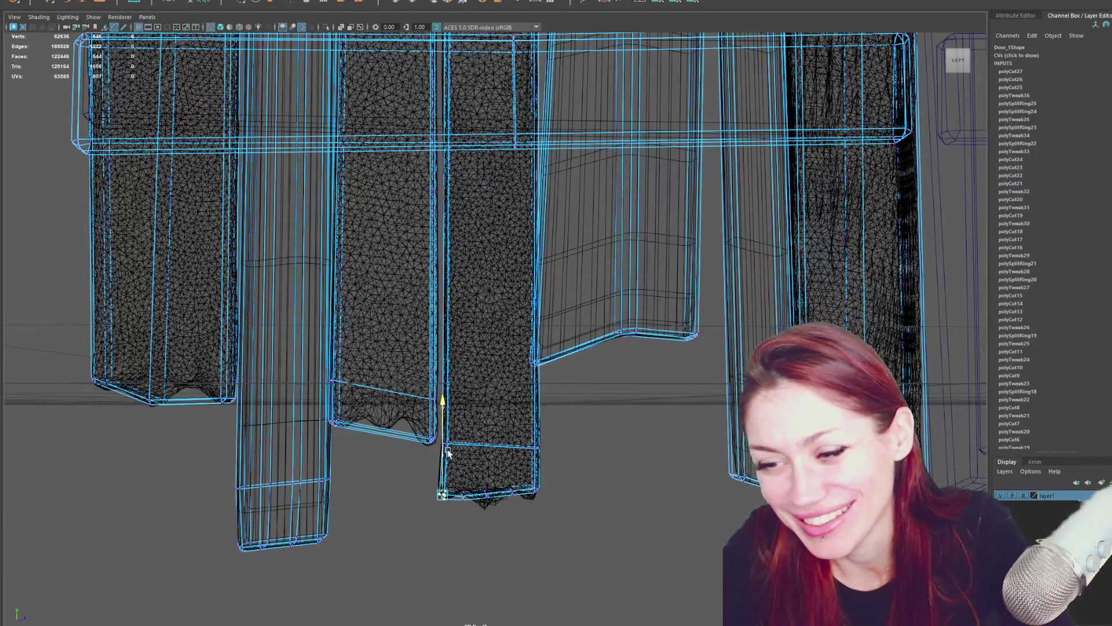
click(464, 492)
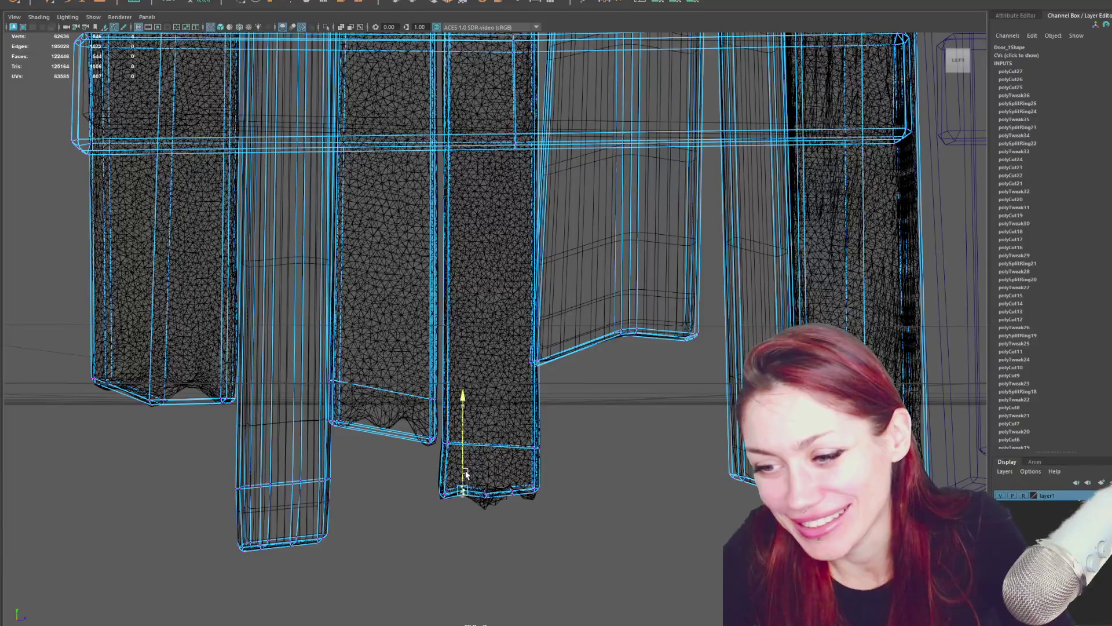
click(487, 490)
click(483, 485)
click(480, 482)
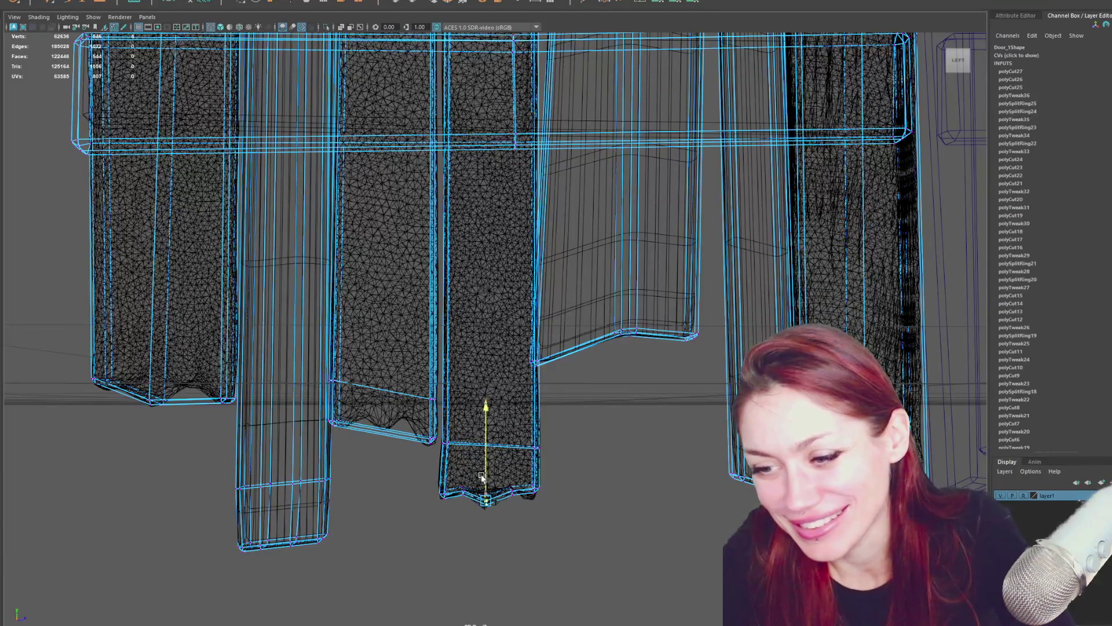
Reposition the board's lower-right tip vertices and add an edge loop across its lower end.
alt+drag(477, 481, 526, 516)
click(533, 507)
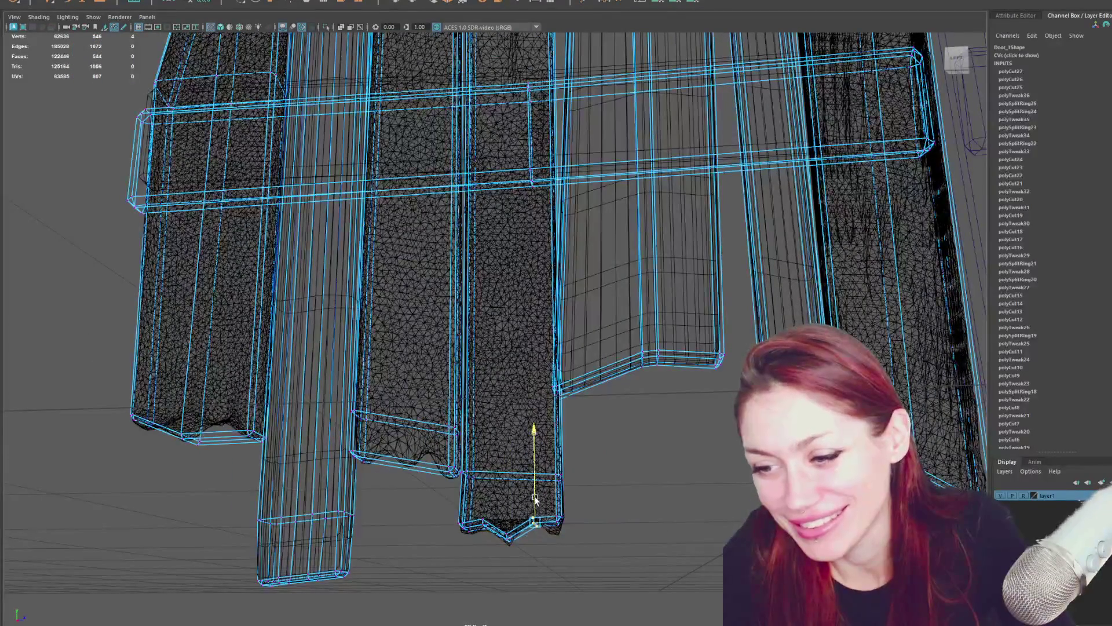
click(558, 515)
click(534, 510)
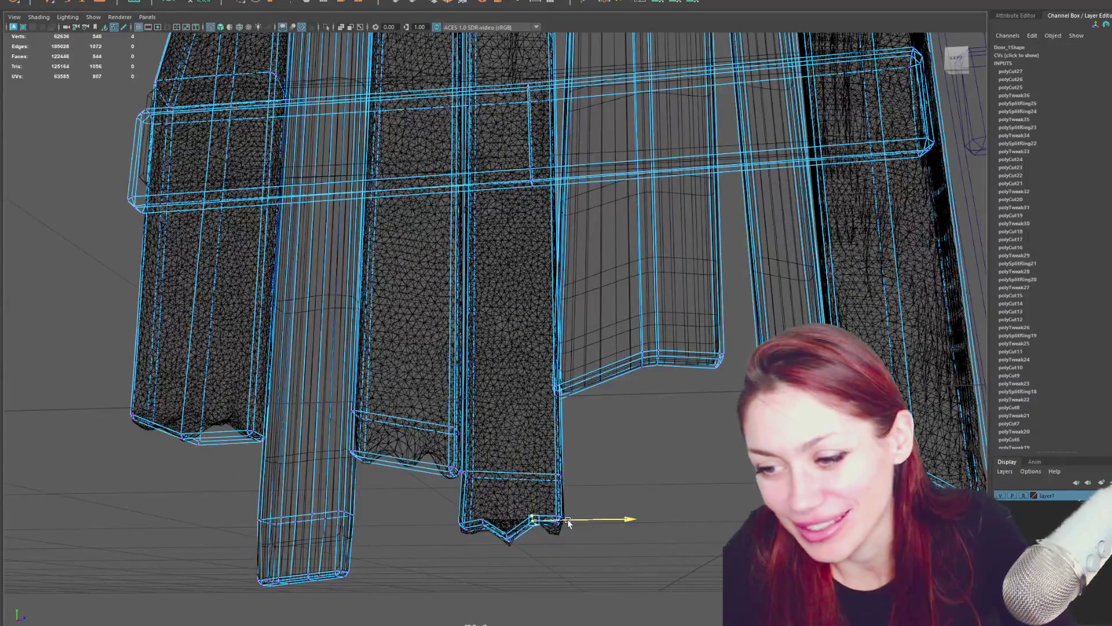
shift+click(557, 518)
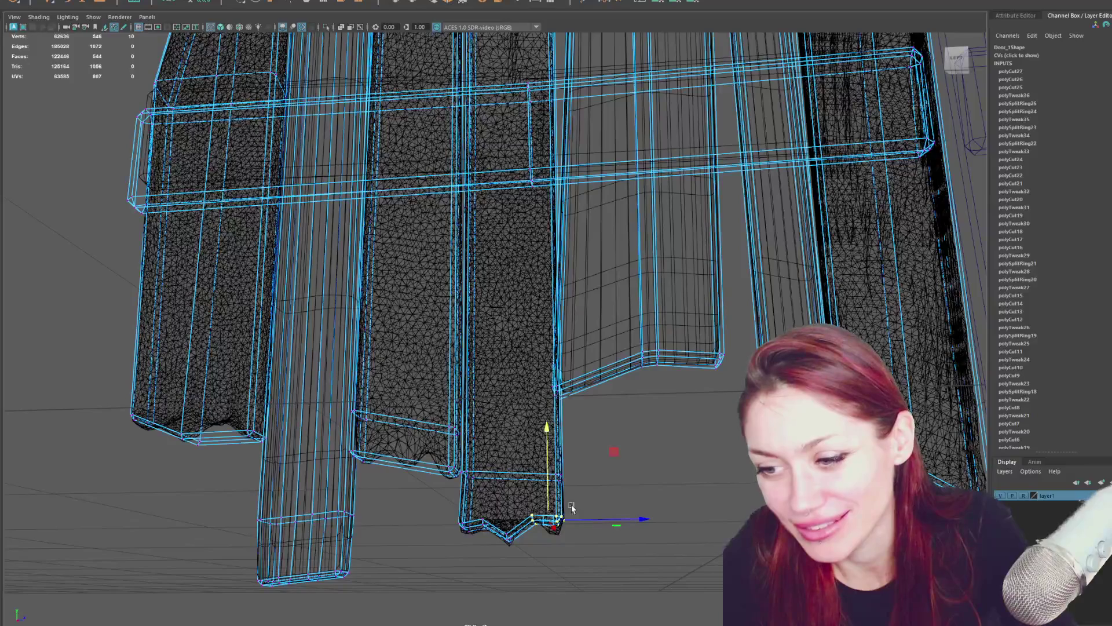
drag(552, 553, 553, 551)
click(557, 504)
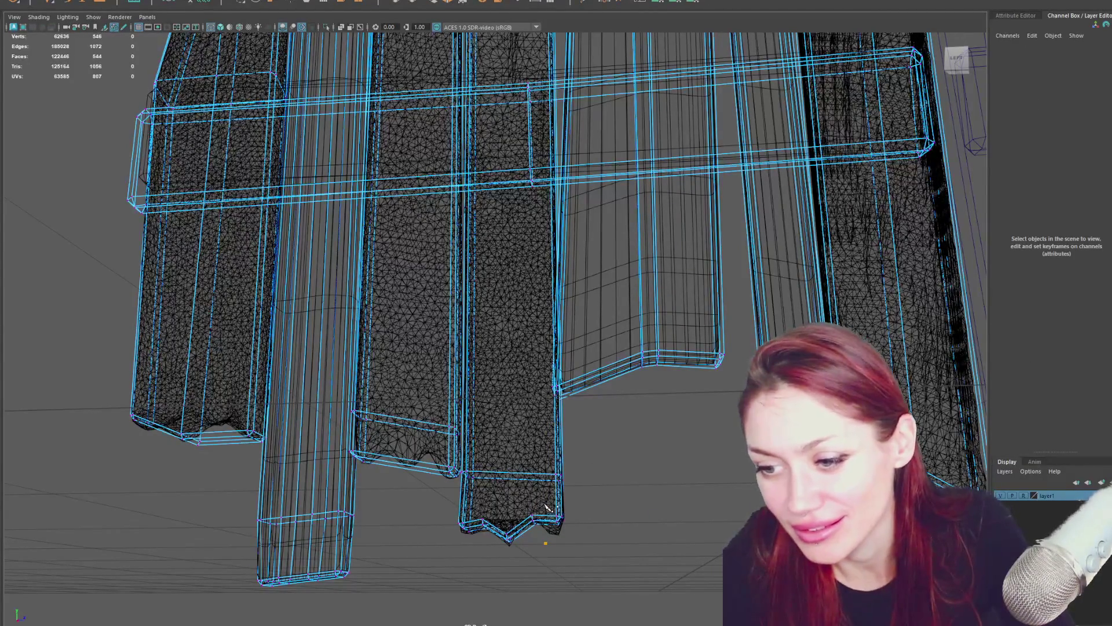
click(524, 471)
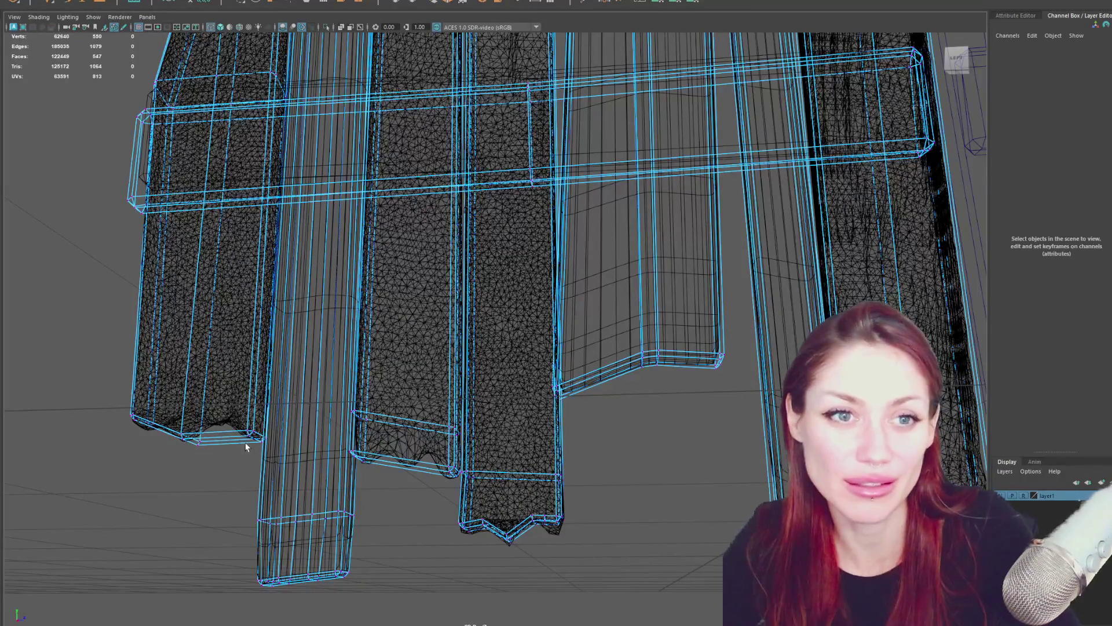
mouse_move(671, 377)
right_down()
mouse_move(666, 406)
mouse_move(530, 571)
right_up()
Multi-Cut three new vertices into the middle board's bottom edge, then frame Door_2 in vertex mode.
mouse_move(550, 537)
mouse_down()
mouse_move(599, 363)
mouse_move(609, 509)
mouse_up()
scroll(562, 501, down, 3)
scroll(625, 539, up, 3)
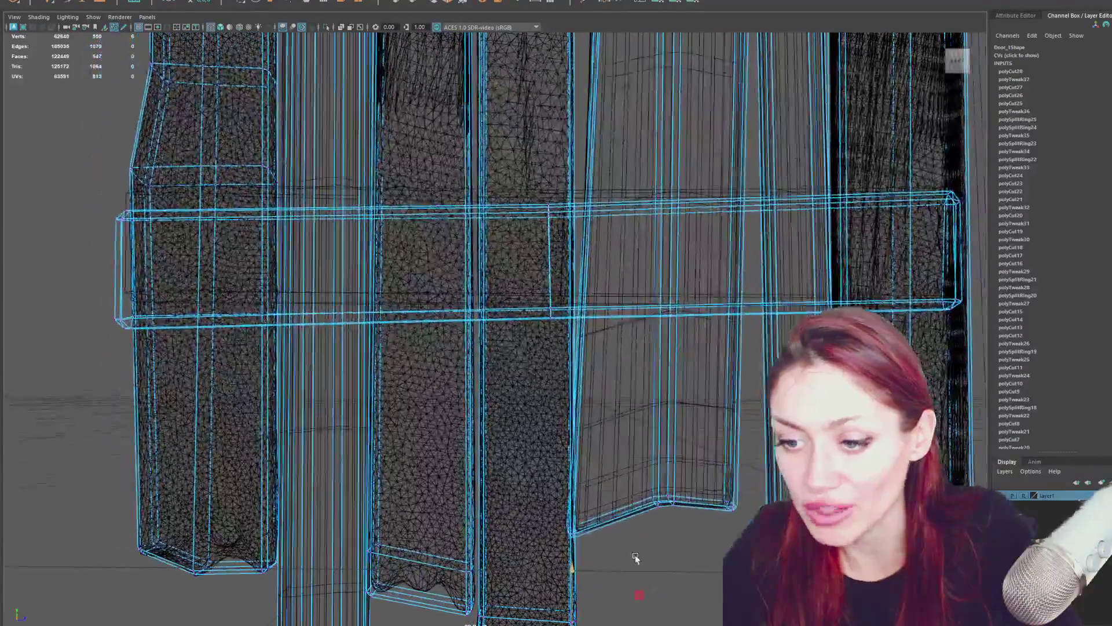
scroll(635, 554, down, 3)
mouse_move(641, 409)
alt+mouse_down()
mouse_move(578, 460)
mouse_move(608, 393)
alt+mouse_up()
scroll(609, 392, up, 2)
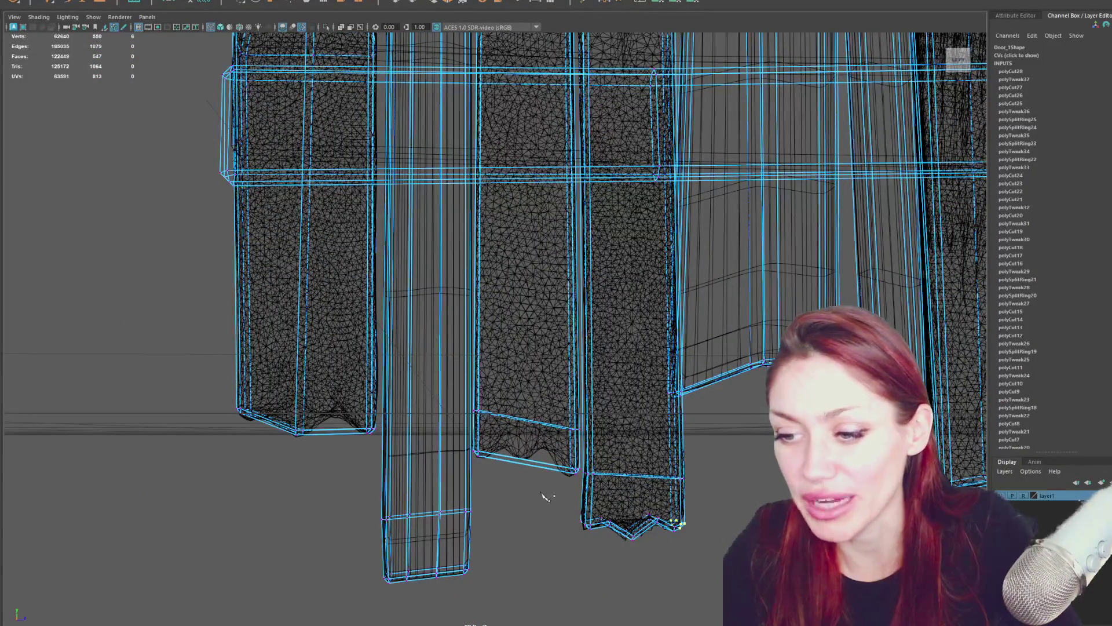
click(543, 464)
click(526, 454)
click(504, 458)
mouse_move(492, 370)
right_down()
mouse_move(417, 346)
mouse_move(512, 475)
right_up()
key(f)
scroll(469, 496, up, 6)
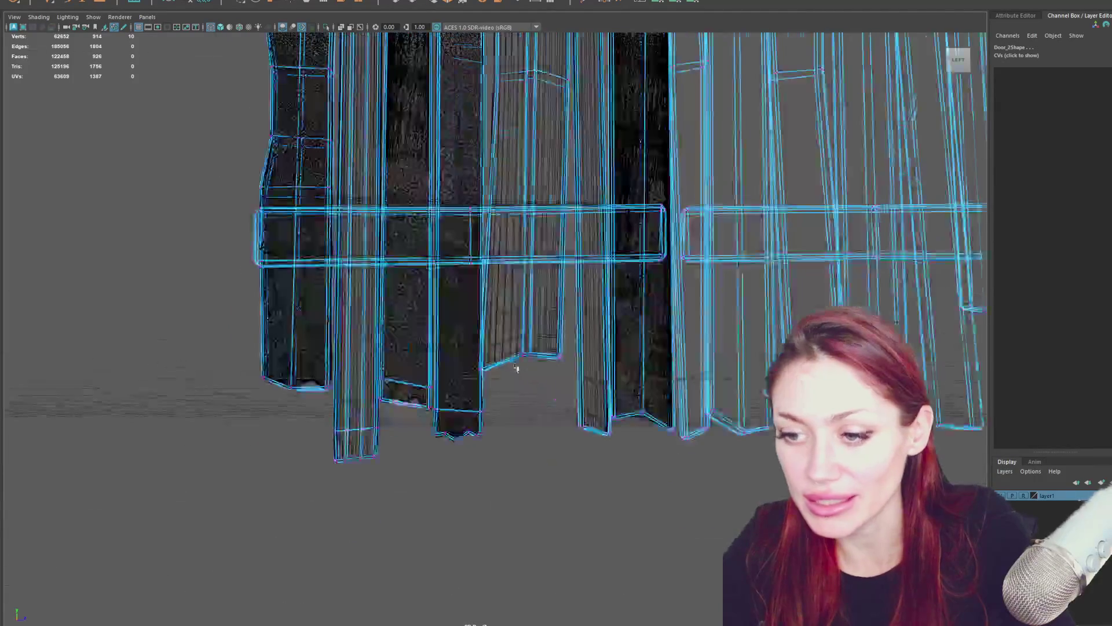
Pull the middle board's bottom-edge vertices up into peaks matching the sculpt.
alt+middle_drag(450, 472, 566, 450)
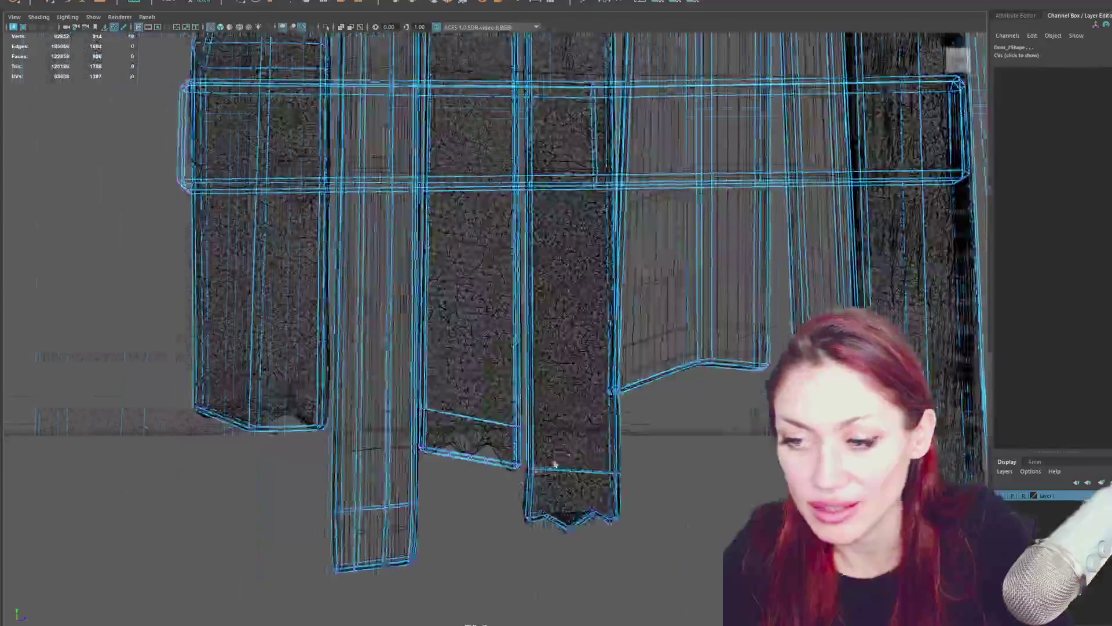
alt+right_drag(566, 449, 566, 523)
scroll(516, 410, up, 2)
click(505, 420)
drag(505, 420, 508, 395)
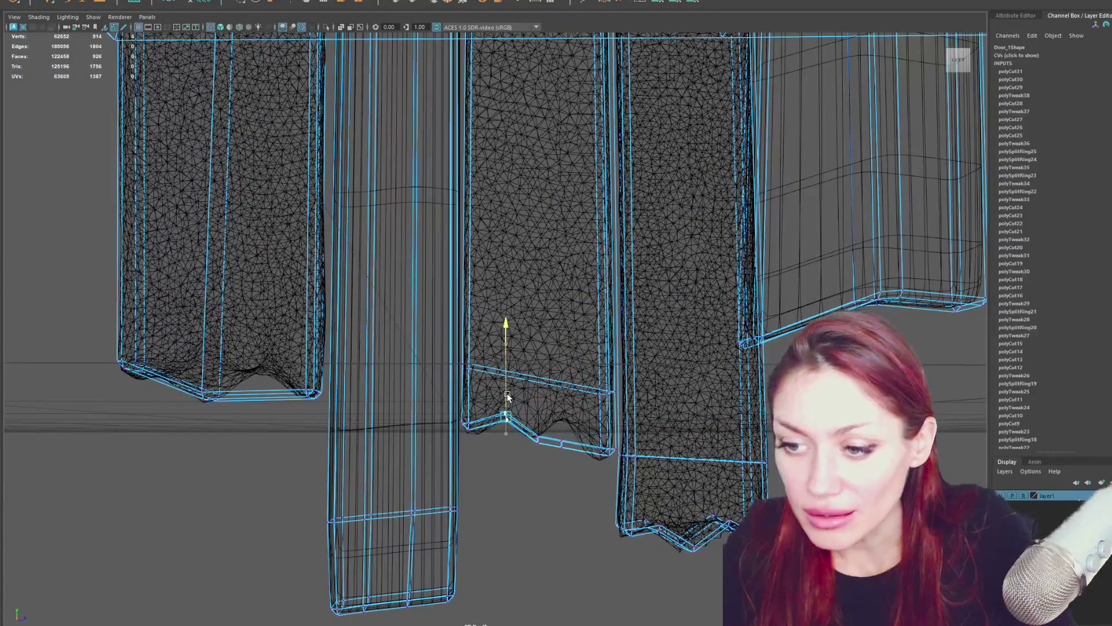
click(469, 423)
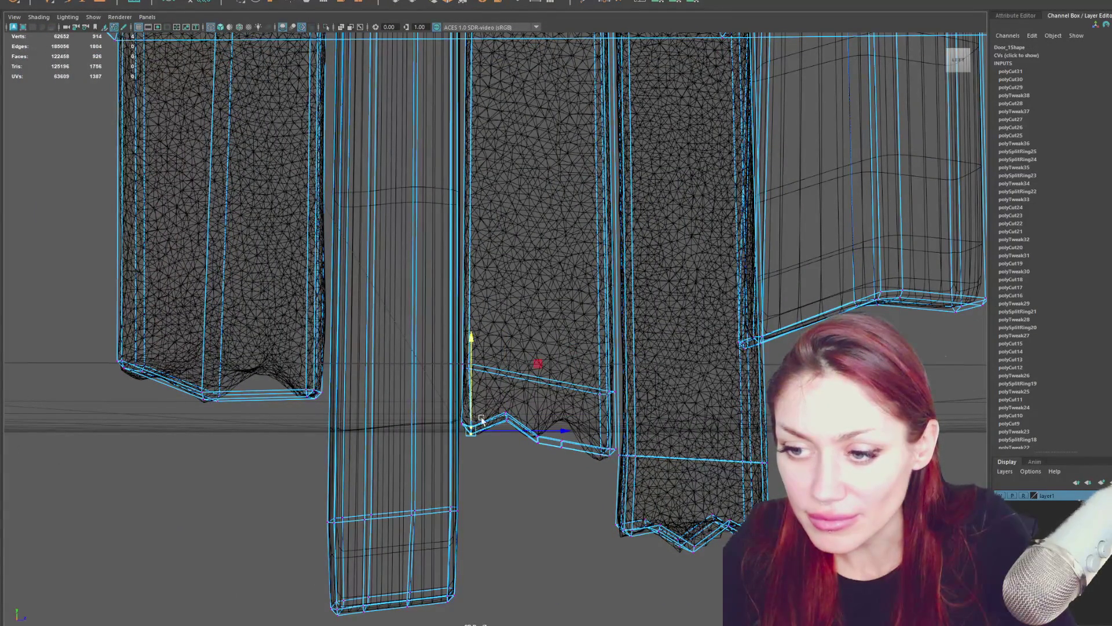
click(539, 442)
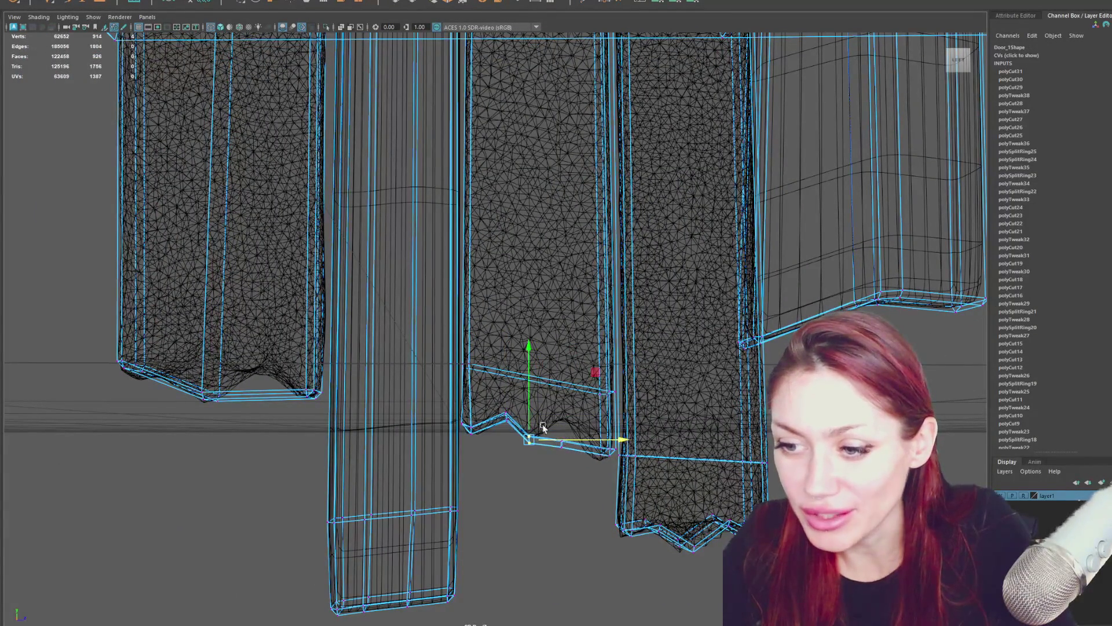
mouse_move(566, 436)
mouse_down()
mouse_move(558, 460)
mouse_move(562, 398)
mouse_up()
click(531, 432)
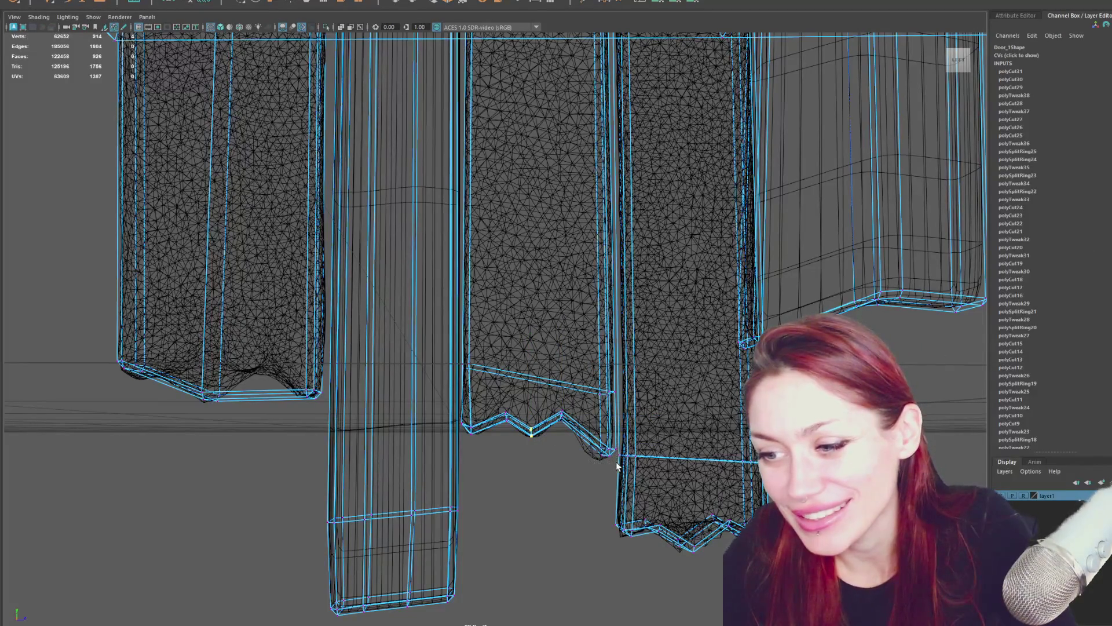
drag(617, 466, 617, 464)
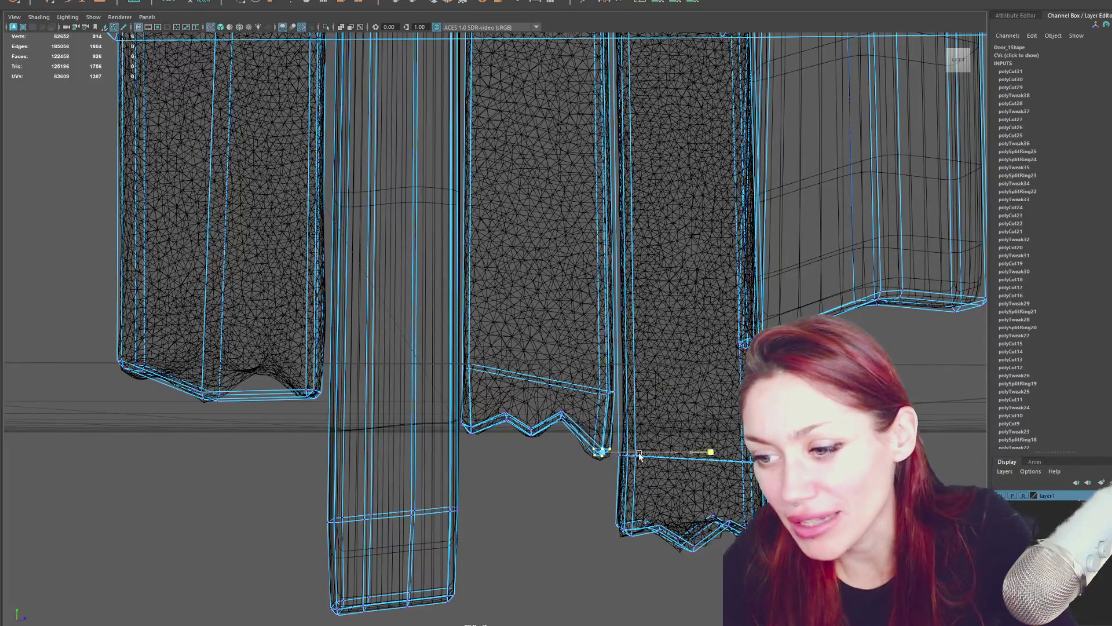
From below, shift-select the middle plank's zig-zag bottom vertices and move them onto the sculpt.
alt+middle_drag(596, 342, 583, 426)
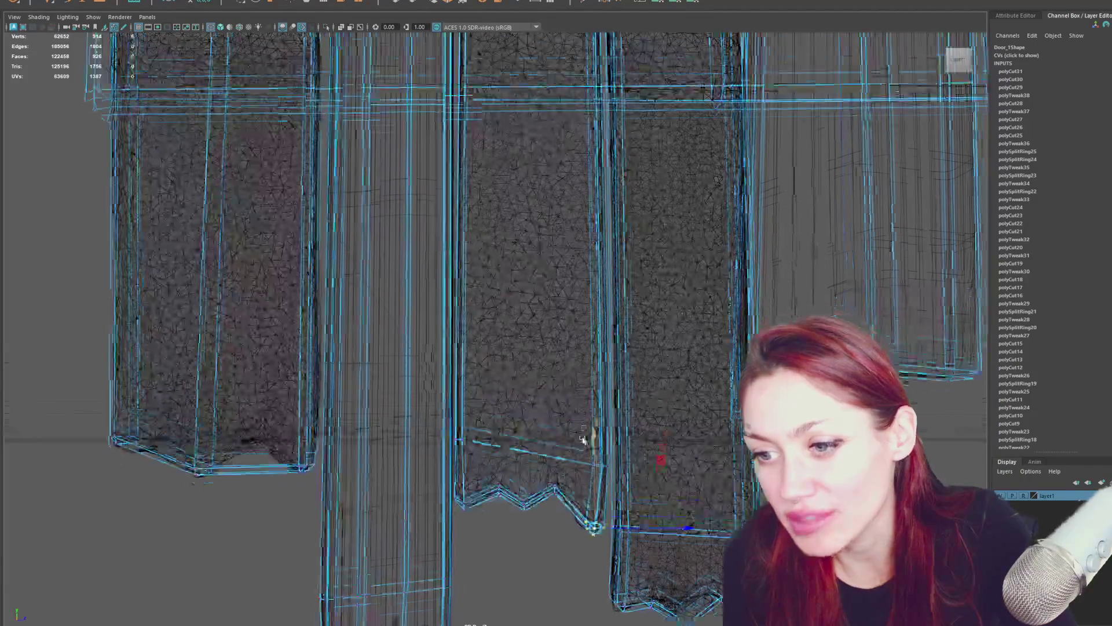
alt+drag(534, 388, 544, 538)
click(457, 539)
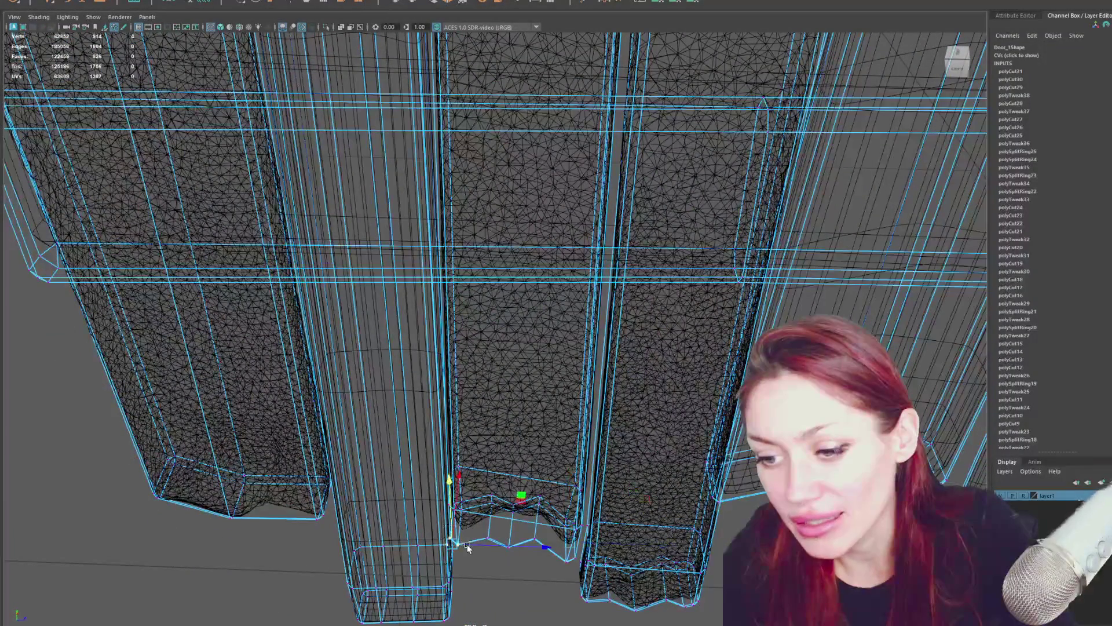
scroll(476, 535, up, 2)
mouse_move(484, 528)
shift+mouse_down()
mouse_move(565, 588)
mouse_move(591, 575)
shift+mouse_up()
mouse_move(591, 575)
alt+mouse_down()
mouse_move(518, 488)
mouse_move(487, 513)
alt+mouse_up()
key(w)
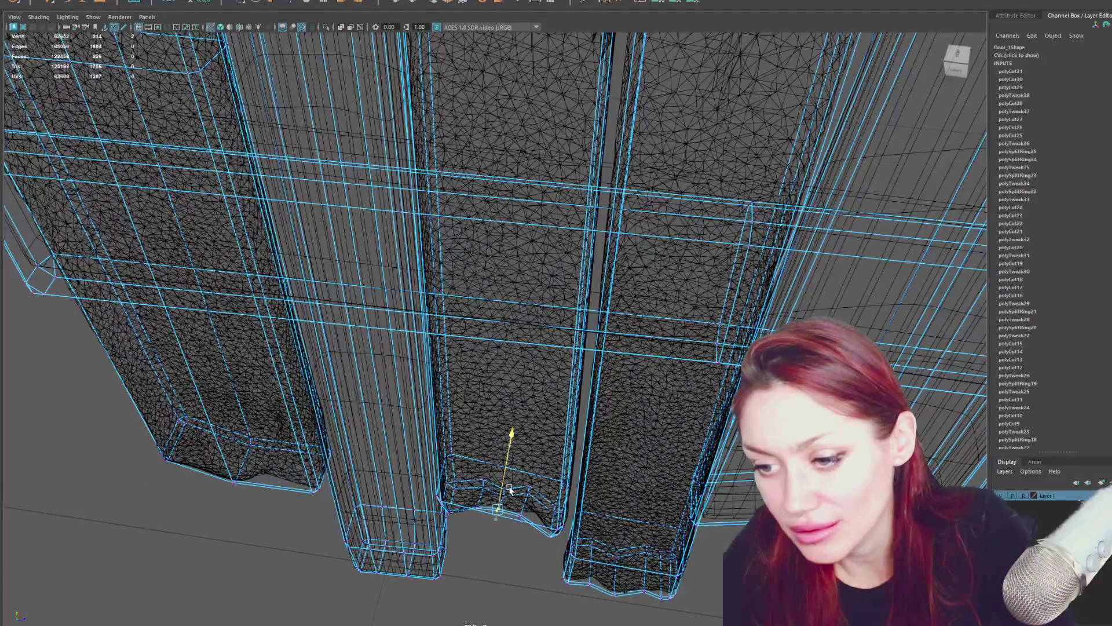
click(519, 515)
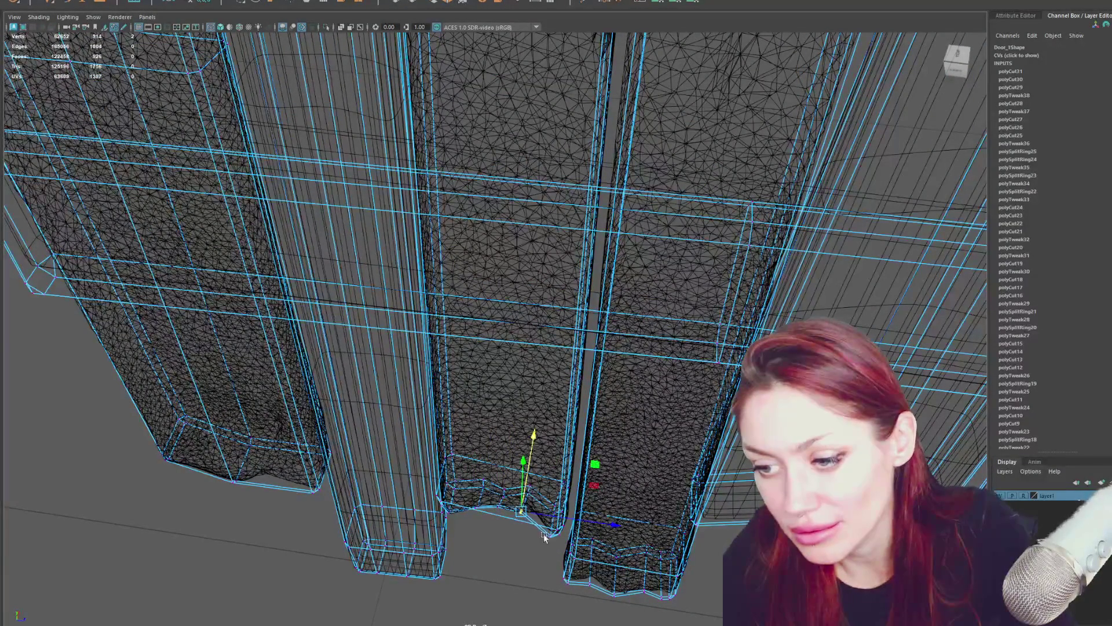
mouse_move(538, 531)
alt+mouse_down()
mouse_move(504, 539)
mouse_move(558, 537)
mouse_move(562, 524)
mouse_move(526, 413)
alt+mouse_up()
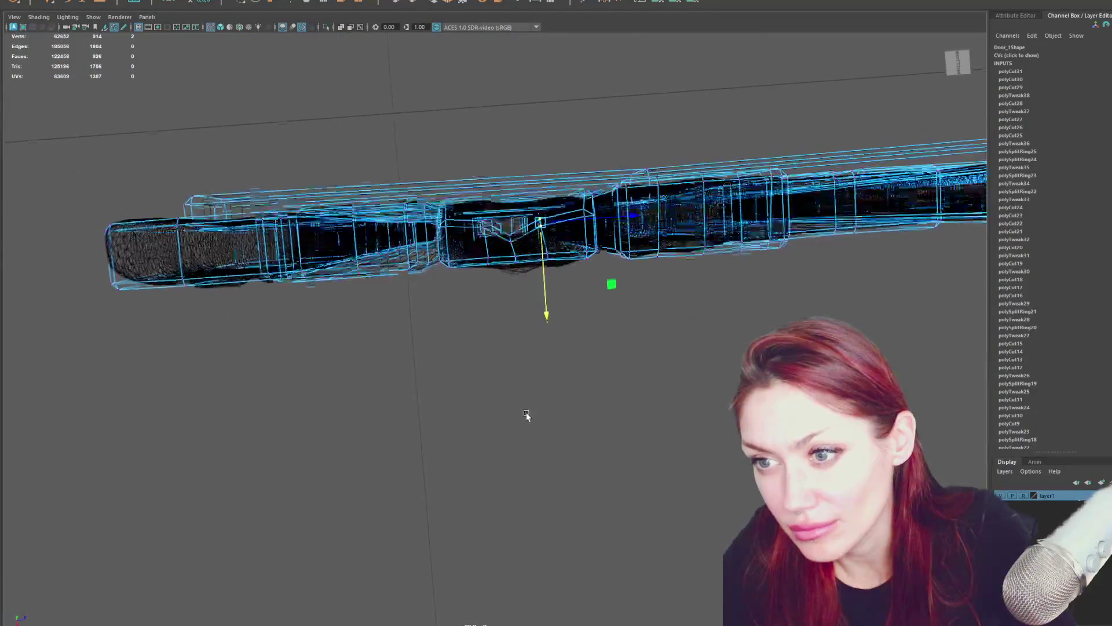
Align a panel-edge vertex and the edge across the plank with the sculpted board surface.
alt+drag(609, 280, 610, 265)
mouse_move(572, 180)
alt+mouse_down()
mouse_move(571, 213)
mouse_move(505, 173)
alt+mouse_up()
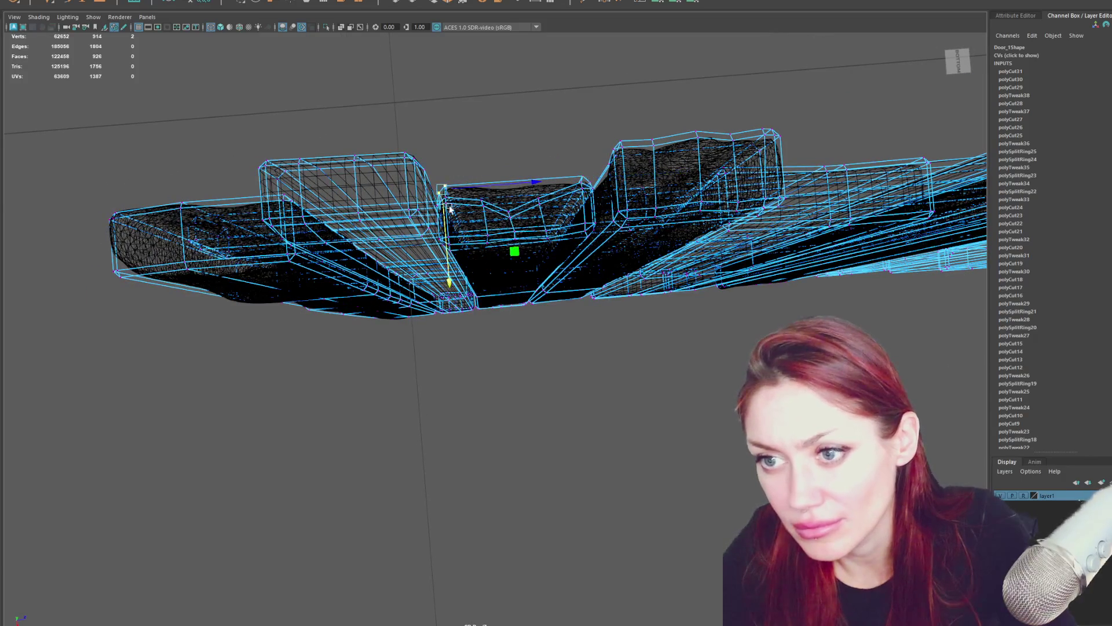
mouse_move(443, 216)
alt+mouse_down()
mouse_move(504, 293)
mouse_move(475, 293)
mouse_move(563, 236)
mouse_move(521, 261)
mouse_move(499, 248)
mouse_move(504, 514)
alt+mouse_up()
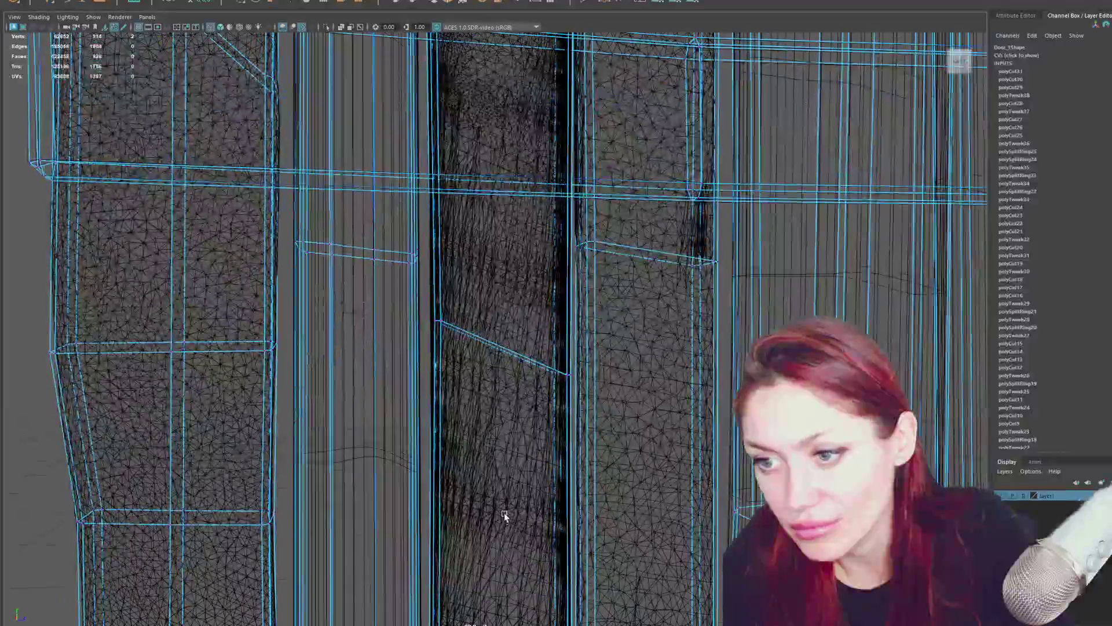
click(438, 320)
mouse_move(514, 335)
alt+mouse_down()
mouse_move(475, 390)
mouse_move(553, 417)
mouse_move(566, 402)
mouse_move(539, 377)
mouse_move(569, 380)
alt+mouse_up()
scroll(569, 380, down, 10)
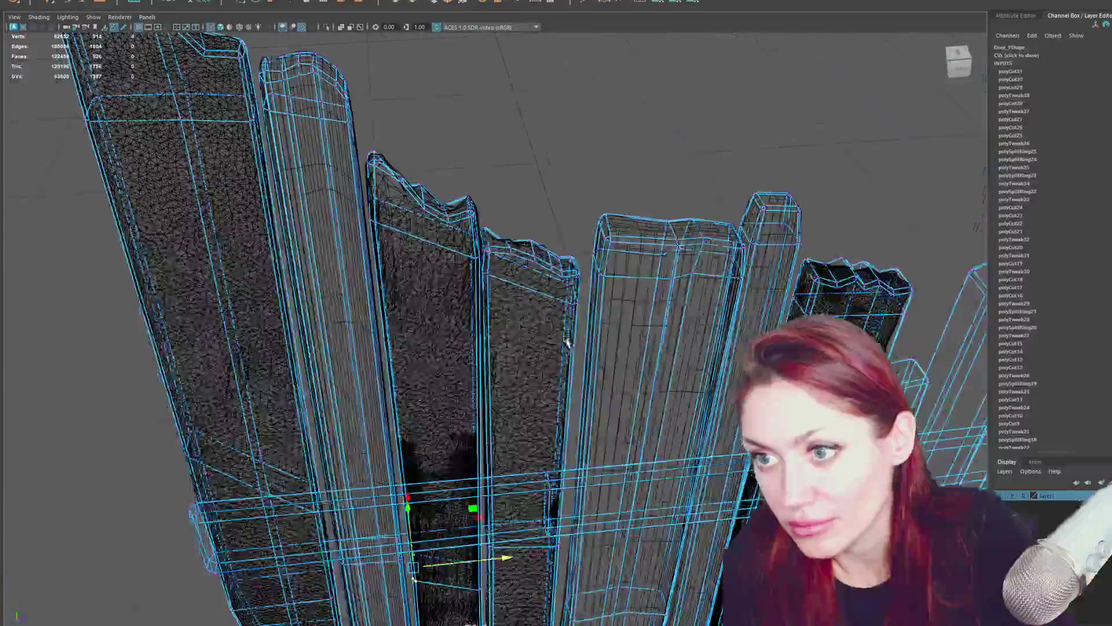
mouse_move(566, 342)
alt+mouse_down()
mouse_move(488, 235)
mouse_move(514, 273)
mouse_move(427, 293)
alt+mouse_up()
scroll(427, 293, up, 5)
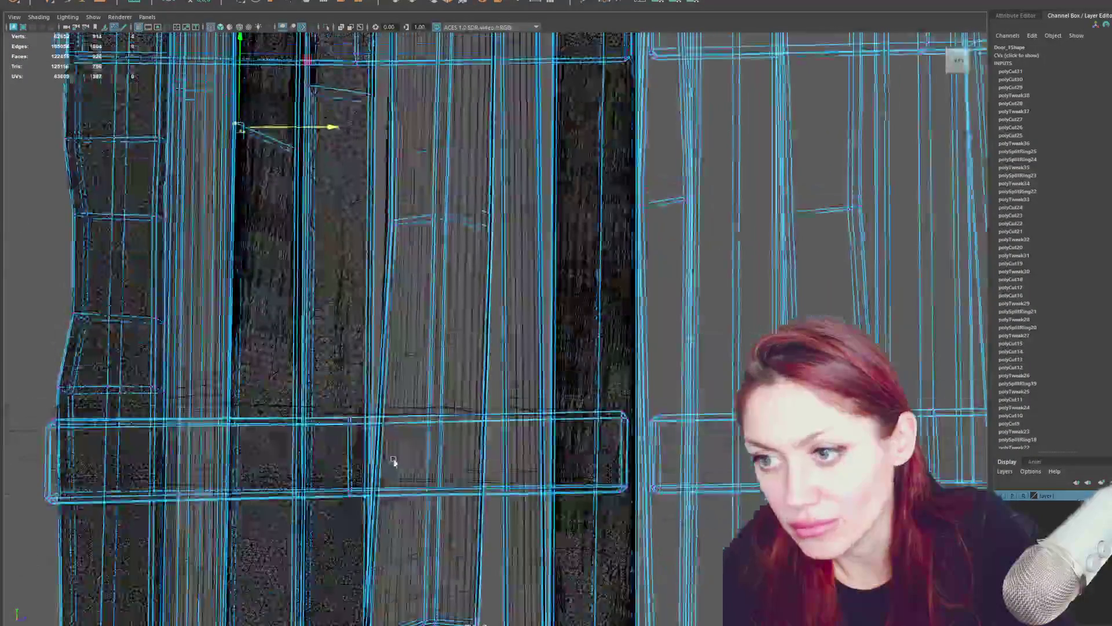
click(423, 264)
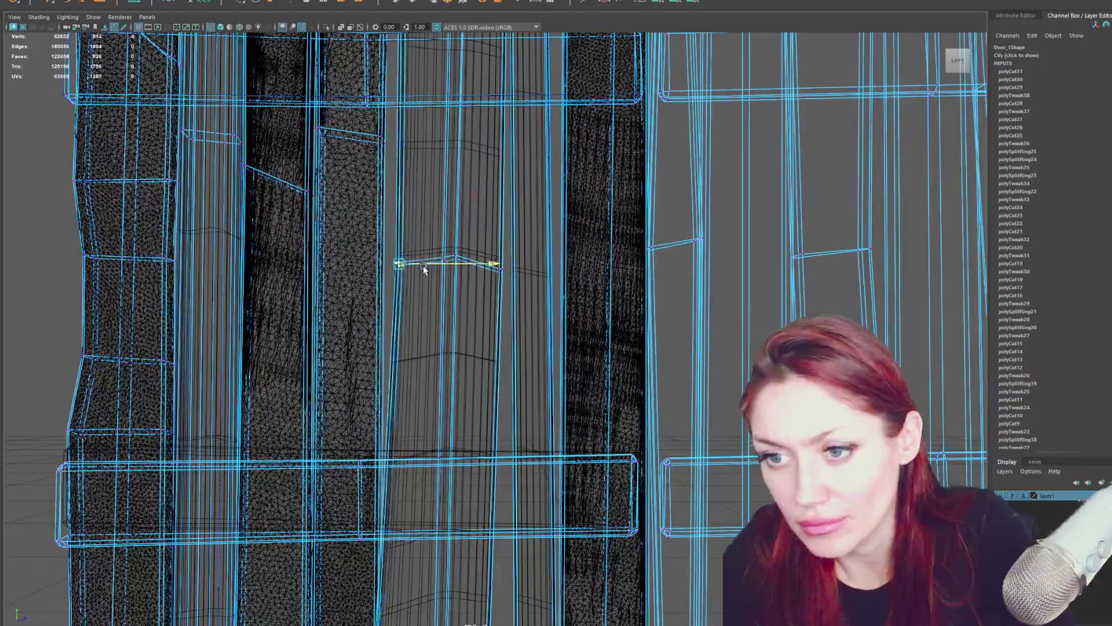
mouse_move(423, 265)
alt+mouse_down()
mouse_move(479, 462)
mouse_move(467, 179)
alt+mouse_up()
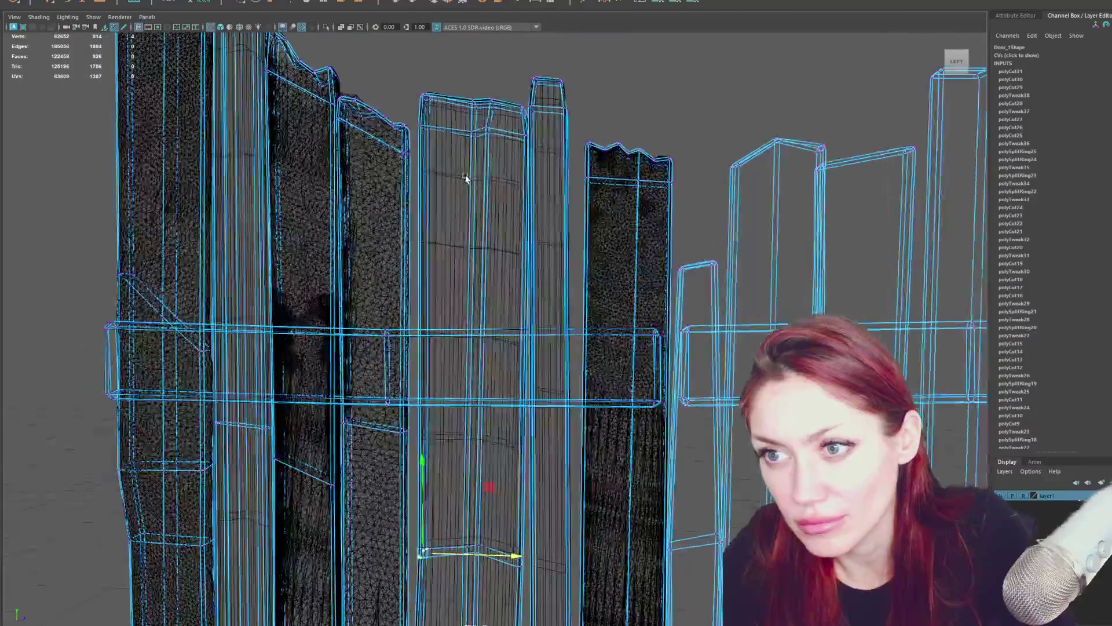
Move the plank top vertices to match the sculpt's plank tops.
mouse_move(601, 129)
alt+mouse_down()
mouse_move(625, 79)
mouse_move(579, 190)
mouse_move(566, 258)
mouse_move(636, 293)
mouse_move(599, 310)
mouse_move(596, 292)
alt+mouse_up()
mouse_move(635, 247)
mouse_down()
mouse_move(655, 269)
mouse_move(647, 287)
mouse_up()
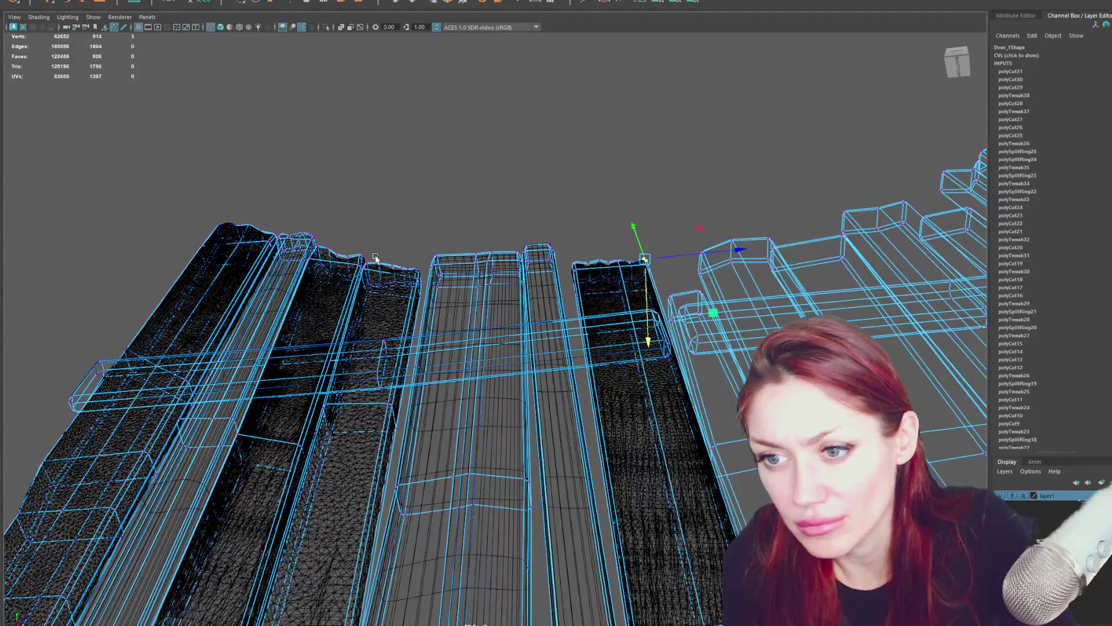
mouse_move(394, 270)
mouse_down()
mouse_move(407, 286)
mouse_move(481, 284)
mouse_move(499, 297)
mouse_move(487, 303)
mouse_up()
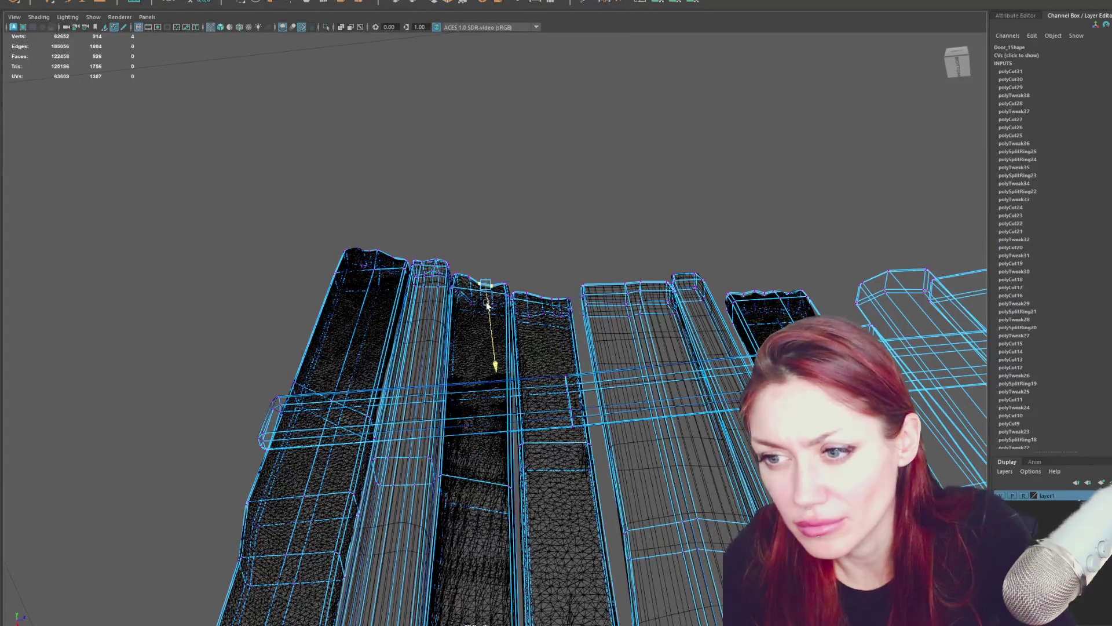
key(q)
key(w)
drag(465, 286, 470, 300)
mouse_move(589, 270)
alt+mouse_down()
mouse_move(270, 258)
mouse_move(430, 271)
mouse_move(456, 298)
mouse_move(472, 293)
mouse_move(479, 316)
alt+mouse_up()
click(462, 287)
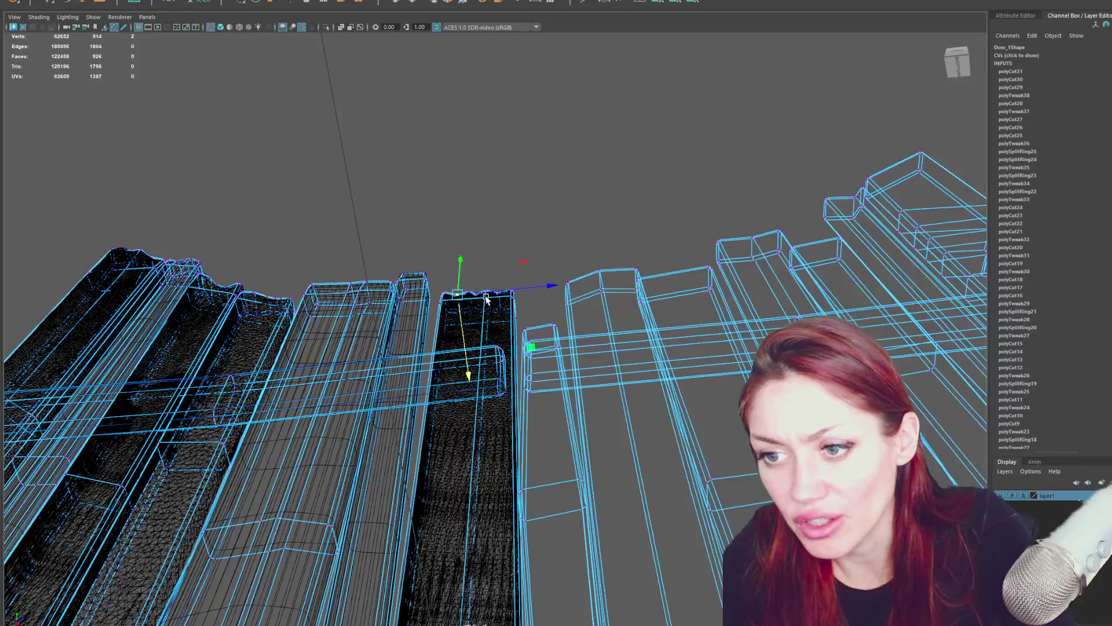
click(480, 298)
click(457, 294)
drag(458, 304, 459, 316)
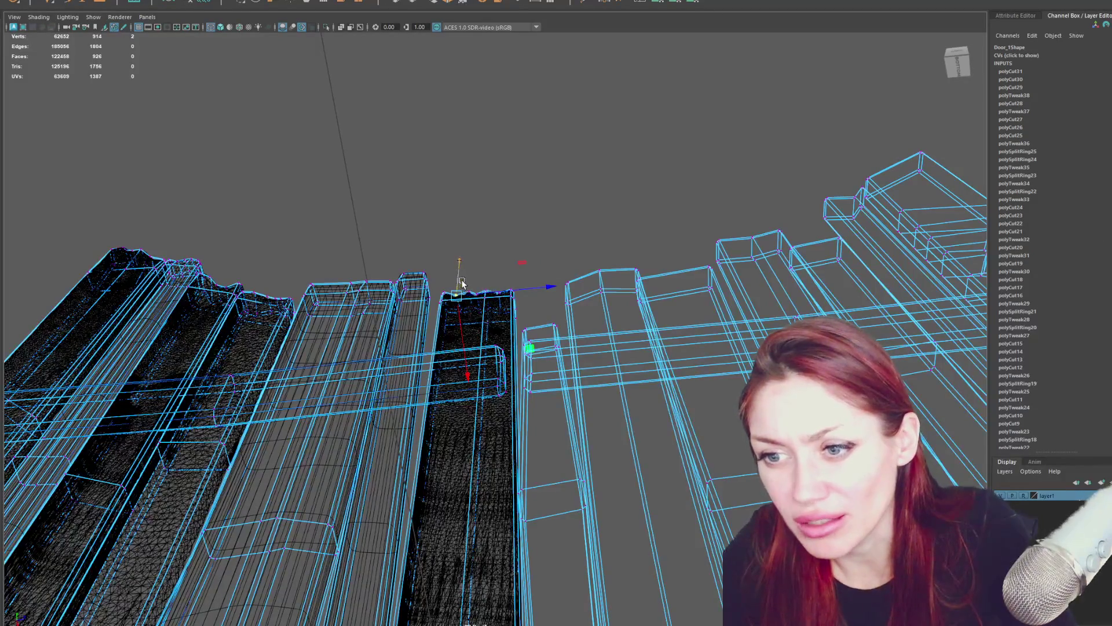
Raise the beam's left-end vertex and adjust the beam's lower edge height to the sculpt.
mouse_move(483, 276)
alt+mouse_down()
mouse_move(514, 260)
mouse_move(360, 355)
mouse_move(369, 382)
alt+mouse_up()
scroll(369, 382, up, 8)
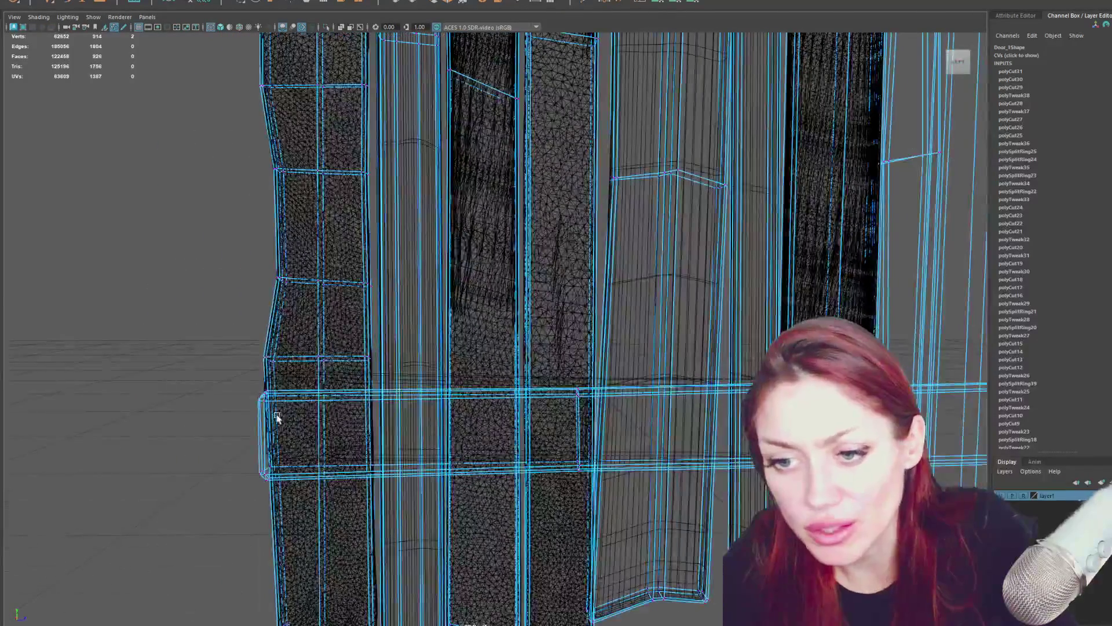
mouse_move(277, 417)
alt+mouse_down()
mouse_move(244, 378)
mouse_move(270, 354)
mouse_move(302, 375)
alt+mouse_up()
click(262, 386)
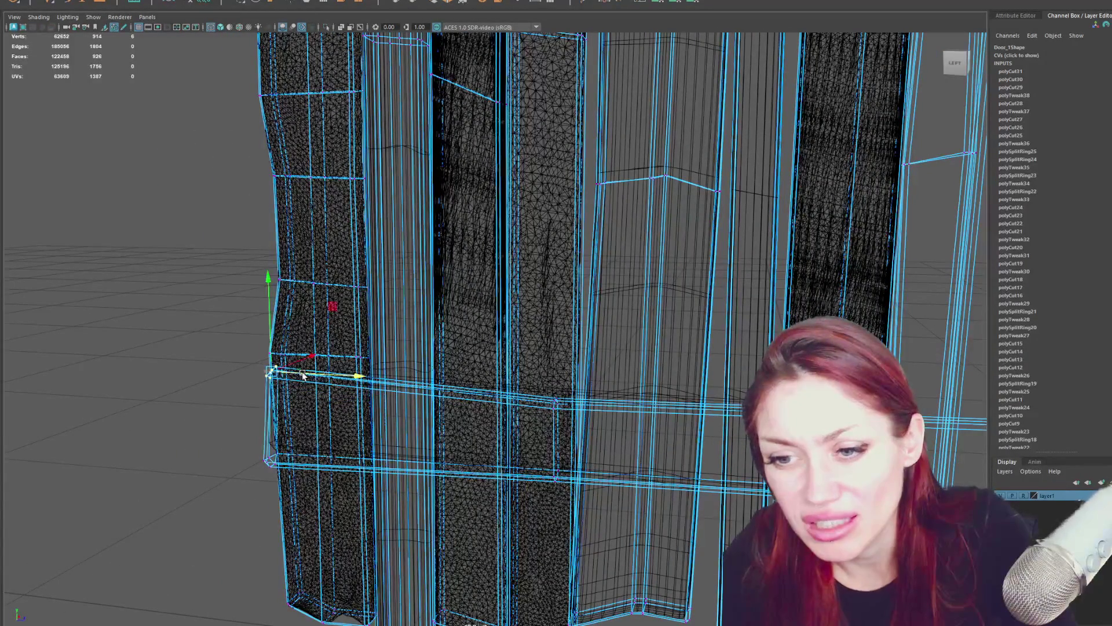
mouse_move(290, 439)
mouse_down()
mouse_move(255, 492)
mouse_move(268, 451)
mouse_move(258, 457)
mouse_up()
click(284, 436)
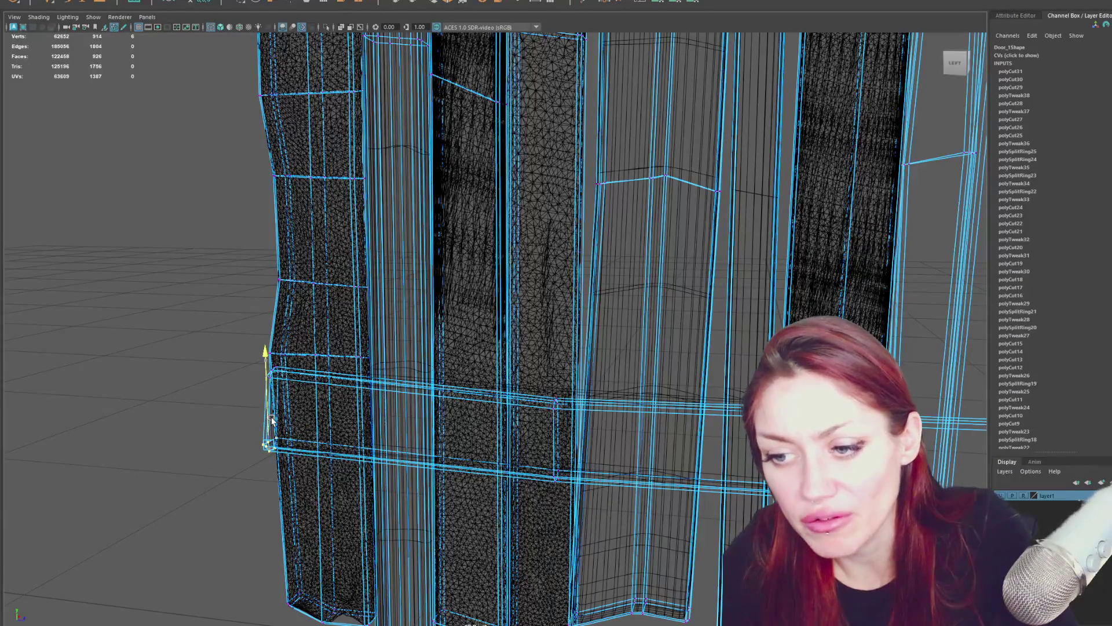
mouse_move(274, 418)
alt+mouse_down()
mouse_move(290, 397)
mouse_move(286, 373)
mouse_move(305, 390)
mouse_move(539, 425)
mouse_move(566, 410)
mouse_move(556, 422)
mouse_move(582, 418)
mouse_move(425, 358)
alt+mouse_up()
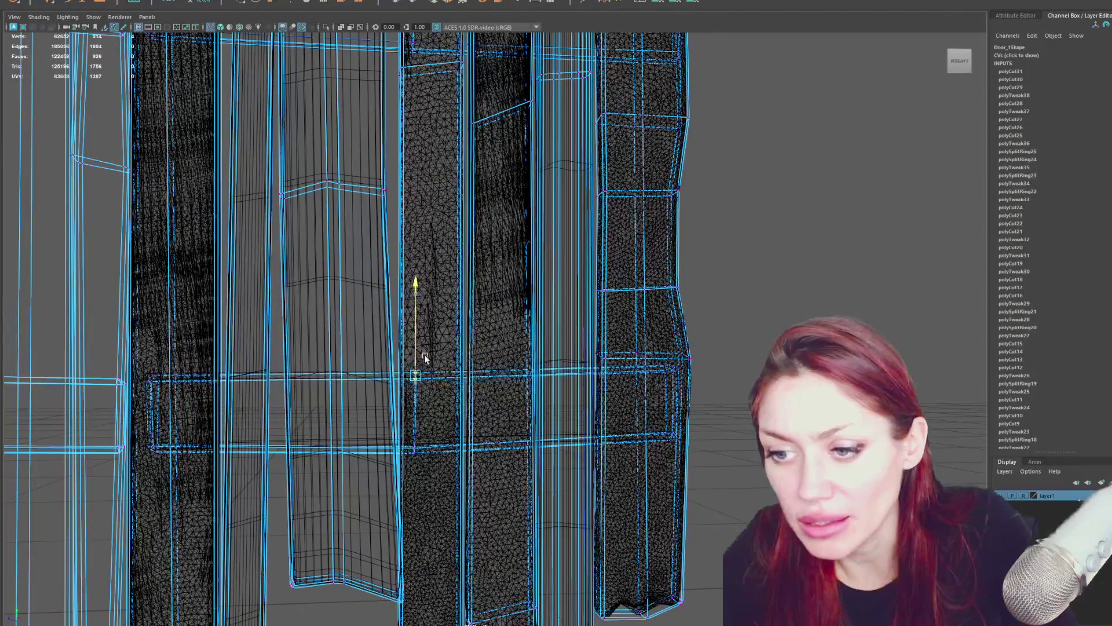
mouse_move(412, 451)
mouse_down()
mouse_move(295, 411)
mouse_move(435, 397)
mouse_up()
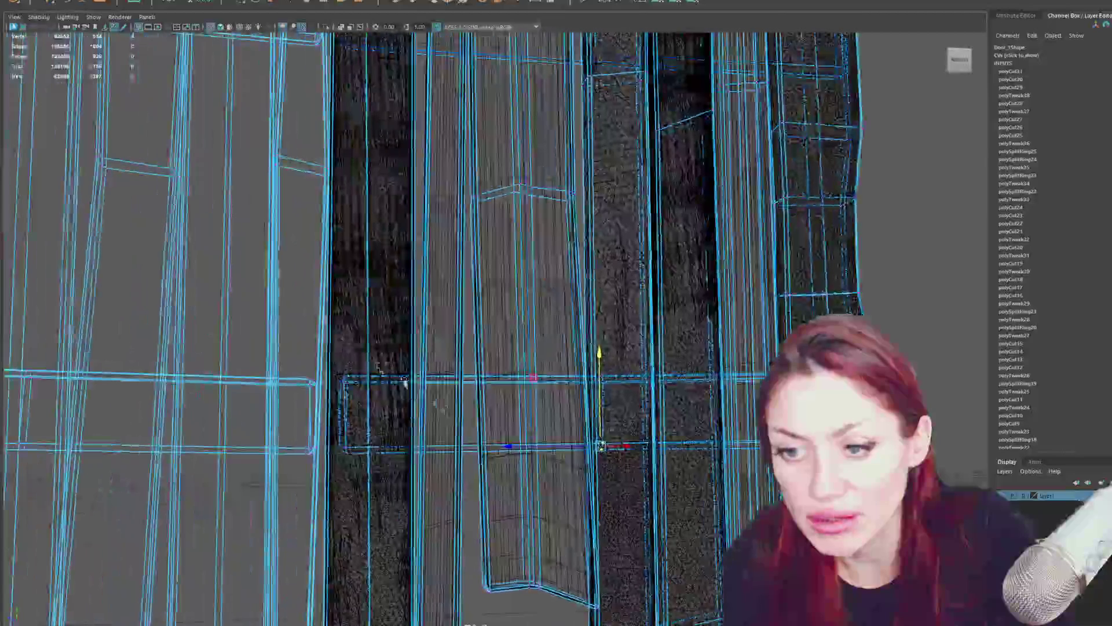
click(343, 375)
mouse_move(344, 374)
mouse_down()
mouse_move(641, 378)
mouse_move(529, 380)
mouse_up()
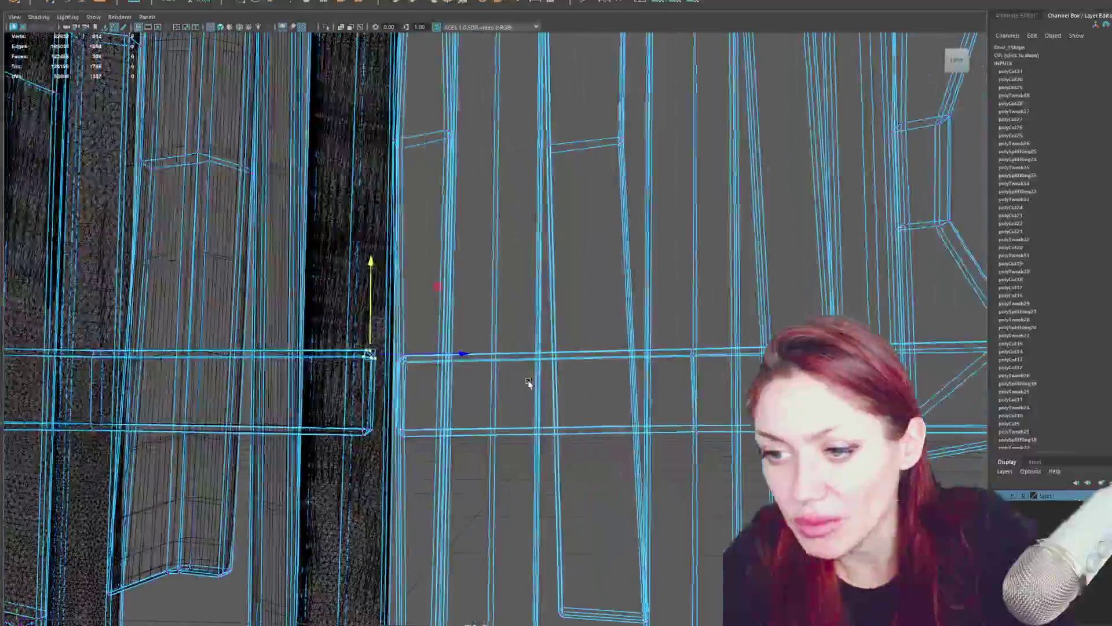
Return to Object Mode with Door_1 selected and delete its construction history.
scroll(529, 380, down, 5)
right_drag(348, 203, 419, 159)
alt+drag(419, 159, 458, 331)
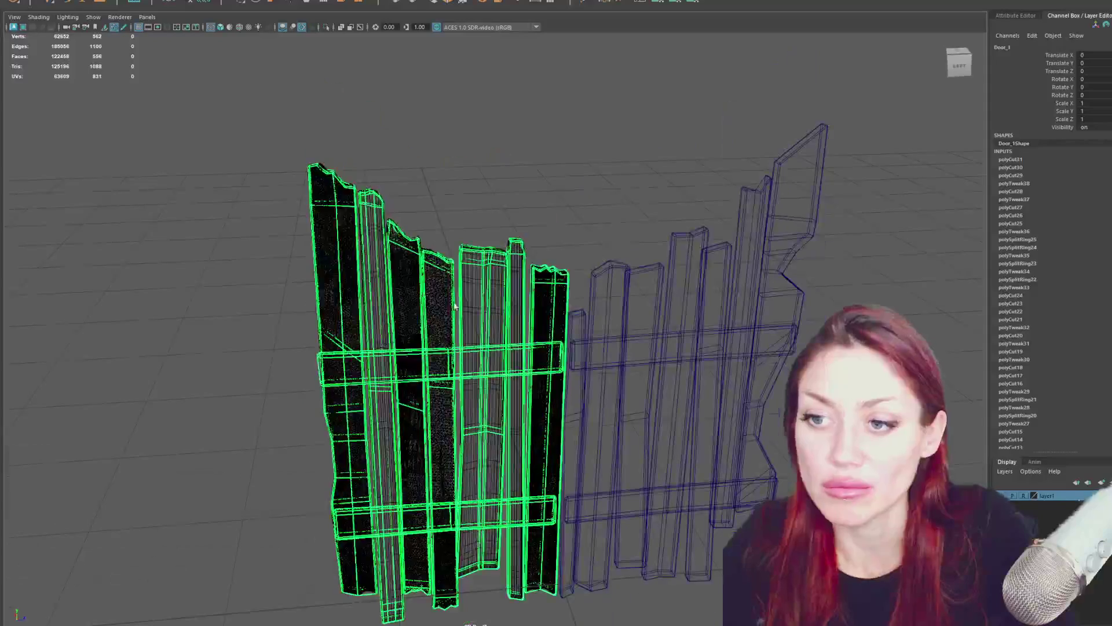
click(172, 2)
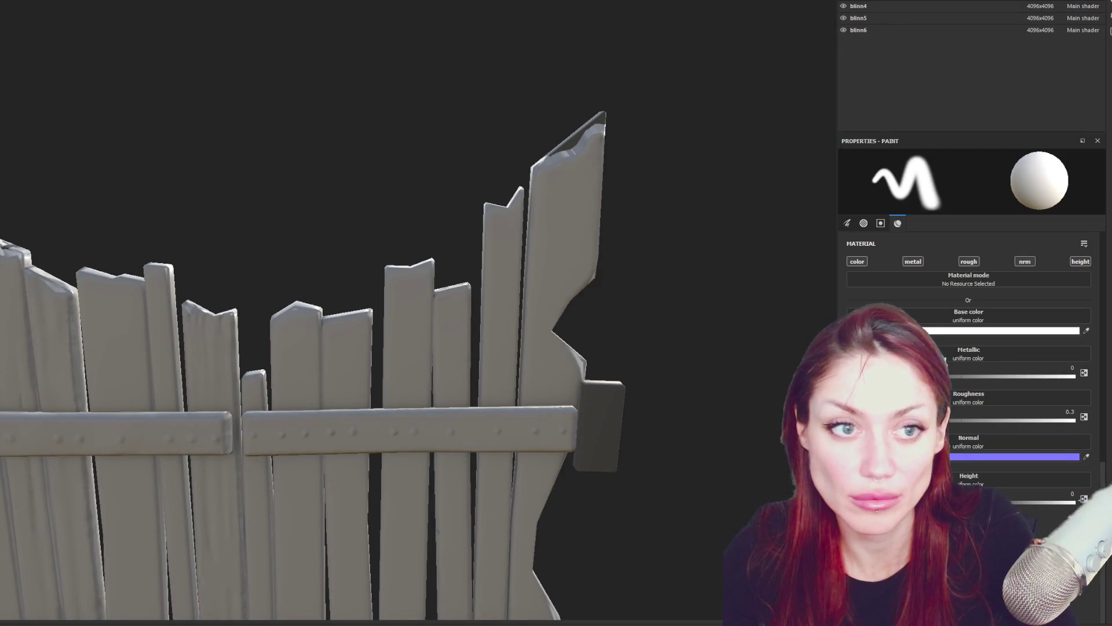
Replace the project mesh with the low-poly door FBX, then bring up Bake Mesh Maps.
key(ctrl+n)
click(585, 210)
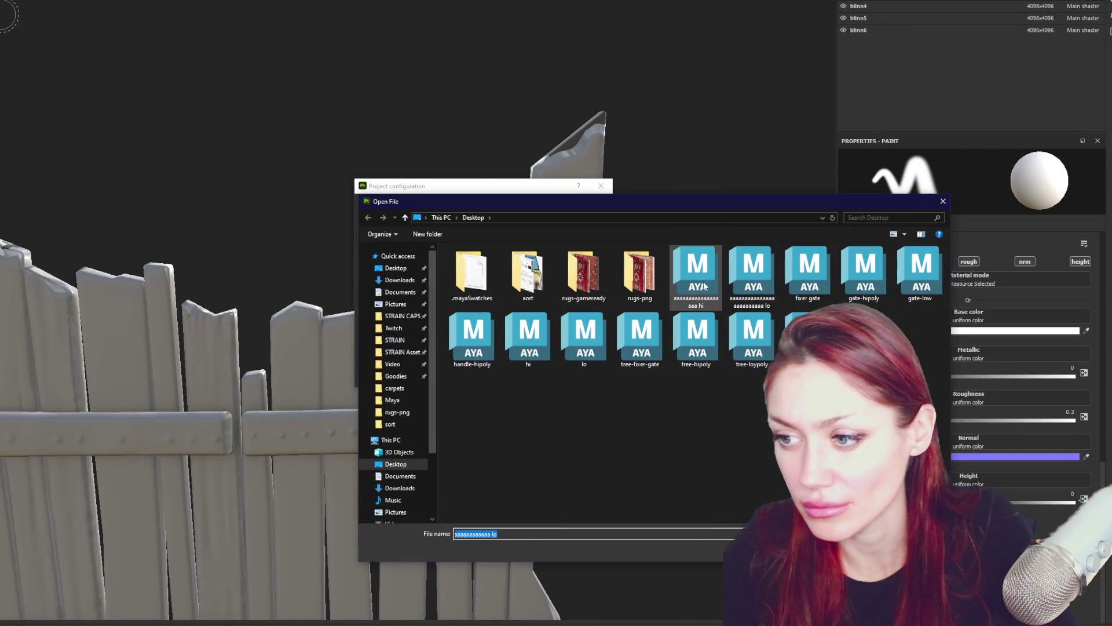
double_click(737, 266)
click(525, 373)
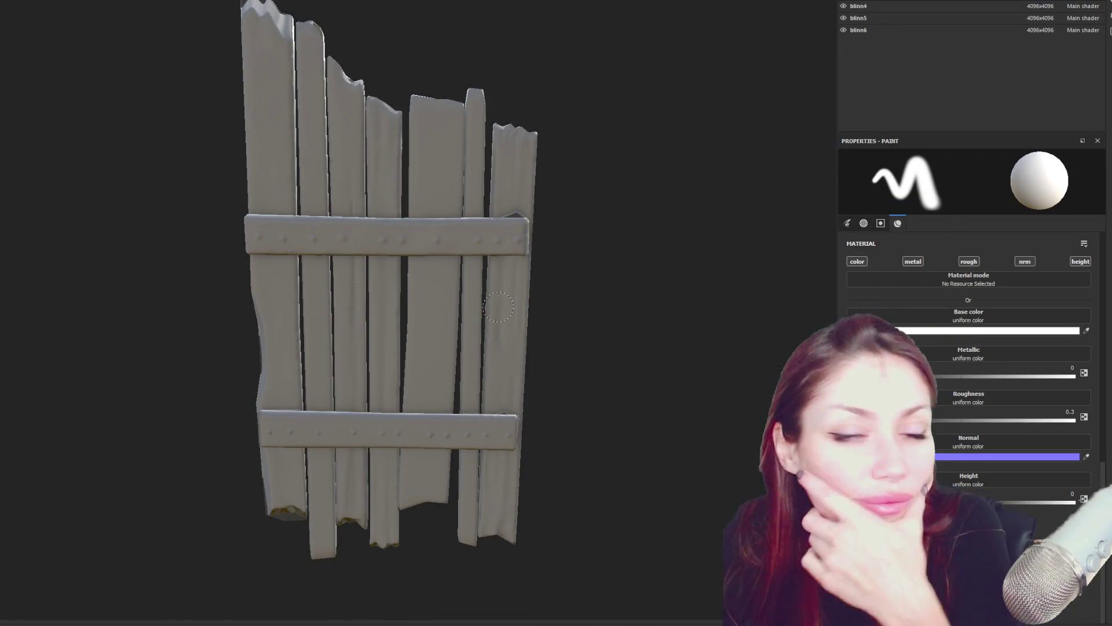
key(ctrl+shift+b)
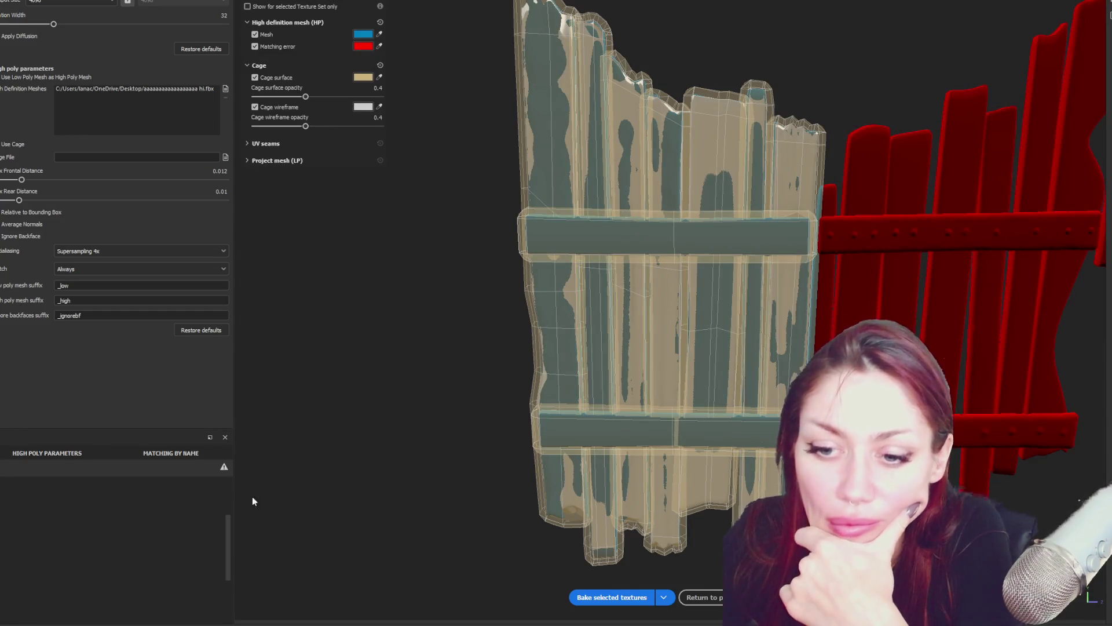
Bake the mesh maps, lower Max Frontal Distance from 0.012 to 0.0046, and bake again.
click(627, 593)
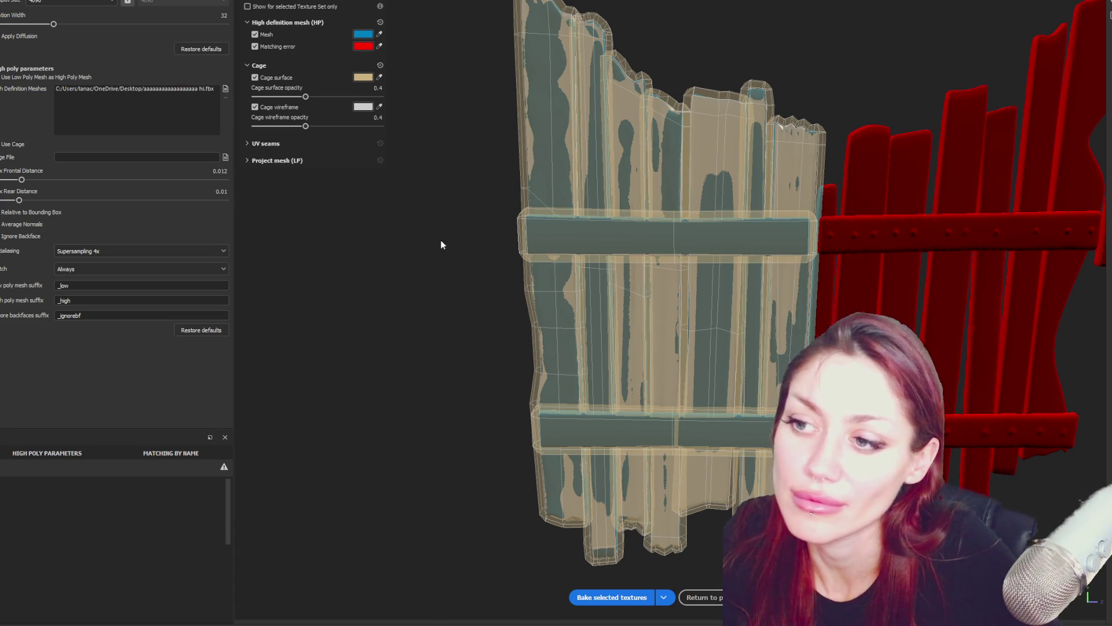
scroll(456, 231, down, 3)
alt+drag(456, 231, 1072, 220)
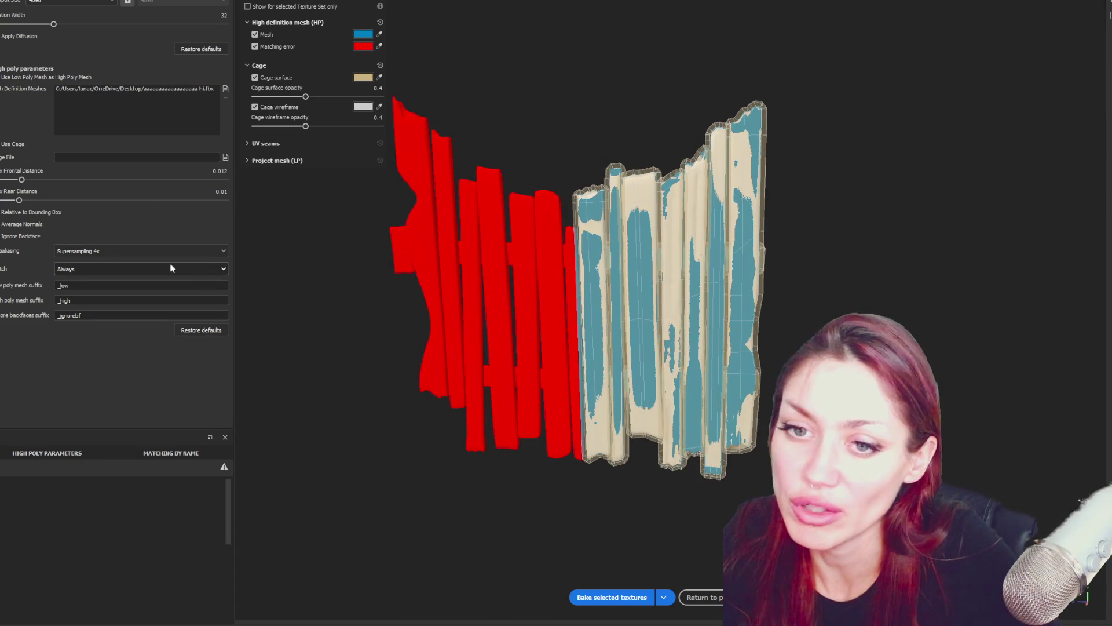
drag(22, 180, 12, 180)
alt+drag(380, 209, 51, 193)
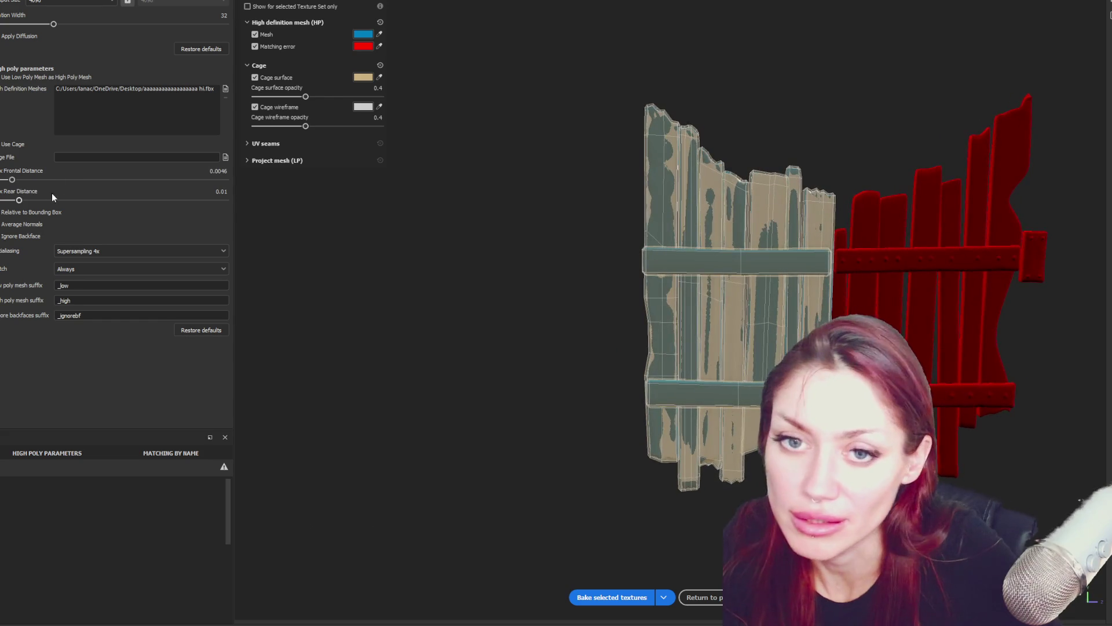
click(611, 597)
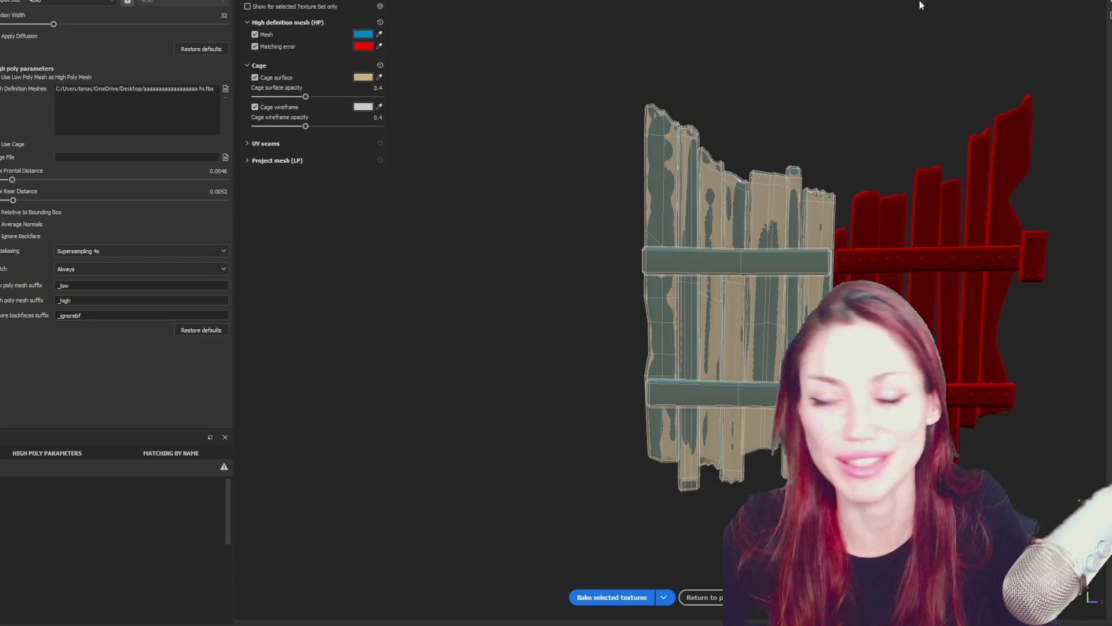
Zoom the viewport in on the door with the bake setup shown.
scroll(683, 250, up, 3)
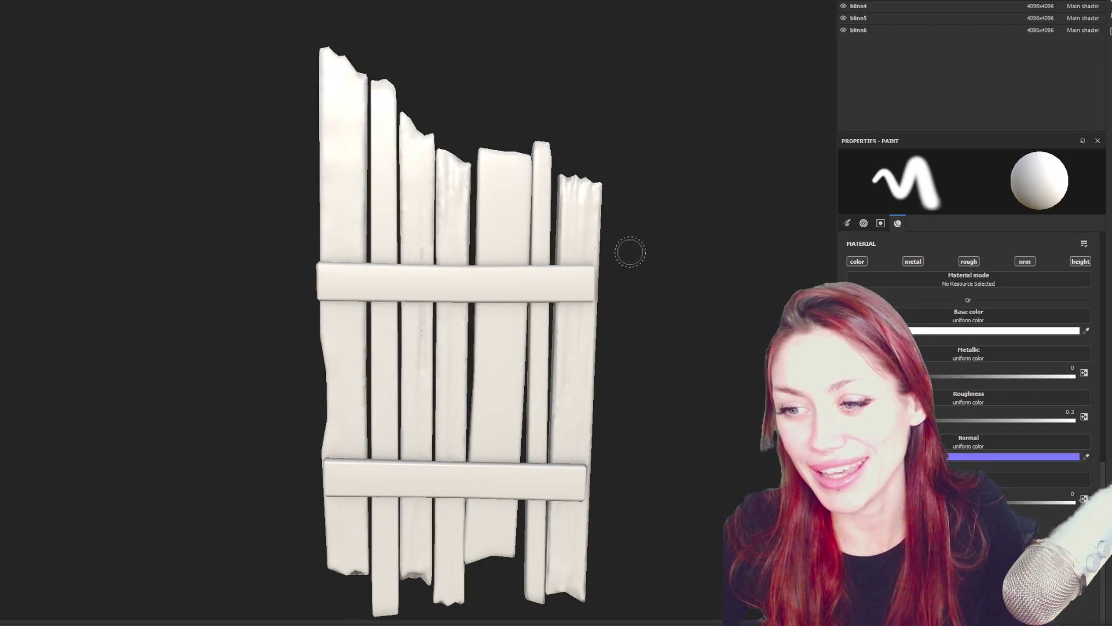
Orbit around the untextured white door, then select the low-poly Door_2 mesh.
scroll(643, 266, down, 3)
mouse_move(659, 268)
alt+mouse_down()
mouse_move(355, 310)
mouse_move(300, 294)
mouse_move(720, 298)
mouse_move(643, 290)
alt+mouse_up()
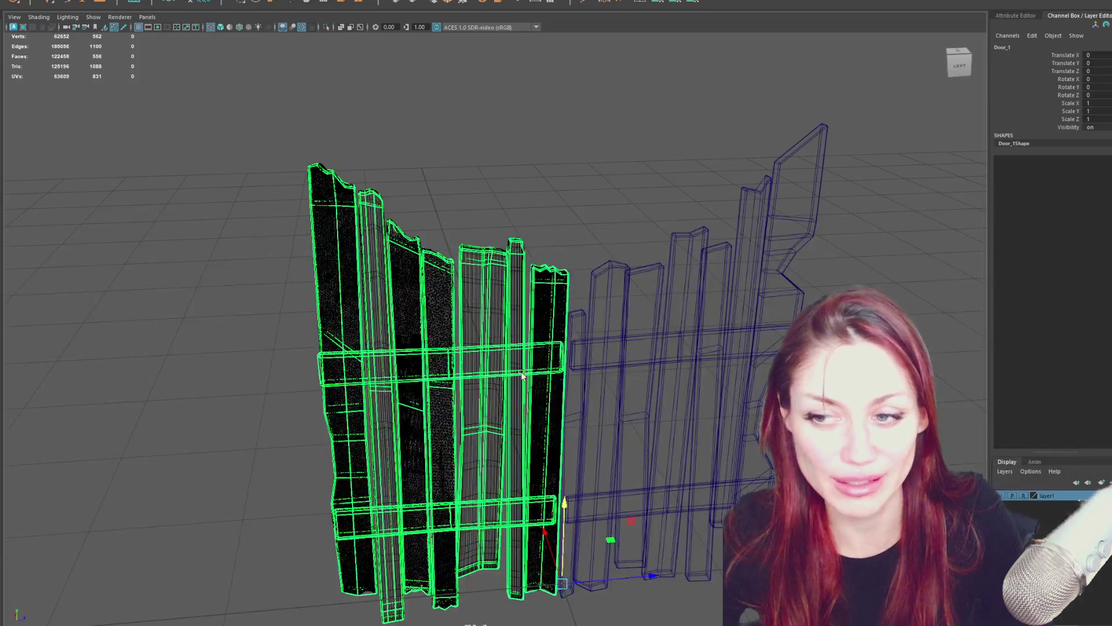
mouse_move(522, 375)
alt+mouse_down()
mouse_move(390, 251)
mouse_move(405, 293)
alt+mouse_up()
click(406, 293)
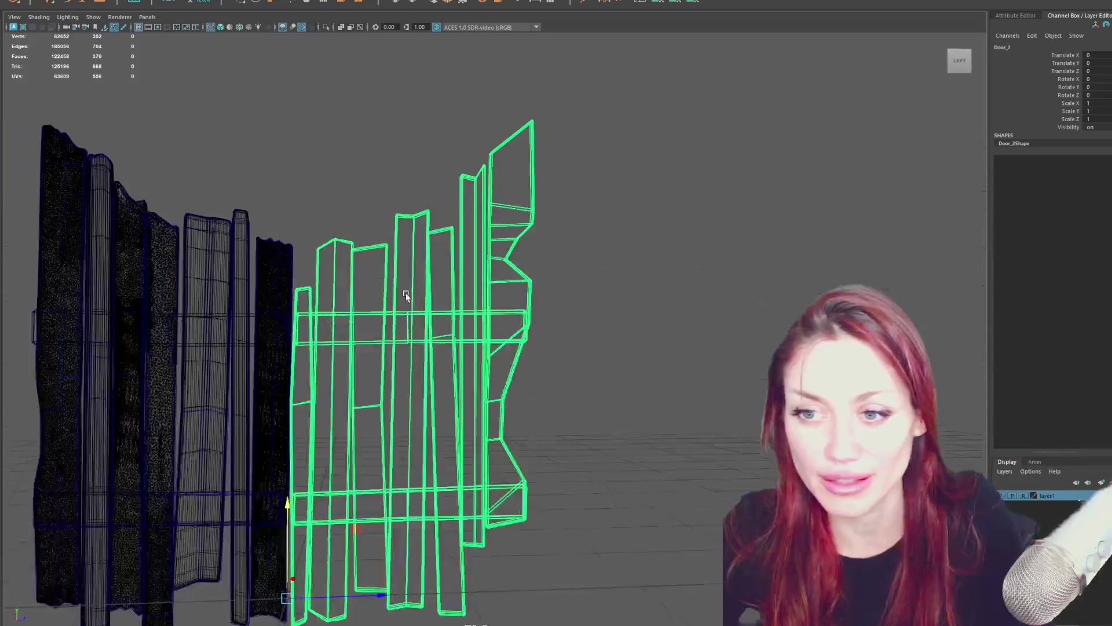
Compare Door_2 against the Gate_2_hi sculpt from several angles, ending with Door_2 selected.
alt+drag(218, 256, 3, 213)
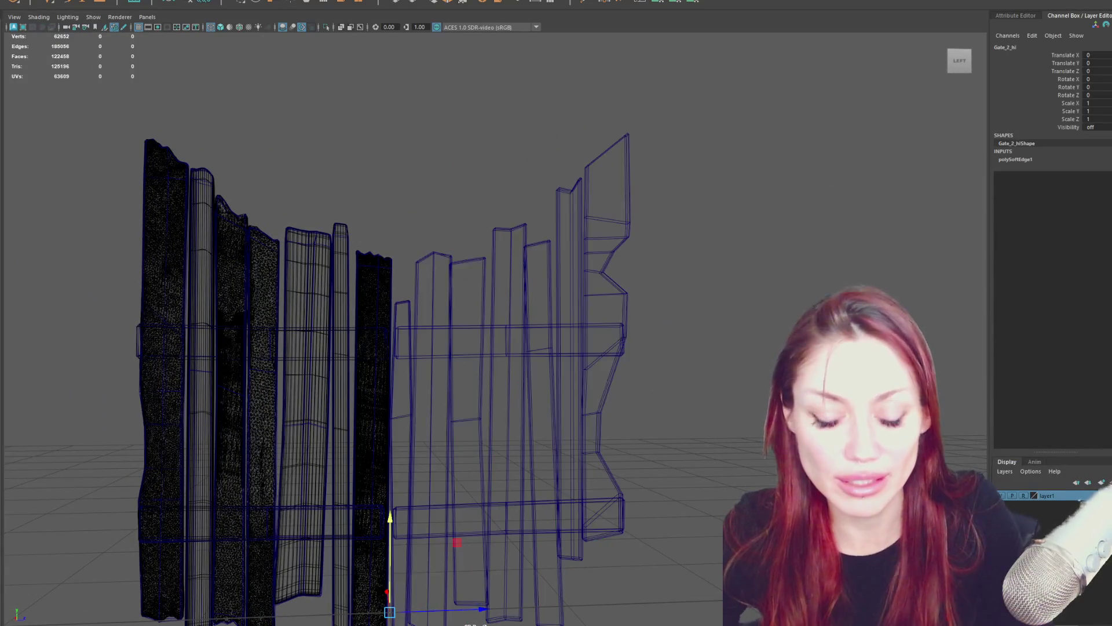
click(440, 203)
scroll(440, 203, up, 5)
scroll(440, 204, down, 2)
mouse_move(440, 203)
alt+mouse_down()
mouse_move(510, 128)
mouse_move(551, 52)
mouse_move(335, 203)
alt+mouse_up()
click(552, 52)
click(335, 203)
scroll(334, 203, up, 3)
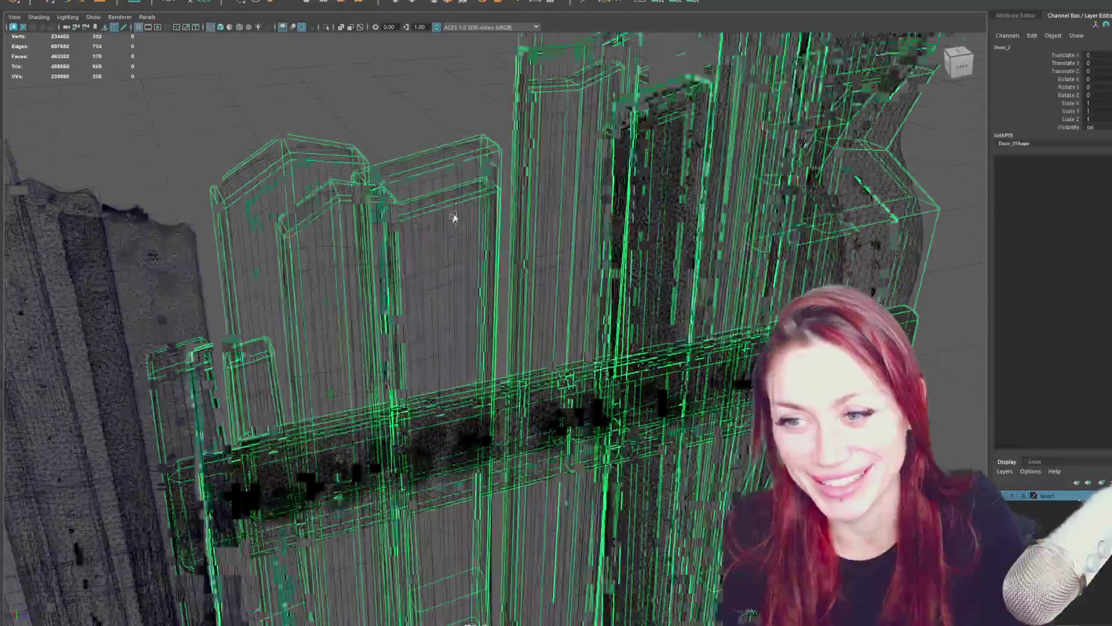
mouse_move(437, 186)
alt+mouse_down()
mouse_move(670, 347)
mouse_move(663, 181)
alt+mouse_up()
scroll(450, 71, down, 3)
alt+drag(449, 70, 524, 260)
scroll(596, 128, up, 2)
Insert an edge loop across the tall plank with Insert Edge Loop.
click(650, 2)
drag(380, 263, 382, 284)
click(461, 328)
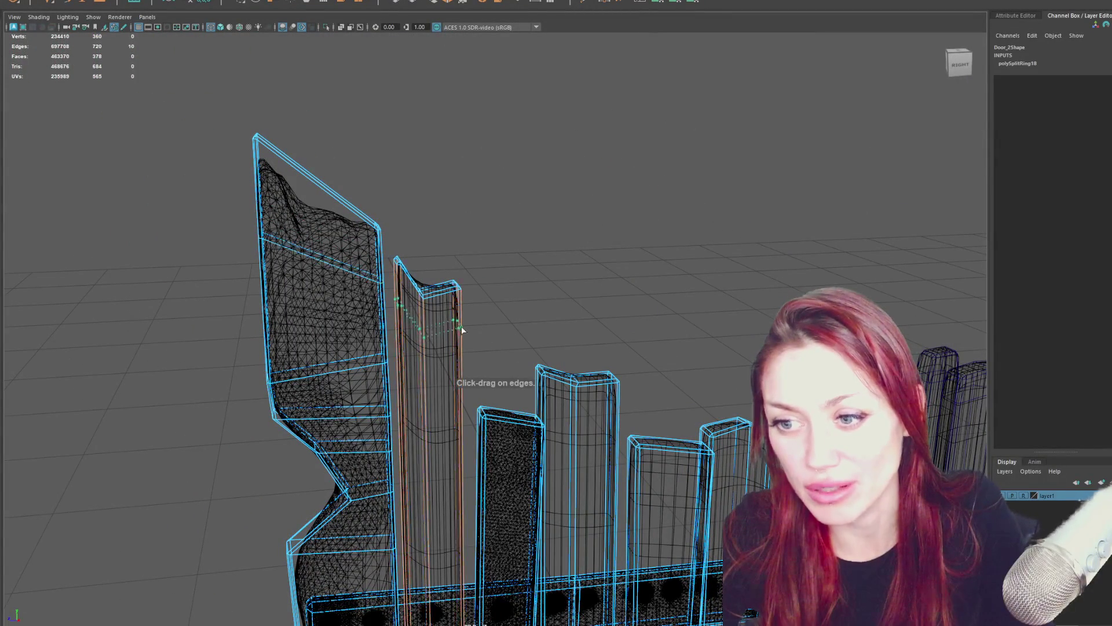
Add edge loops across the middle planks and two at the right plank's bottom.
alt+drag(461, 327, 544, 311)
scroll(404, 255, up, 3)
click(408, 255)
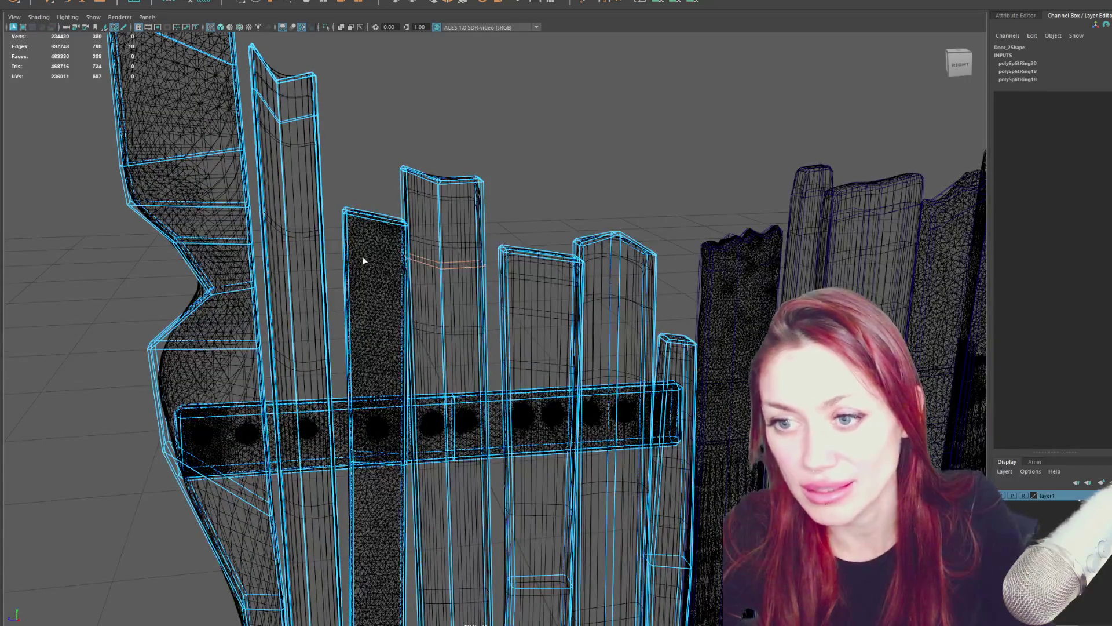
click(346, 250)
click(384, 251)
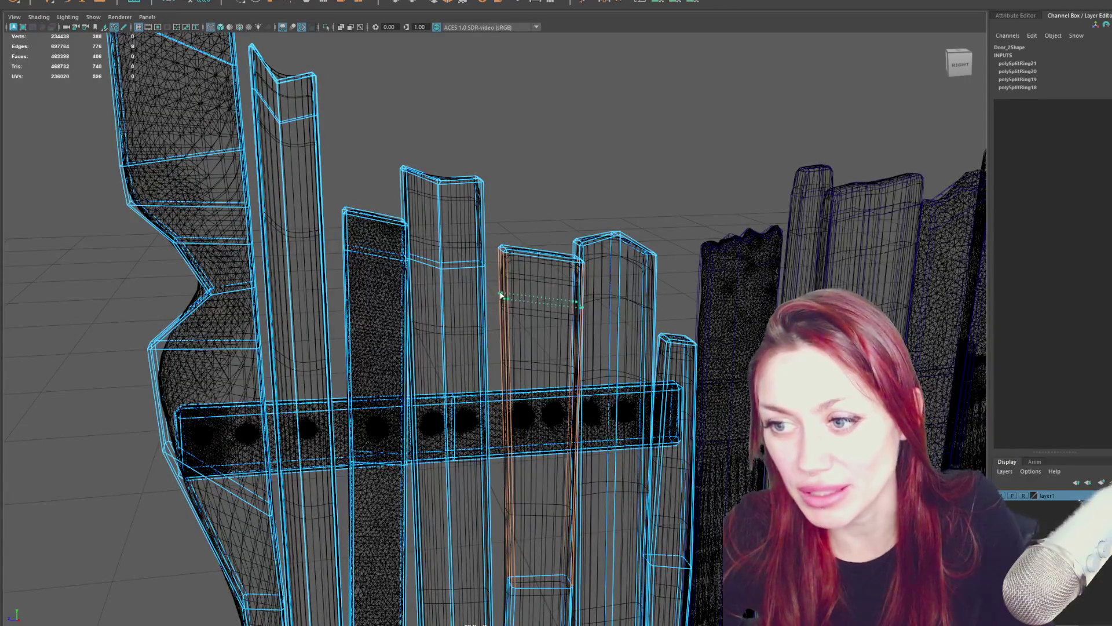
click(501, 294)
alt+middle_drag(501, 295, 392, 225)
click(545, 229)
click(581, 290)
alt+middle_drag(586, 300, 456, 266)
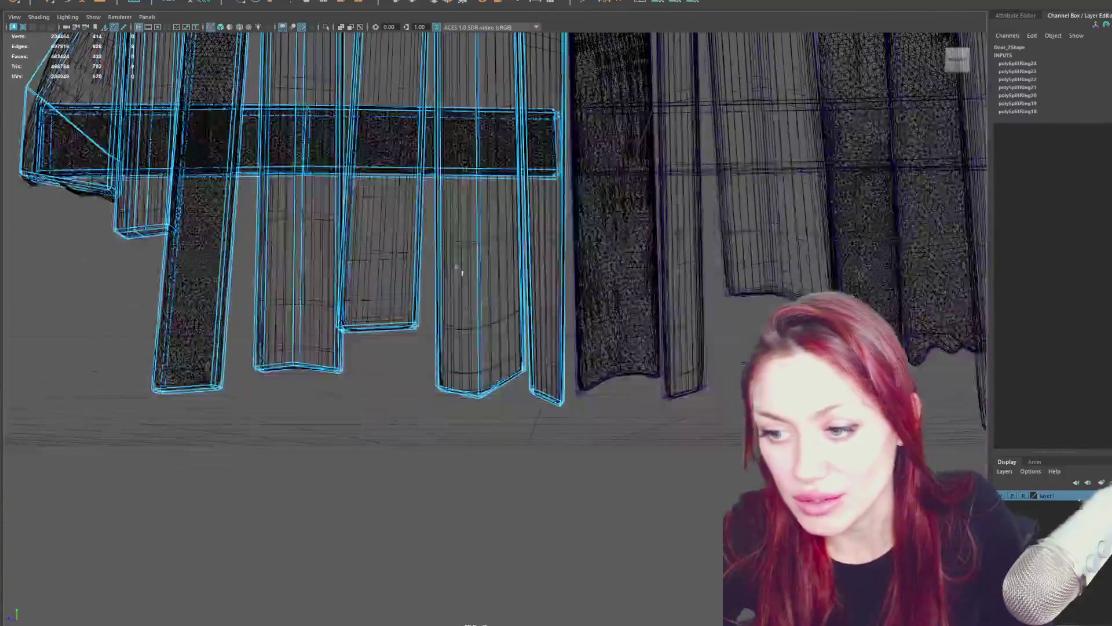
click(553, 362)
click(527, 346)
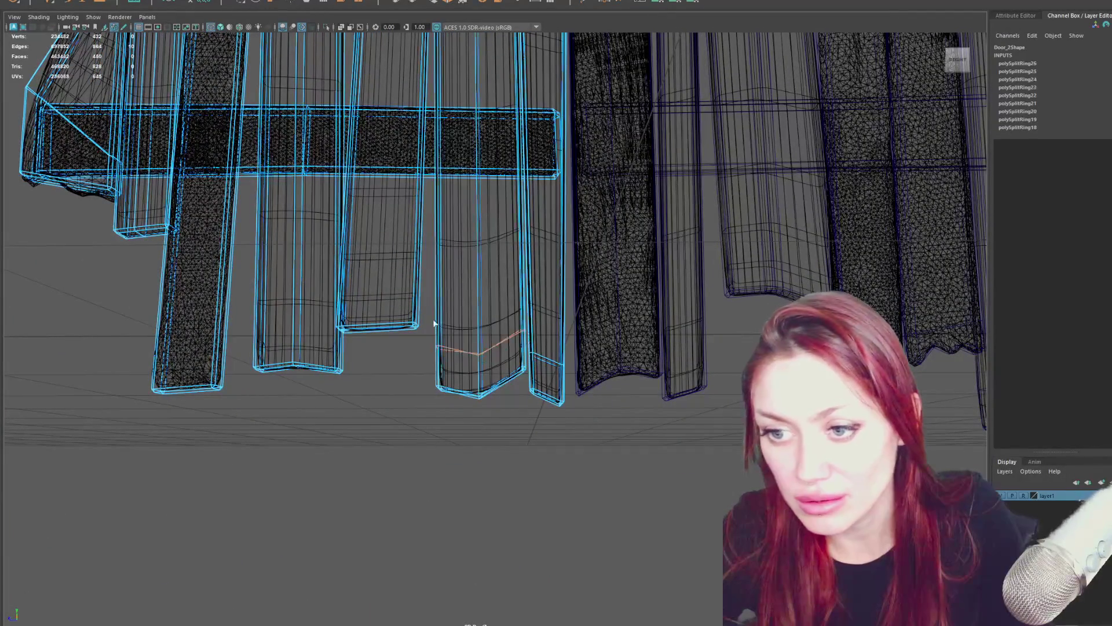
Add edge loops across the left planks and the small left plank.
click(417, 295)
click(257, 318)
click(221, 348)
alt+middle_drag(202, 279, 262, 355)
click(209, 283)
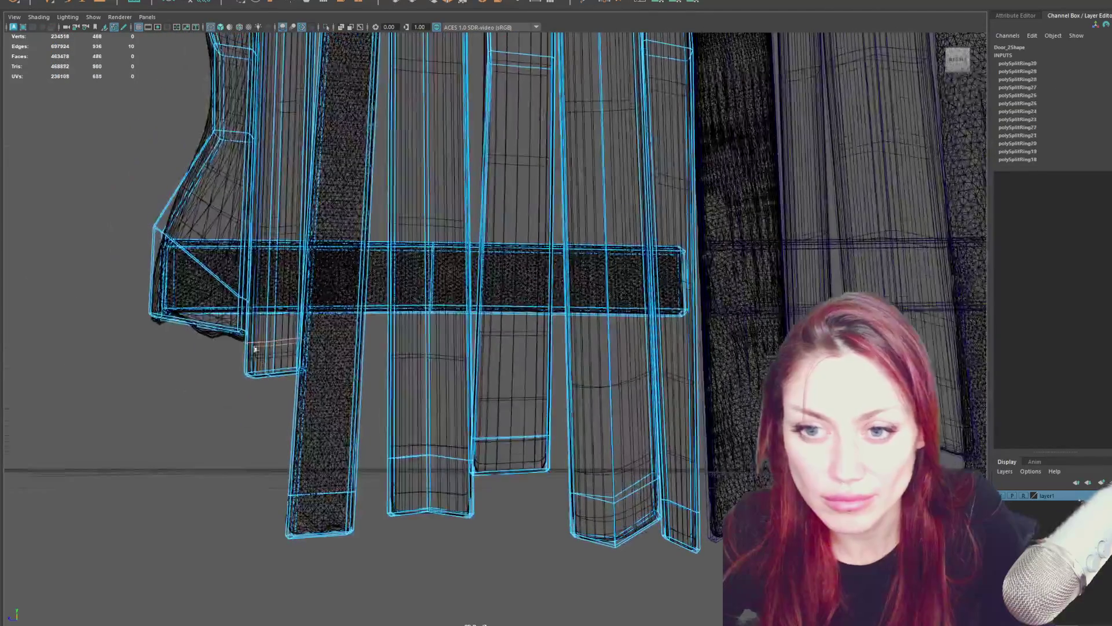
click(153, 296)
alt+middle_drag(154, 295, 206, 383)
Shift the left plank's corner vertices sideways toward the sculpt's outline.
right_drag(117, 226, 172, 268)
mouse_move(179, 292)
mouse_down()
mouse_move(248, 347)
mouse_move(224, 322)
mouse_move(201, 326)
mouse_up()
mouse_move(251, 235)
middle_down()
mouse_move(241, 235)
mouse_move(298, 279)
middle_up()
drag(297, 279, 293, 280)
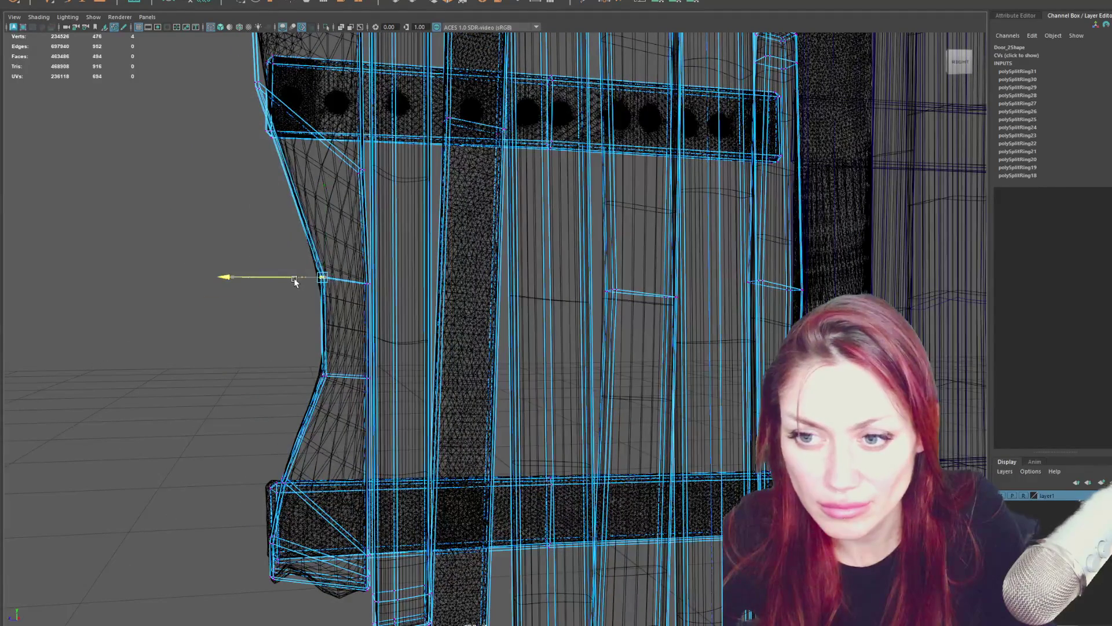
Add two more loops on the left plank and move its edge vertices onto the sculpt's edge.
click(638, 4)
click(295, 206)
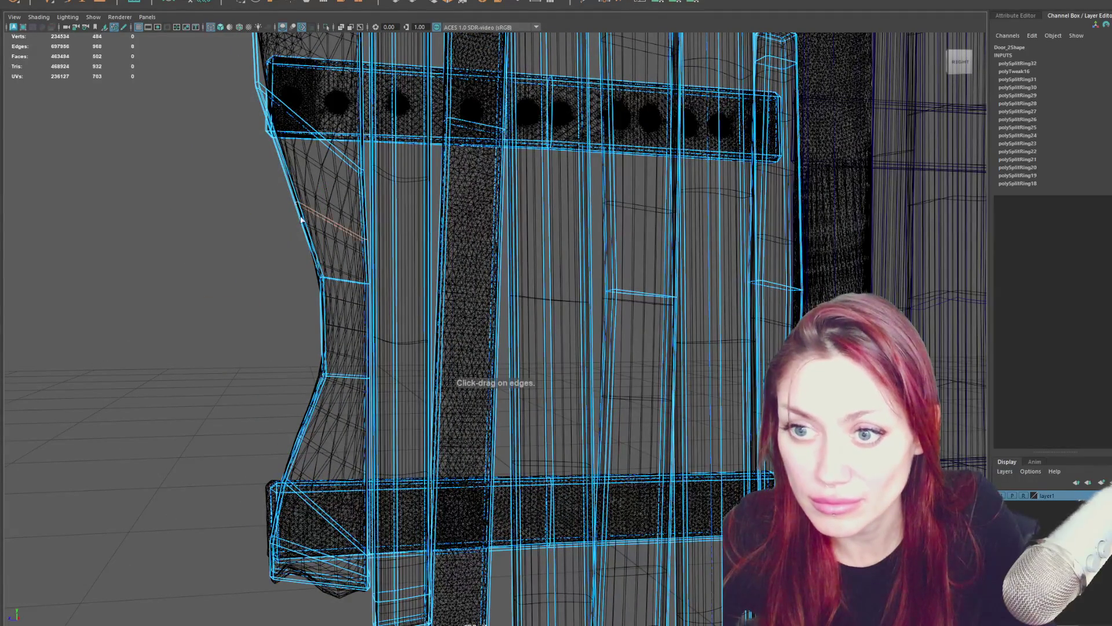
click(323, 339)
click(324, 337)
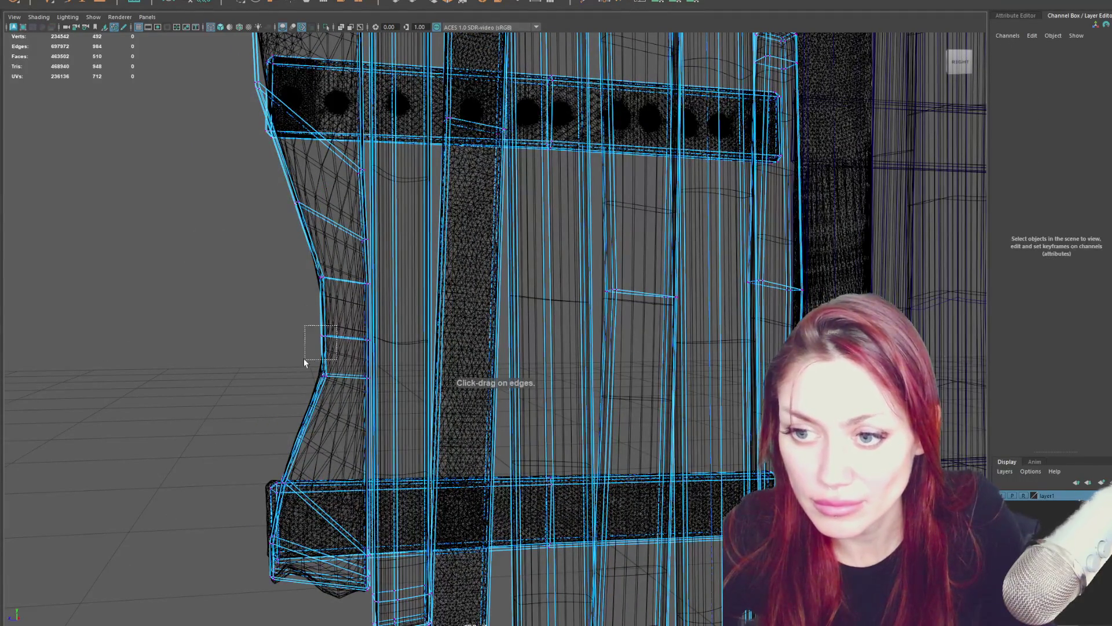
key(w)
click(323, 376)
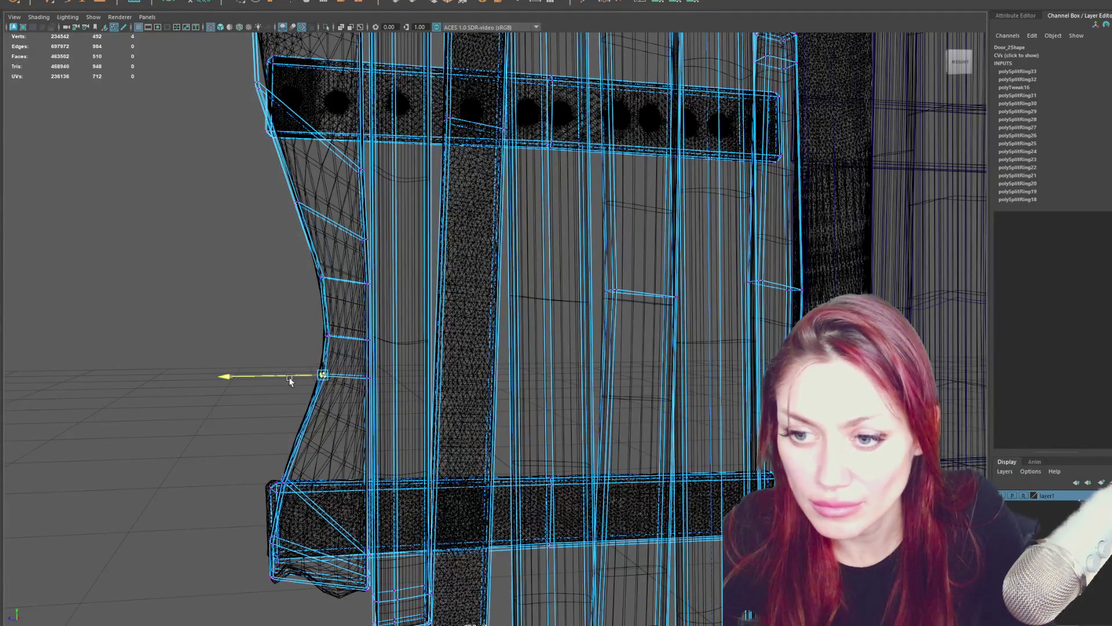
click(307, 281)
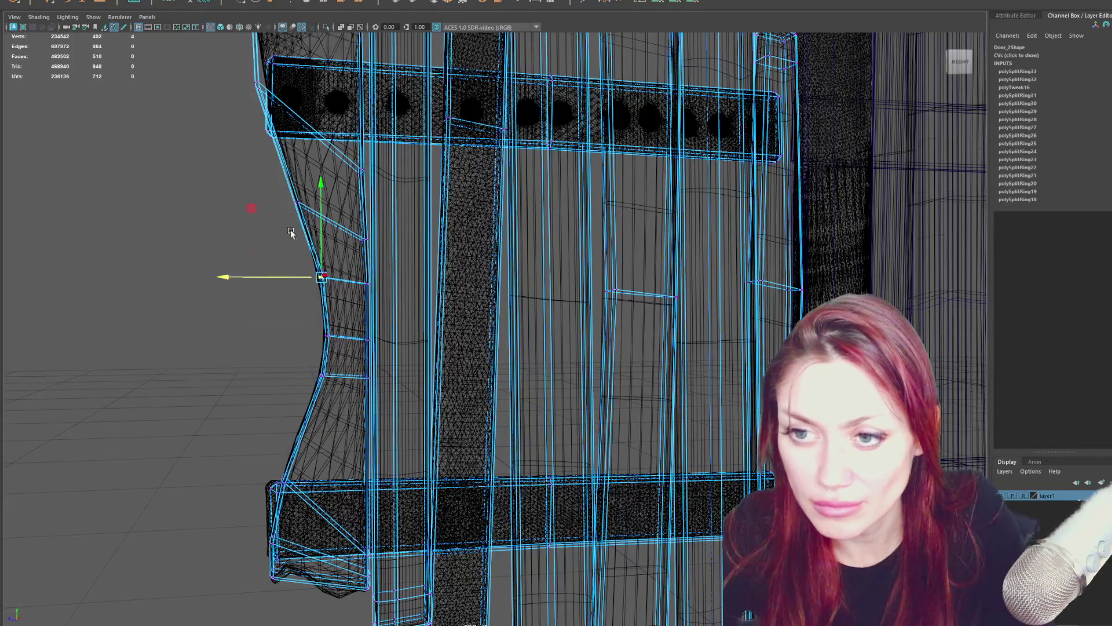
alt+middle_drag(293, 236, 314, 269)
mouse_move(314, 269)
mouse_down()
mouse_move(286, 281)
mouse_move(269, 187)
mouse_move(256, 249)
mouse_up()
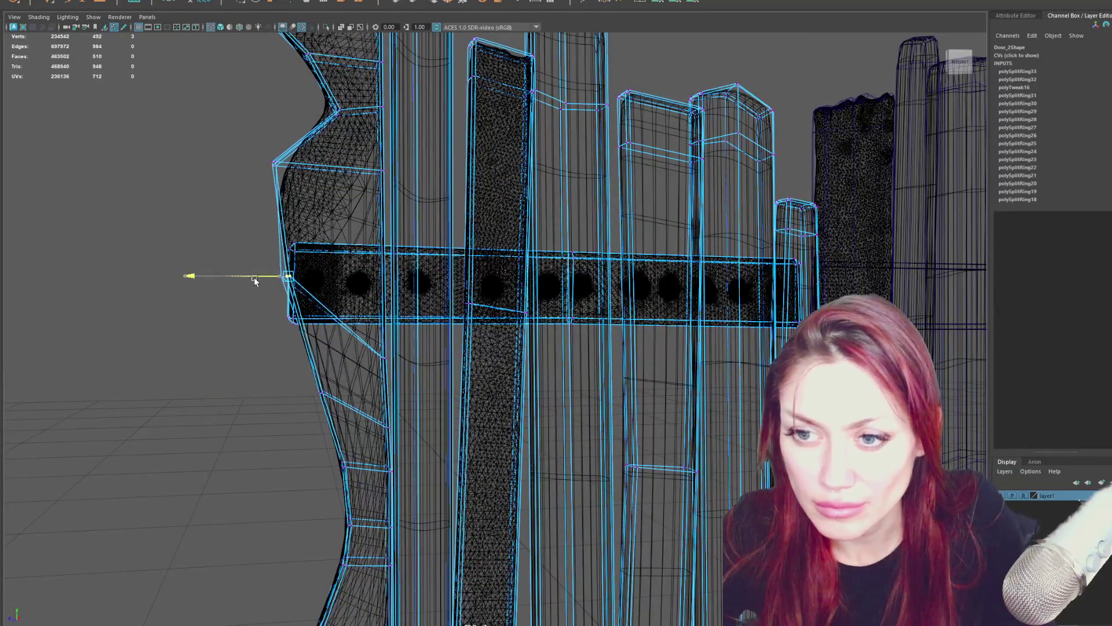
alt+middle_drag(256, 281, 262, 358)
click(264, 250)
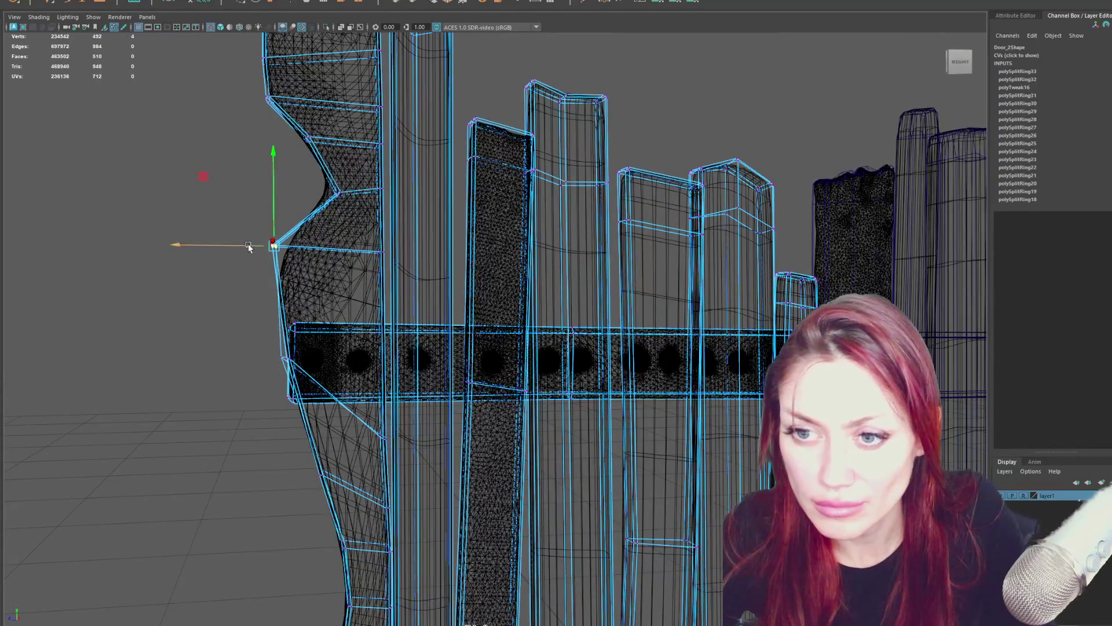
drag(248, 246, 263, 250)
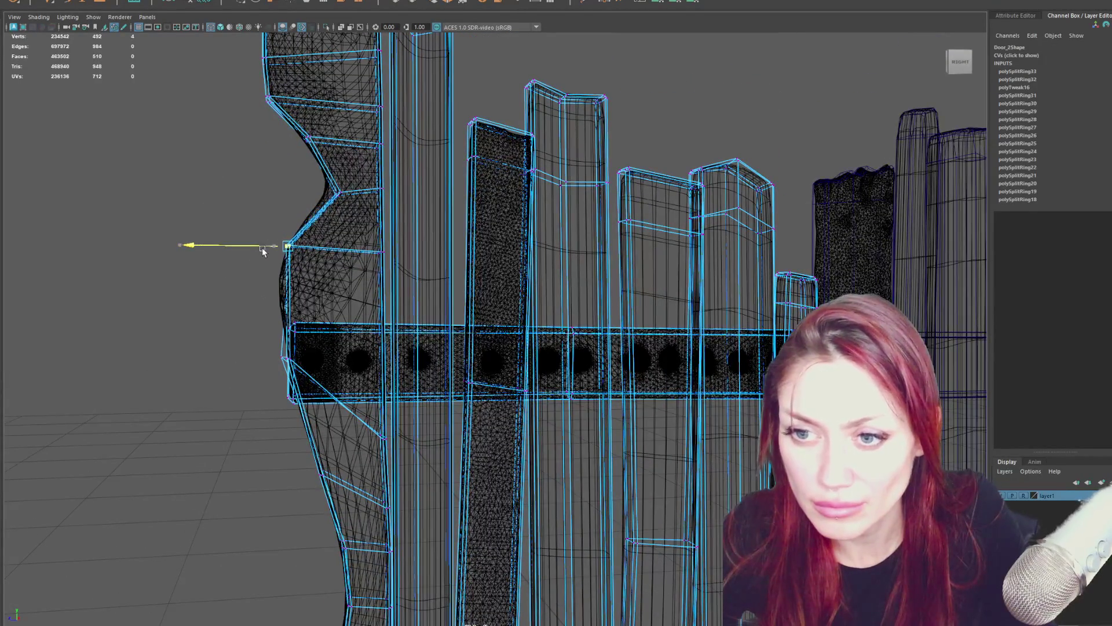
Insert another edge loop on the left plank and select a vertex on its edge.
click(383, 311)
right_drag(207, 230, 167, 234)
drag(306, 275, 256, 292)
scroll(275, 350, up, 2)
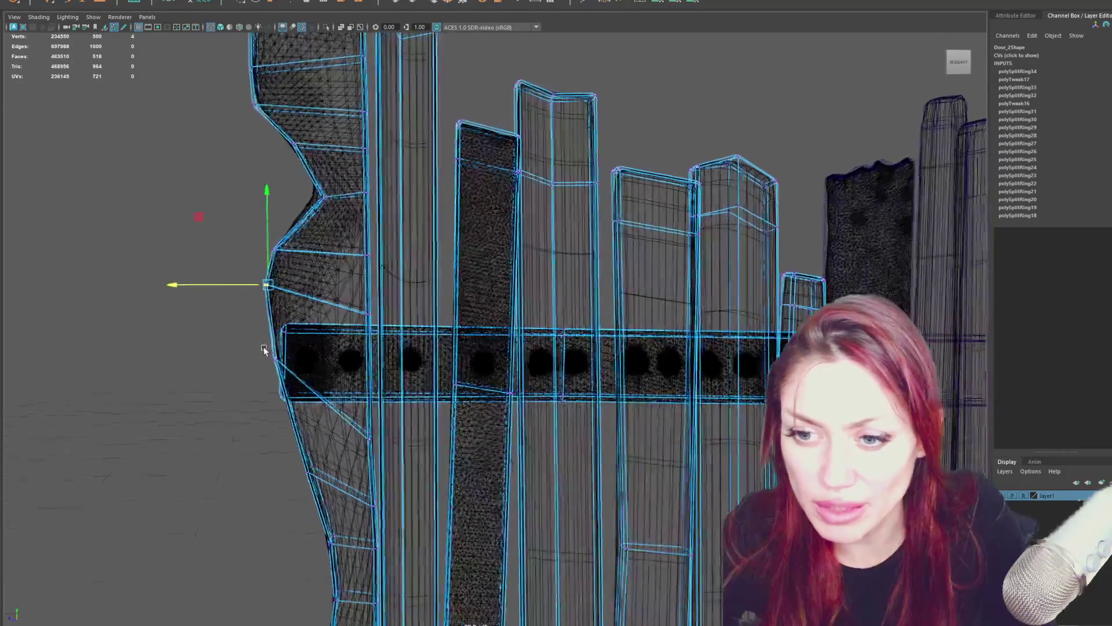
Select the tall left plank's top vertices, checking them from side, top and front views.
mouse_move(278, 359)
mouse_down()
mouse_move(270, 367)
mouse_move(471, 380)
mouse_move(374, 347)
mouse_move(424, 225)
mouse_up()
drag(465, 288, 466, 223)
drag(452, 169, 472, 180)
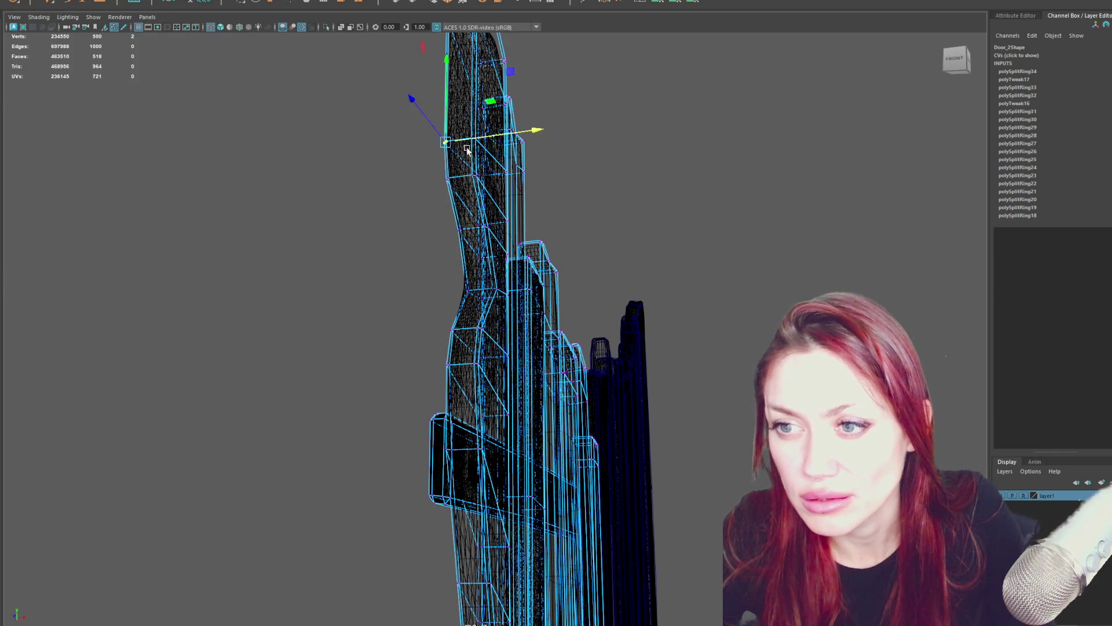
alt+drag(425, 116, 460, 101)
drag(428, 141, 429, 142)
mouse_move(429, 142)
alt+mouse_down()
mouse_move(464, 191)
mouse_move(452, 208)
alt+mouse_up()
mouse_move(332, 313)
alt+mouse_down()
mouse_move(340, 229)
mouse_move(393, 243)
mouse_move(500, 172)
mouse_move(530, 171)
alt+mouse_up()
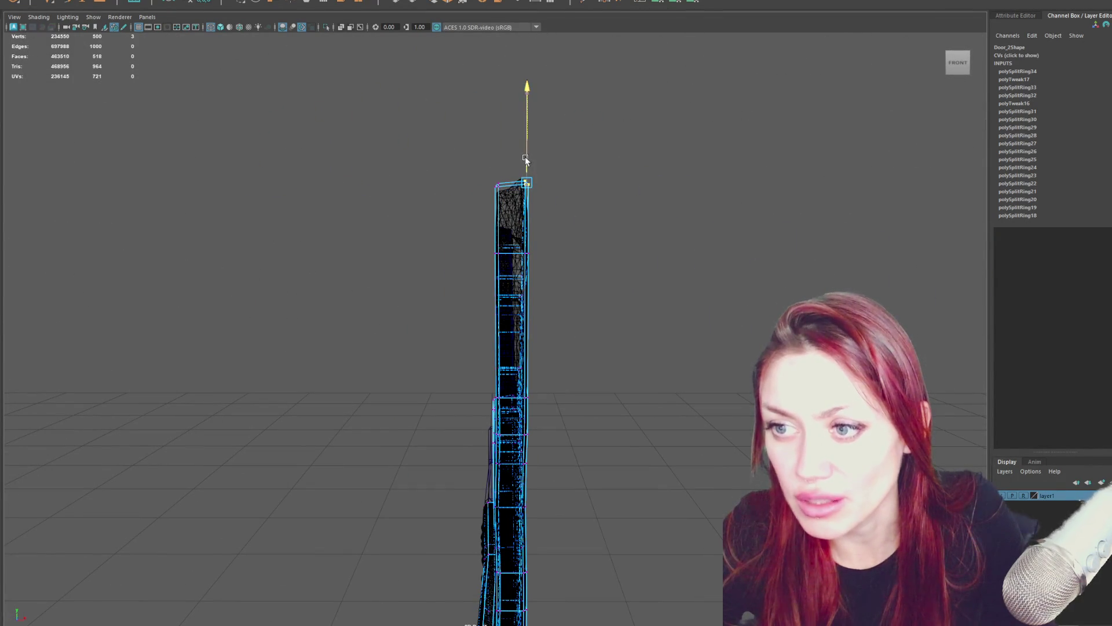
click(498, 185)
Lower the plank's top vertex and slide it sideways to fit the sculpt.
mouse_move(498, 165)
alt+mouse_down()
mouse_move(544, 183)
mouse_move(458, 186)
mouse_move(516, 235)
alt+mouse_up()
mouse_move(452, 285)
alt+mouse_down()
mouse_move(439, 264)
mouse_move(362, 261)
mouse_move(452, 246)
mouse_move(369, 174)
mouse_move(442, 169)
mouse_move(410, 145)
alt+mouse_up()
scroll(439, 264, up, 3)
mouse_move(409, 144)
mouse_down()
mouse_move(384, 184)
mouse_move(413, 185)
mouse_move(357, 172)
mouse_up()
mouse_move(371, 134)
mouse_down()
mouse_move(354, 167)
mouse_move(382, 246)
mouse_move(409, 234)
mouse_move(496, 272)
mouse_move(351, 261)
mouse_up()
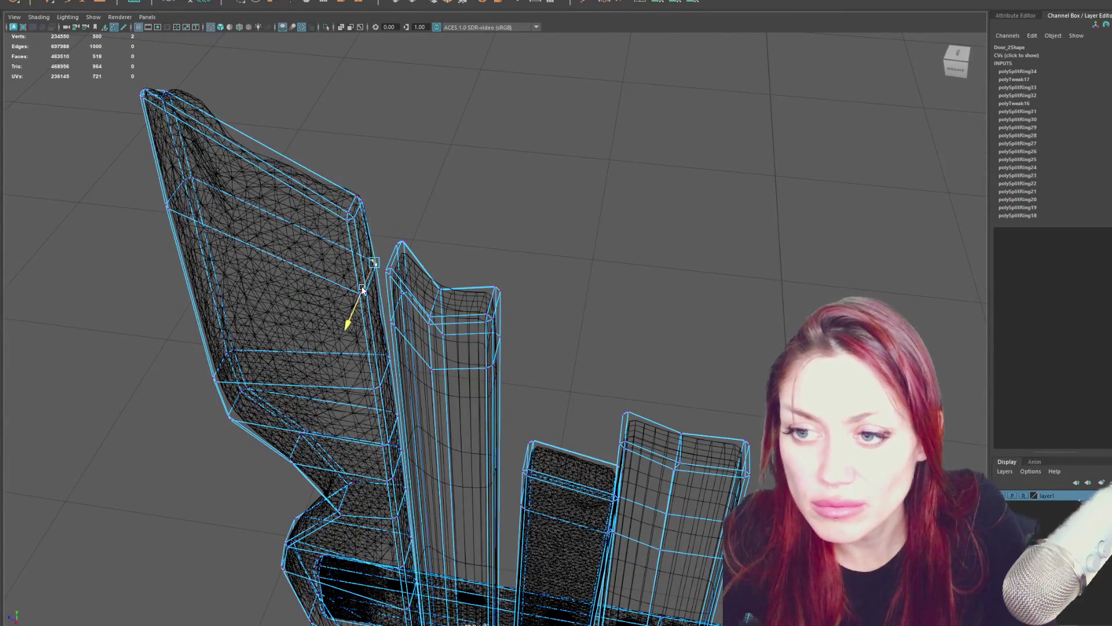
drag(354, 262, 418, 304)
Pull the wavy plank's edge vertices inward onto the sculpt's outline.
mouse_move(382, 388)
alt+mouse_down()
mouse_move(467, 390)
mouse_move(330, 367)
mouse_move(387, 383)
mouse_move(394, 345)
mouse_move(423, 327)
mouse_move(438, 368)
mouse_move(390, 363)
alt+mouse_up()
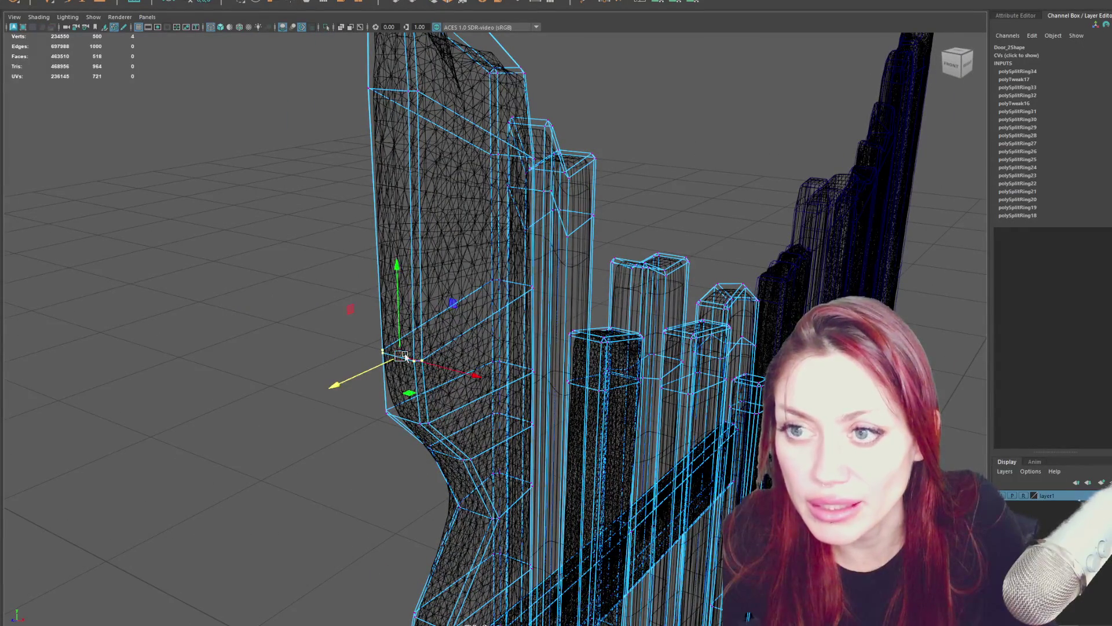
click(405, 90)
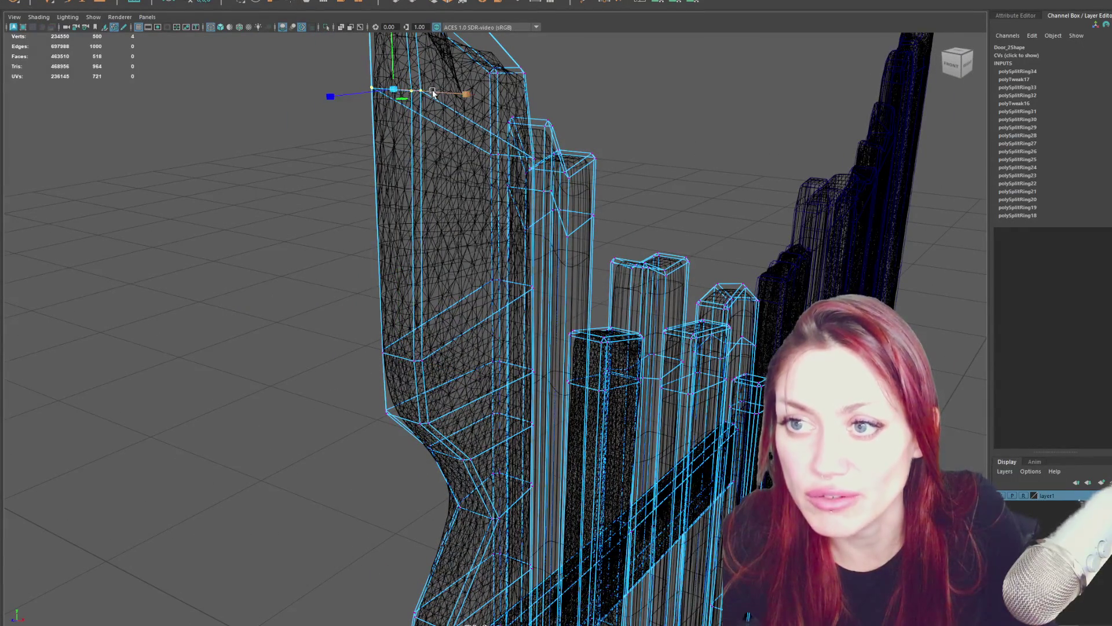
mouse_move(421, 95)
alt+mouse_down()
mouse_move(437, 140)
mouse_move(359, 142)
alt+mouse_up()
mouse_move(516, 74)
alt+mouse_down()
mouse_move(442, 186)
mouse_move(330, 290)
mouse_move(289, 298)
alt+mouse_up()
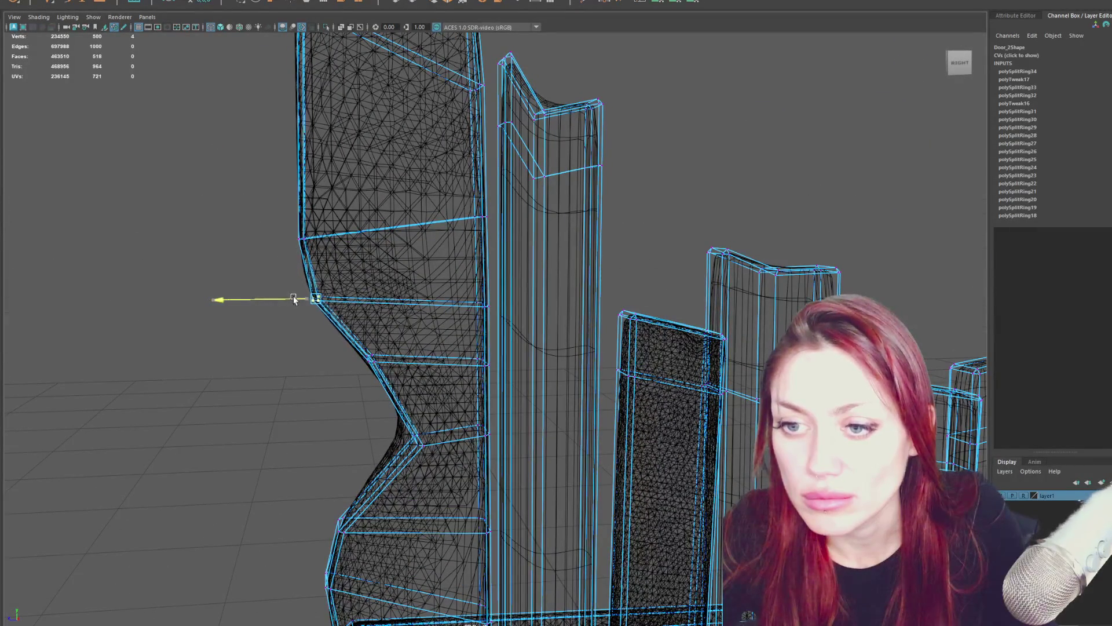
click(369, 357)
drag(345, 357, 338, 362)
click(419, 443)
mouse_move(389, 447)
mouse_down()
mouse_move(373, 449)
mouse_move(420, 429)
mouse_move(637, 440)
mouse_move(655, 428)
mouse_move(609, 445)
mouse_move(625, 444)
mouse_up()
drag(588, 399, 589, 380)
mouse_move(615, 431)
mouse_down()
mouse_move(658, 360)
mouse_move(658, 85)
mouse_up()
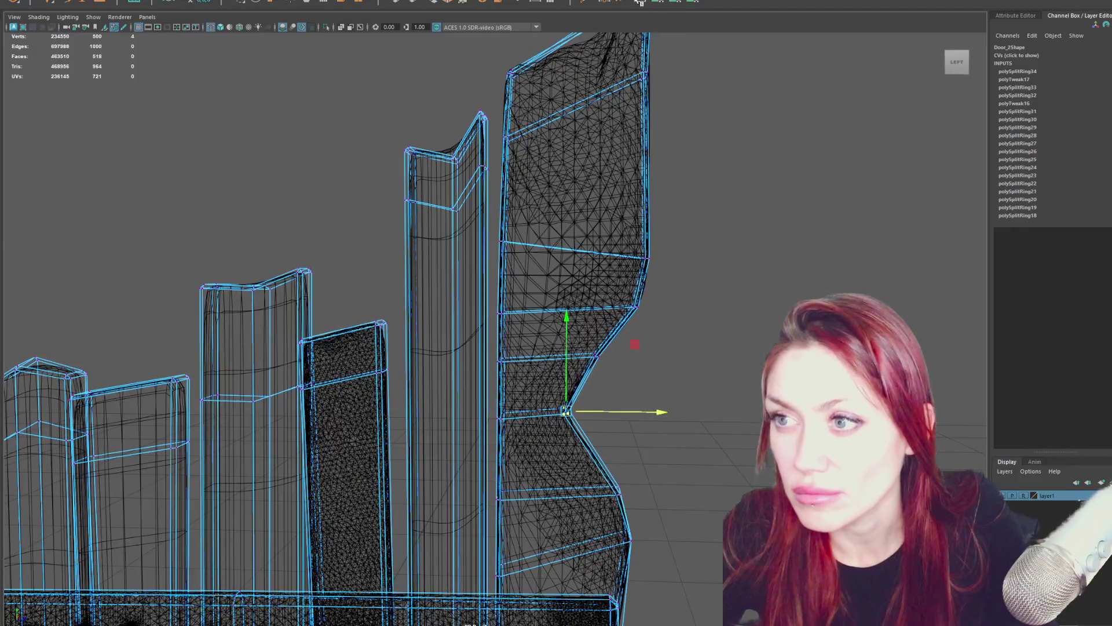
click(666, 319)
Add edge loops around the plank's waist and delete the unwanted ones.
click(625, 318)
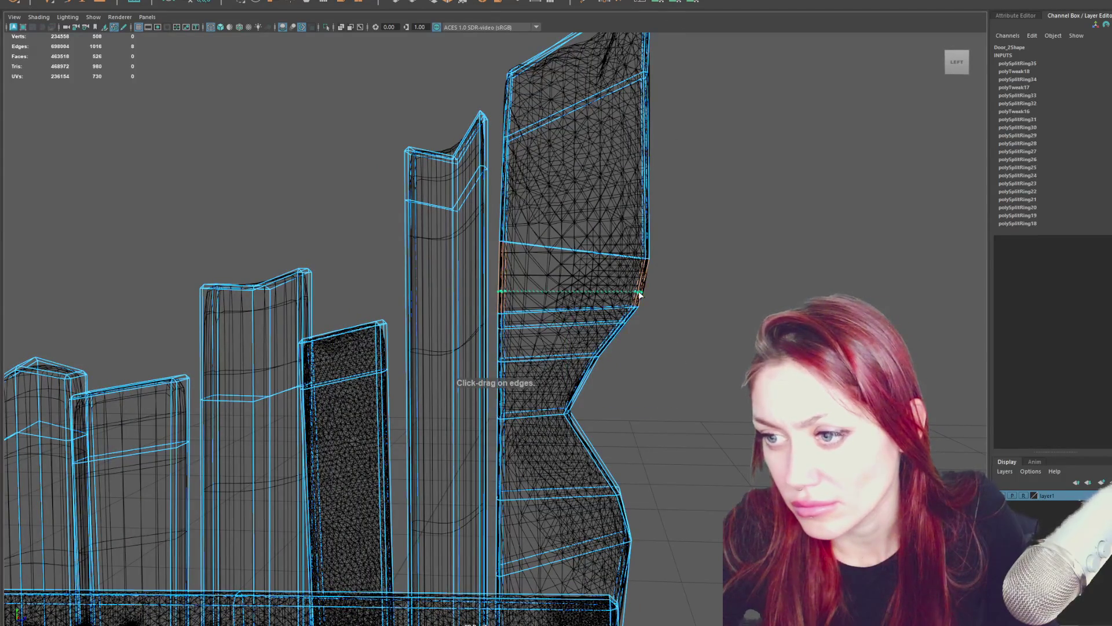
click(570, 401)
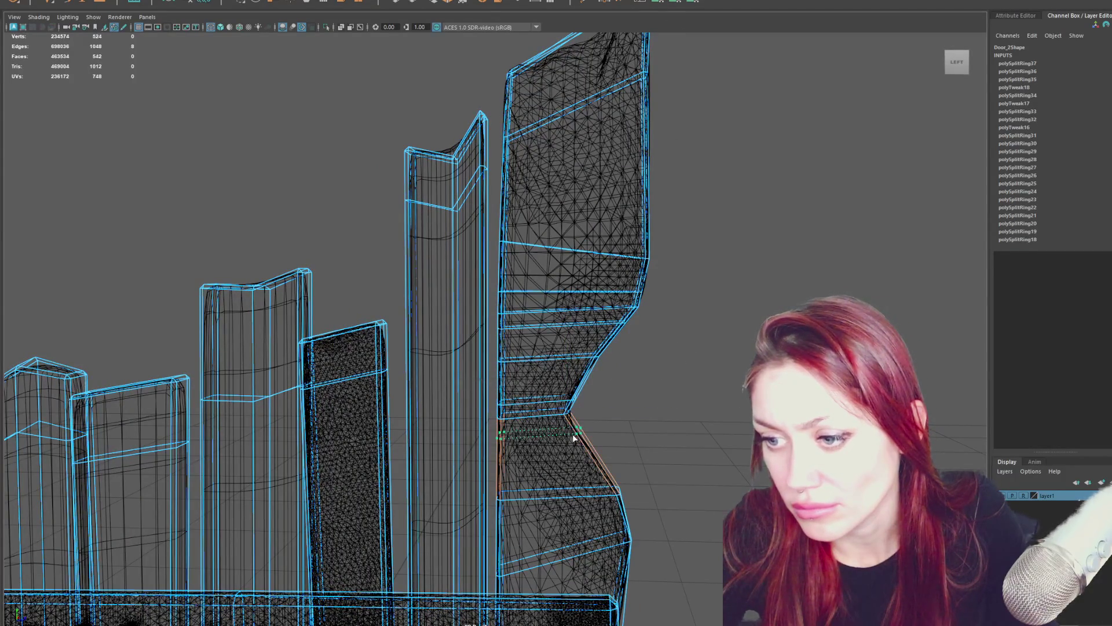
click(574, 439)
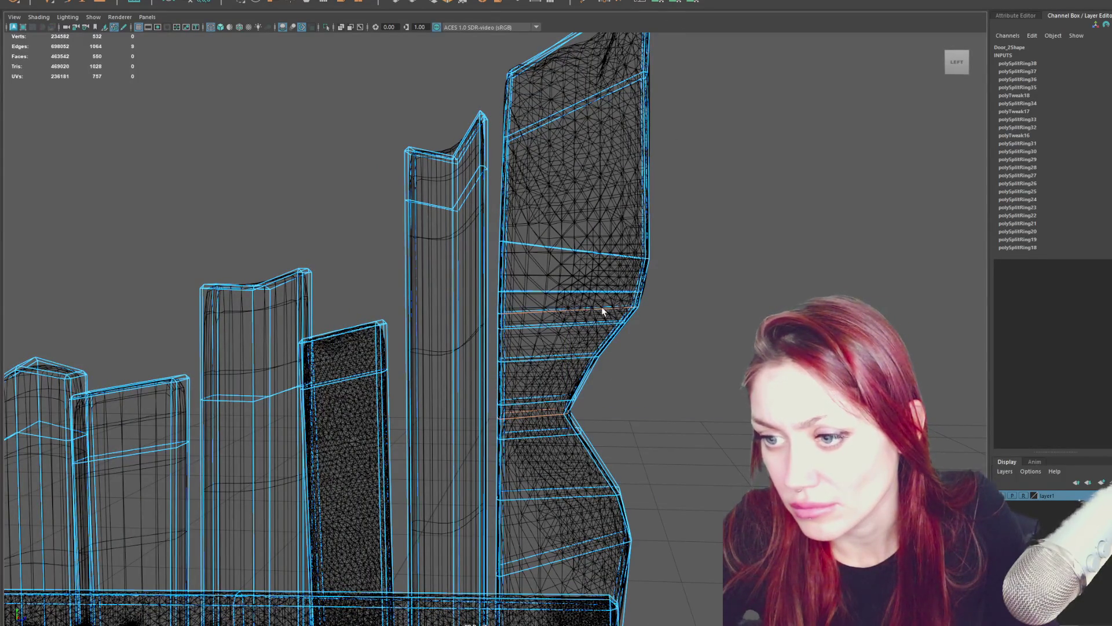
key(ctrl+Delete)
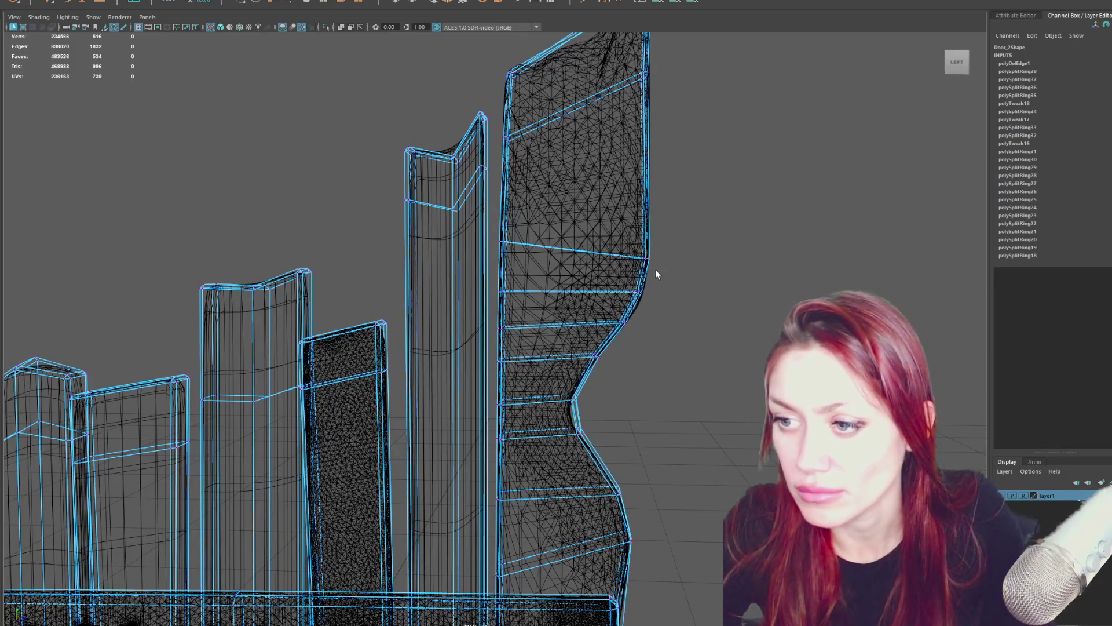
Select the plank's edge vertices down to its narrowest point.
click(645, 293)
mouse_move(656, 297)
alt+middle_down()
mouse_move(637, 233)
mouse_move(631, 243)
alt+middle_up()
click(605, 255)
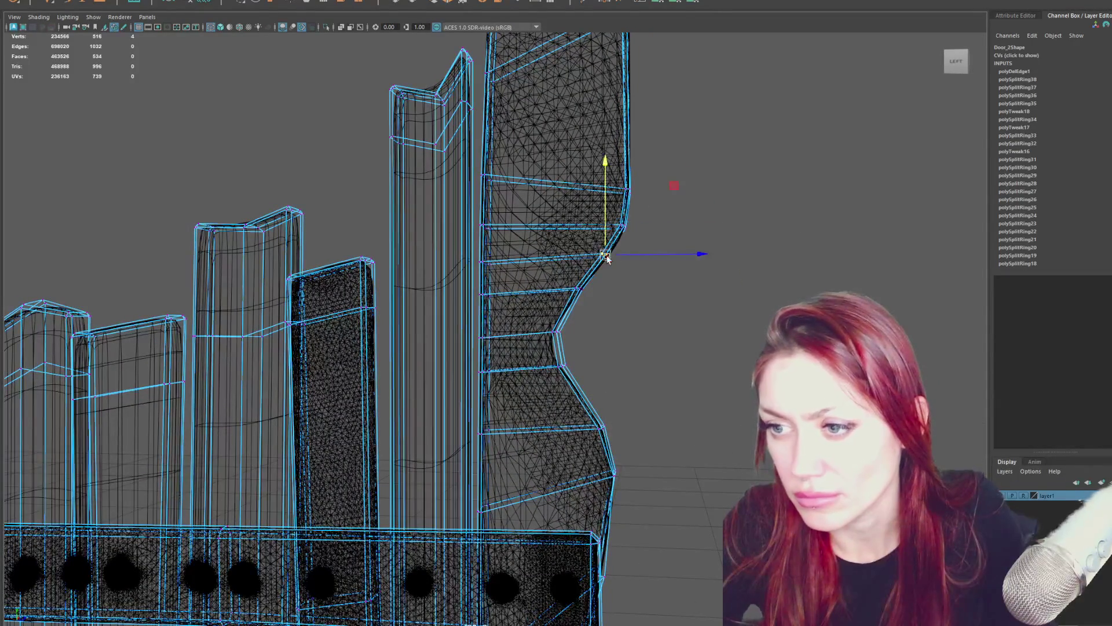
click(564, 331)
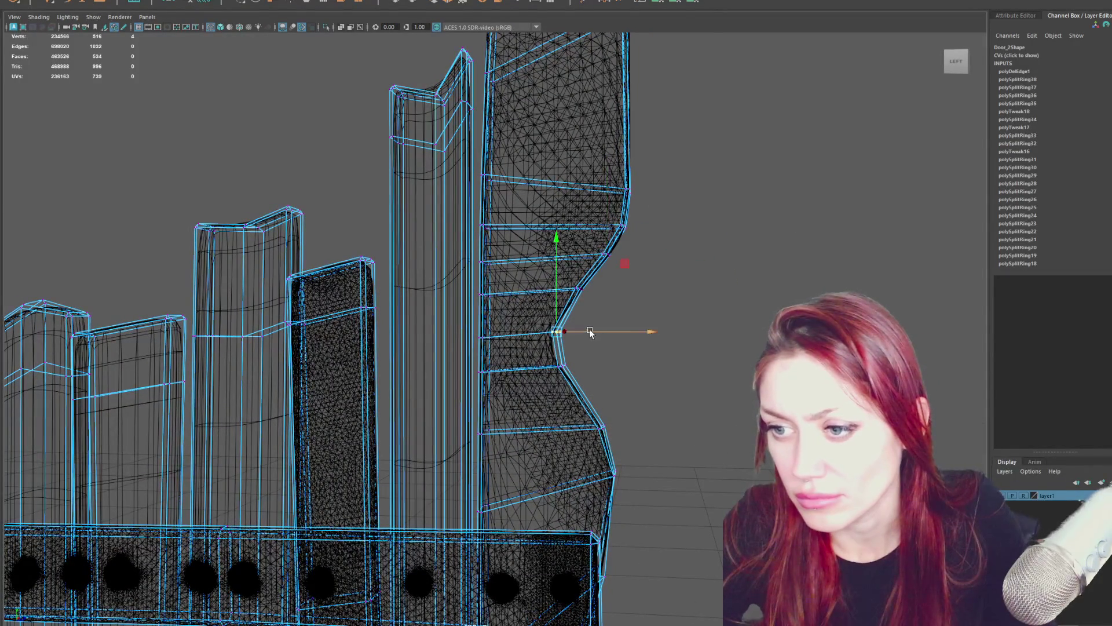
mouse_move(567, 360)
mouse_down()
mouse_move(614, 406)
mouse_move(599, 429)
mouse_up()
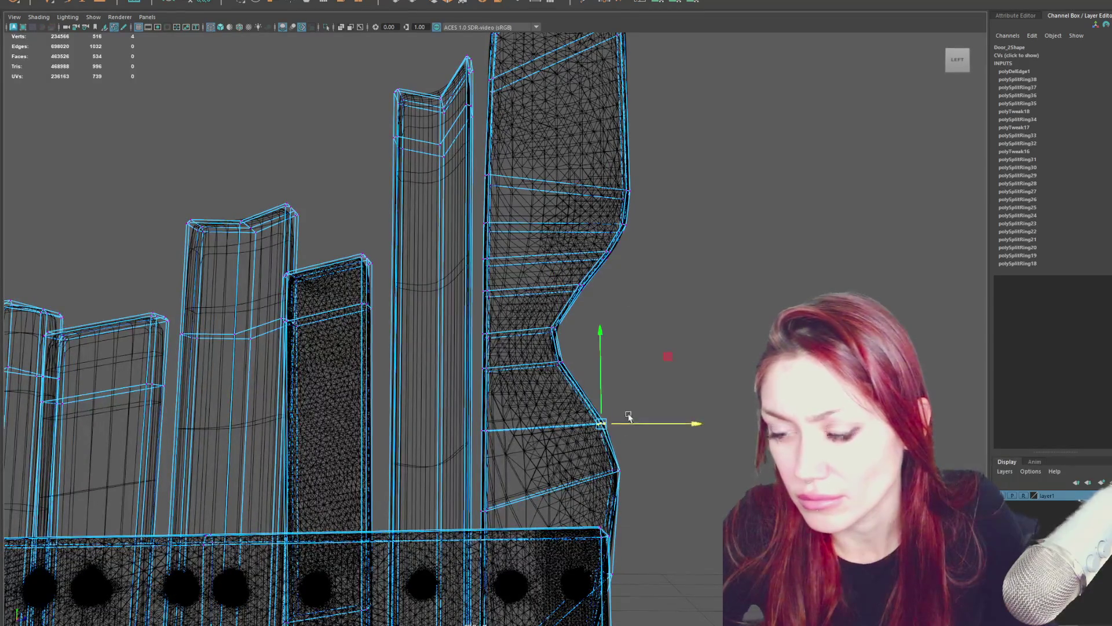
alt+drag(615, 255, 628, 235)
Insert and position a new edge loop at the plank's waist.
click(643, 10)
click(574, 336)
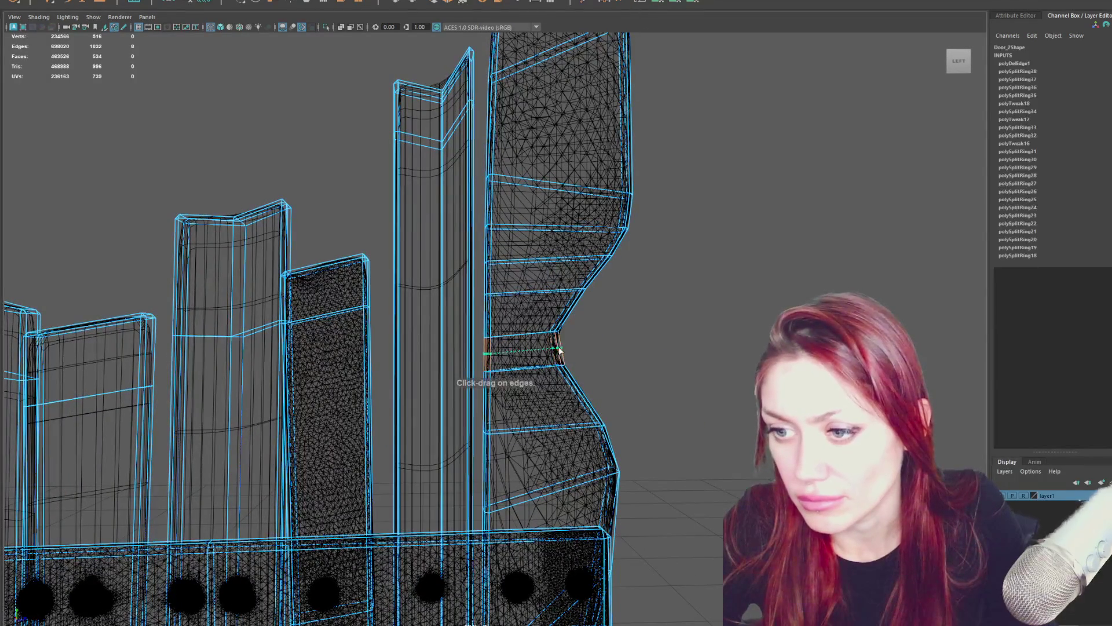
alt+drag(580, 347, 607, 349)
right_drag(667, 308, 620, 293)
mouse_move(559, 352)
mouse_down()
mouse_move(580, 352)
mouse_move(574, 332)
mouse_move(598, 280)
mouse_move(603, 363)
mouse_up()
Select the thin plank's top edges and nudge them into place with the Move tool.
drag(461, 314, 334, 394)
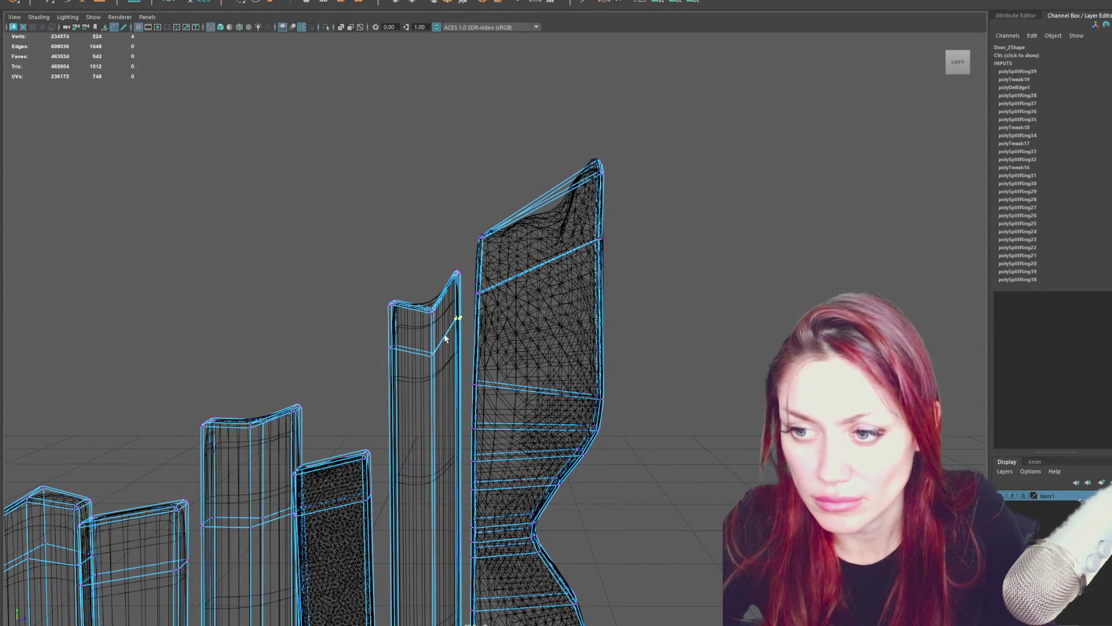
key(e)
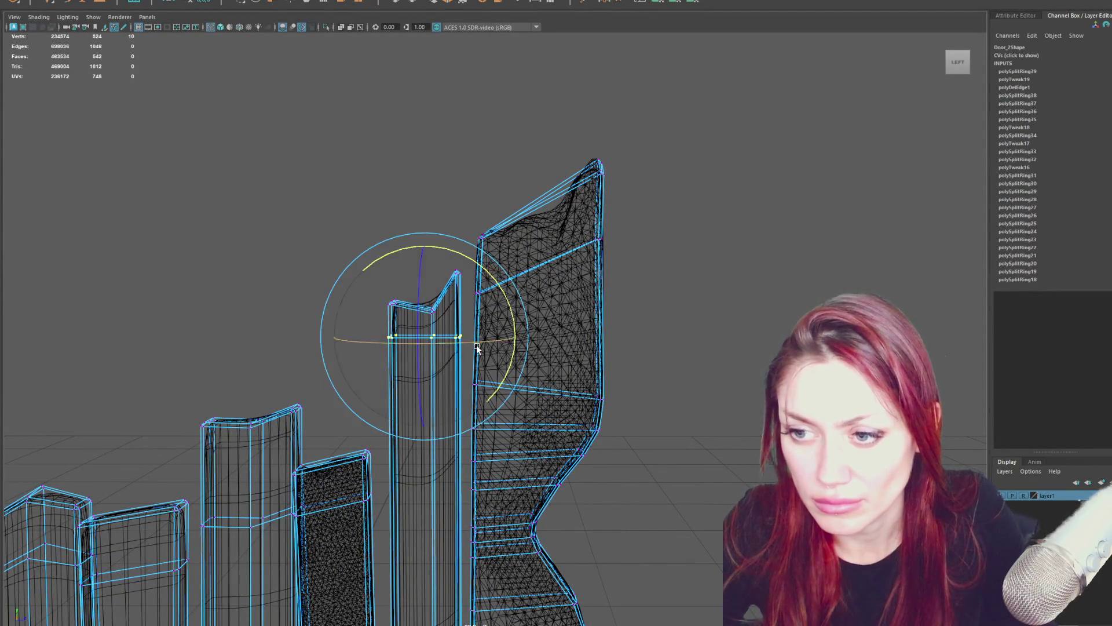
key(w)
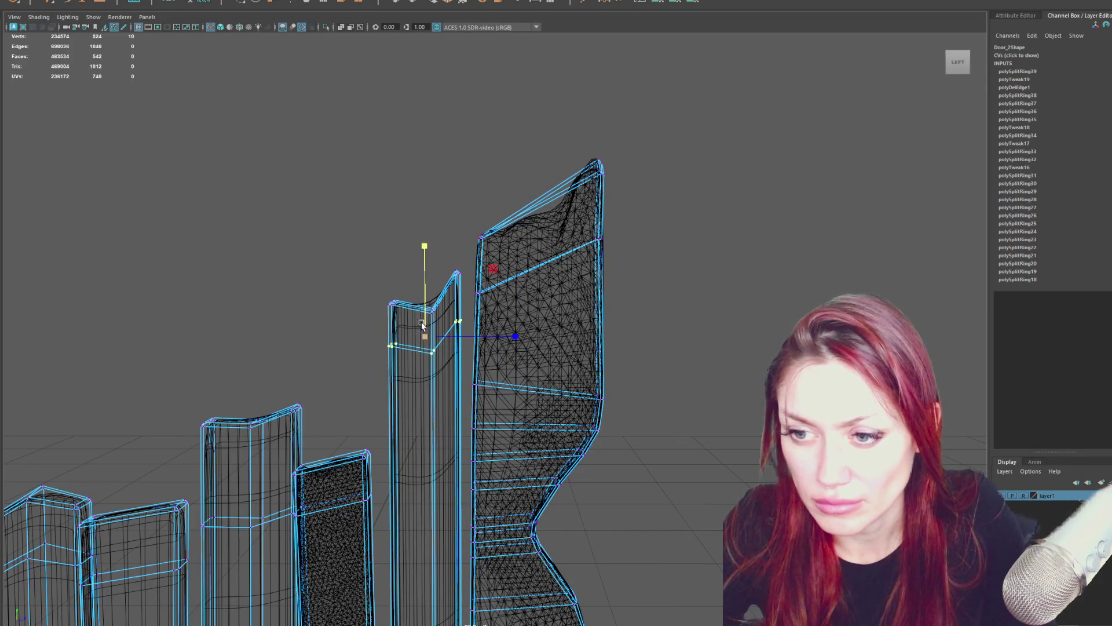
drag(425, 342, 426, 343)
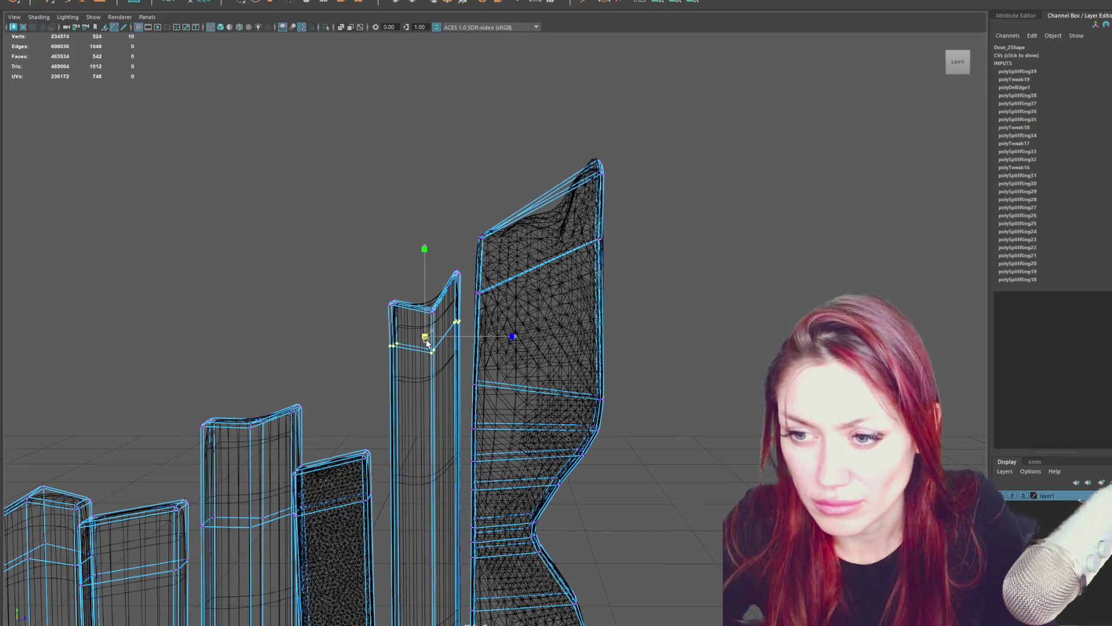
click(413, 303)
Adjust the neighbouring plank tops' corner vertices, raising them into a slanted peak matching the sculpt.
mouse_move(439, 307)
alt+mouse_down()
mouse_move(659, 313)
mouse_move(633, 288)
alt+mouse_up()
drag(524, 284, 536, 253)
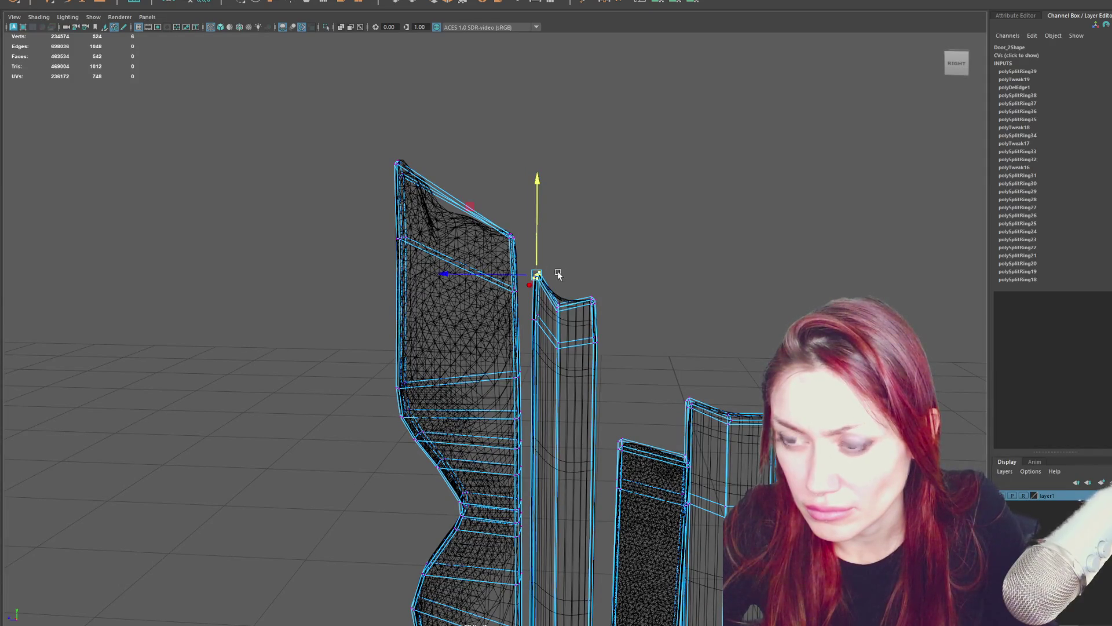
mouse_move(550, 321)
mouse_down()
mouse_move(564, 282)
mouse_move(615, 236)
mouse_move(464, 158)
mouse_move(409, 167)
mouse_move(511, 180)
mouse_move(453, 175)
mouse_move(630, 161)
mouse_up()
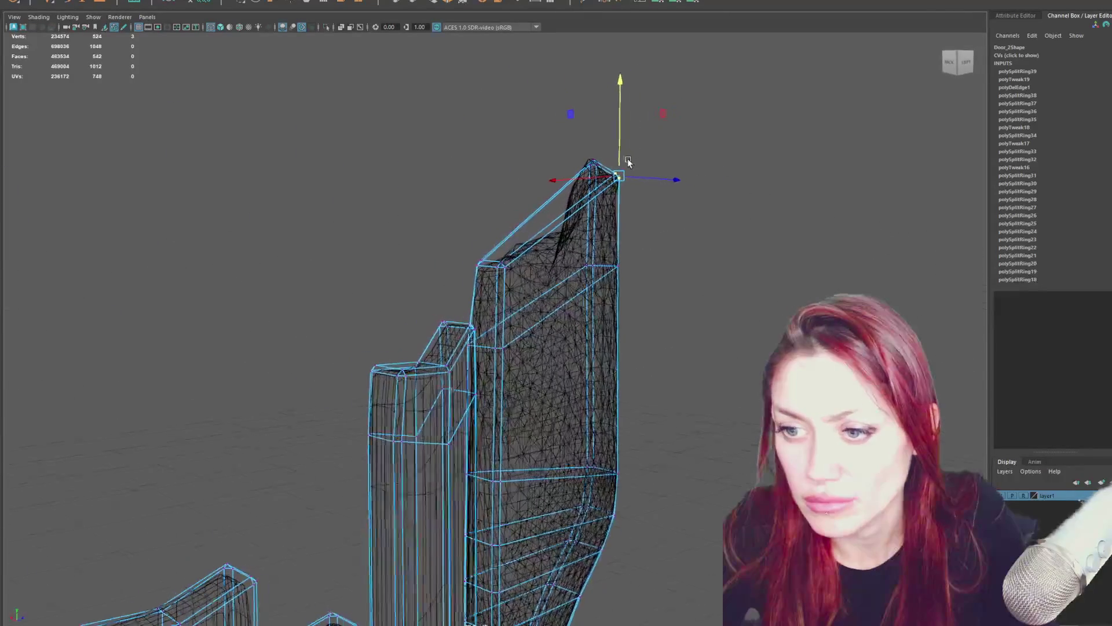
mouse_move(413, 284)
mouse_down()
mouse_move(464, 328)
mouse_move(603, 308)
mouse_up()
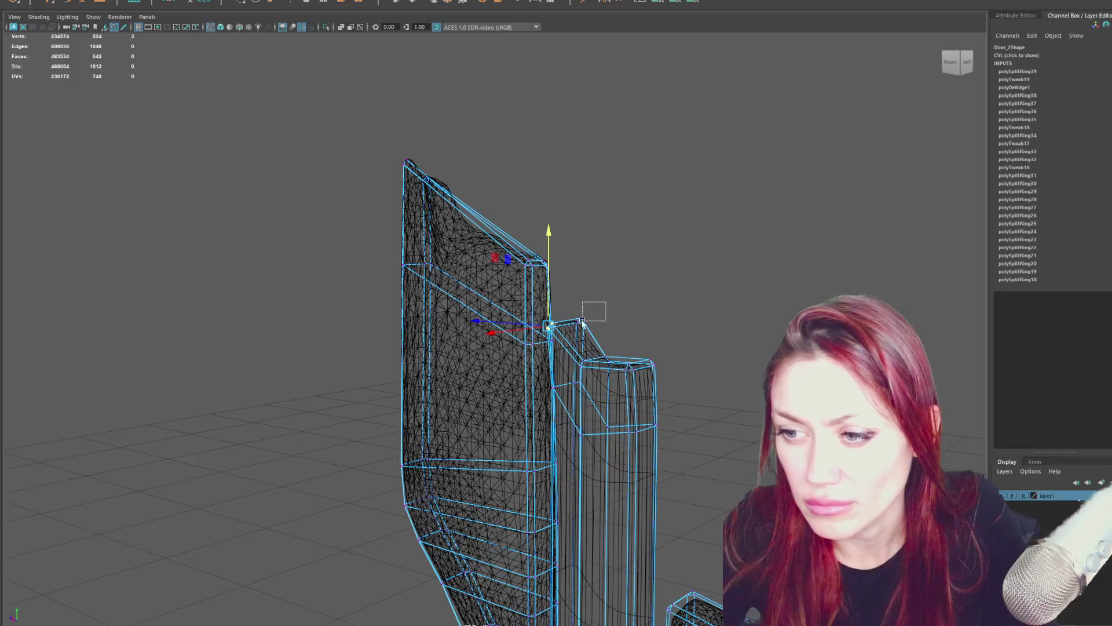
click(578, 319)
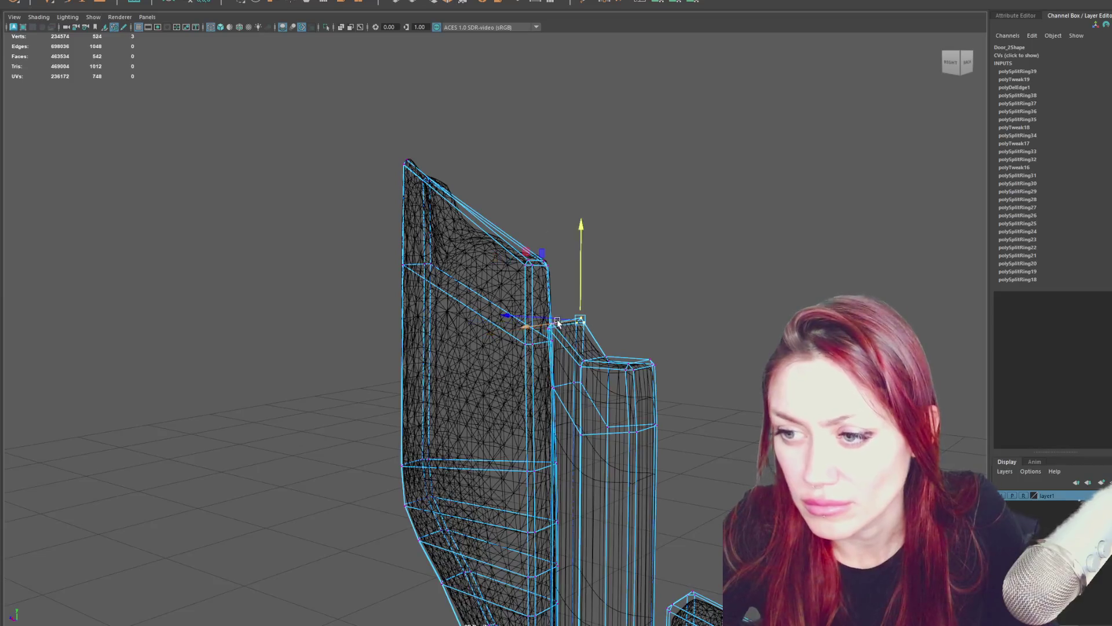
click(606, 342)
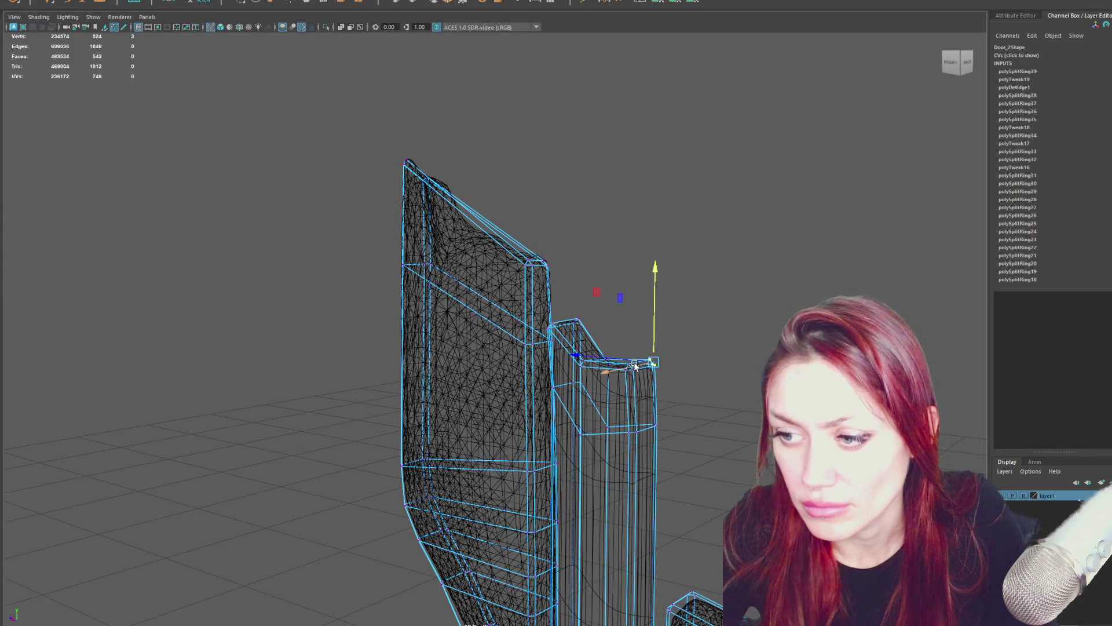
mouse_move(651, 350)
alt+mouse_down()
mouse_move(551, 330)
mouse_move(513, 338)
alt+mouse_up()
mouse_move(348, 347)
mouse_down()
mouse_move(399, 352)
mouse_move(380, 331)
mouse_move(451, 314)
mouse_move(447, 341)
mouse_move(438, 341)
mouse_move(508, 272)
mouse_move(478, 239)
mouse_up()
click(400, 363)
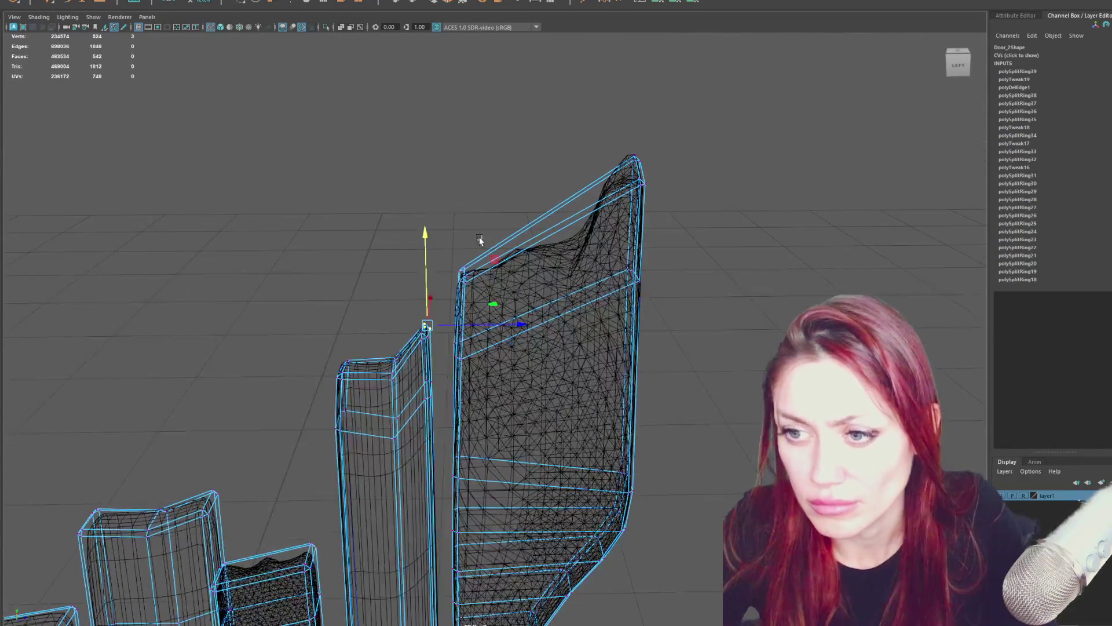
Multi-Cut across the small plank's top and four times across the tall plank's top.
mouse_move(517, 455)
alt+mouse_down()
mouse_move(515, 393)
mouse_move(498, 410)
alt+mouse_up()
drag(377, 337, 378, 377)
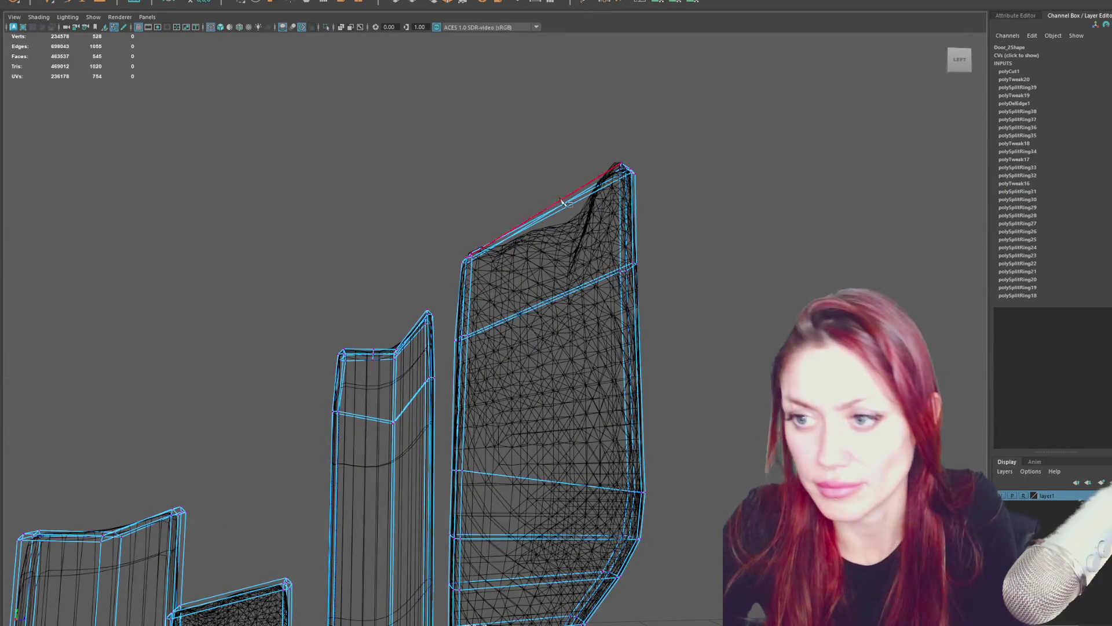
drag(530, 210, 531, 255)
drag(572, 200, 575, 238)
drag(605, 163, 602, 215)
right_drag(741, 120, 616, 141)
Move the new top vertices along Y to form the tall plank's notched peak.
mouse_move(607, 215)
mouse_down()
mouse_move(600, 166)
mouse_move(567, 200)
mouse_up()
drag(575, 157, 578, 197)
mouse_move(520, 234)
mouse_down()
mouse_move(767, 240)
mouse_move(520, 198)
mouse_up()
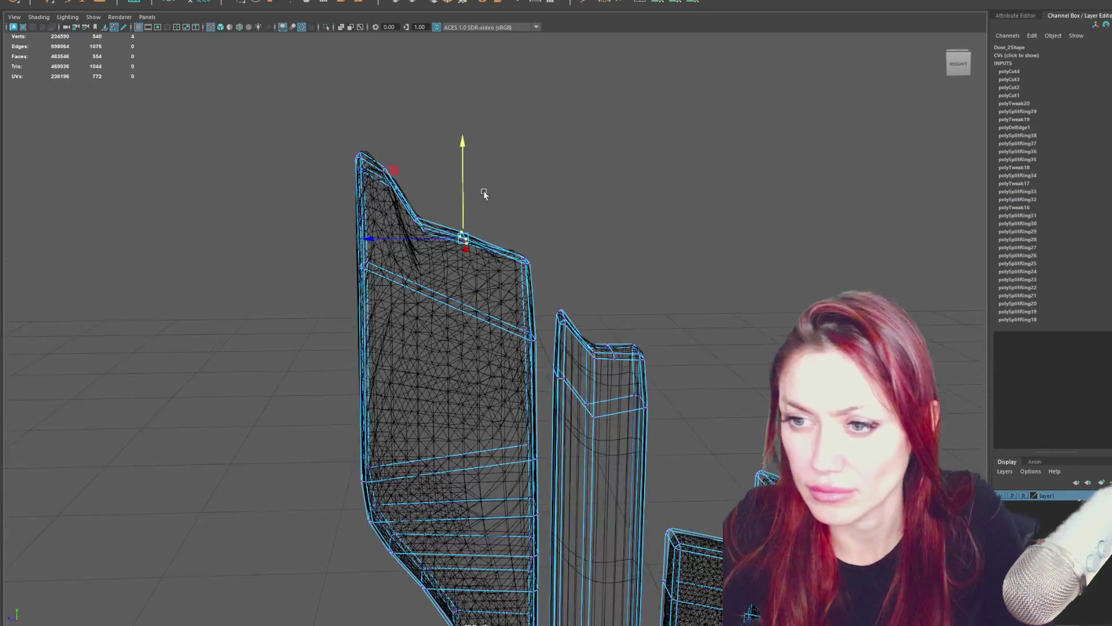
mouse_move(419, 210)
alt+mouse_down()
mouse_move(406, 206)
mouse_move(420, 200)
mouse_move(417, 235)
mouse_move(517, 244)
mouse_move(483, 234)
mouse_move(384, 269)
mouse_move(463, 243)
mouse_move(449, 220)
mouse_move(583, 235)
mouse_move(561, 232)
alt+mouse_up()
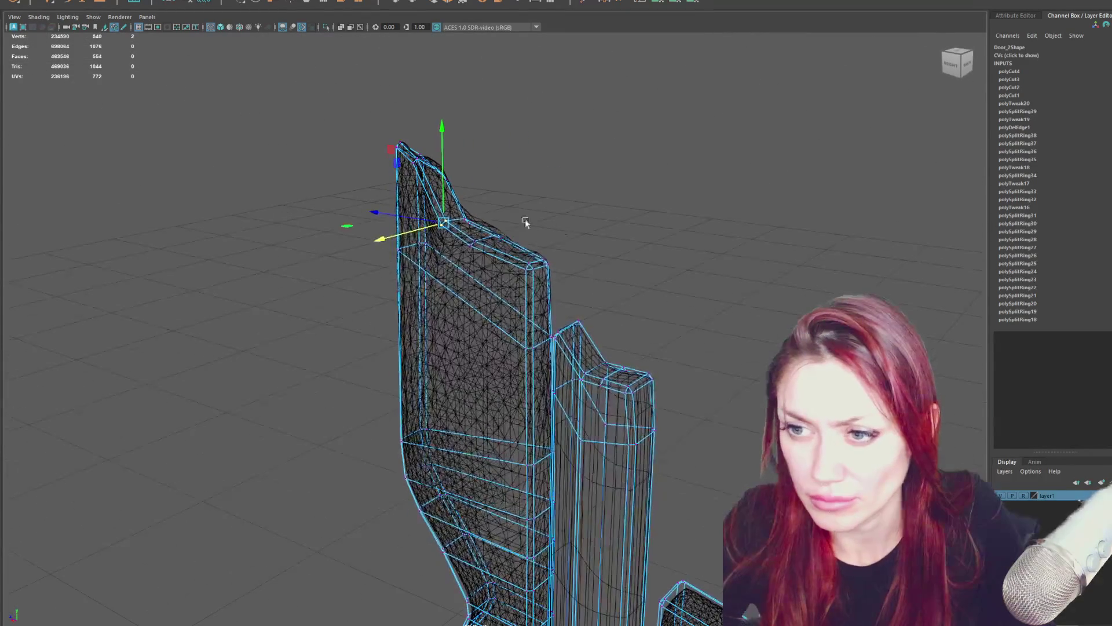
drag(458, 227, 458, 225)
drag(466, 210, 467, 203)
mouse_move(493, 243)
mouse_down()
mouse_move(576, 231)
mouse_move(643, 276)
mouse_move(516, 275)
mouse_move(503, 297)
mouse_move(506, 264)
mouse_up()
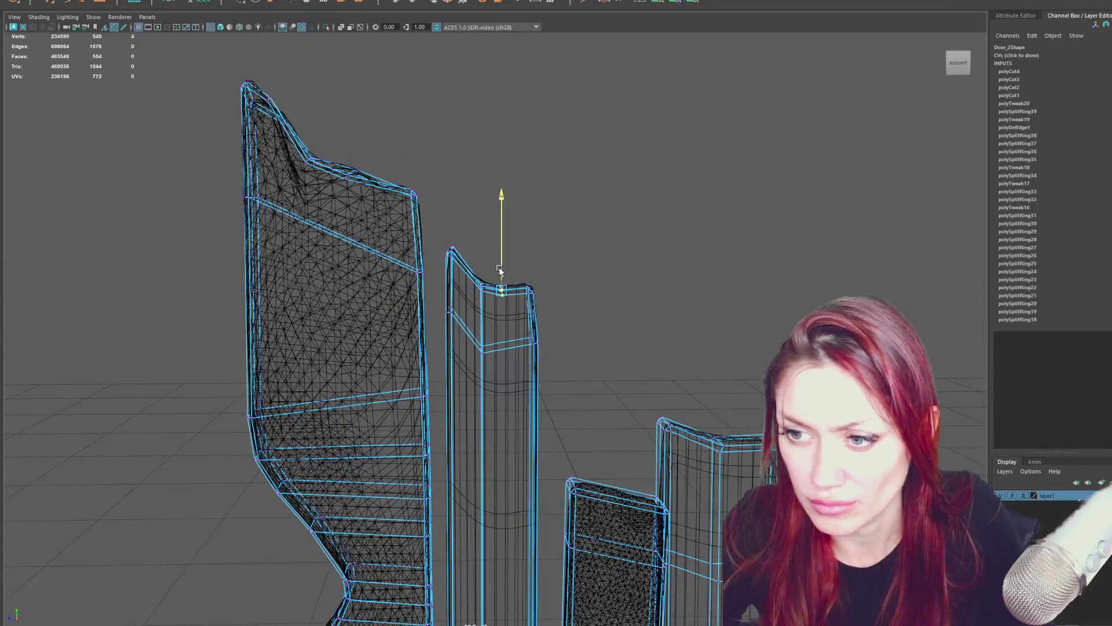
click(480, 284)
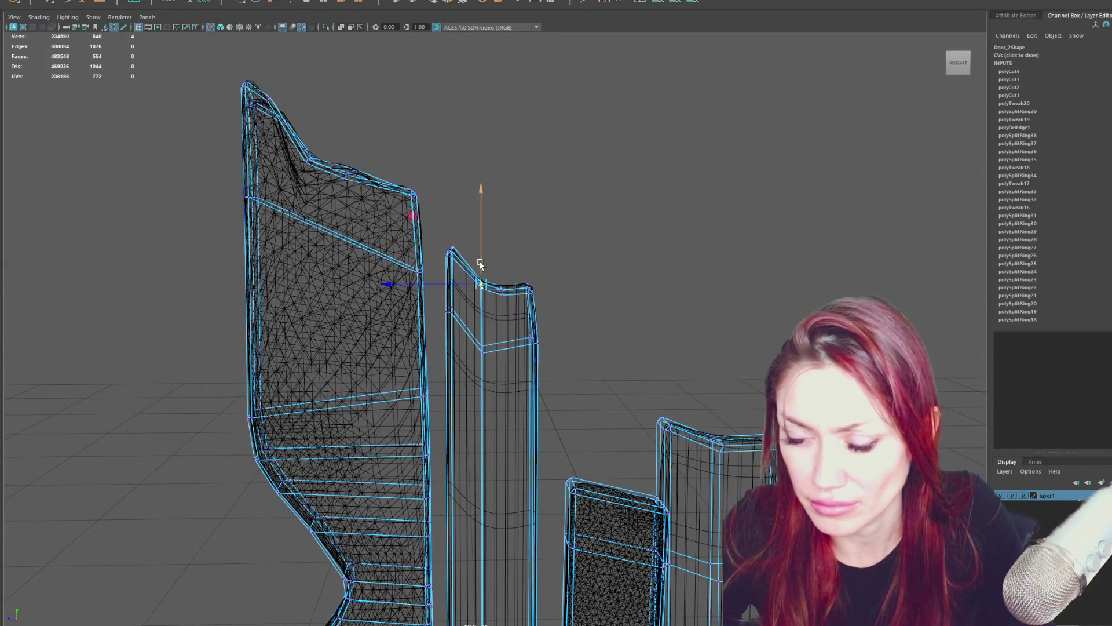
click(511, 212)
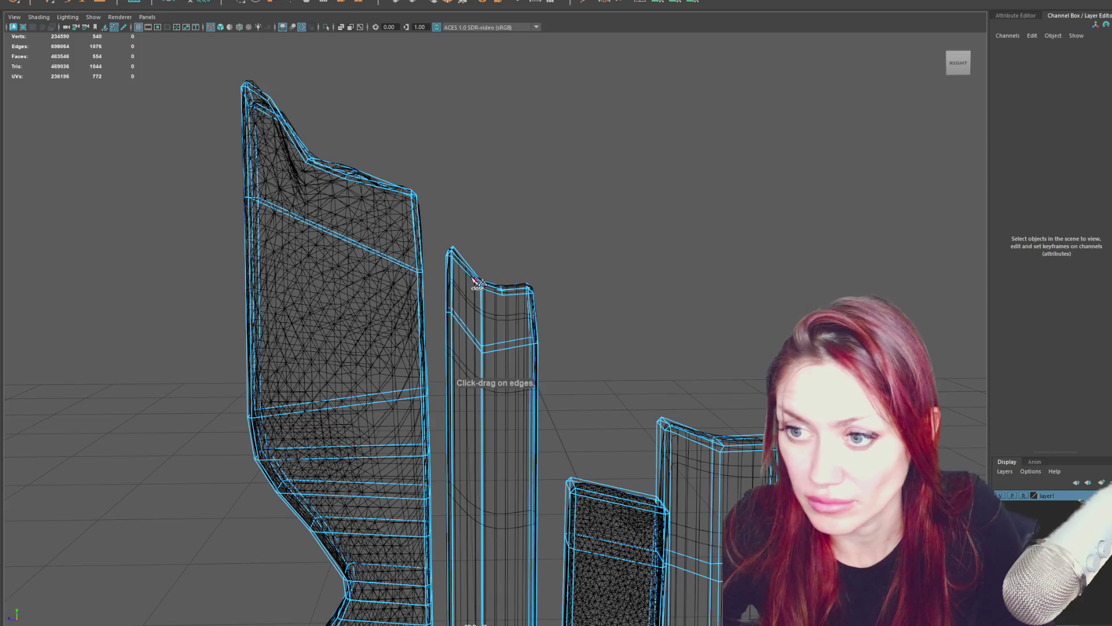
Commit the middle plank cut and slide the next plank's top vertex slightly right.
key(Return)
key(F9)
drag(478, 259, 463, 278)
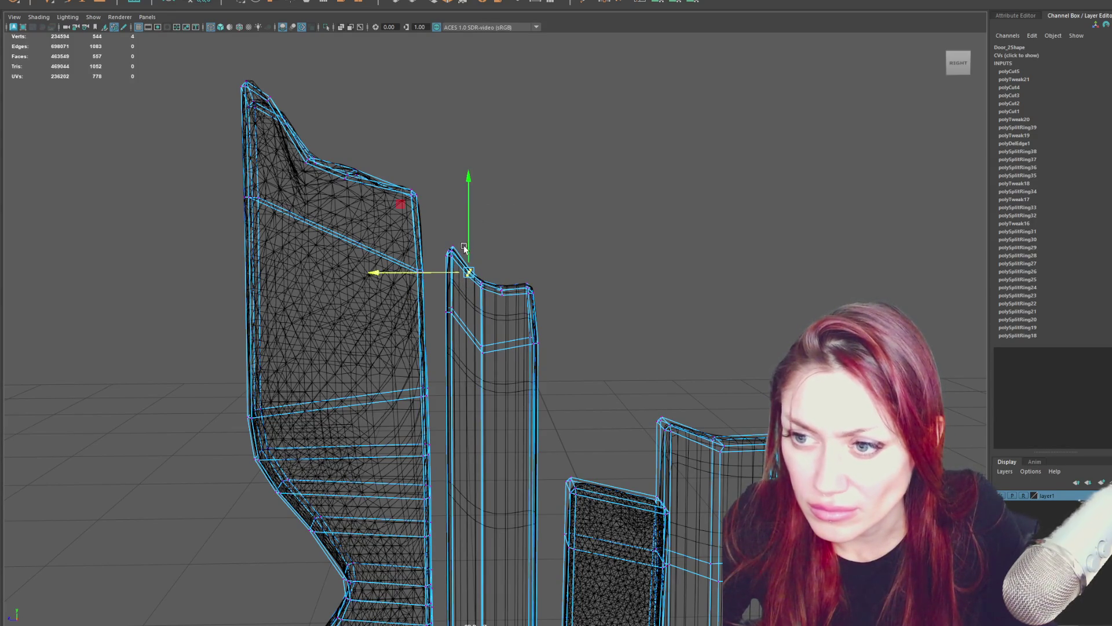
mouse_move(460, 249)
alt+middle_down()
mouse_move(544, 231)
mouse_move(586, 308)
mouse_move(589, 232)
alt+middle_up()
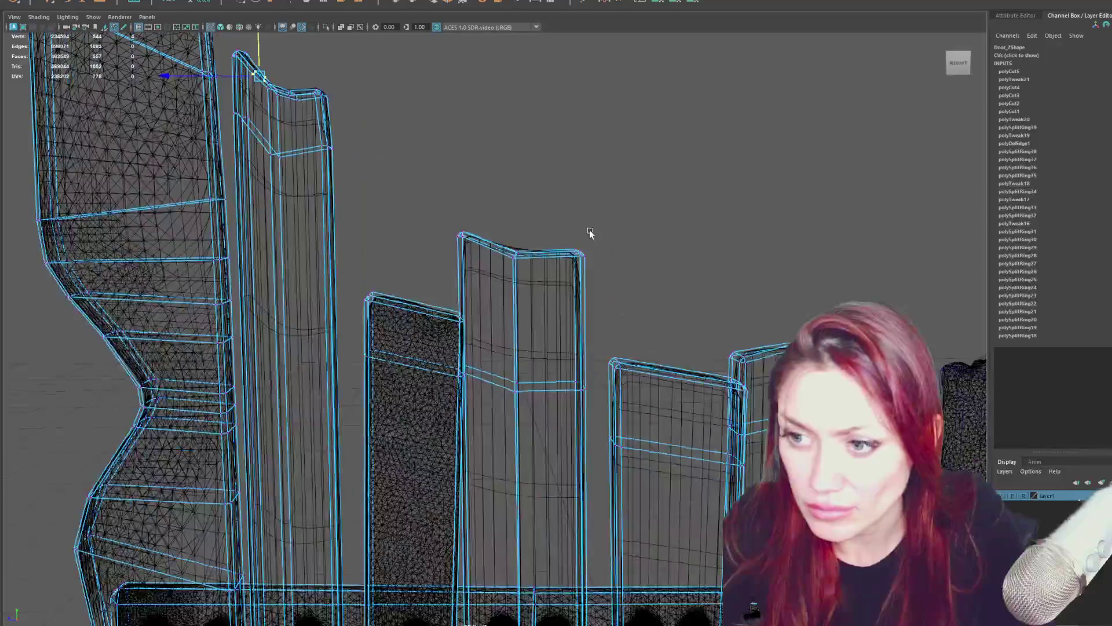
alt+middle_drag(439, 275, 384, 279)
click(381, 304)
drag(349, 302, 355, 301)
Move the plank's top-right corner vertices in depth and height to match the sculpt.
click(452, 322)
mouse_move(423, 329)
alt+mouse_down()
mouse_move(529, 189)
mouse_move(510, 324)
mouse_move(461, 176)
mouse_move(409, 241)
mouse_move(424, 284)
mouse_move(480, 302)
alt+mouse_up()
mouse_move(479, 302)
alt+mouse_down()
mouse_move(498, 290)
mouse_move(429, 272)
alt+mouse_up()
drag(411, 325, 435, 261)
mouse_move(500, 245)
alt+mouse_down()
mouse_move(537, 199)
mouse_move(378, 317)
alt+mouse_up()
shift+drag(489, 322, 489, 320)
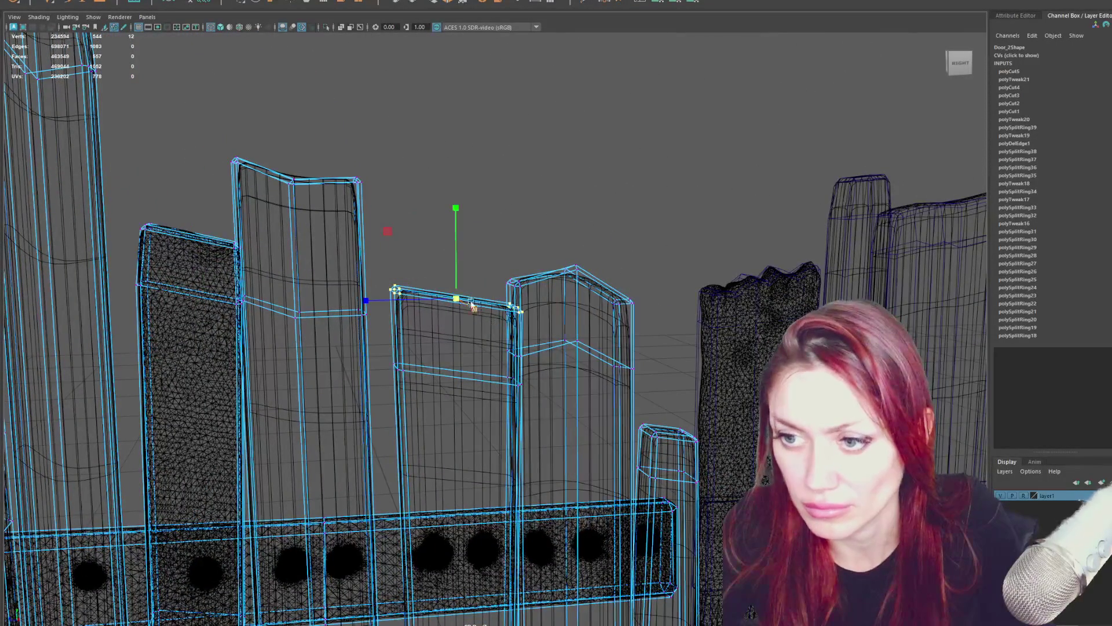
middle_drag(485, 303, 449, 297)
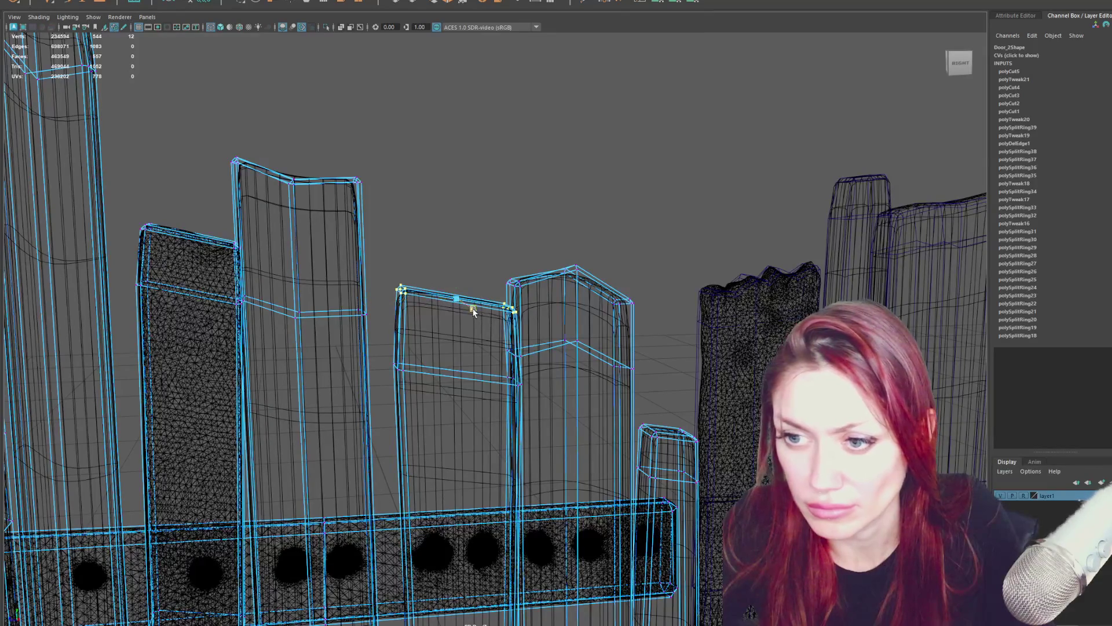
click(456, 249)
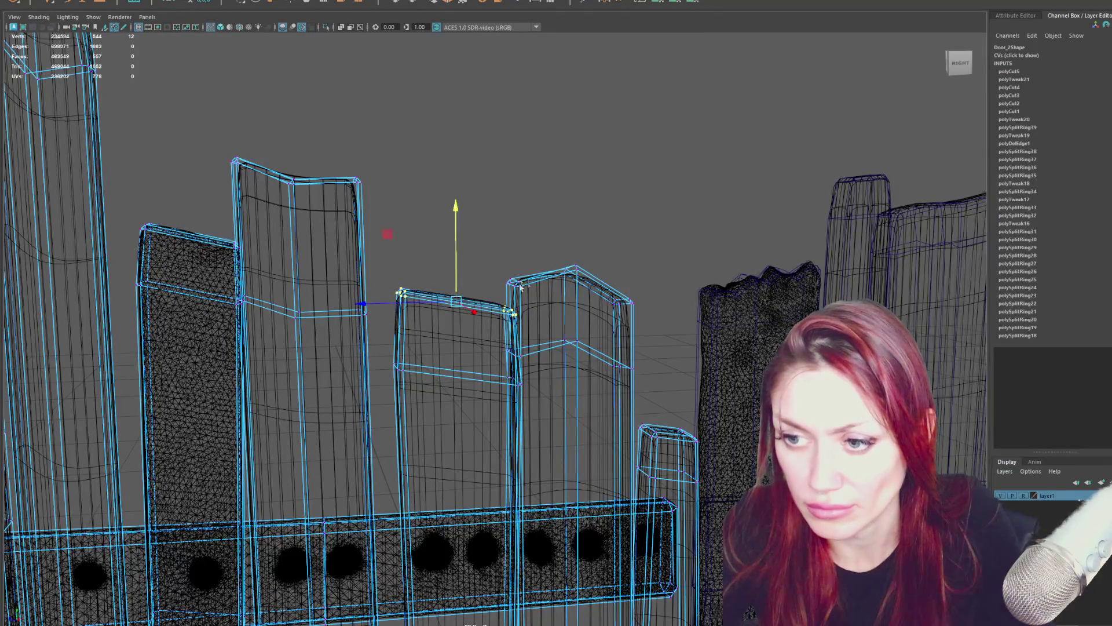
alt+middle_drag(456, 250, 407, 223)
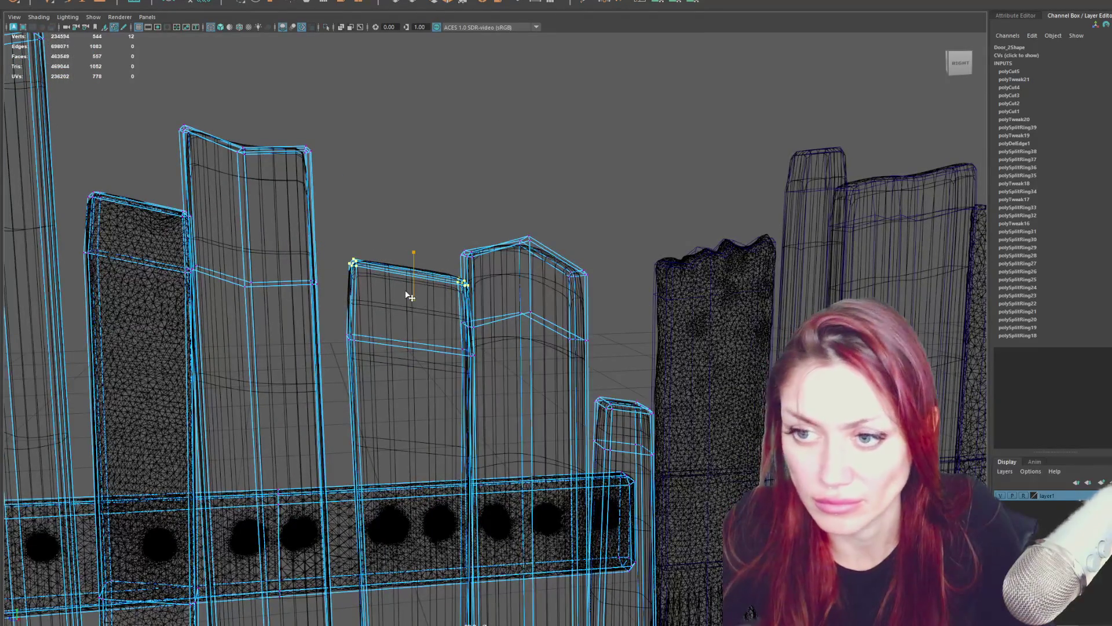
Add two more cuts across the tall plank's top and frame the whole door.
mouse_move(421, 248)
shift+right_down()
mouse_move(356, 210)
mouse_move(419, 262)
mouse_move(464, 58)
mouse_move(619, 31)
shift+right_up()
click(414, 269)
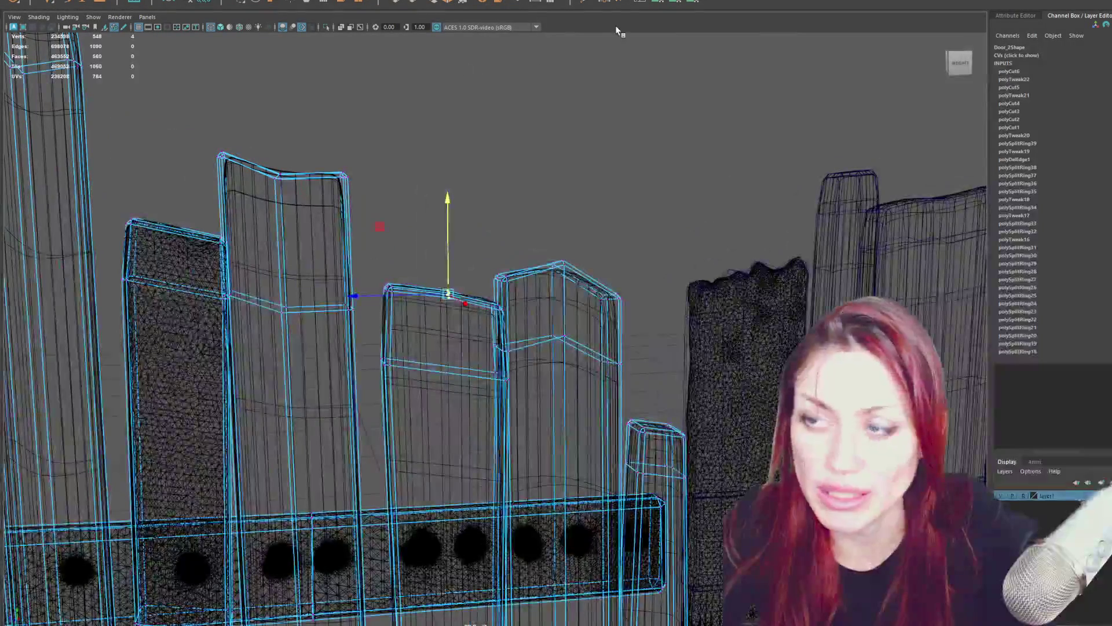
click(307, 201)
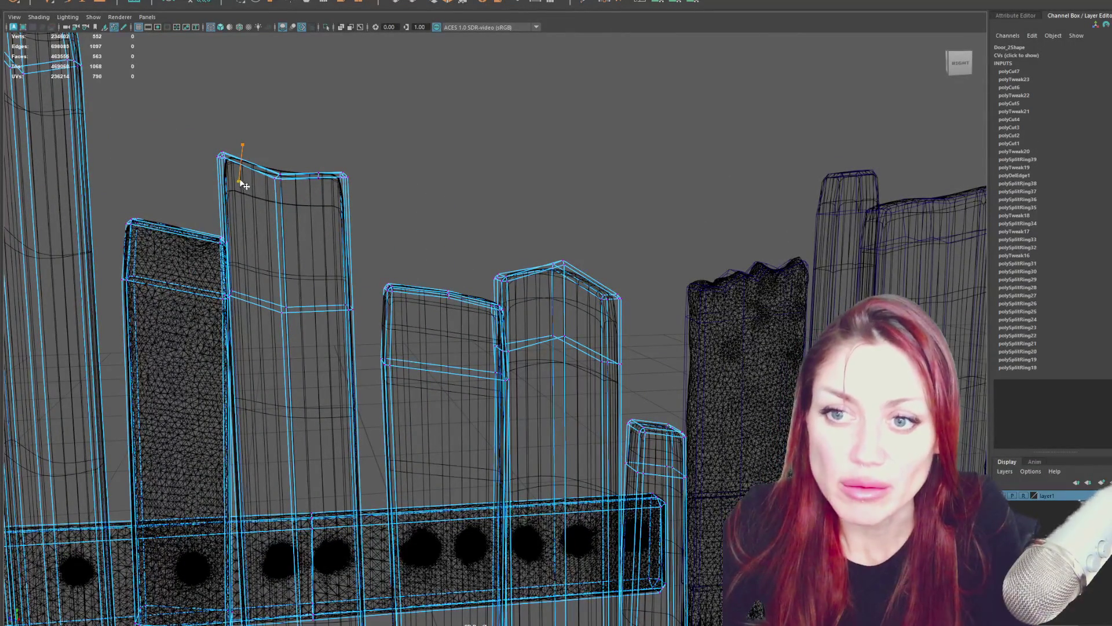
click(243, 185)
alt+drag(367, 129, 372, 149)
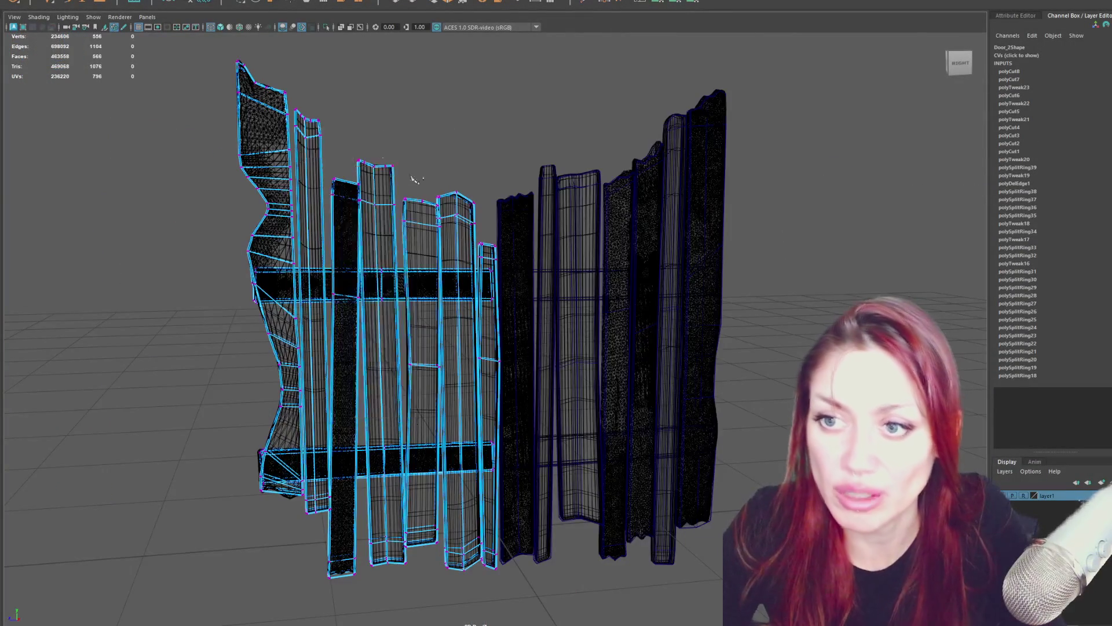
Slide one plank top's corner and middle vertices to align with the high-poly sculpt.
scroll(377, 154, up, 5)
scroll(457, 239, down, 3)
click(457, 238)
scroll(467, 273, up, 3)
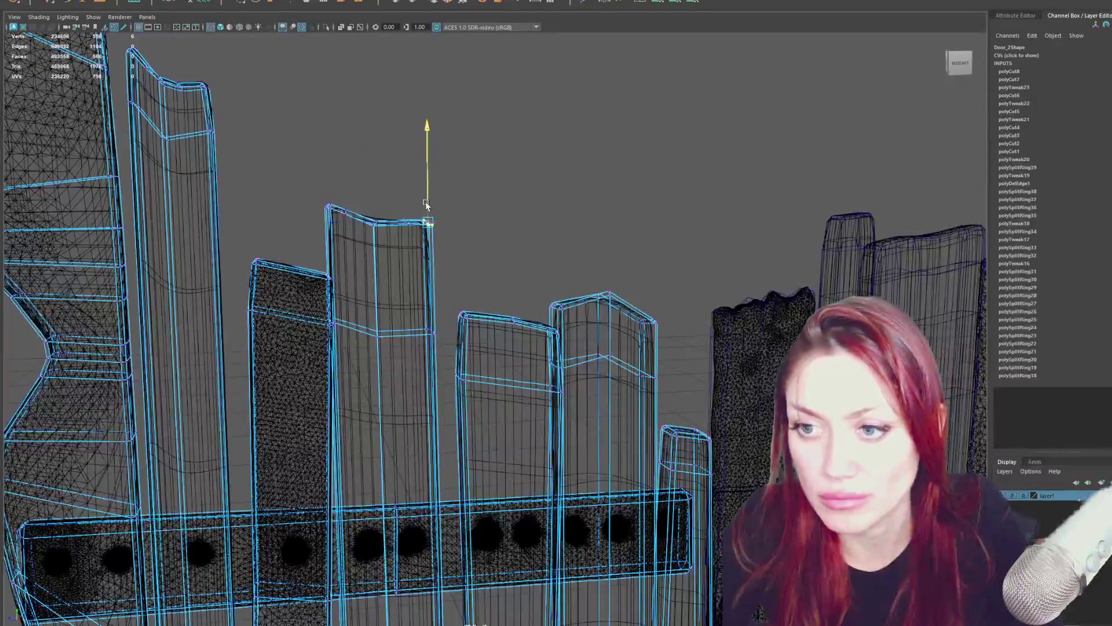
drag(410, 224, 406, 228)
click(320, 215)
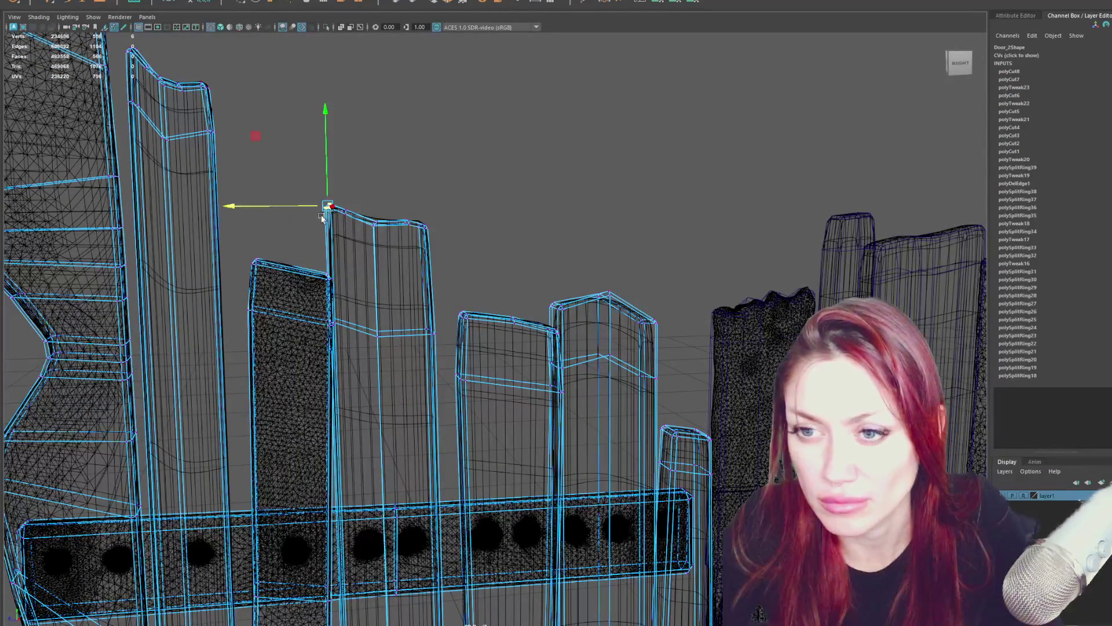
drag(310, 211, 332, 180)
click(380, 215)
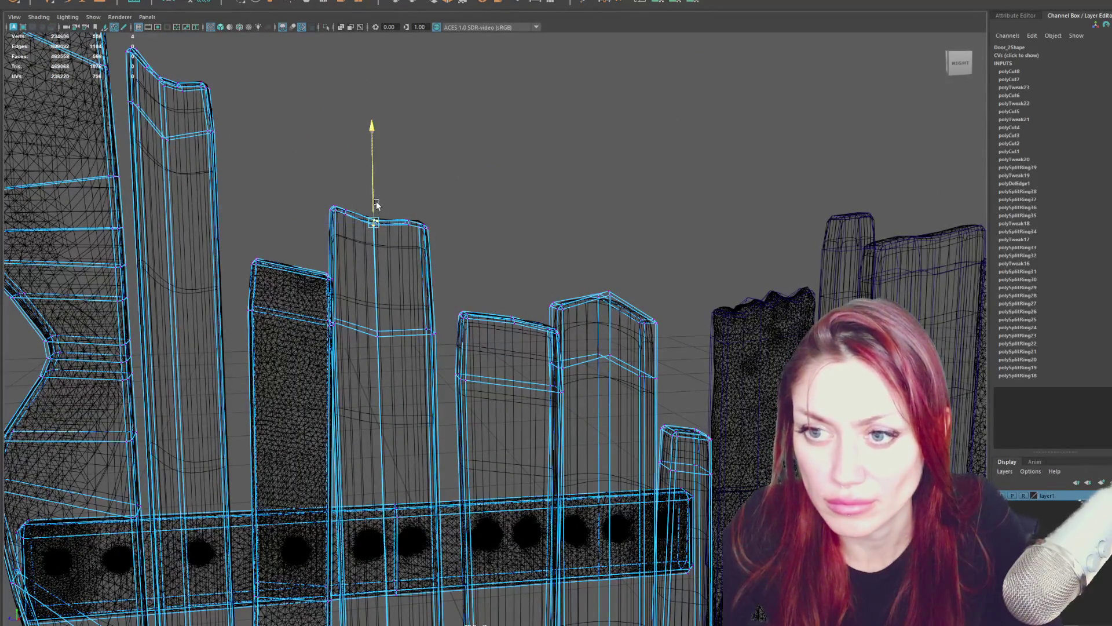
click(343, 222)
click(406, 223)
click(421, 231)
alt+drag(419, 246, 406, 243)
click(409, 174)
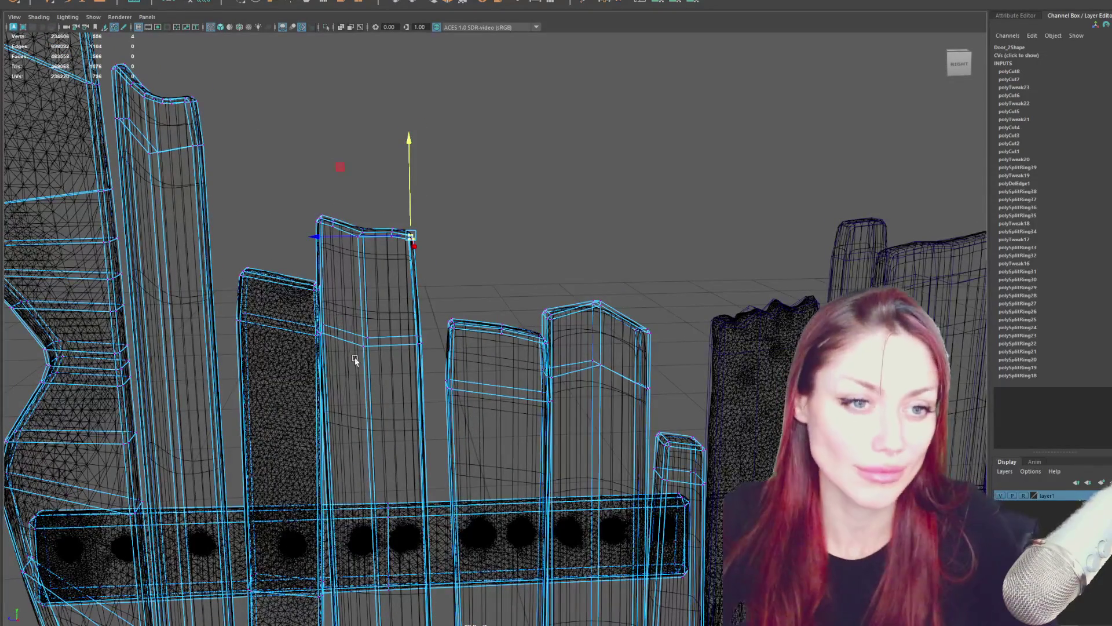
Shift the next plank's top-corner vertices sideways to follow its sloped board end.
mouse_move(36, 270)
alt+mouse_down()
mouse_move(496, 199)
mouse_move(568, 183)
mouse_move(521, 174)
mouse_move(638, 157)
mouse_move(474, 140)
mouse_move(502, 117)
mouse_move(325, 154)
alt+mouse_up()
mouse_move(512, 149)
alt+mouse_down()
mouse_move(356, 217)
mouse_move(306, 280)
alt+mouse_up()
click(327, 261)
click(347, 248)
click(353, 248)
shift+click(348, 249)
mouse_move(357, 263)
mouse_down()
mouse_move(343, 261)
mouse_move(401, 265)
mouse_move(360, 300)
mouse_up()
click(341, 250)
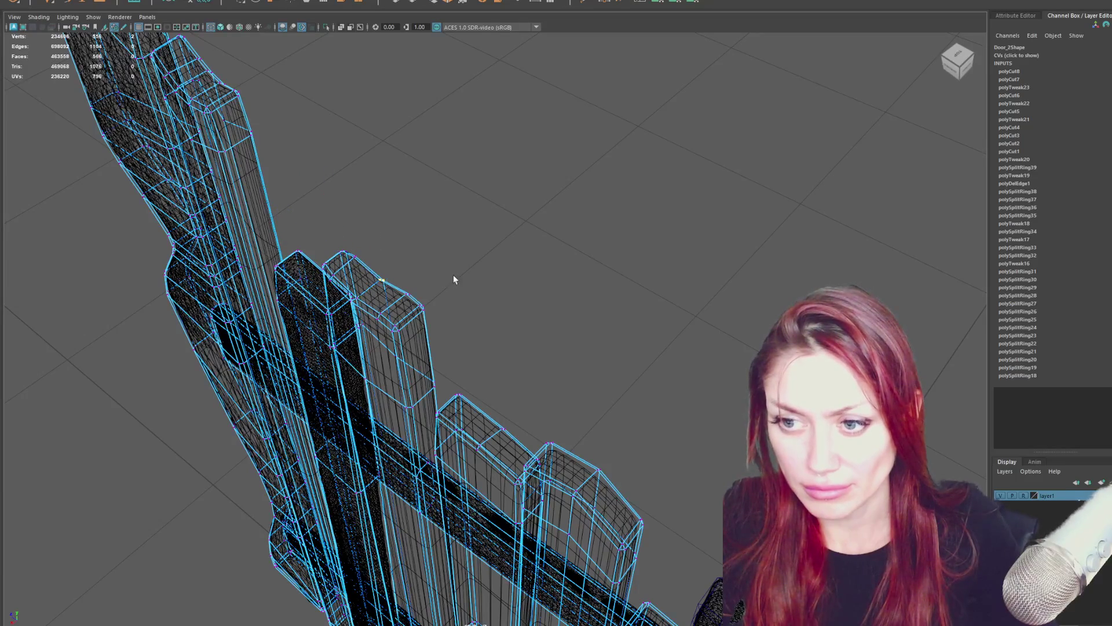
mouse_move(454, 279)
alt+mouse_down()
mouse_move(423, 287)
mouse_move(347, 174)
mouse_move(389, 208)
mouse_move(359, 192)
alt+mouse_up()
mouse_move(360, 193)
alt+mouse_down()
mouse_move(369, 195)
mouse_move(348, 223)
mouse_move(318, 226)
mouse_move(360, 236)
mouse_move(261, 313)
alt+mouse_up()
click(262, 313)
click(255, 293)
click(260, 317)
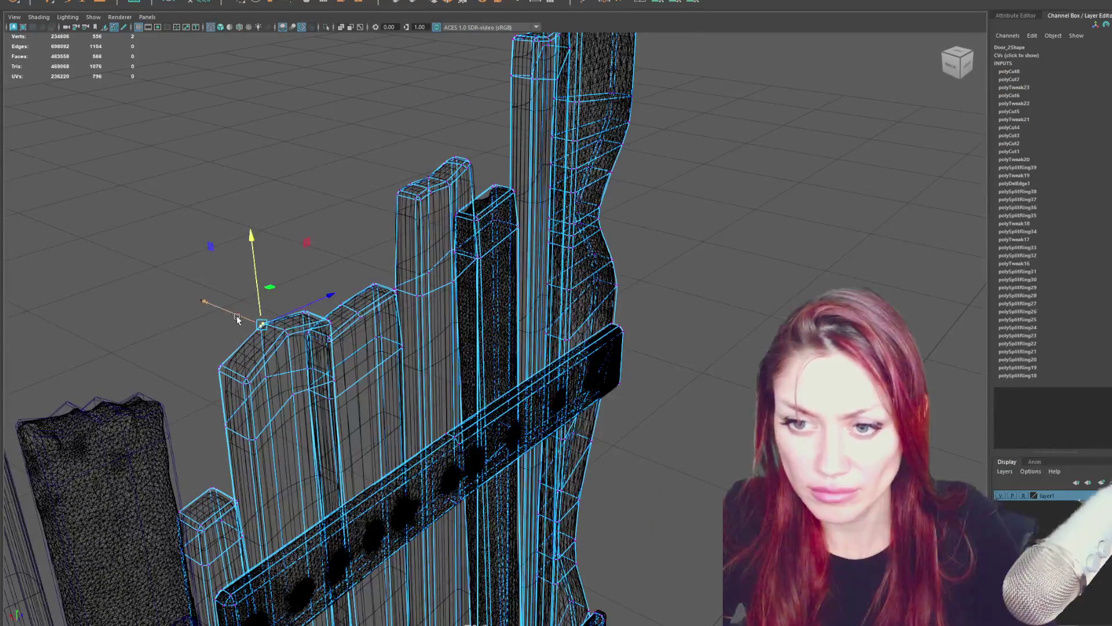
Align the shared corner vertex of two adjacent plank tops with the sculpt.
drag(294, 322, 294, 322)
mouse_move(228, 357)
mouse_down()
mouse_move(199, 369)
mouse_move(729, 318)
mouse_up()
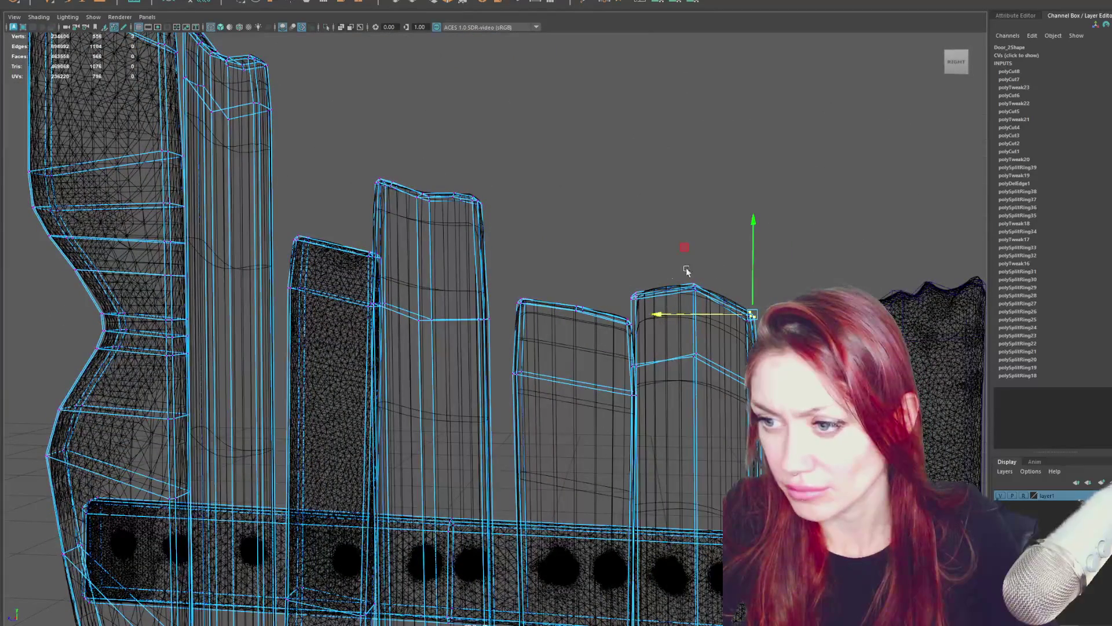
mouse_move(648, 278)
shift+mouse_down()
mouse_move(623, 310)
mouse_move(463, 333)
mouse_move(417, 301)
mouse_move(375, 231)
mouse_move(290, 281)
mouse_move(206, 266)
mouse_move(701, 284)
mouse_move(687, 248)
mouse_move(696, 289)
mouse_move(637, 289)
mouse_move(688, 325)
mouse_move(620, 365)
shift+mouse_up()
click(611, 387)
click(613, 384)
click(592, 380)
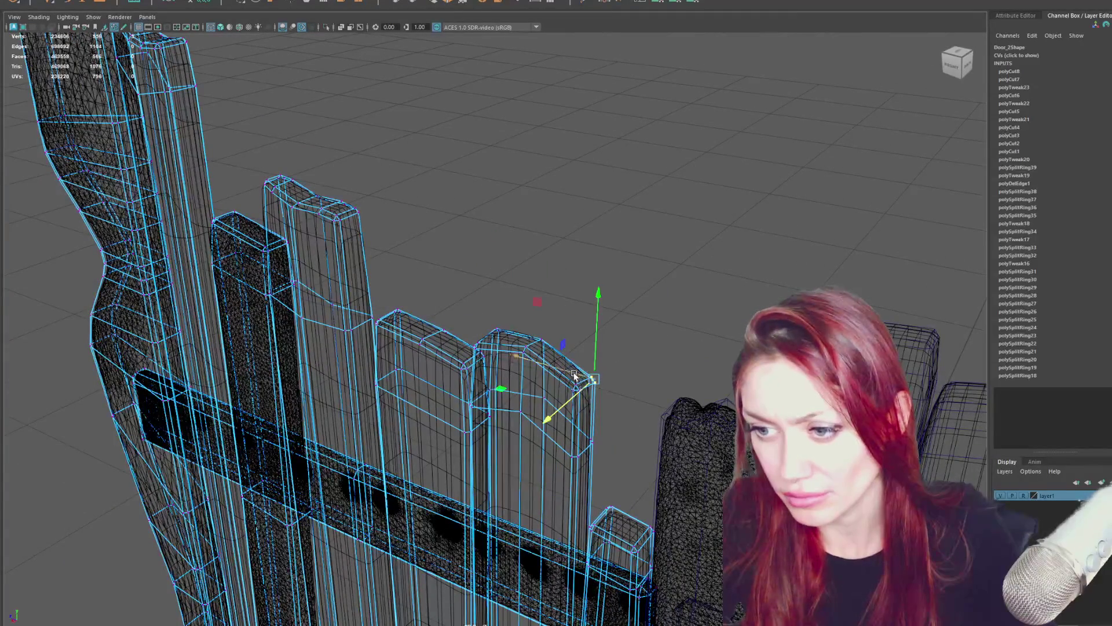
mouse_move(537, 348)
mouse_down()
mouse_move(496, 232)
mouse_move(511, 198)
mouse_move(488, 191)
mouse_up()
alt+drag(681, 280, 373, 189)
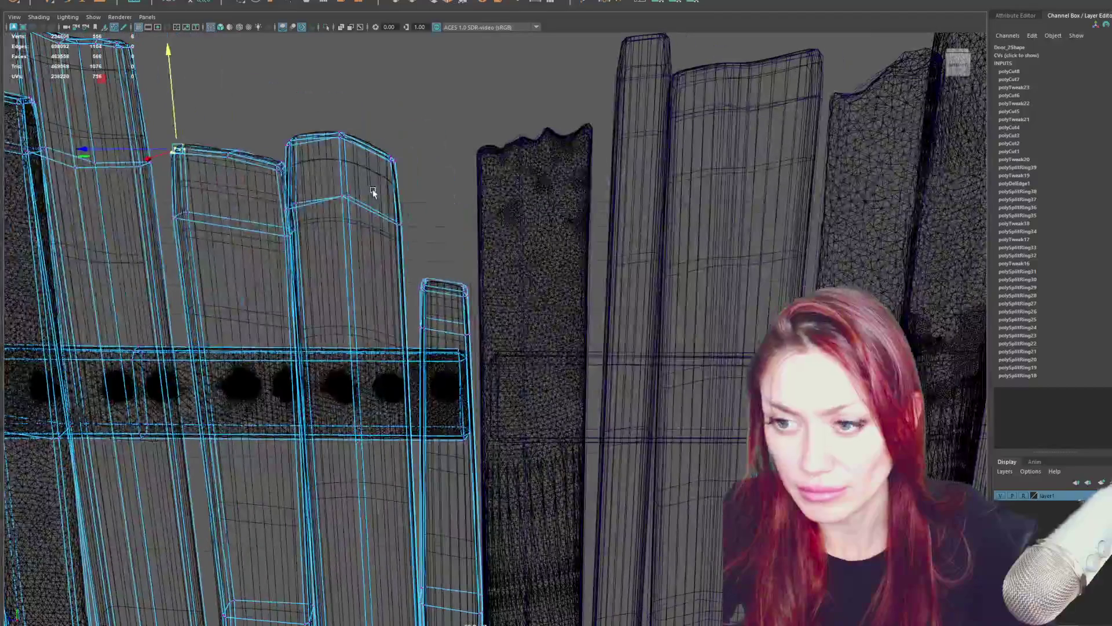
Slide the selected plank-top vertices sideways and centre the short plank in view.
drag(480, 278, 452, 312)
mouse_move(450, 288)
mouse_down()
mouse_move(422, 289)
mouse_move(424, 259)
mouse_move(551, 330)
mouse_move(101, 281)
mouse_up()
scroll(426, 259, down, 5)
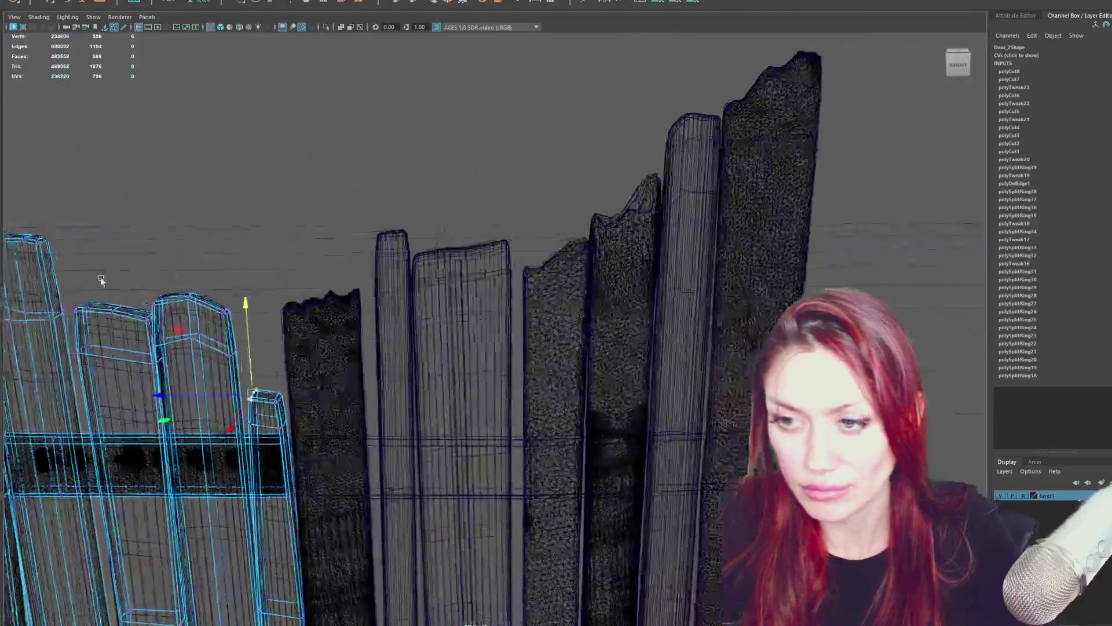
mouse_move(101, 280)
alt+middle_down()
mouse_move(322, 159)
mouse_move(390, 136)
mouse_move(429, 152)
alt+middle_up()
scroll(571, 82, up, 2)
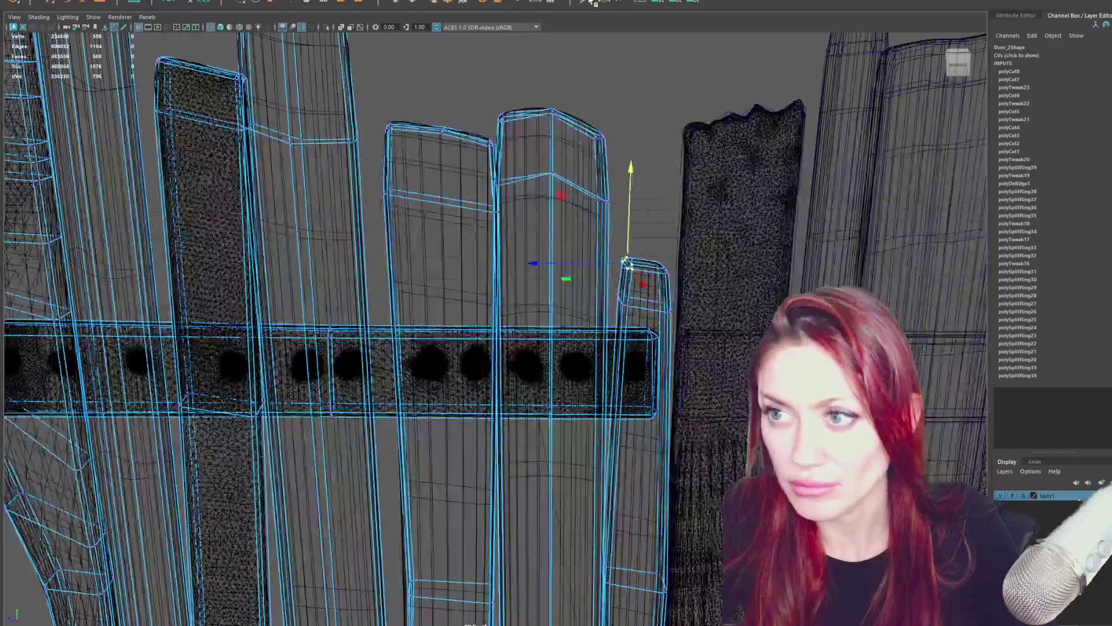
Add Multi-Cut edges across the short plank's top.
click(533, 155)
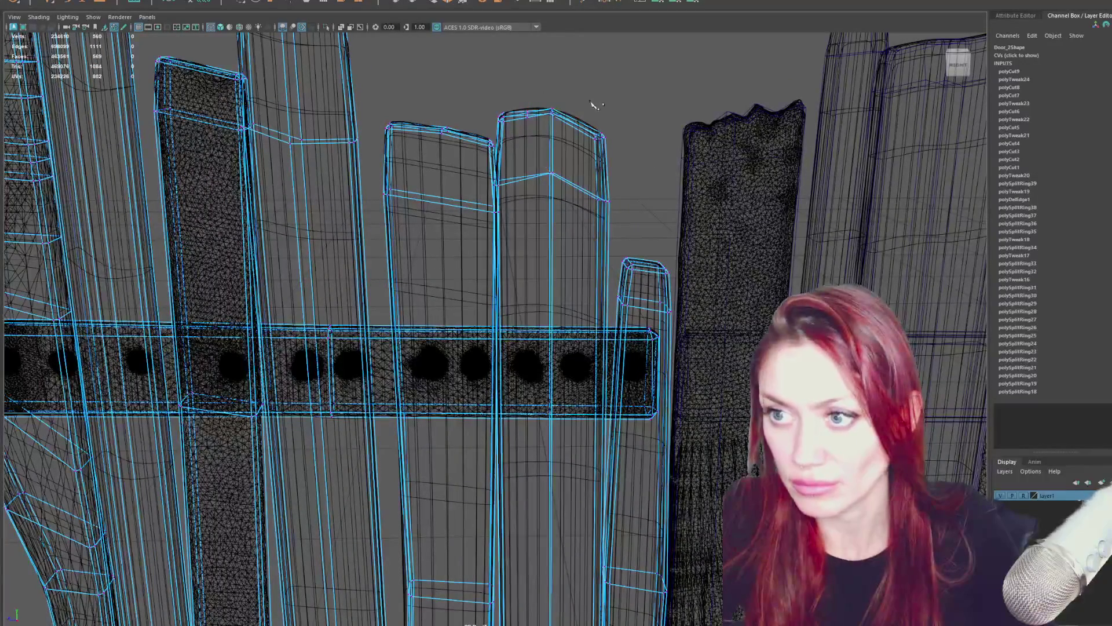
click(581, 133)
right_drag(659, 82, 590, 106)
click(520, 121)
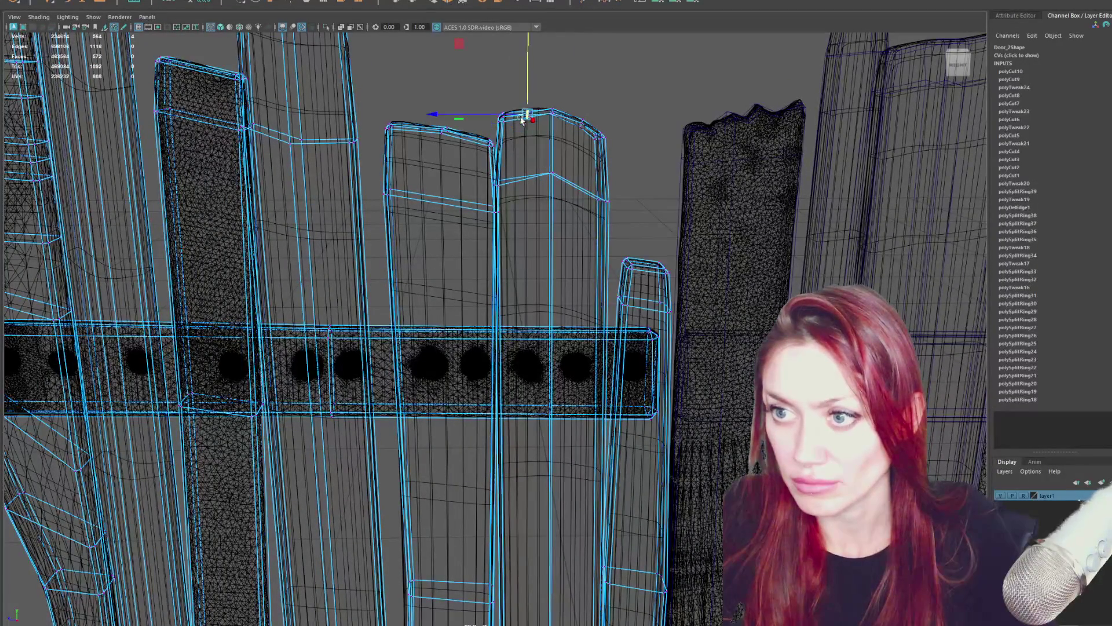
click(550, 108)
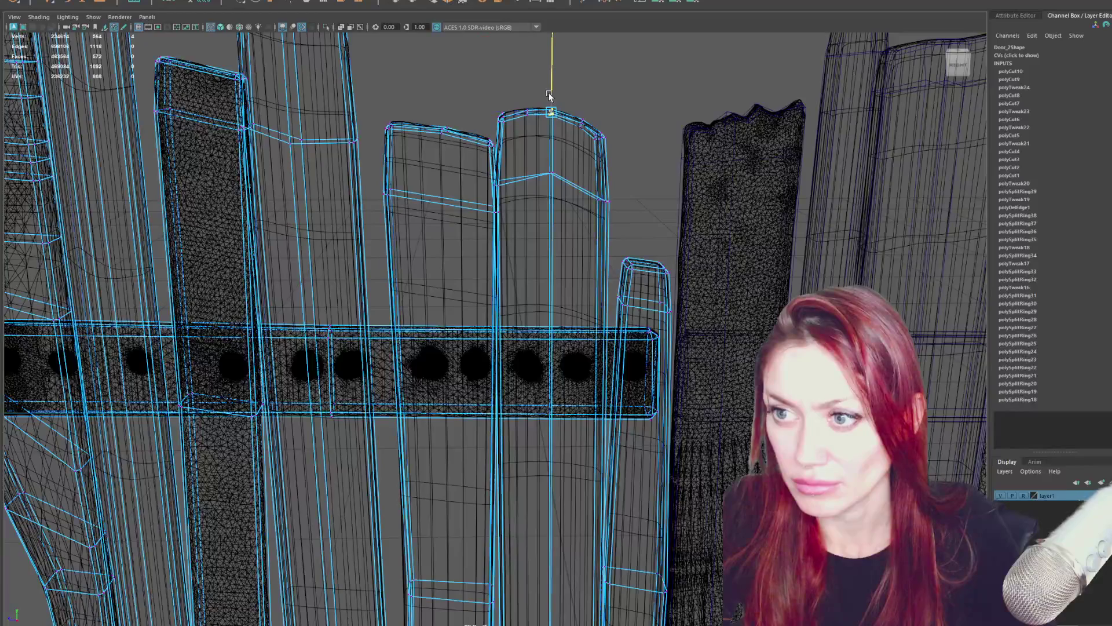
Scale the right and middle planks' top vertices to fit the sculpted board ends.
mouse_move(461, 155)
alt+mouse_down()
mouse_move(521, 173)
mouse_move(546, 168)
mouse_move(705, 318)
mouse_move(638, 441)
mouse_move(556, 255)
alt+mouse_up()
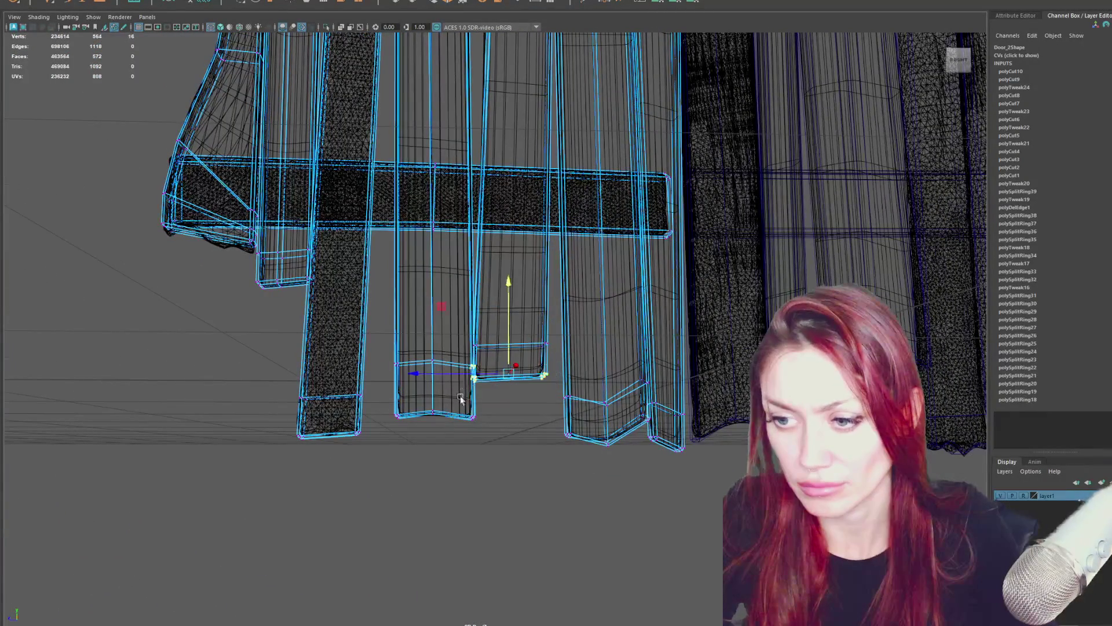
mouse_move(547, 371)
mouse_down()
mouse_move(553, 251)
mouse_move(559, 350)
mouse_move(543, 455)
mouse_move(516, 452)
mouse_move(514, 434)
mouse_move(526, 440)
mouse_move(614, 352)
mouse_move(546, 278)
mouse_up()
key(r)
key(r)
drag(546, 278, 509, 314)
drag(607, 273, 583, 301)
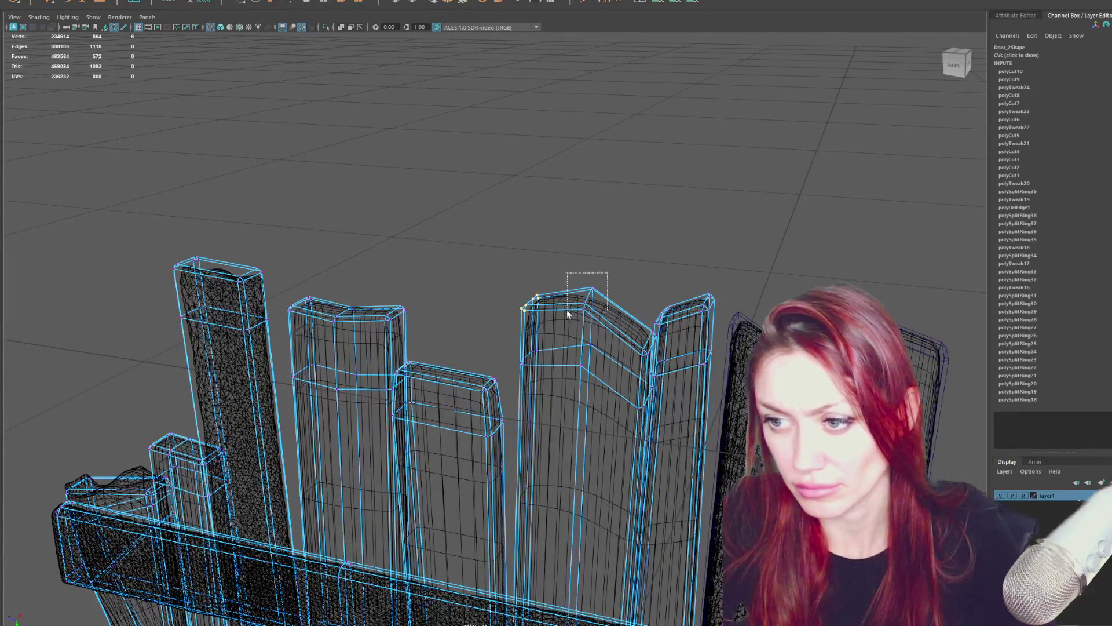
mouse_move(660, 329)
alt+mouse_down()
mouse_move(643, 363)
mouse_move(561, 325)
alt+mouse_up()
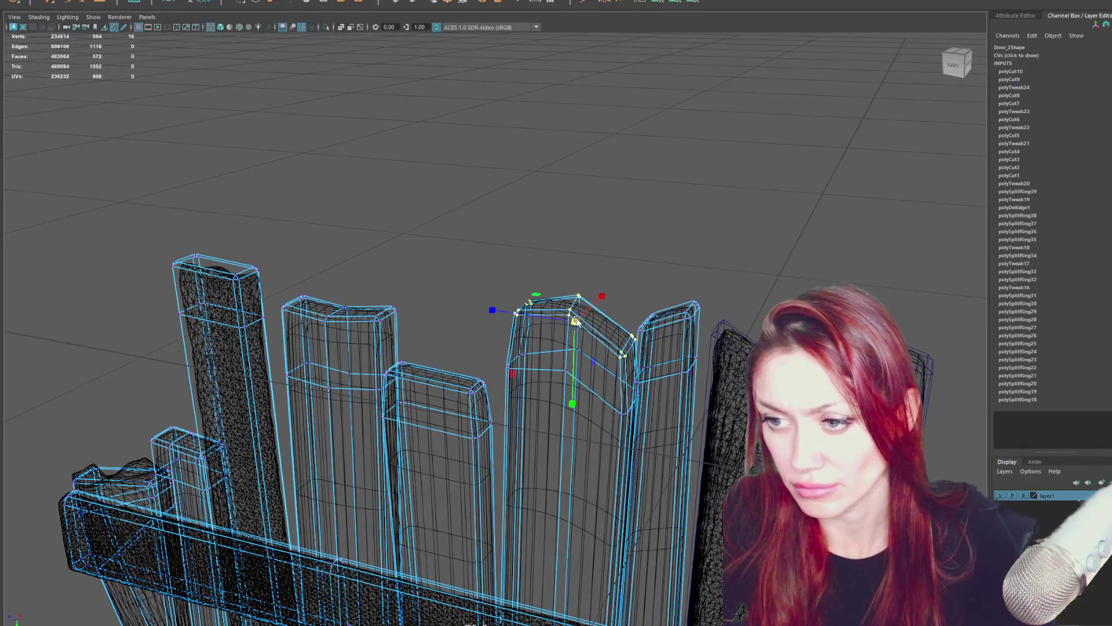
mouse_move(590, 281)
alt+mouse_down()
mouse_move(539, 223)
mouse_move(684, 257)
alt+mouse_up()
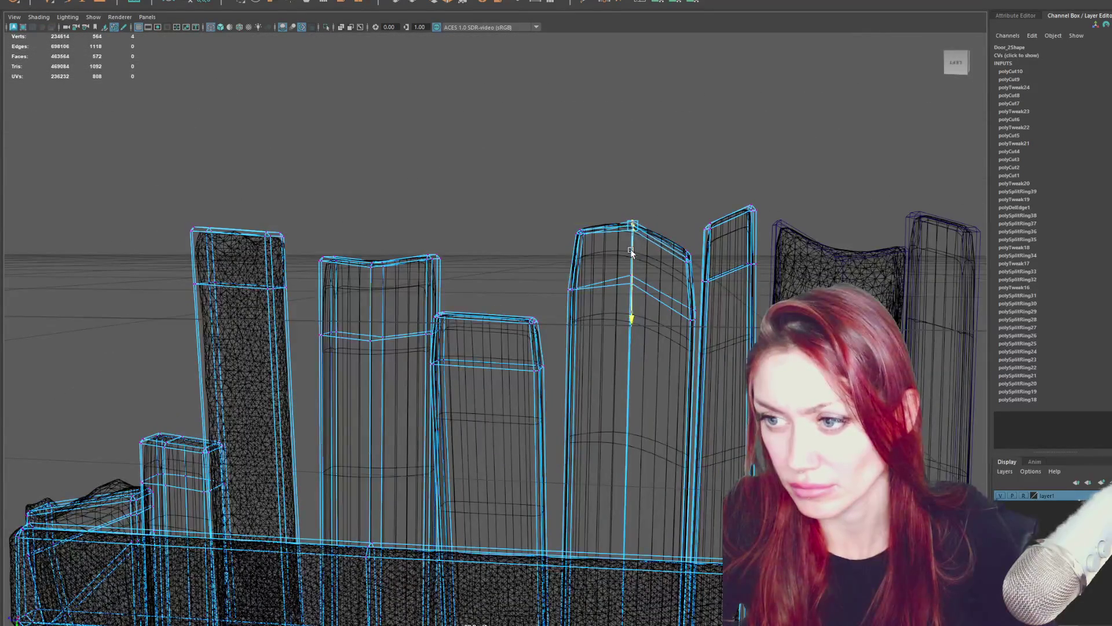
alt+middle_drag(724, 280, 679, 255)
mouse_move(720, 198)
mouse_down()
mouse_move(647, 248)
mouse_move(426, 258)
mouse_move(591, 219)
mouse_up()
mouse_move(446, 217)
mouse_down()
mouse_move(579, 240)
mouse_move(484, 231)
mouse_move(530, 198)
mouse_up()
scroll(543, 221, up, 2)
key(ctrl+z)
Lower the top-right vertex and reshape the left tall plank's top vertices.
drag(603, 255, 603, 258)
drag(484, 251, 486, 250)
mouse_move(469, 186)
mouse_down()
mouse_move(360, 218)
mouse_move(407, 208)
mouse_up()
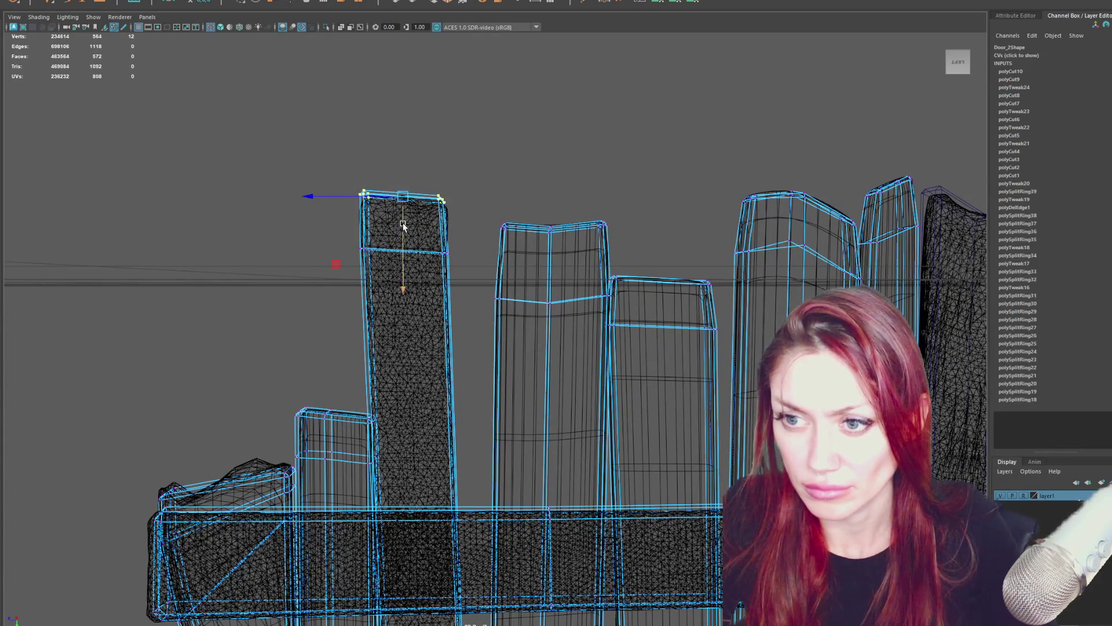
mouse_move(403, 225)
alt+mouse_down()
mouse_move(354, 282)
mouse_move(368, 200)
mouse_move(303, 186)
alt+mouse_up()
mouse_move(303, 186)
mouse_down()
mouse_move(442, 228)
mouse_move(564, 241)
mouse_move(365, 272)
mouse_move(492, 264)
mouse_move(510, 249)
mouse_move(690, 262)
mouse_move(618, 377)
mouse_move(422, 360)
mouse_move(348, 427)
mouse_up()
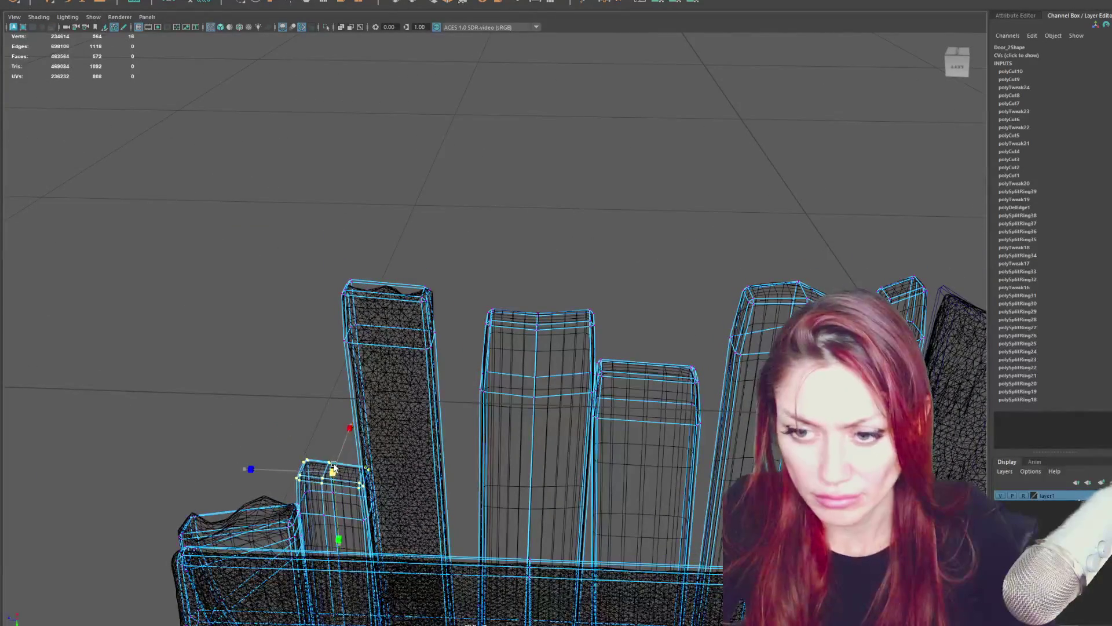
mouse_move(333, 469)
alt+mouse_down()
mouse_move(294, 291)
mouse_move(559, 229)
mouse_move(909, 245)
mouse_move(724, 371)
mouse_move(708, 297)
mouse_move(537, 363)
alt+mouse_up()
scroll(538, 364, down, 3)
Bring the post bottoms into view and select vertices partway up the post.
mouse_move(556, 417)
alt+mouse_down()
mouse_move(562, 435)
mouse_move(585, 243)
alt+mouse_up()
mouse_move(579, 318)
alt+middle_down()
mouse_move(583, 417)
mouse_move(585, 408)
alt+middle_up()
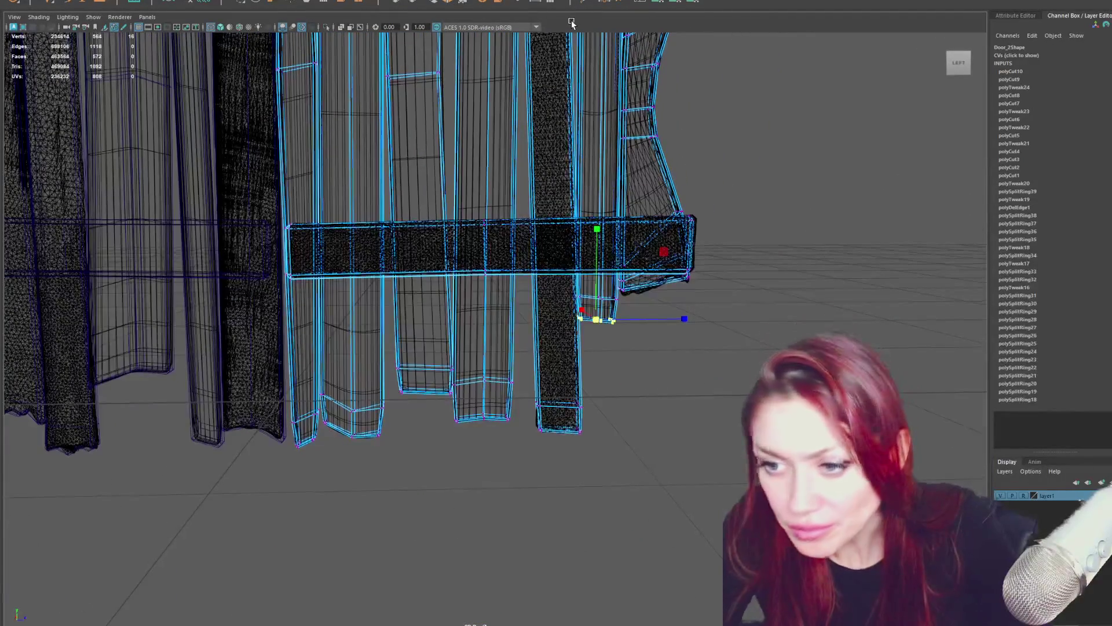
drag(511, 446, 512, 446)
click(548, 412)
drag(530, 396, 548, 407)
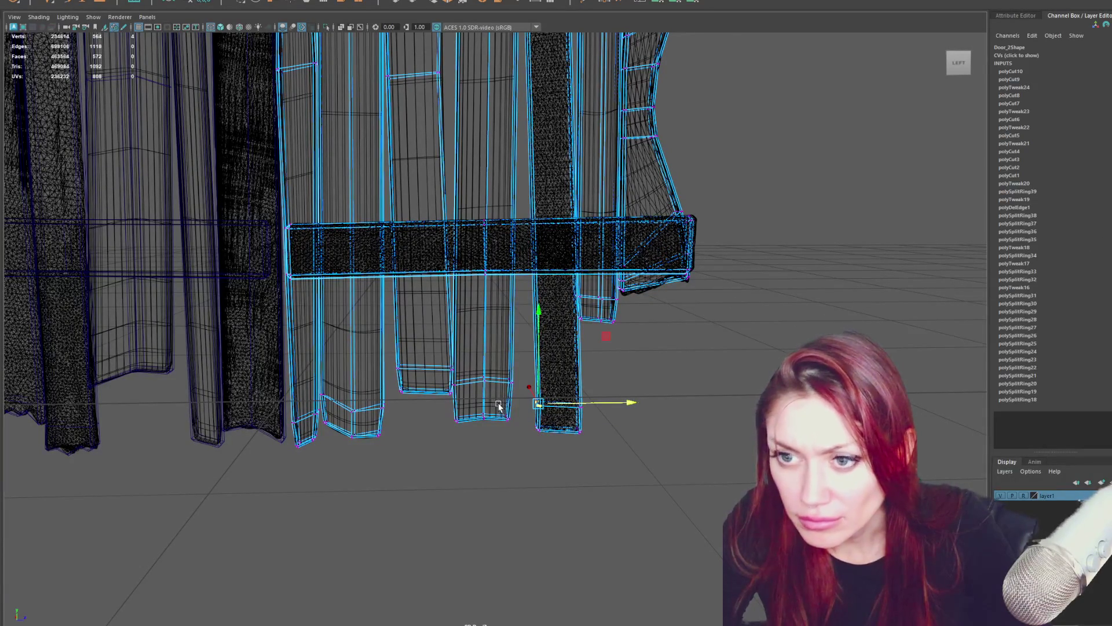
Add vertical Multi-Cut edges across the crossbeam's end.
scroll(497, 402, up, 3)
scroll(609, 301, up, 4)
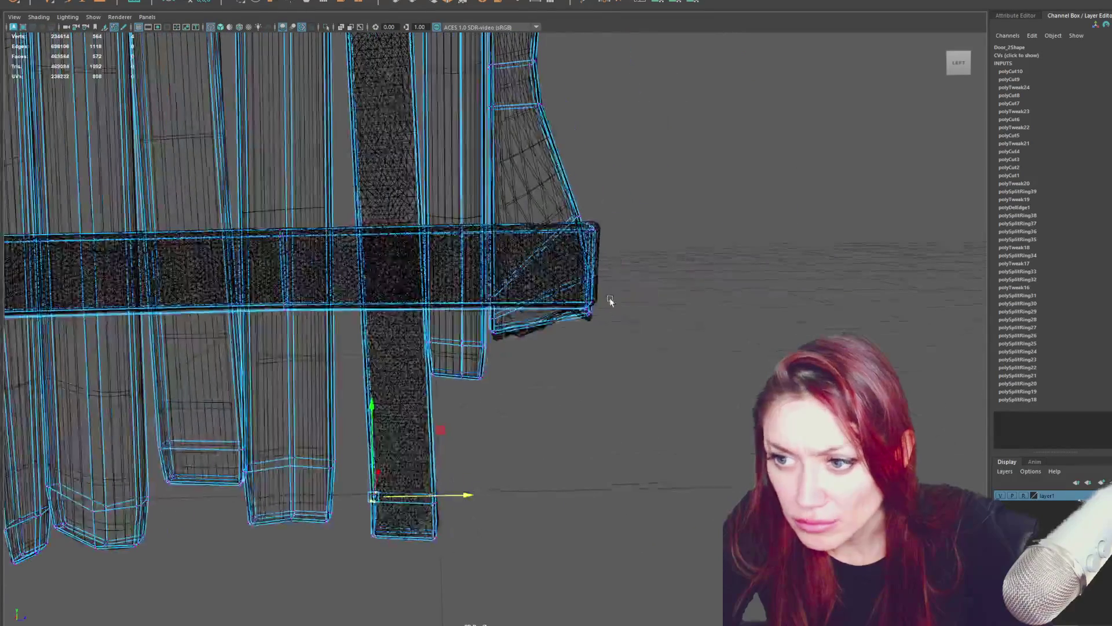
scroll(631, 266, up, 5)
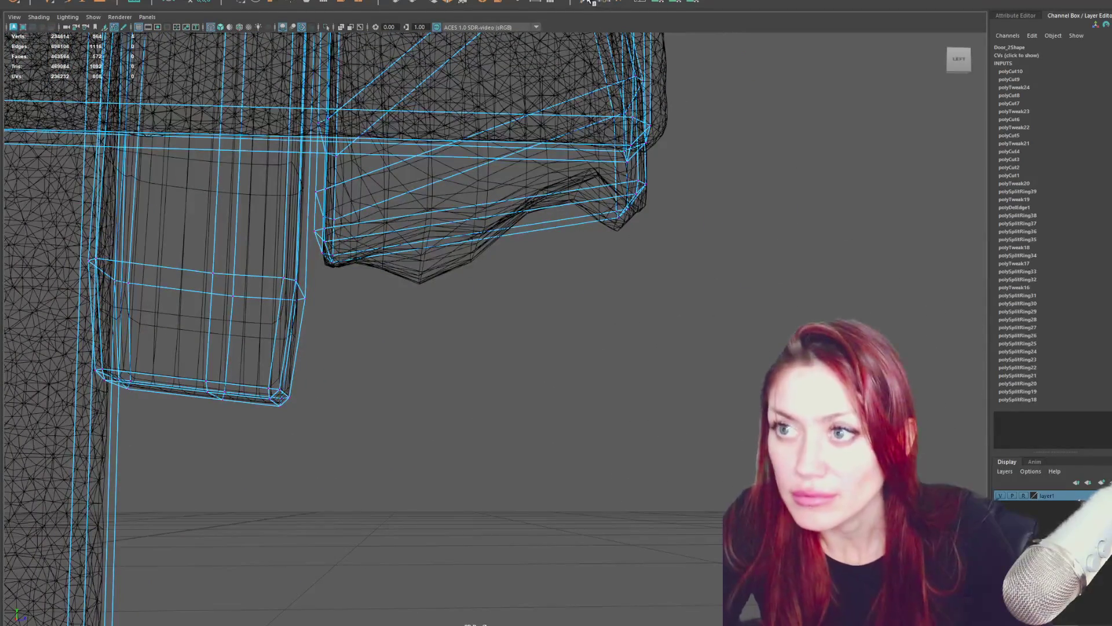
click(570, 192)
click(572, 223)
key(Return)
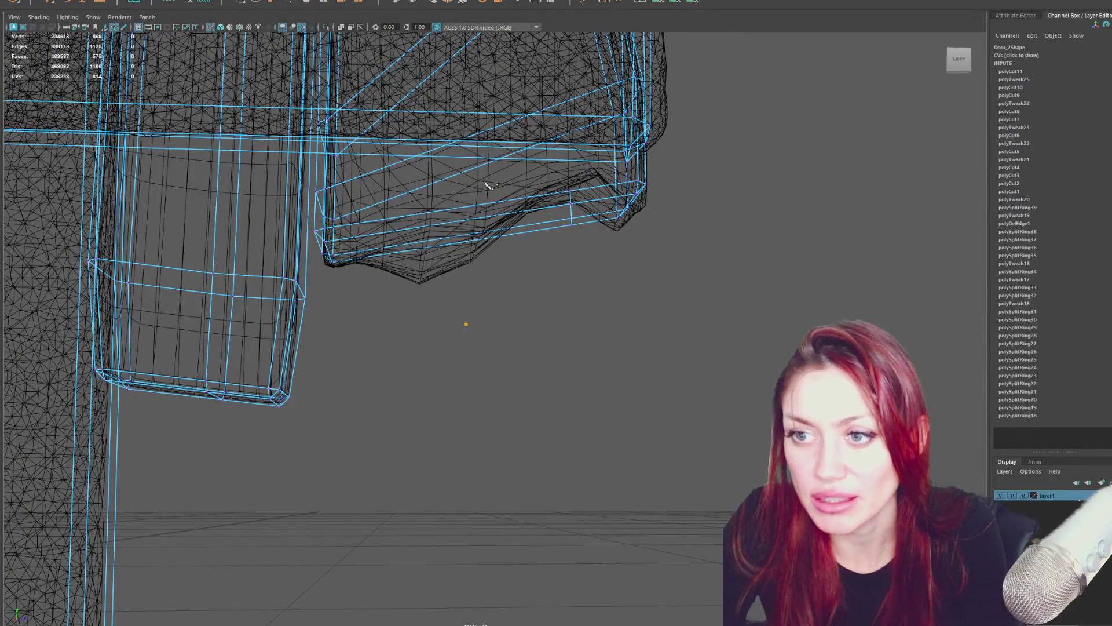
click(418, 286)
click(390, 189)
key(Return)
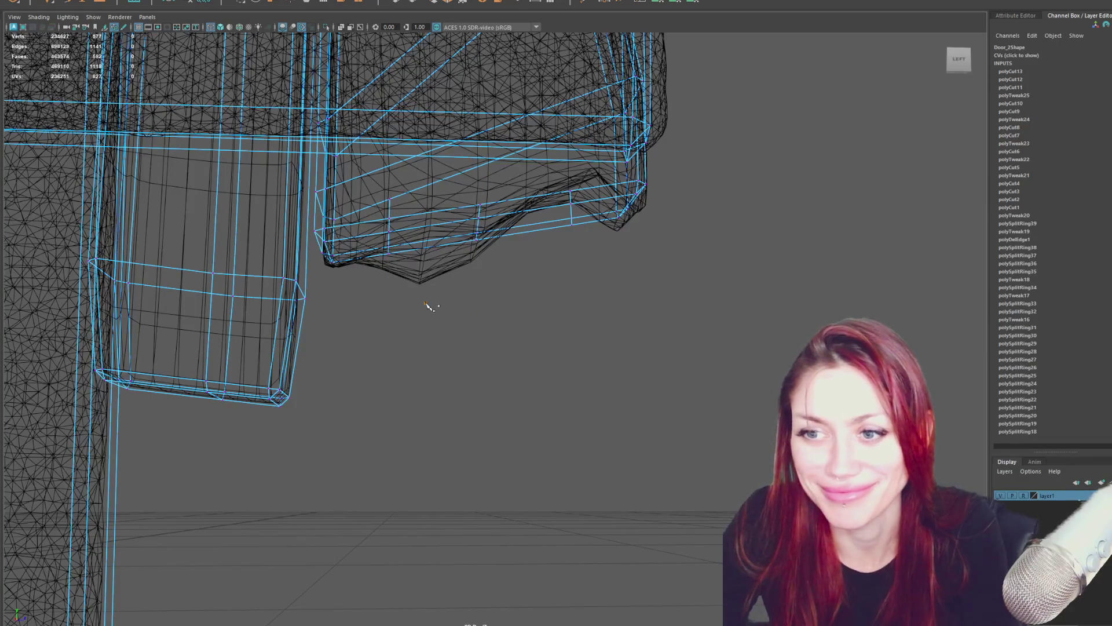
click(433, 178)
key(Return)
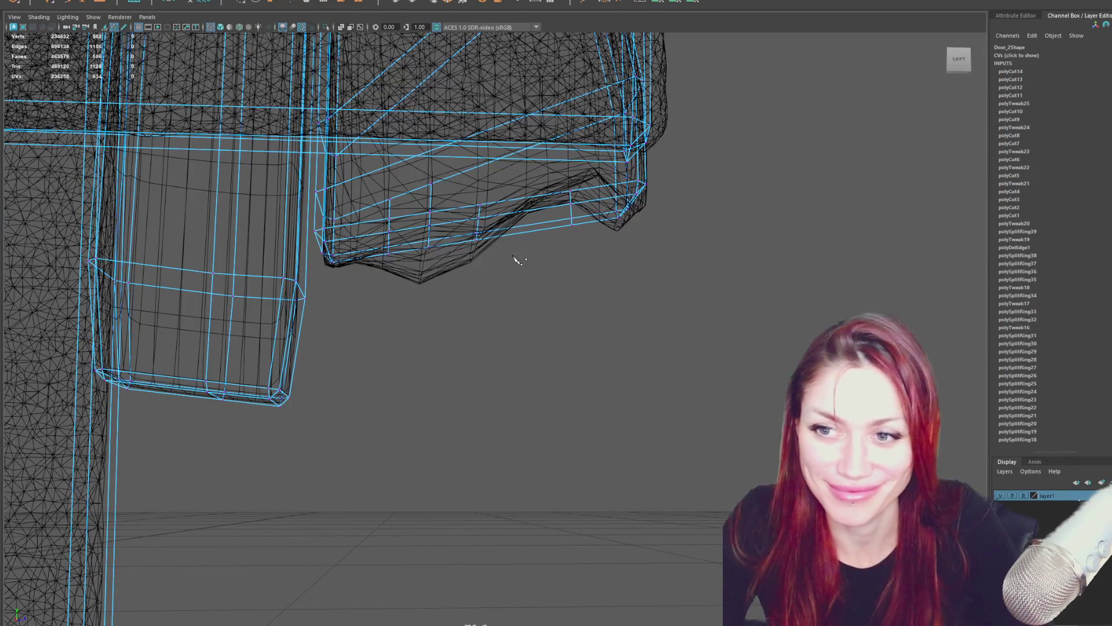
Raise the crossbar's lower corner vertex onto the sculpt and pull bottom-edge vertices sideways to match.
key(f)
right_drag(509, 272, 515, 278)
scroll(595, 340, up, 3)
scroll(504, 278, up, 5)
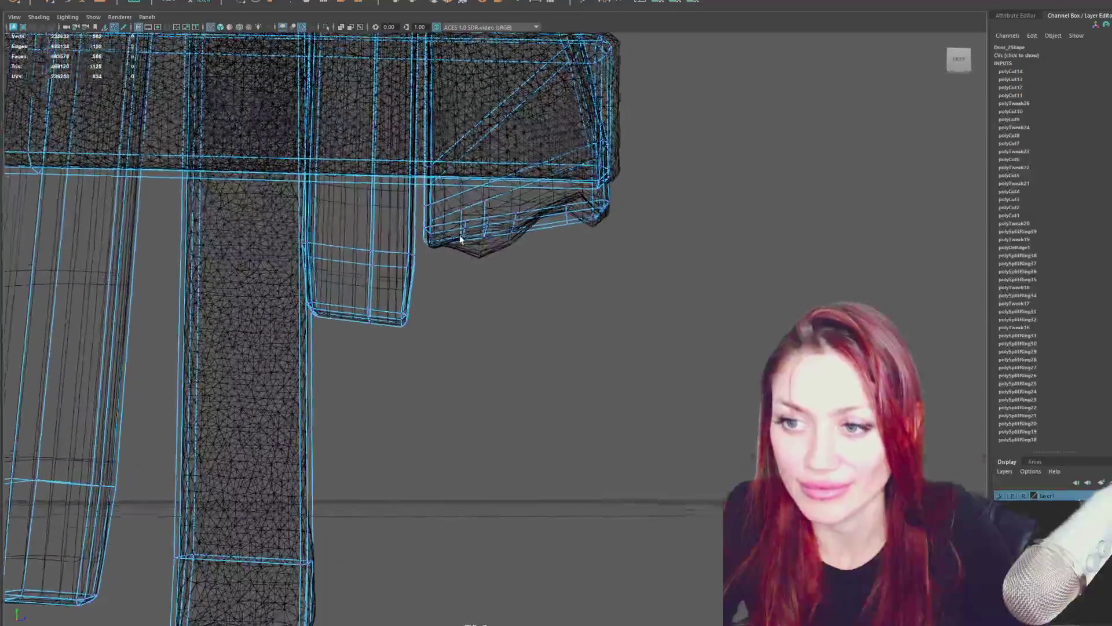
click(446, 239)
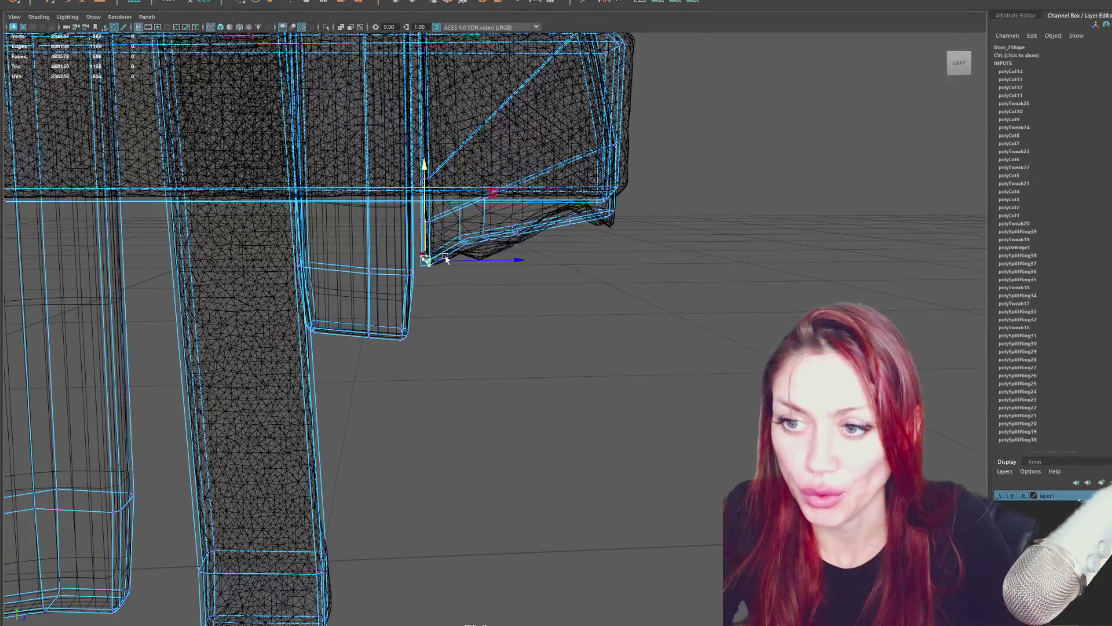
mouse_move(447, 240)
mouse_down()
mouse_move(456, 222)
mouse_move(429, 211)
mouse_up()
click(443, 259)
alt+drag(449, 257, 487, 257)
click(490, 259)
click(545, 249)
mouse_move(552, 239)
mouse_down()
mouse_move(537, 239)
mouse_move(538, 227)
mouse_move(579, 253)
mouse_move(581, 237)
mouse_up()
Cut a new edge at the crossbar corner and adjust its vertices along Y and X.
key(F10)
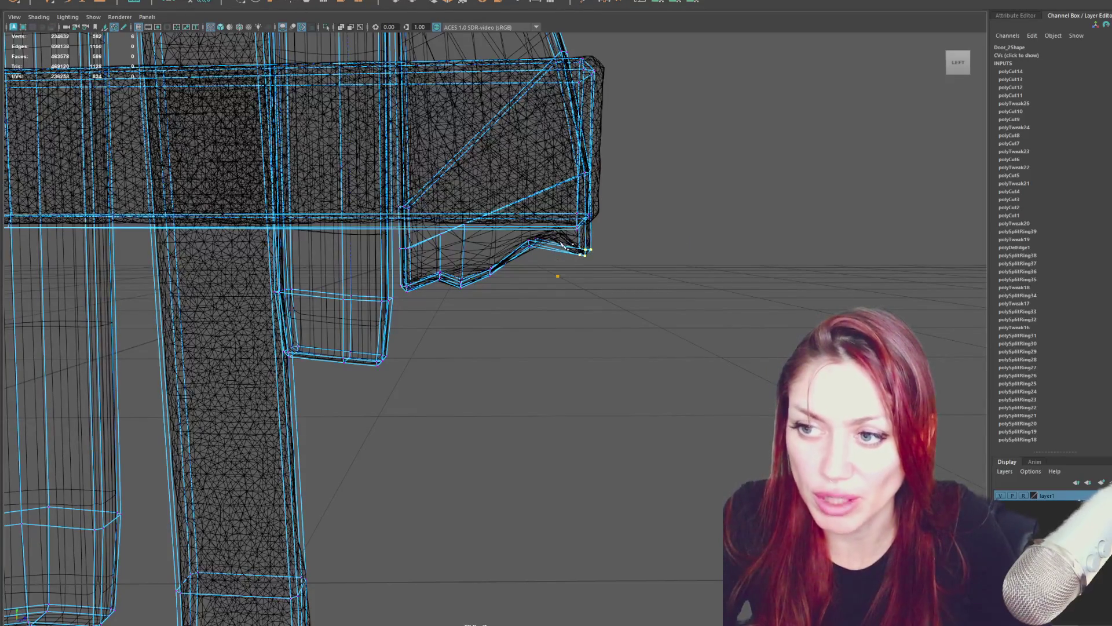
key(Return)
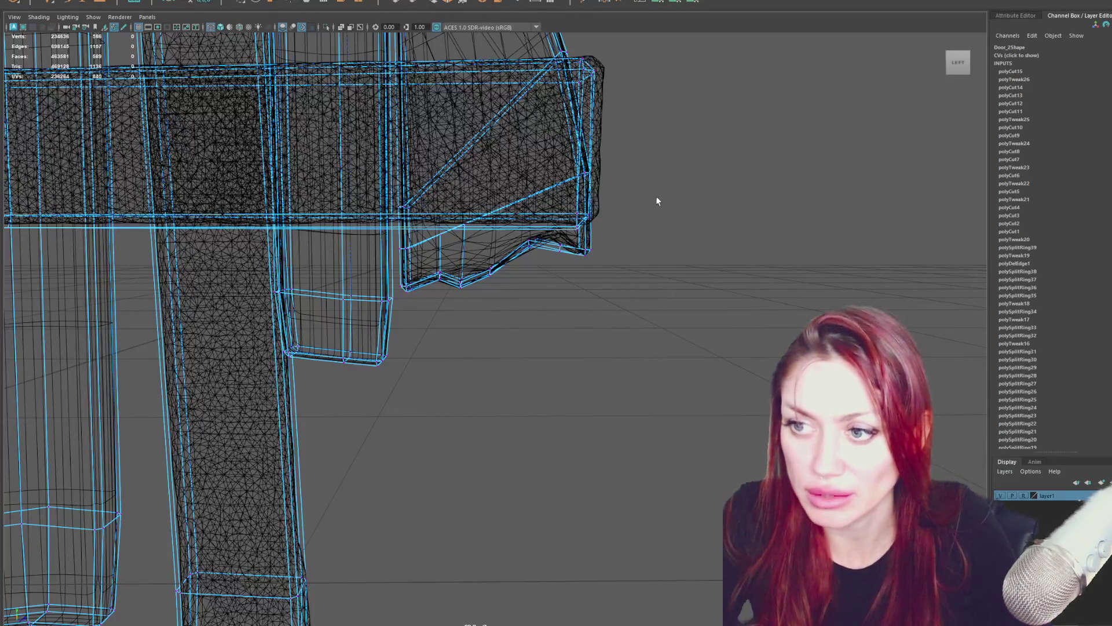
drag(559, 228, 562, 221)
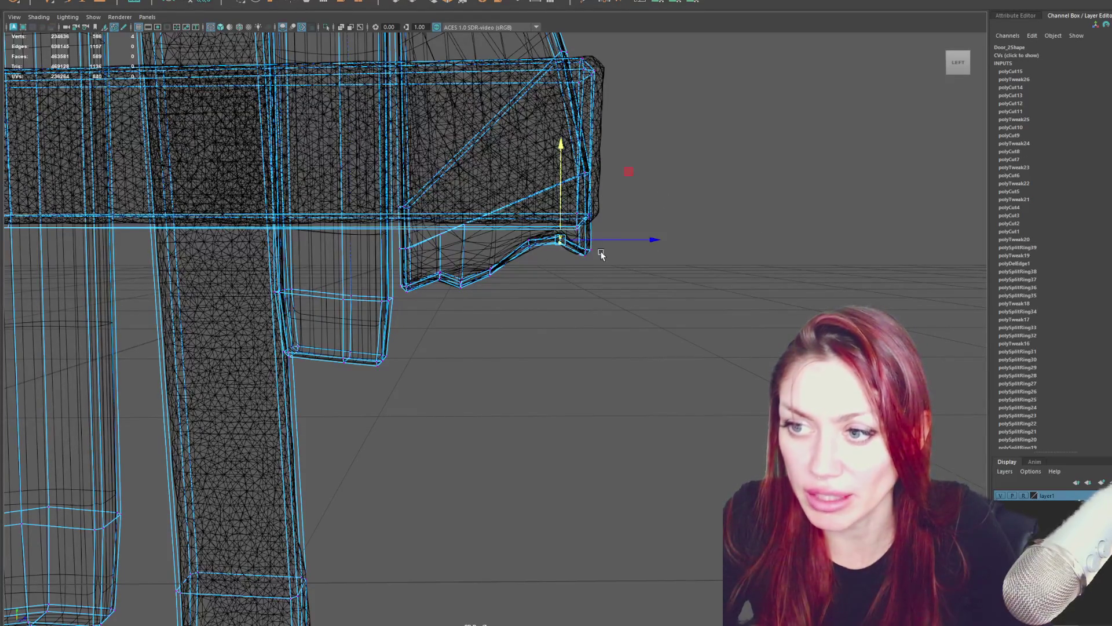
drag(534, 257, 536, 256)
click(533, 222)
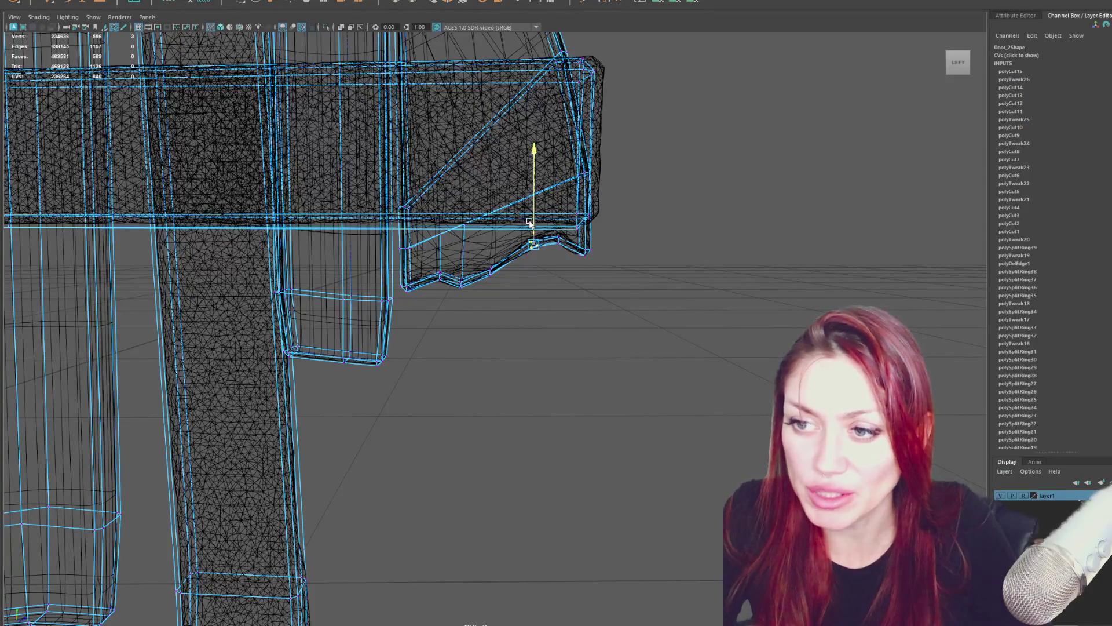
drag(486, 273, 488, 273)
click(519, 269)
mouse_move(636, 247)
alt+mouse_down()
mouse_move(611, 256)
mouse_move(616, 199)
mouse_move(682, 177)
mouse_move(695, 179)
mouse_move(690, 191)
alt+mouse_up()
Nudge the bottom-edge and bottom-right corner vertices along single axes to fit the sculpt.
mouse_move(550, 299)
mouse_down()
mouse_move(608, 355)
mouse_move(572, 295)
mouse_up()
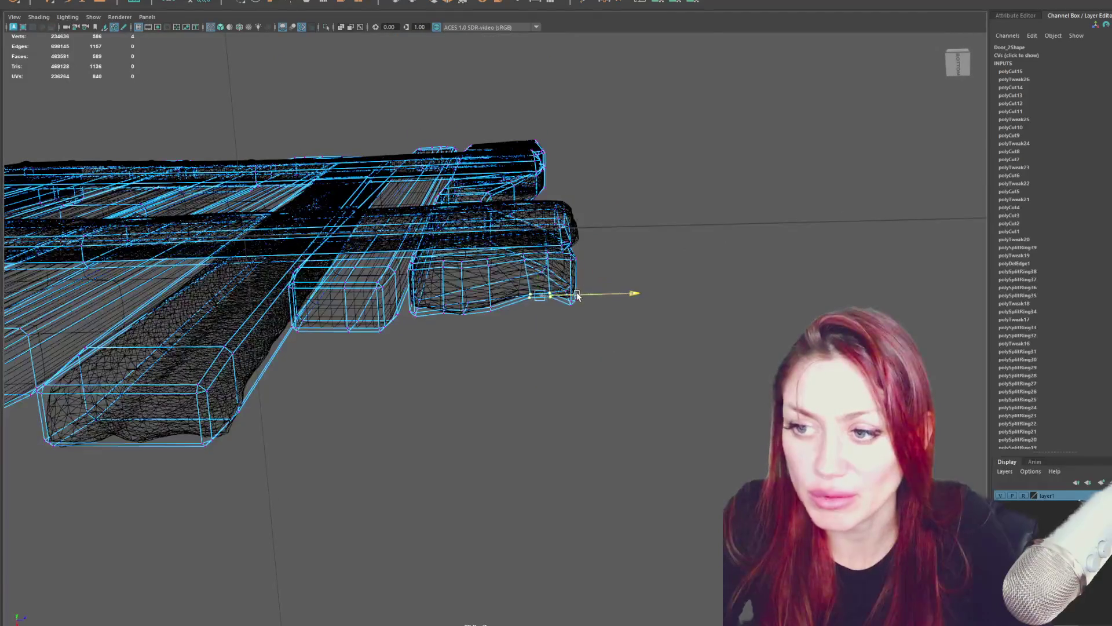
click(490, 304)
click(496, 329)
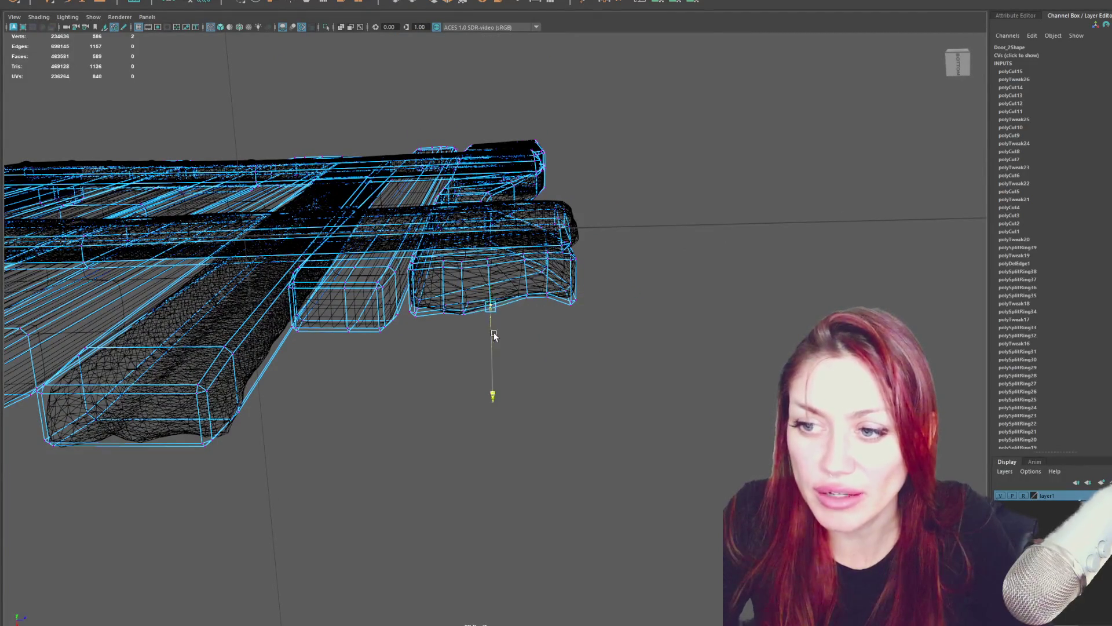
shift+drag(592, 327, 561, 299)
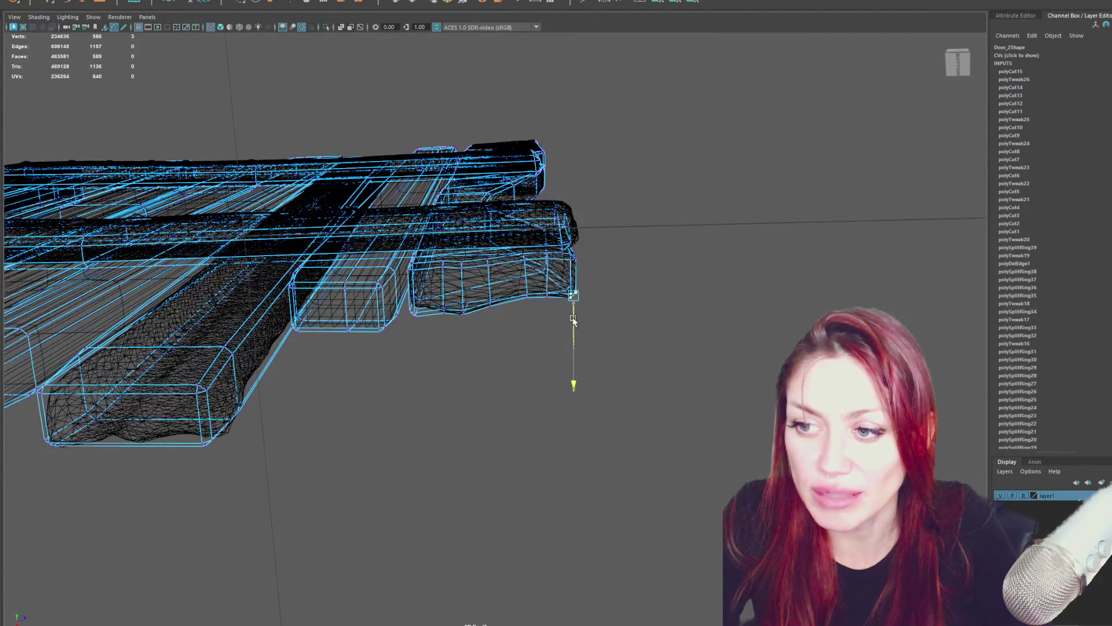
mouse_move(625, 277)
alt+mouse_down()
mouse_move(562, 315)
mouse_move(434, 323)
alt+mouse_up()
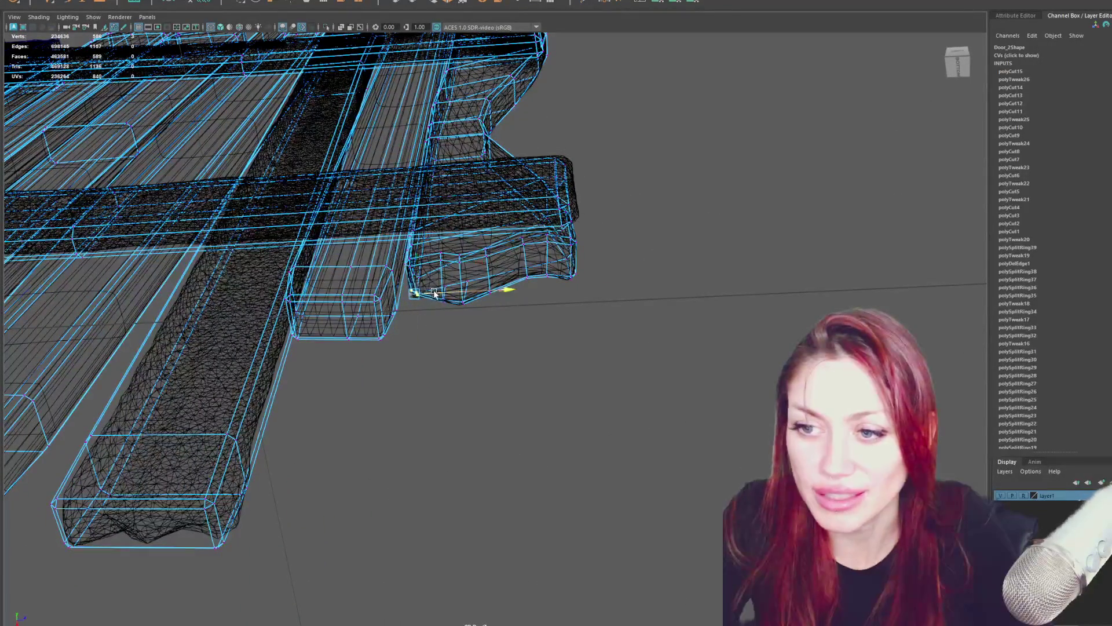
mouse_move(480, 348)
alt+mouse_down()
mouse_move(462, 350)
mouse_move(420, 272)
mouse_move(605, 277)
mouse_move(492, 251)
alt+mouse_up()
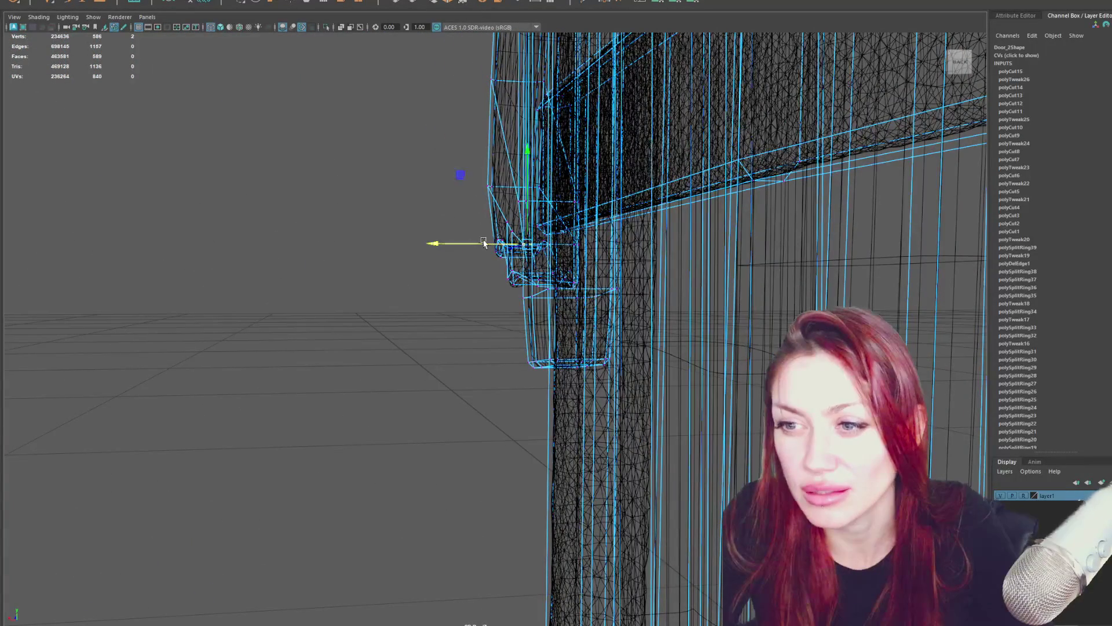
Move the plank's upper and corner vertices along X to match the sculpted plank.
mouse_move(459, 173)
mouse_down()
mouse_move(504, 203)
mouse_move(479, 164)
mouse_move(439, 308)
mouse_move(425, 204)
mouse_move(480, 124)
mouse_up()
drag(480, 124, 522, 165)
mouse_move(472, 271)
mouse_down()
mouse_move(519, 316)
mouse_move(518, 177)
mouse_move(526, 340)
mouse_move(489, 142)
mouse_move(494, 350)
mouse_move(617, 337)
mouse_move(512, 107)
mouse_up()
click(488, 244)
click(510, 141)
alt+middle_drag(523, 311, 479, 114)
alt+drag(480, 115, 416, 126)
Adjust the beam-end vertices (top, lower and left edge) onto the sculpted crossbar end.
drag(418, 179, 381, 164)
drag(430, 288, 430, 288)
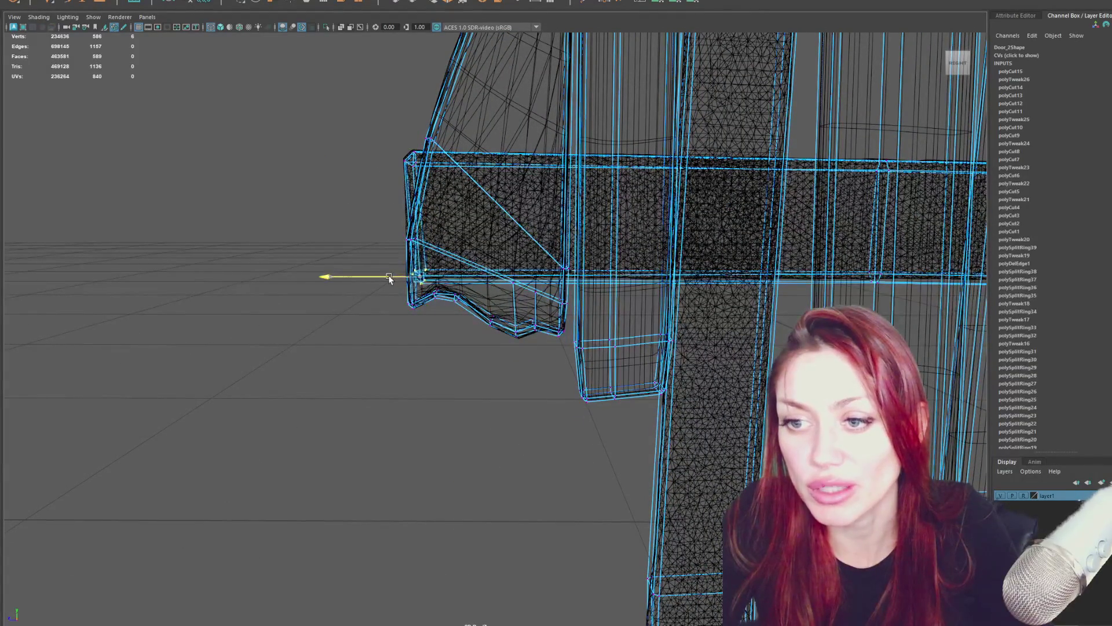
drag(407, 168, 407, 168)
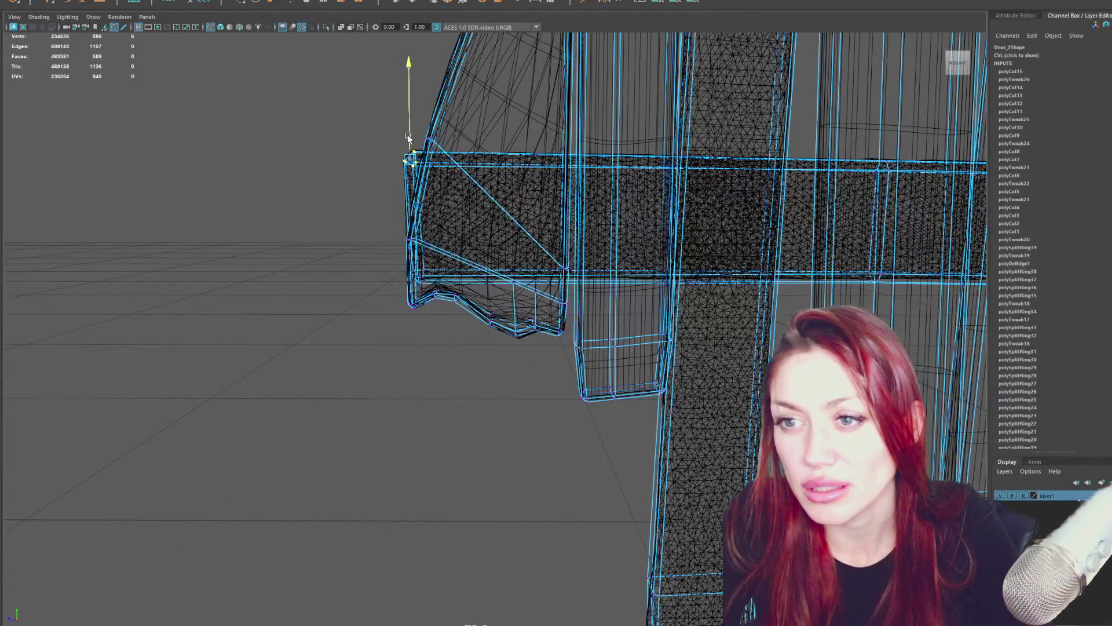
mouse_move(421, 144)
alt+mouse_down()
mouse_move(817, 241)
mouse_move(559, 181)
mouse_move(730, 182)
alt+mouse_up()
click(386, 240)
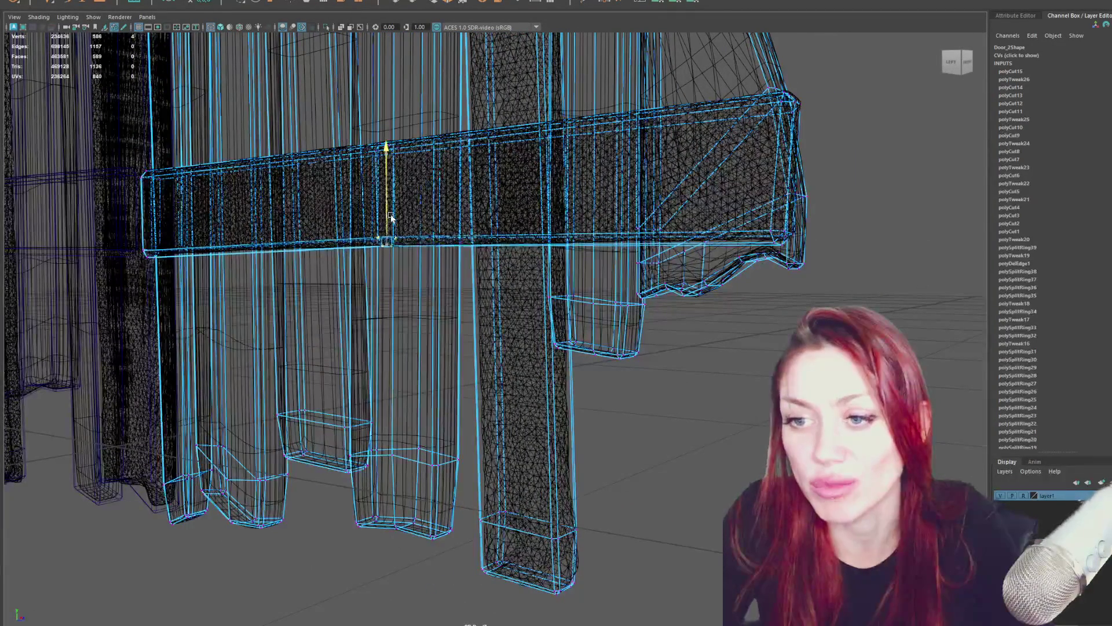
alt+right_drag(392, 217, 512, 283)
drag(352, 296, 330, 301)
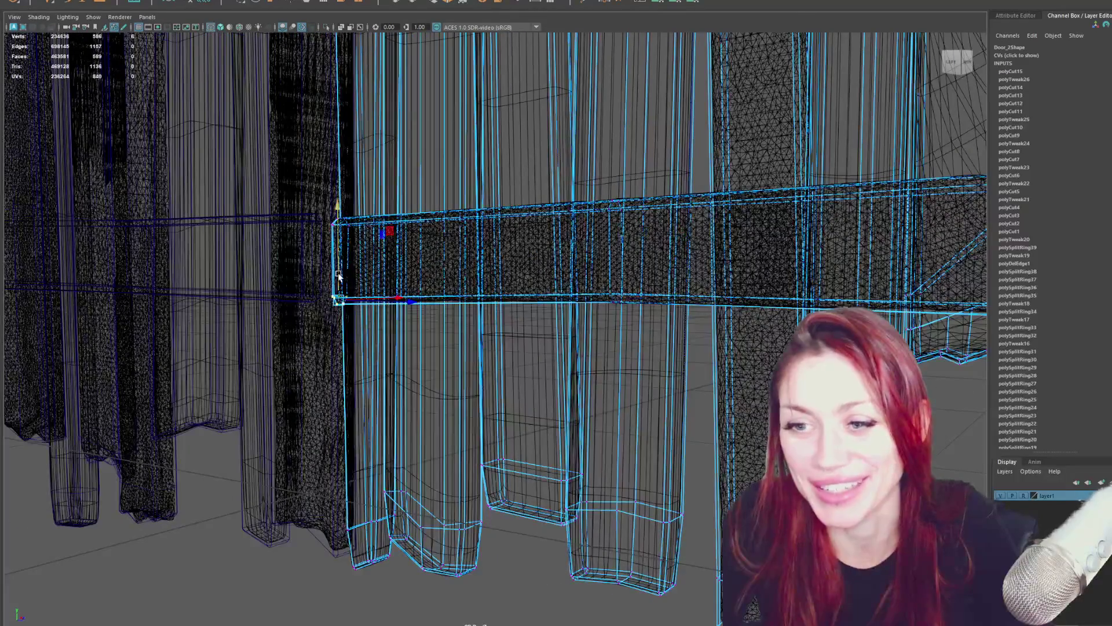
Check the fitted cage from a side view, then deselect the door.
alt+right_drag(340, 273, 581, 241)
mouse_move(581, 241)
alt+mouse_down()
mouse_move(417, 224)
mouse_move(622, 260)
alt+mouse_up()
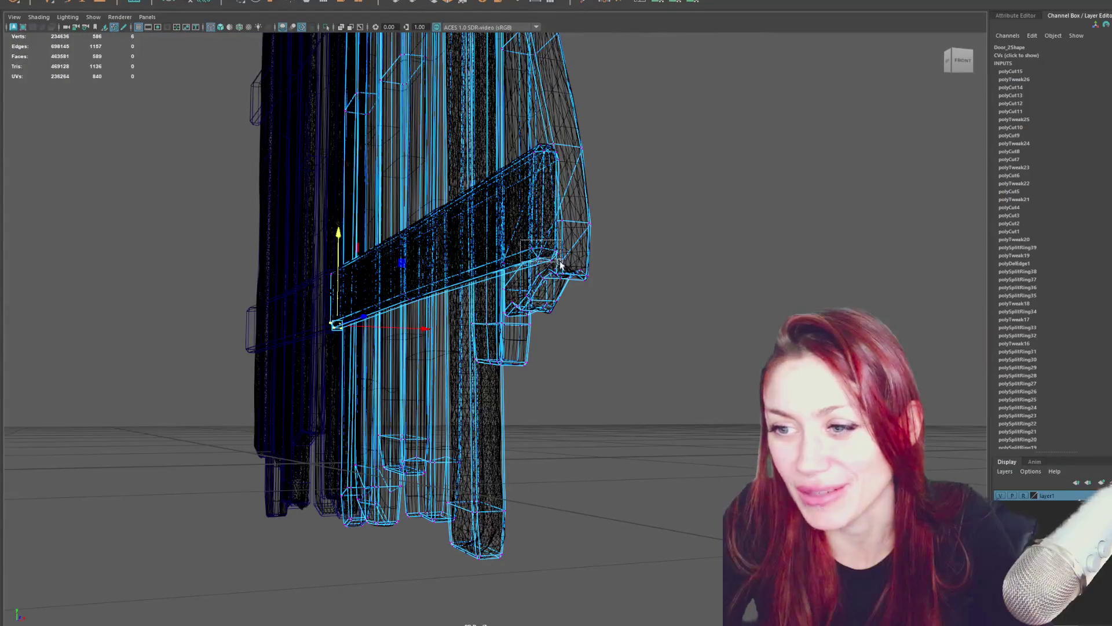
mouse_move(551, 231)
alt+mouse_down()
mouse_move(643, 241)
mouse_move(412, 181)
mouse_move(603, 249)
alt+mouse_up()
scroll(387, 425, up, 4)
scroll(387, 425, down, 5)
click(704, 184)
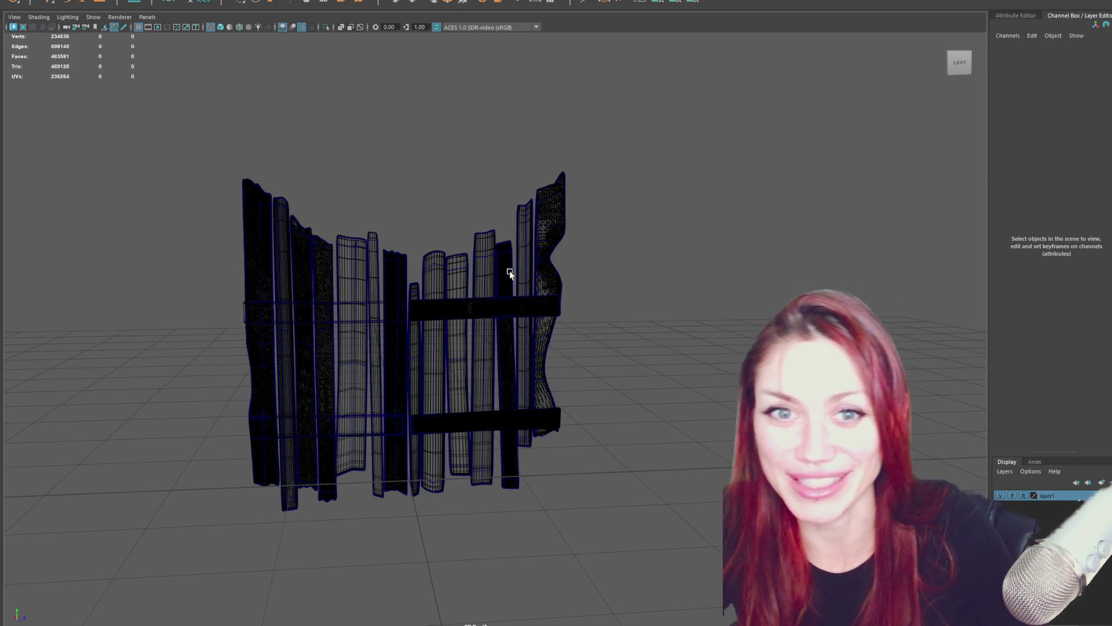
Clear a stray plank selection, then select the right door half and add the left half.
click(394, 325)
click(405, 440)
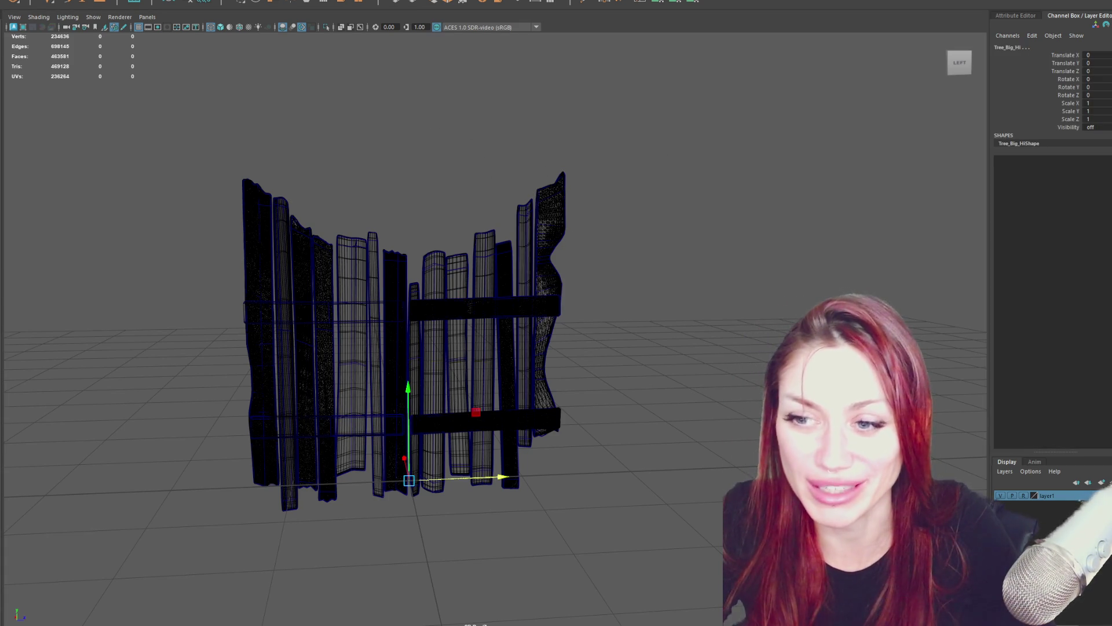
click(253, 248)
click(547, 296)
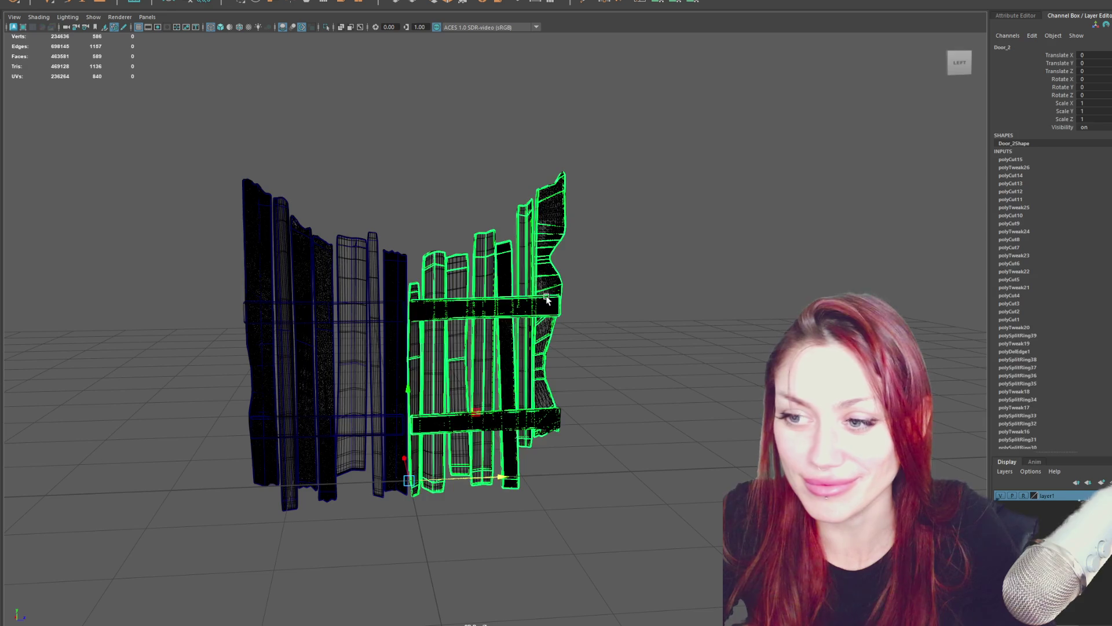
shift+click(387, 307)
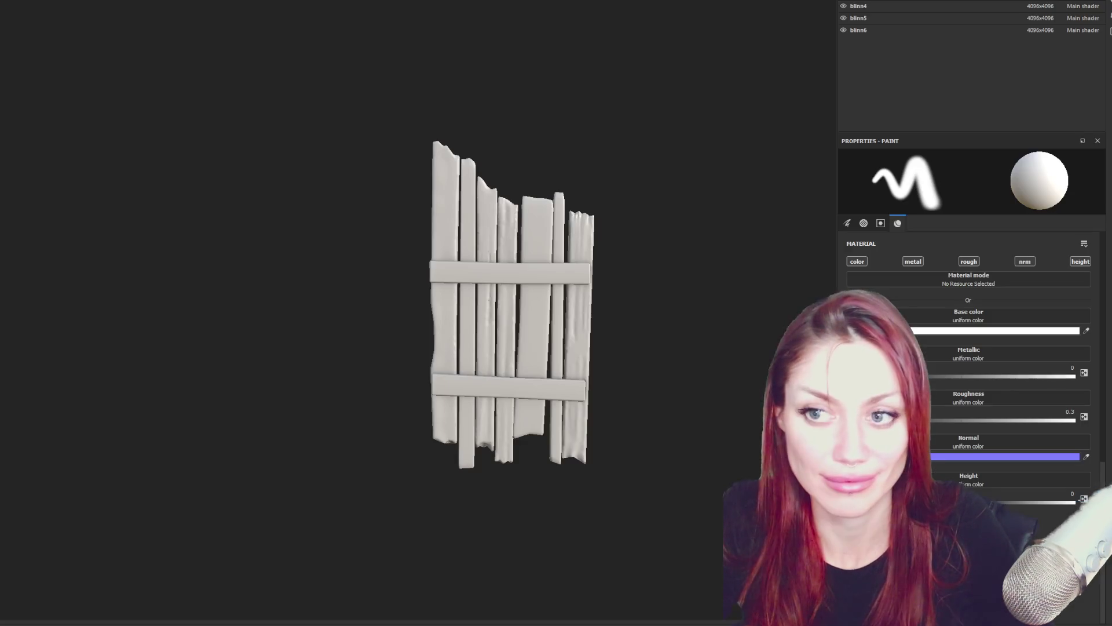
Swap the project mesh in Project Configuration for the new low-poly door FBX.
key(ctrl+alt+p)
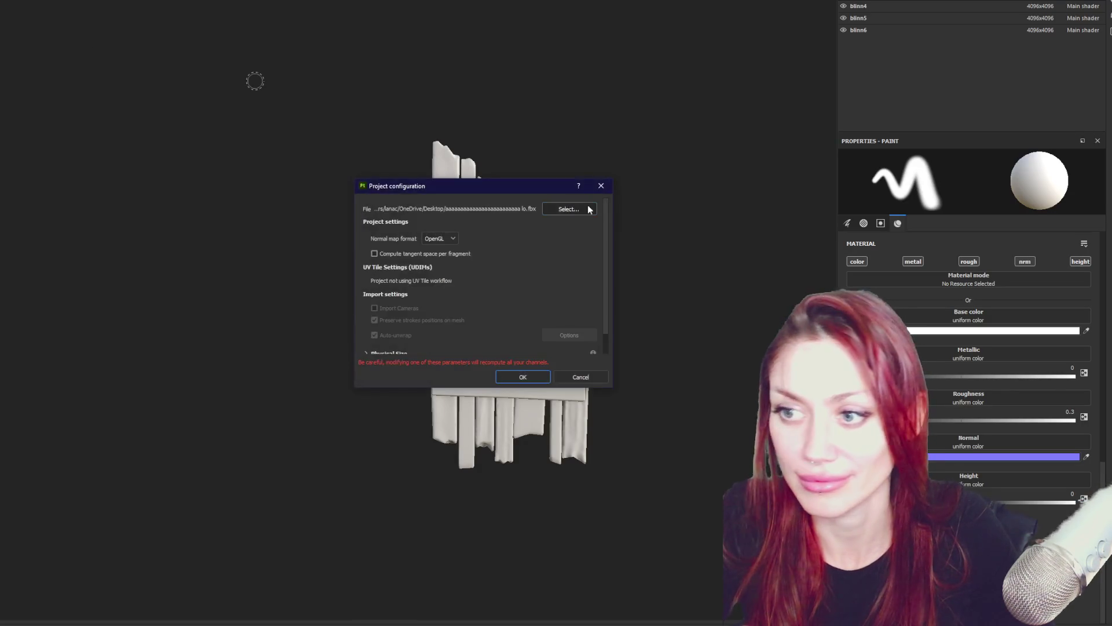
click(590, 204)
double_click(585, 333)
click(541, 382)
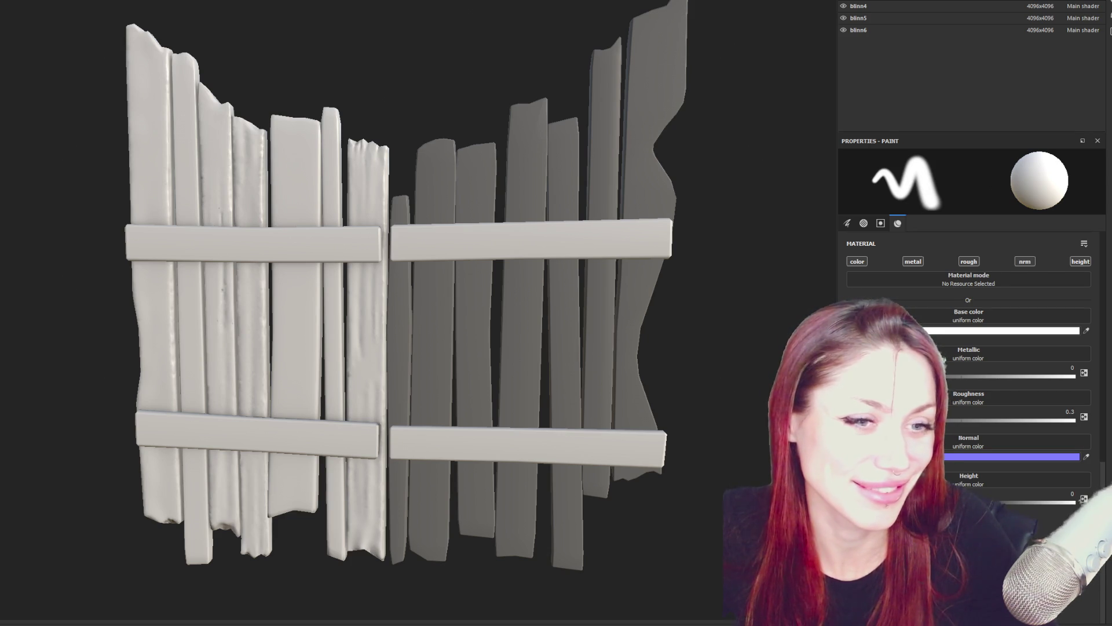
Inspect the reloaded fence door in the viewport and open Bake Mesh Maps.
mouse_move(371, 173)
alt+mouse_down()
mouse_move(332, 170)
mouse_move(451, 315)
mouse_move(558, 371)
mouse_move(429, 186)
mouse_move(417, 191)
alt+mouse_up()
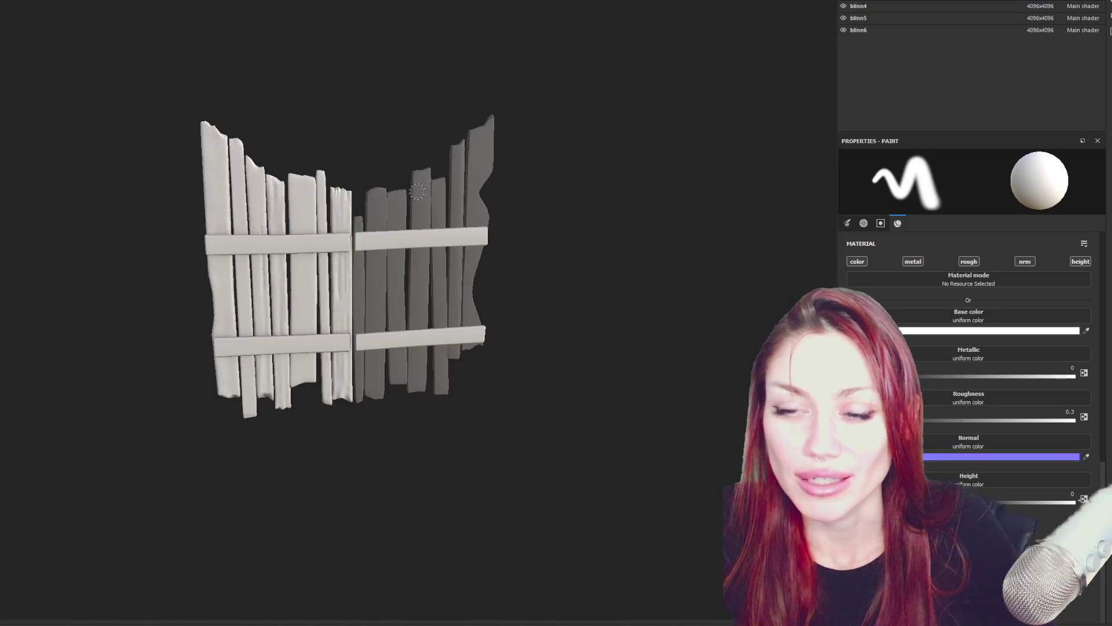
scroll(417, 191, up, 5)
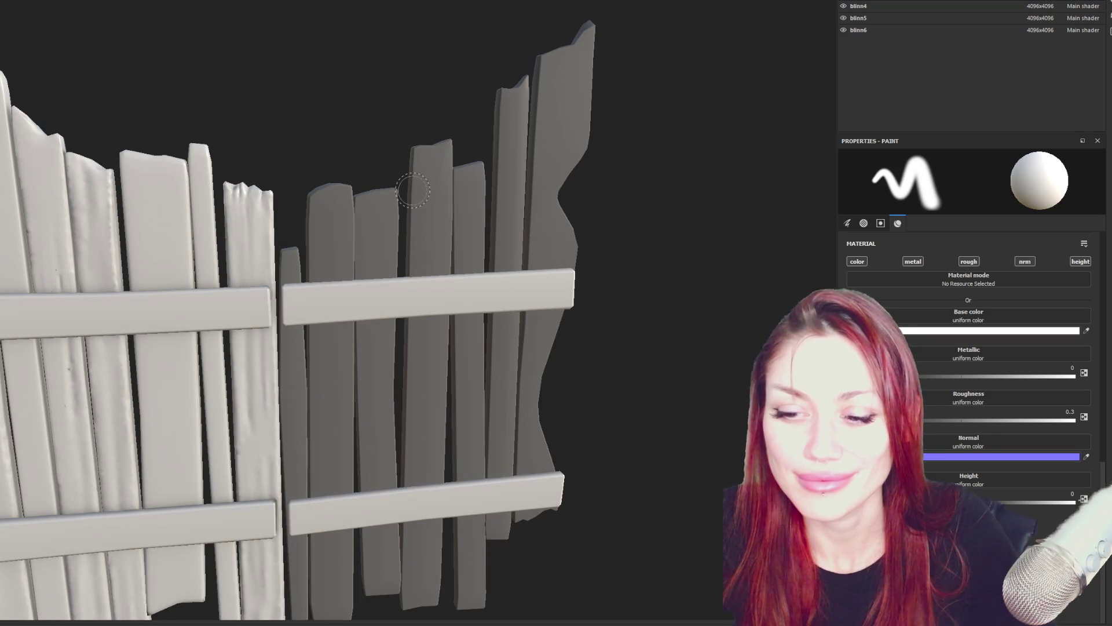
scroll(413, 190, down, 5)
scroll(394, 174, up, 5)
middle_drag(284, 138, 351, 144)
scroll(351, 144, down, 3)
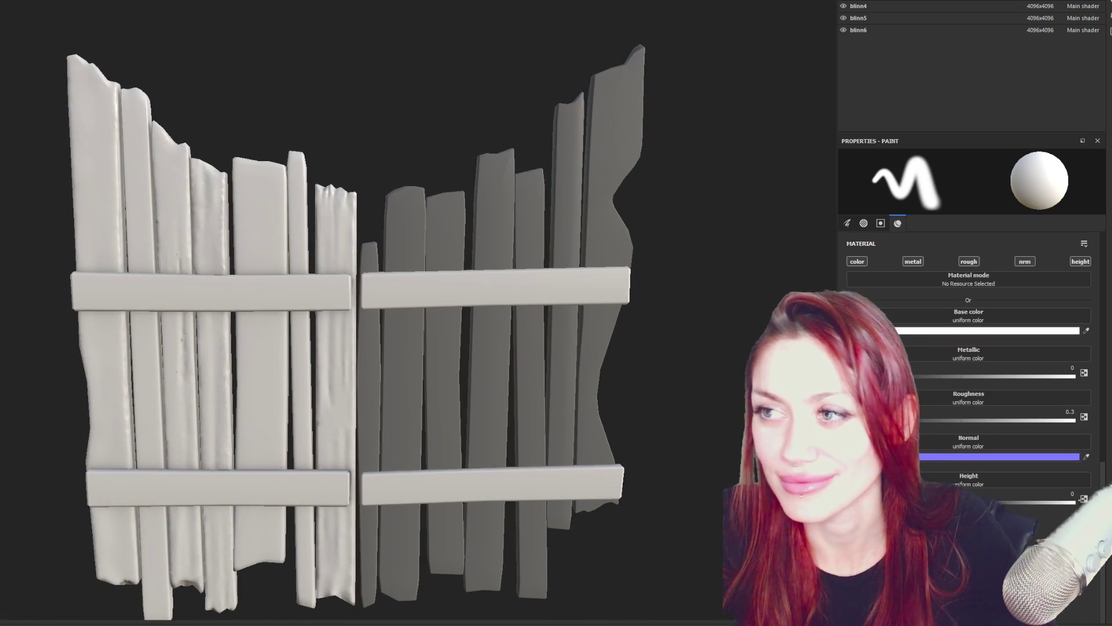
key(ctrl+shift+b)
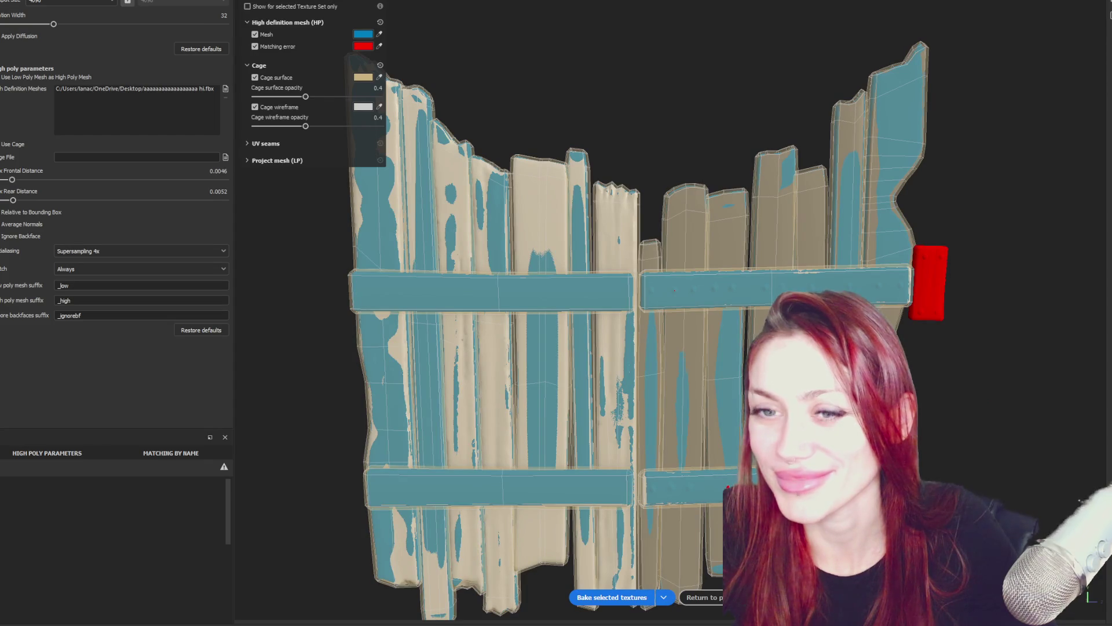
Bake the selected mesh maps for the updated low-poly door and its cage.
mouse_move(452, 190)
middle_down()
mouse_move(446, 208)
mouse_move(568, 266)
mouse_move(450, 90)
mouse_move(429, 103)
middle_up()
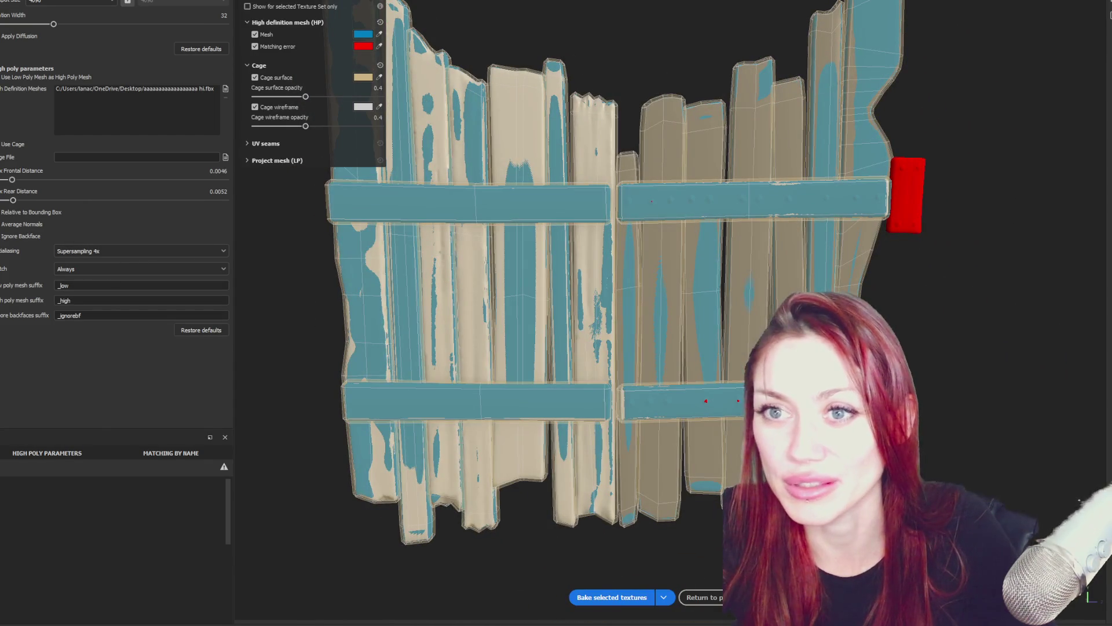
click(612, 597)
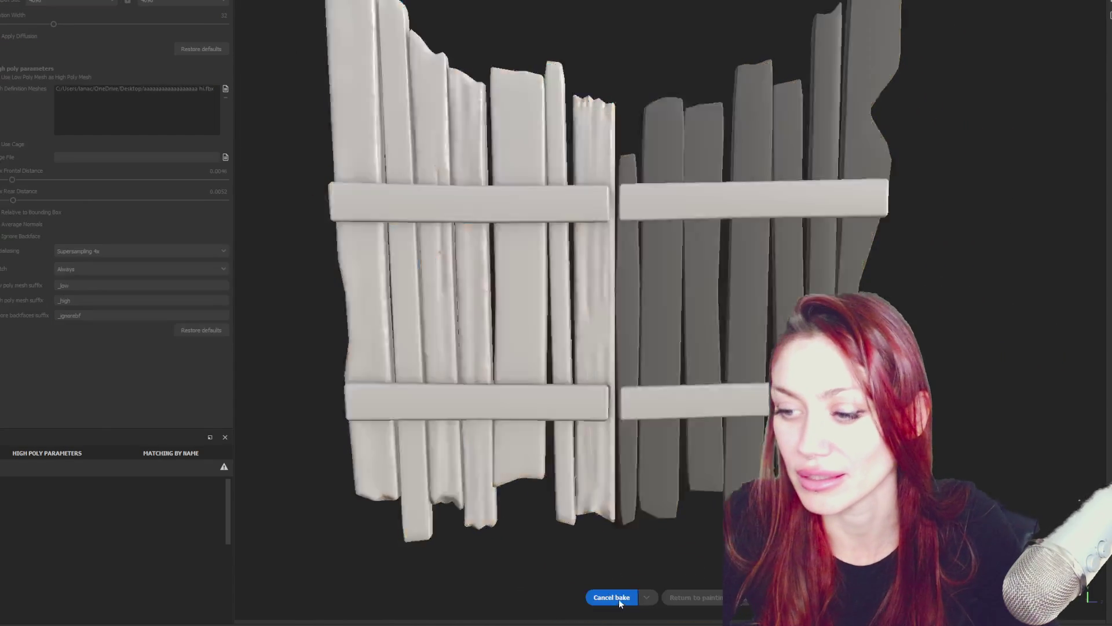
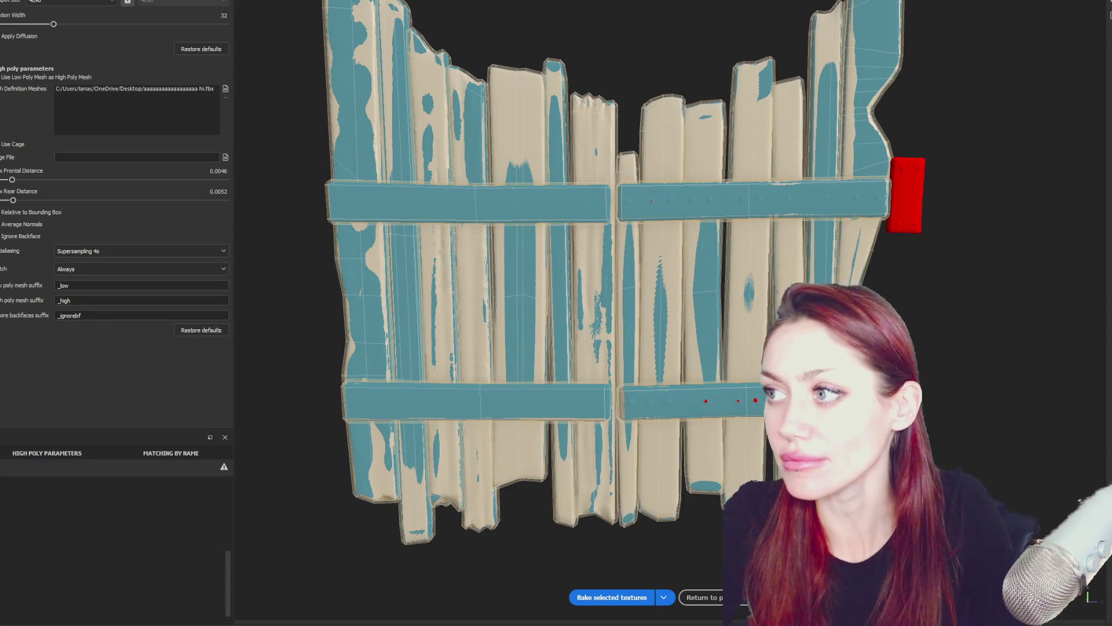
Leave baking mode and recentre the untextured grey fence in the painting view.
click(701, 596)
scroll(617, 220, down, 2)
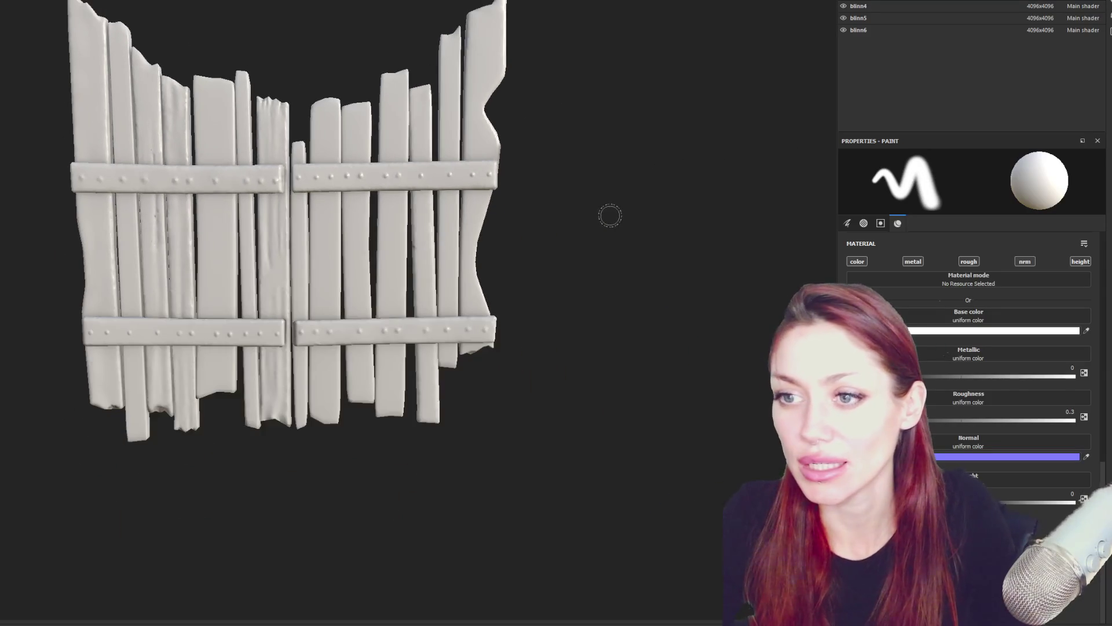
alt+middle_drag(433, 143, 567, 209)
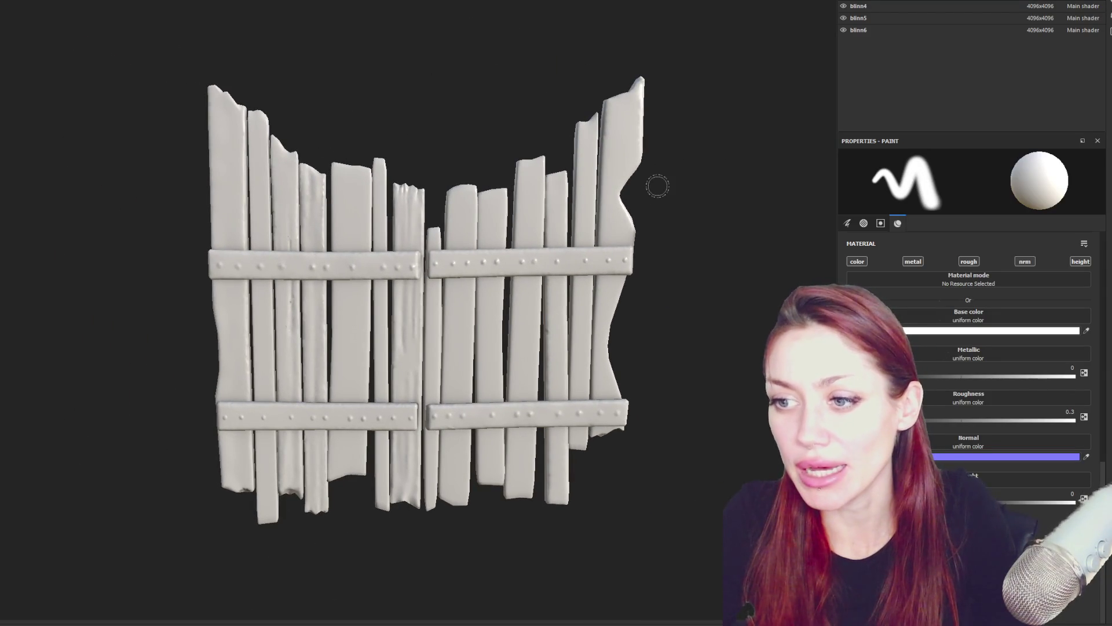
mouse_move(657, 186)
alt+mouse_down()
mouse_move(514, 229)
mouse_move(347, 220)
mouse_move(702, 201)
mouse_move(555, 191)
alt+mouse_up()
Frame the whole fence and orbit and zoom to inspect it from all sides.
key(f)
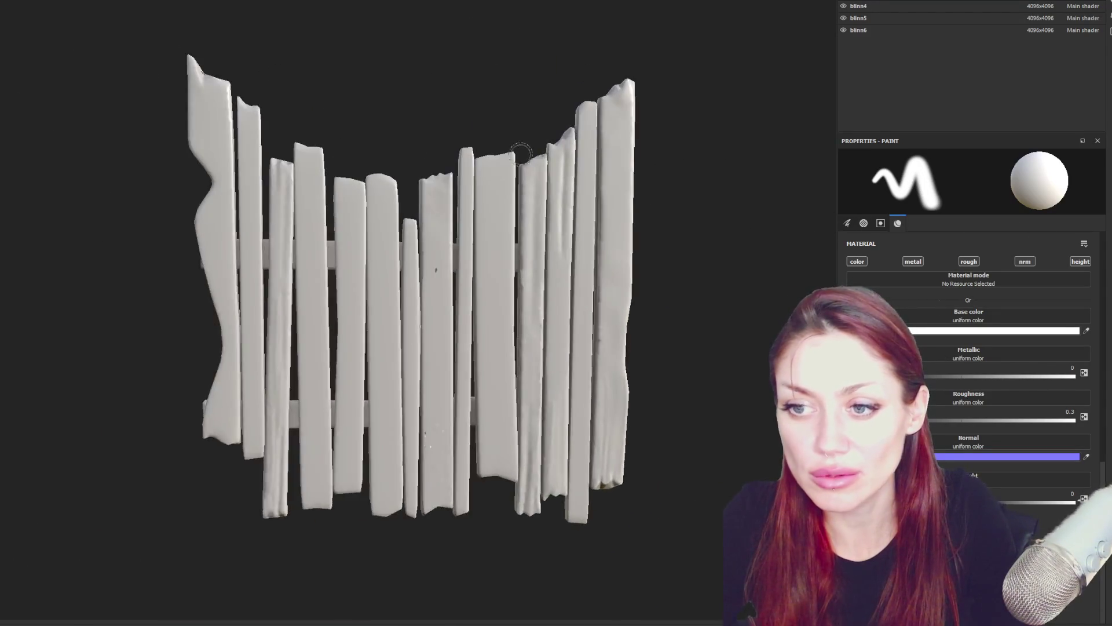
scroll(510, 177, up, 5)
key(f)
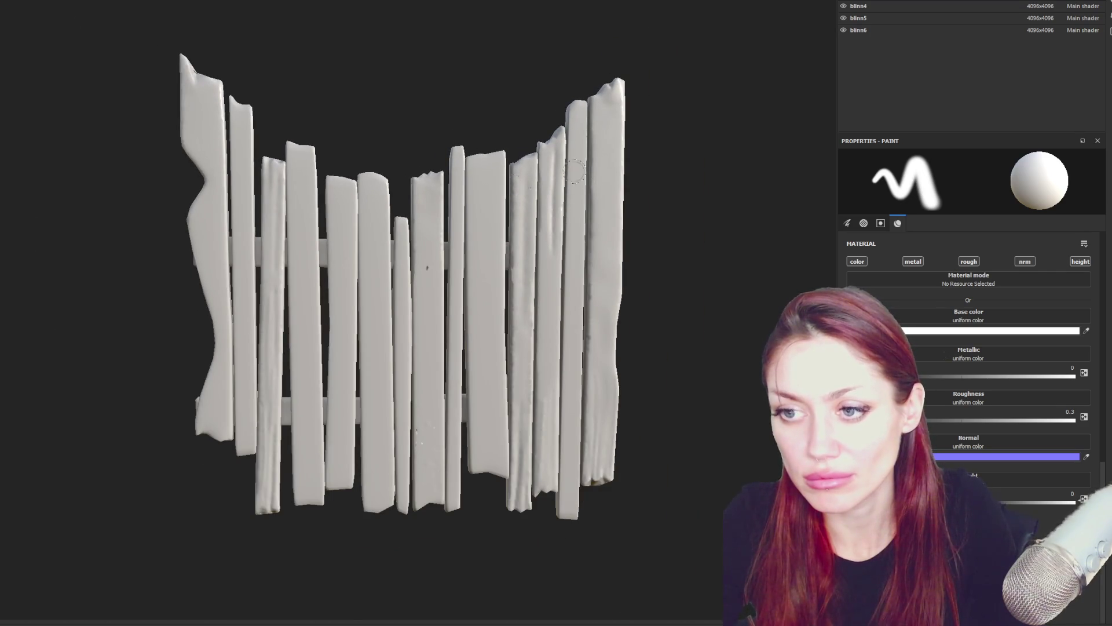
mouse_move(575, 171)
alt+mouse_down()
mouse_move(783, 179)
mouse_move(578, 187)
alt+mouse_up()
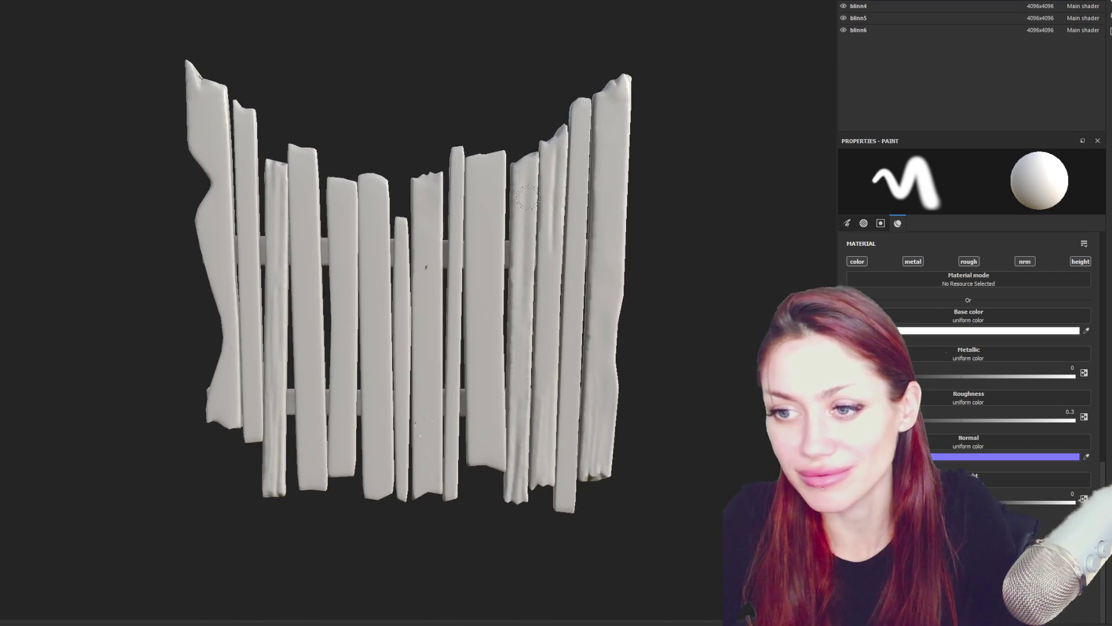
scroll(452, 379, up, 8)
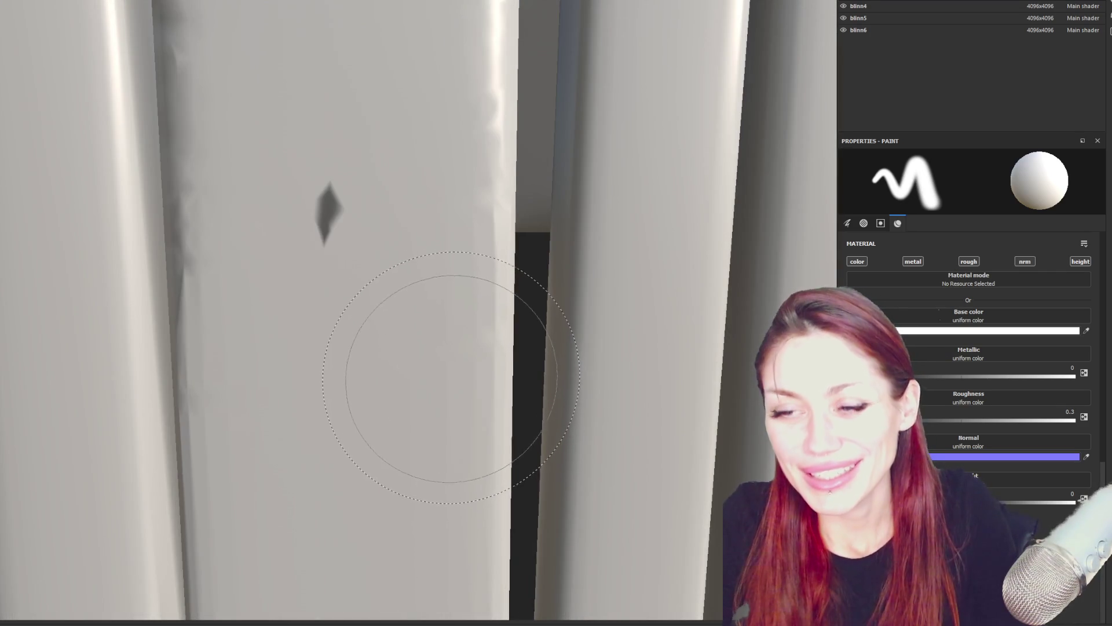
scroll(452, 380, down, 8)
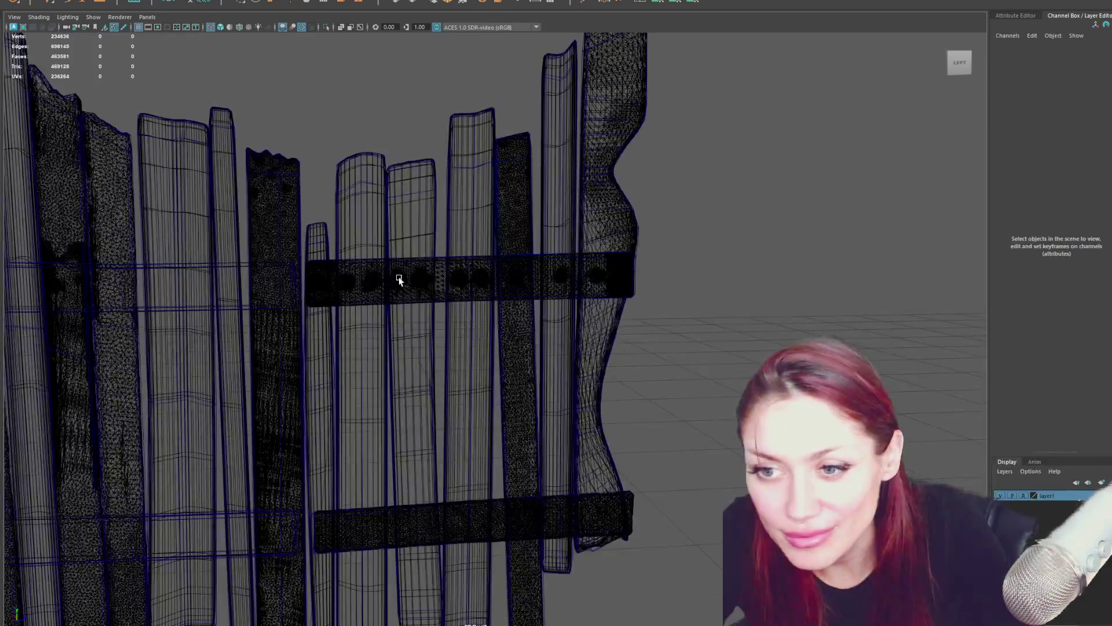
View the fence in wireframe and select the Door_2 board.
key(4)
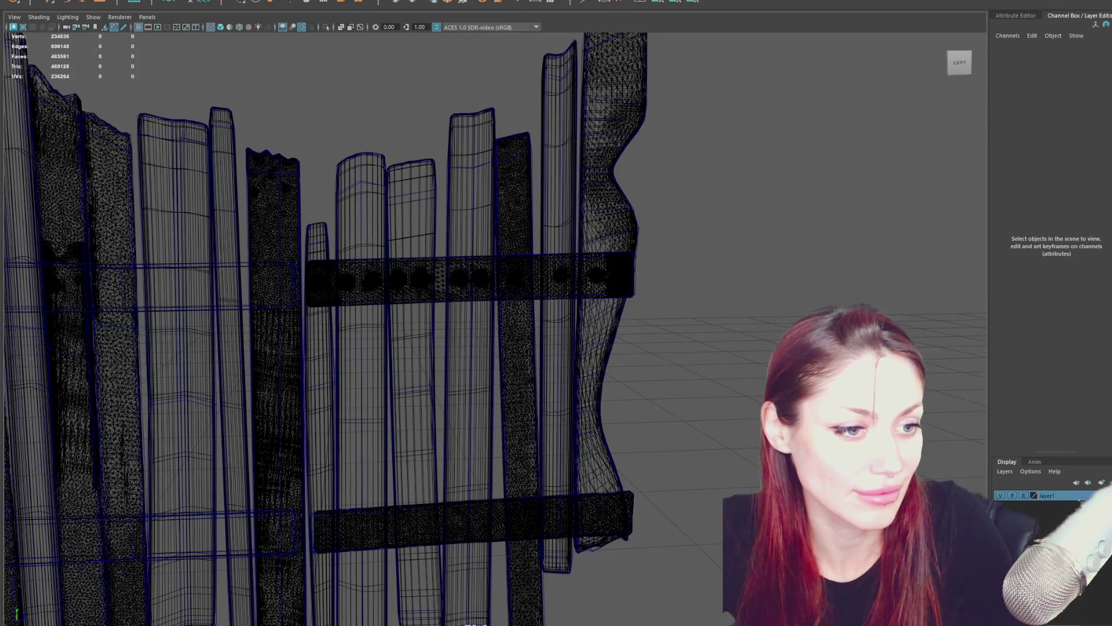
scroll(454, 322, down, 5)
click(464, 317)
scroll(528, 311, up, 5)
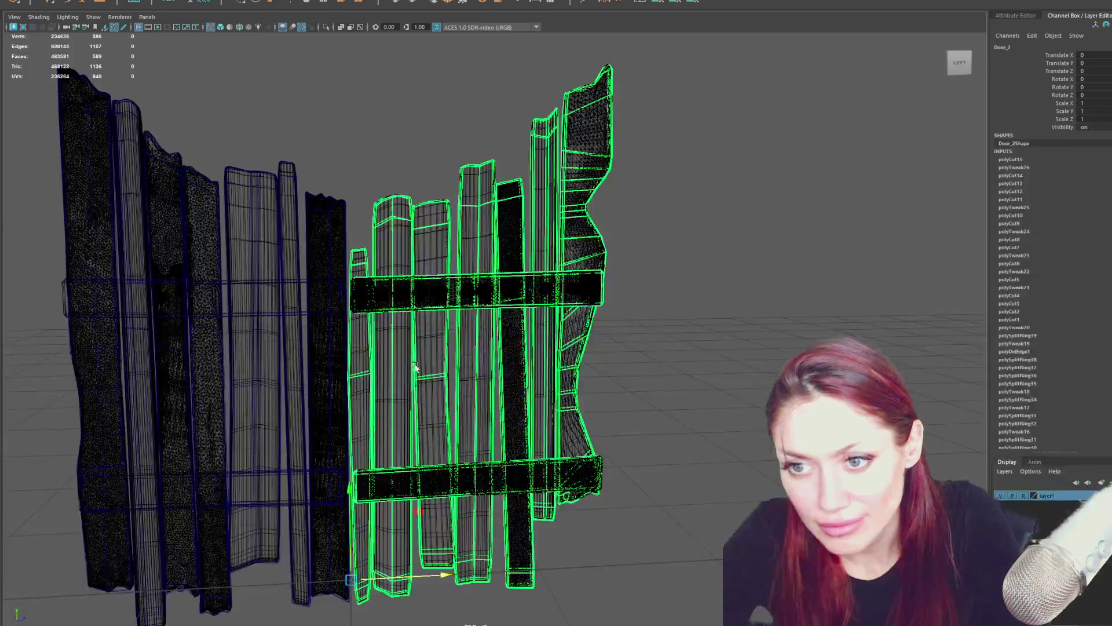
mouse_move(409, 395)
alt+mouse_down()
mouse_move(595, 387)
mouse_move(447, 398)
mouse_move(303, 337)
mouse_move(199, 351)
alt+mouse_up()
key(5)
Select the Door_1 board and move the selection up to its LowPoly parent group.
click(412, 320)
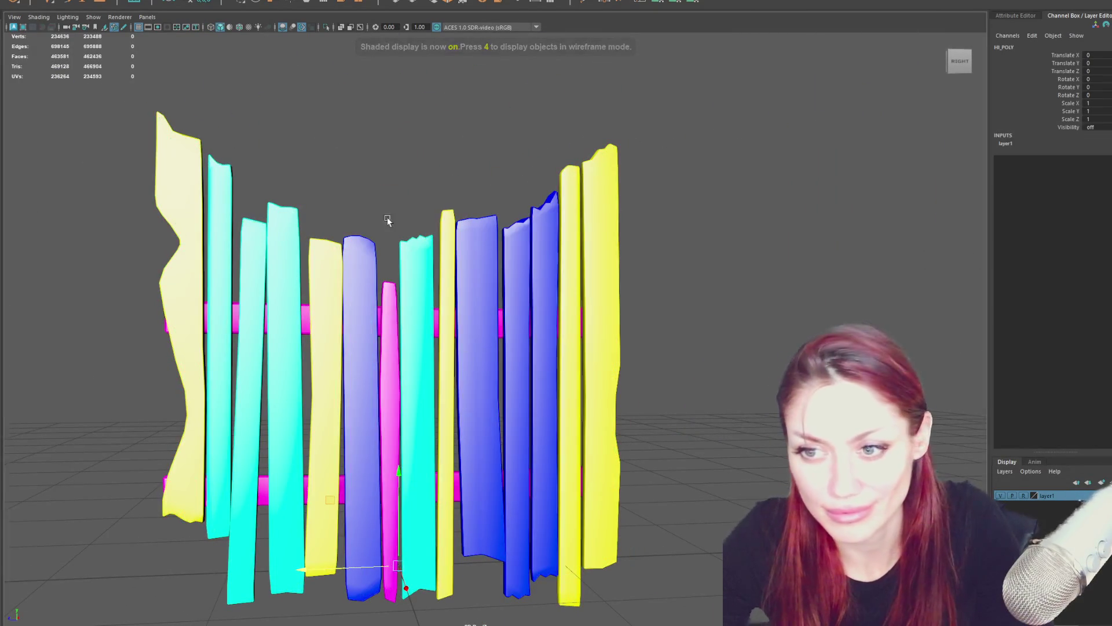
scroll(422, 240, up, 5)
scroll(422, 240, down, 3)
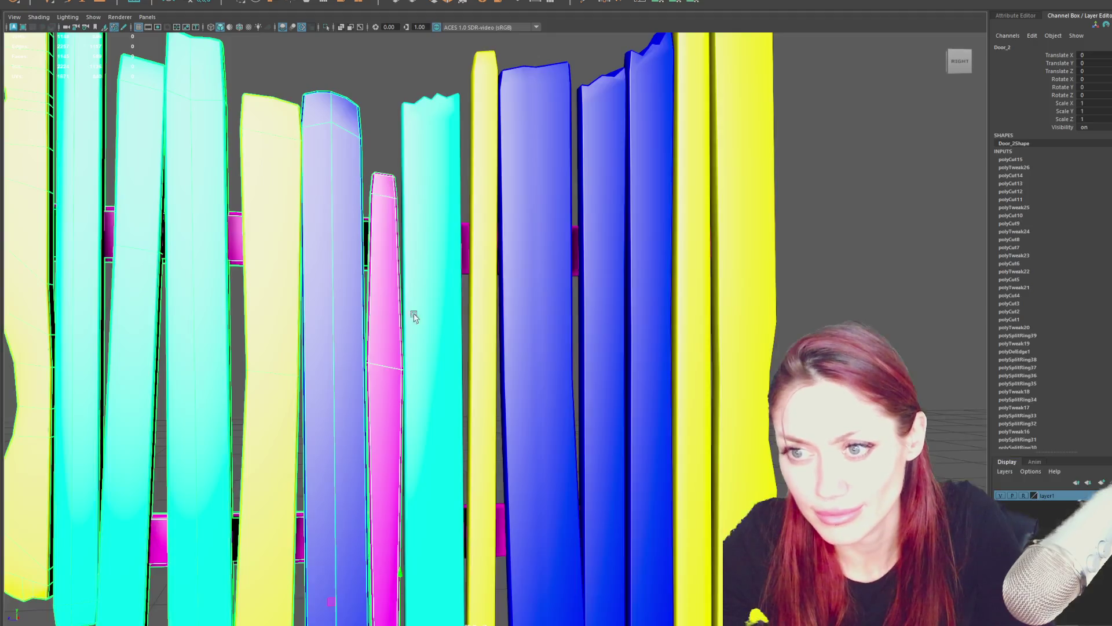
scroll(411, 315, up, 6)
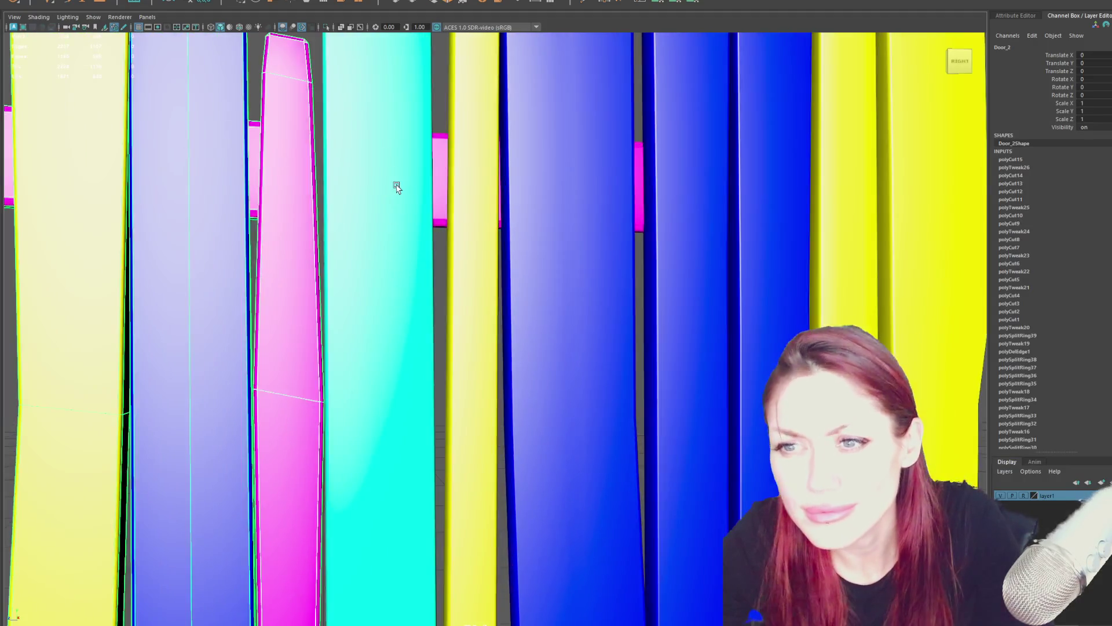
key(Up)
Hide the LowPoly group and unhide the HI_POLY fence boards.
key(ctrl+h)
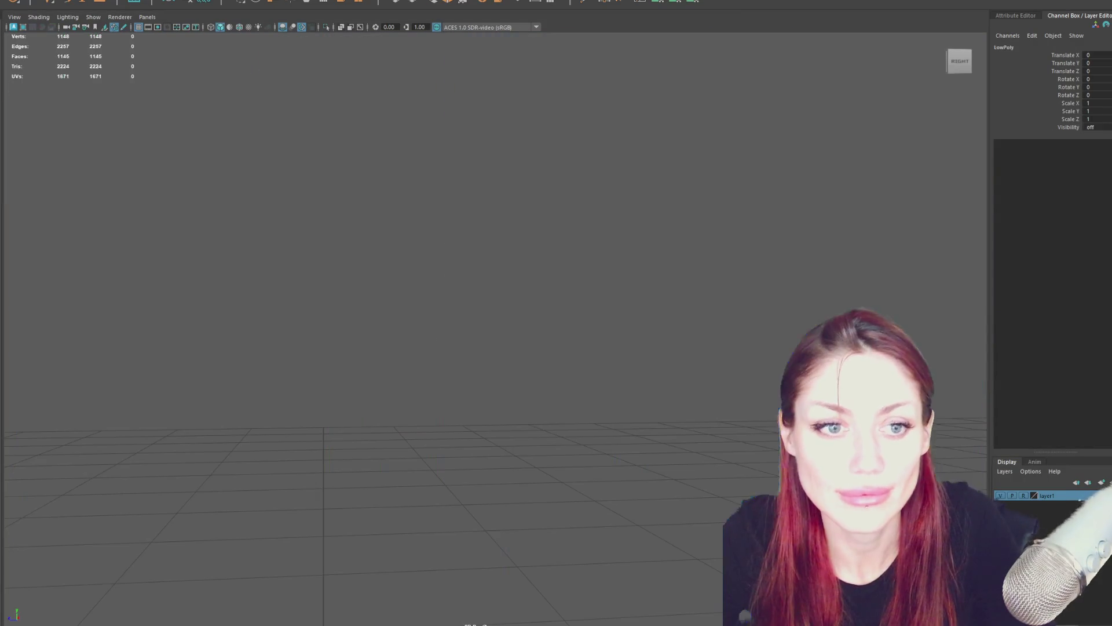
key(Right)
key(shift+h)
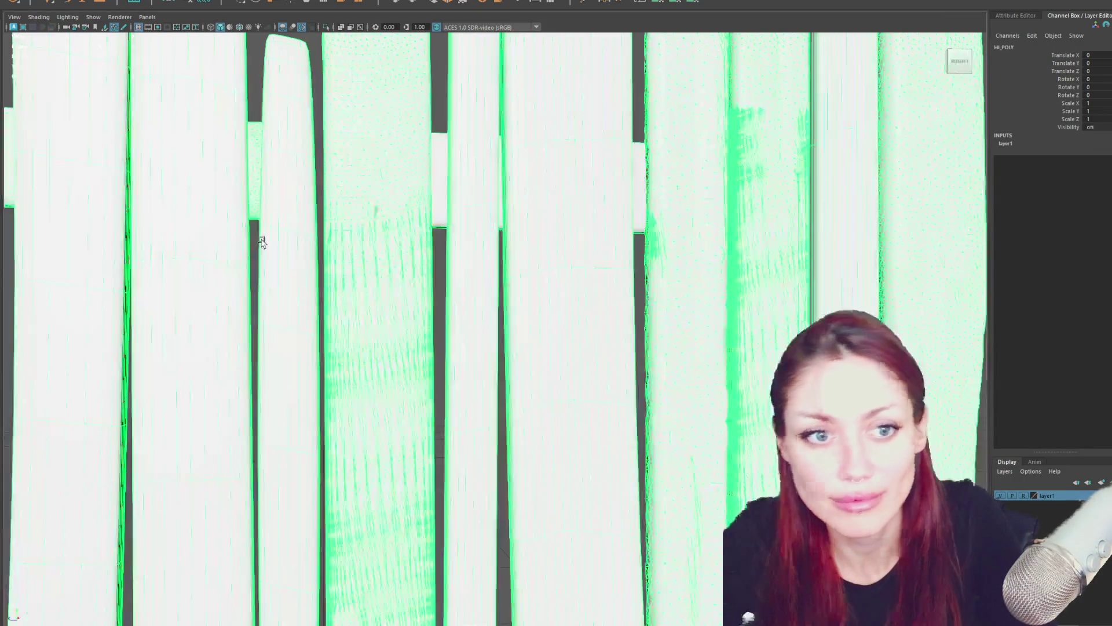
mouse_move(423, 211)
alt+mouse_down()
mouse_move(397, 179)
mouse_move(414, 281)
mouse_move(286, 144)
mouse_move(402, 273)
alt+mouse_up()
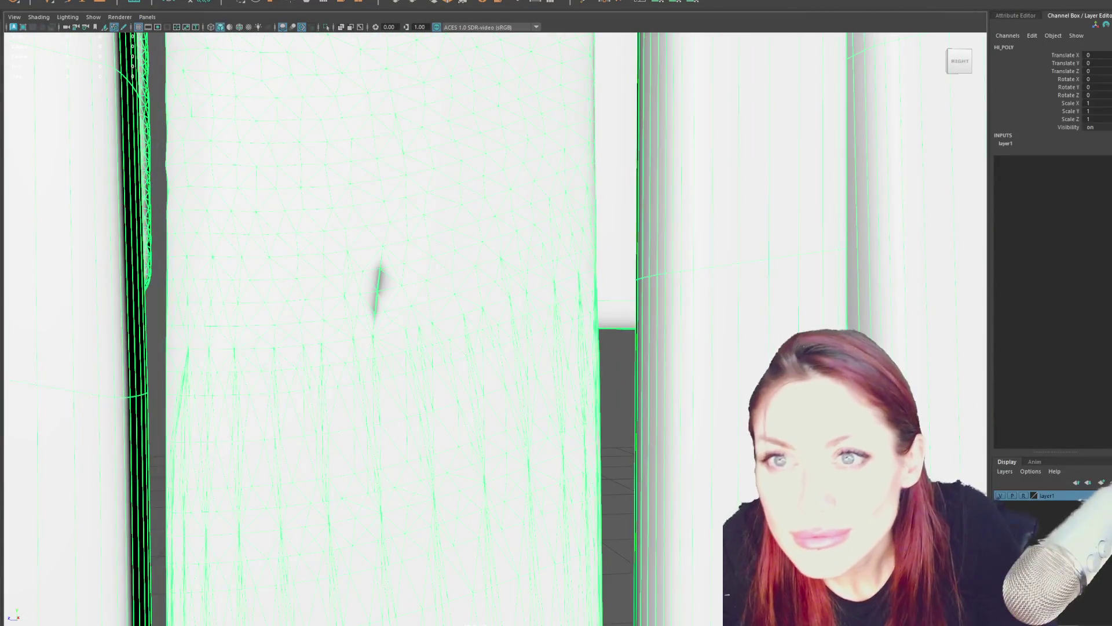
Select the Gate_1_hi mesh and pick a vertex at the crack in vertex mode.
right_click(323, 225)
right_click(390, 279)
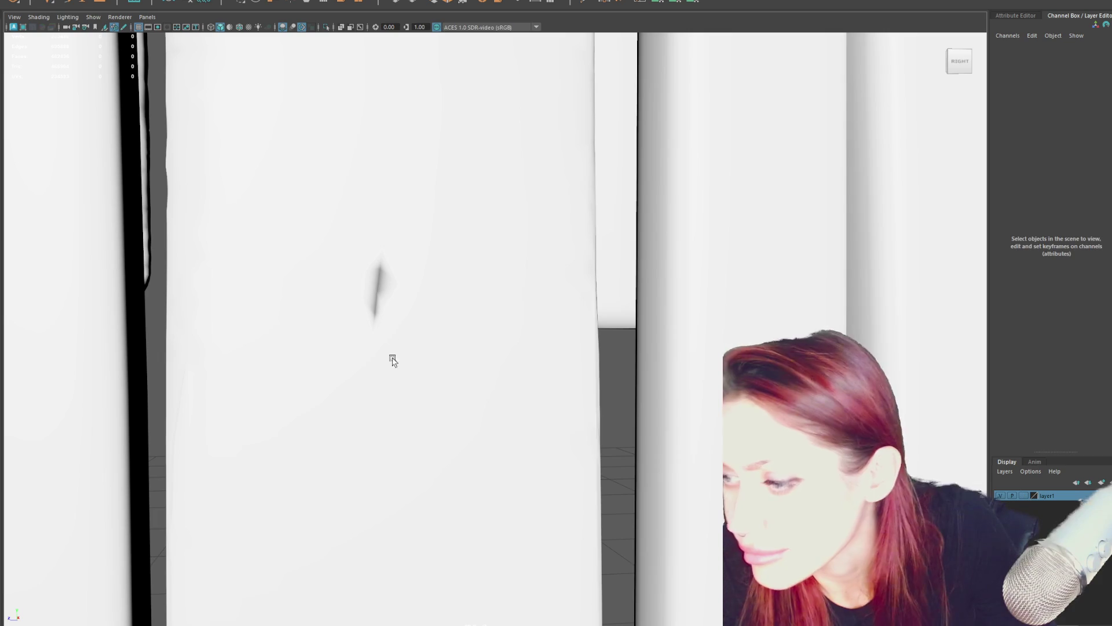
click(409, 266)
mouse_move(409, 265)
right_down()
mouse_move(399, 257)
mouse_move(405, 278)
right_up()
click(386, 274)
scroll(380, 288, up, 3)
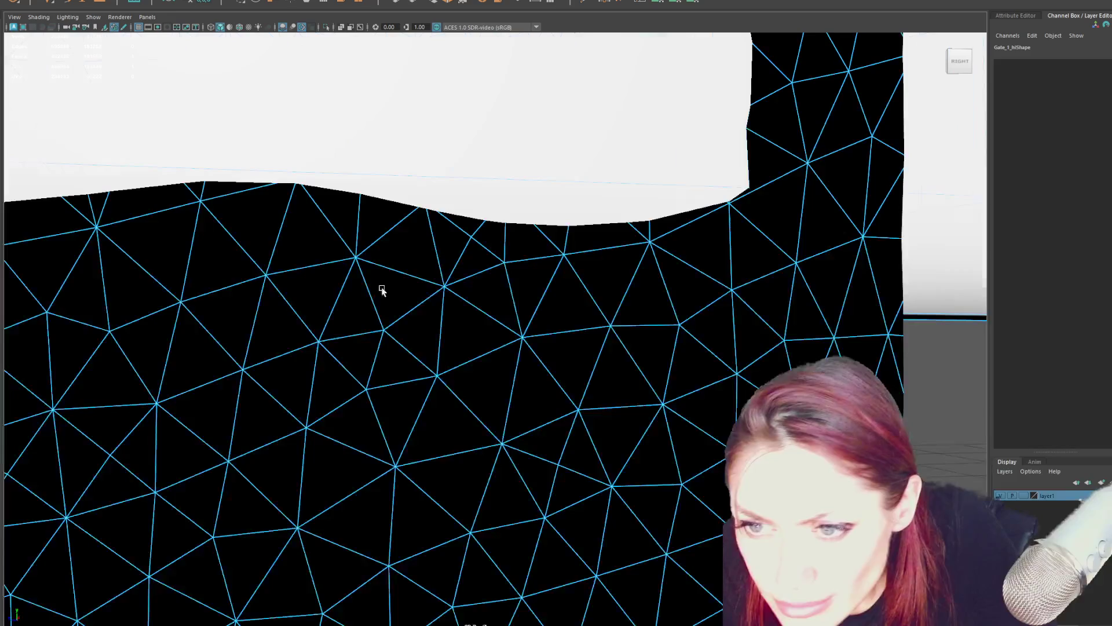
right_drag(317, 243, 290, 254)
Merge the selected crack vertices to their centre and check the result in wireframe.
key(4)
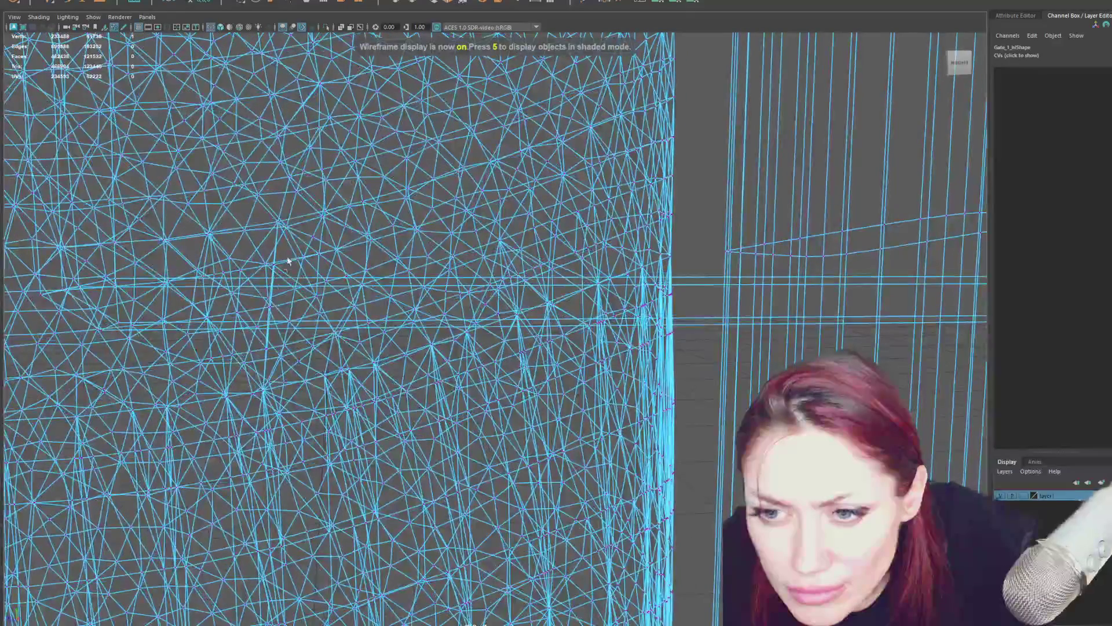
key(5)
shift+right_drag(93, 35, 87, 90)
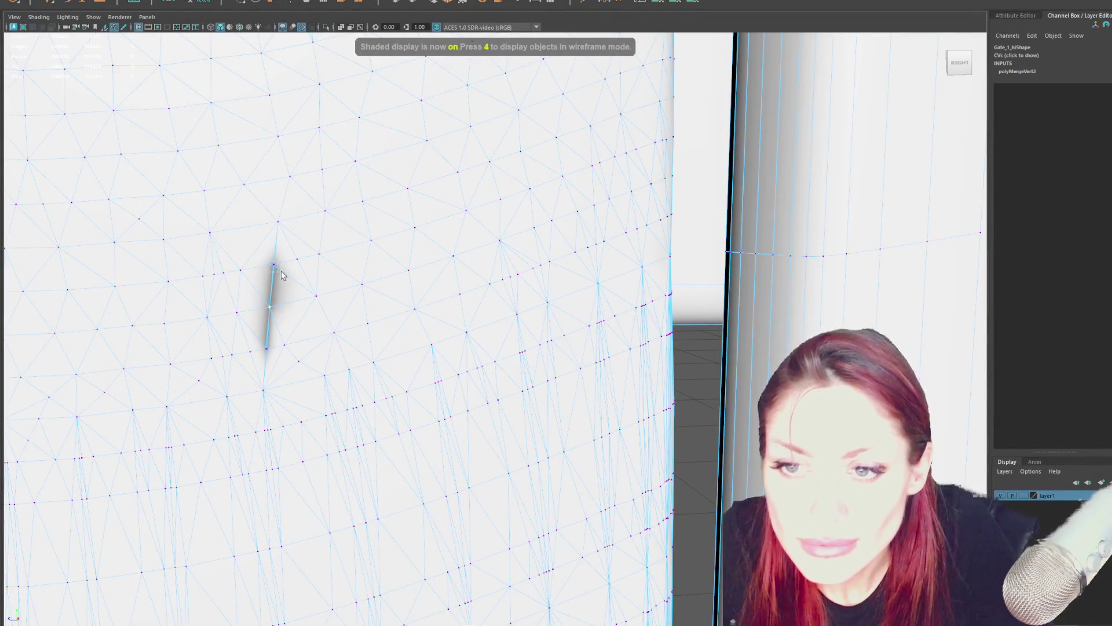
key(4)
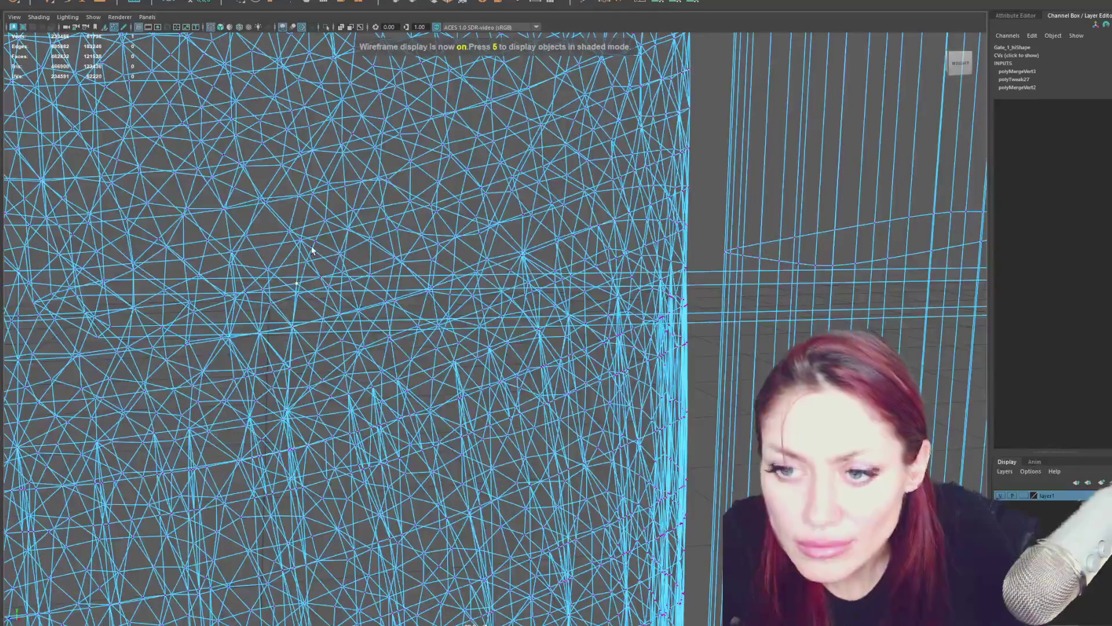
key(6)
Merge the sliver's two bottom vertices together and inspect the crack close up.
click(288, 372)
click(291, 367)
shift+right_drag(291, 367, 306, 376)
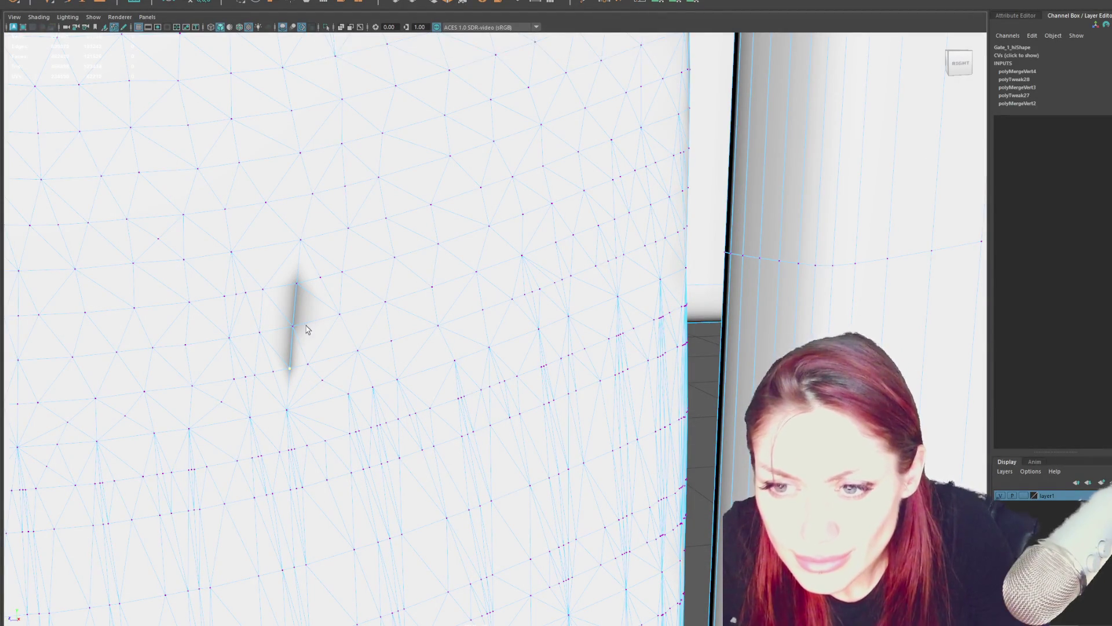
mouse_move(356, 296)
alt+mouse_down()
mouse_move(301, 283)
mouse_move(335, 266)
mouse_move(408, 284)
mouse_move(355, 273)
mouse_move(401, 296)
mouse_move(377, 218)
mouse_move(422, 216)
alt+mouse_up()
key(4)
key(5)
right_drag(519, 267, 542, 251)
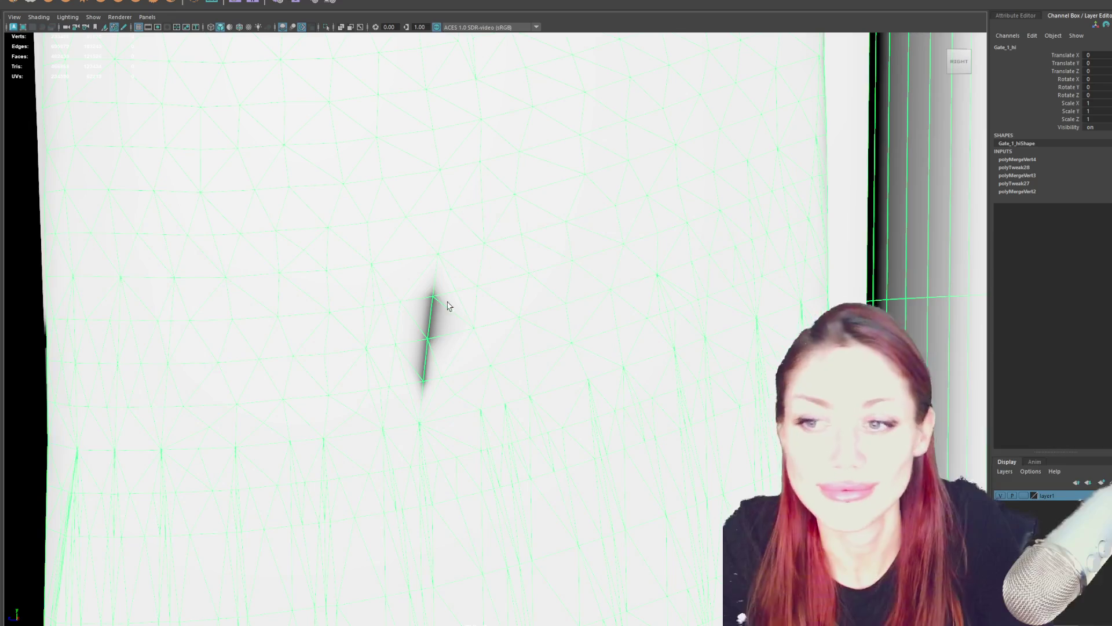
Switch Gate_1_hi to face editing and delete the selected faces at the crack.
key(ctrl+1)
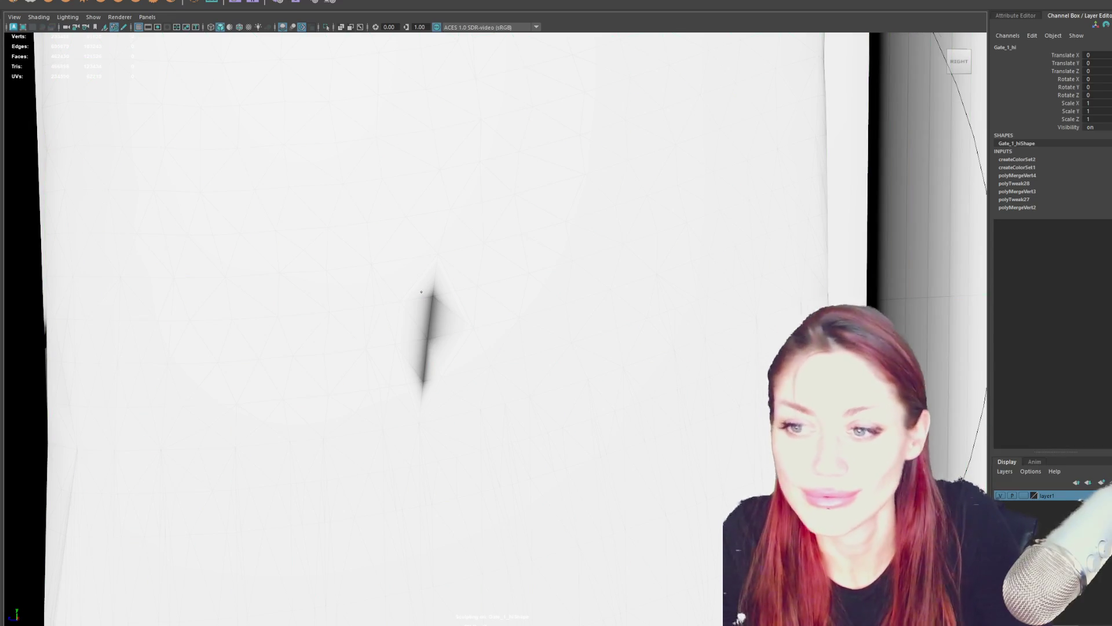
scroll(455, 285, down, 3)
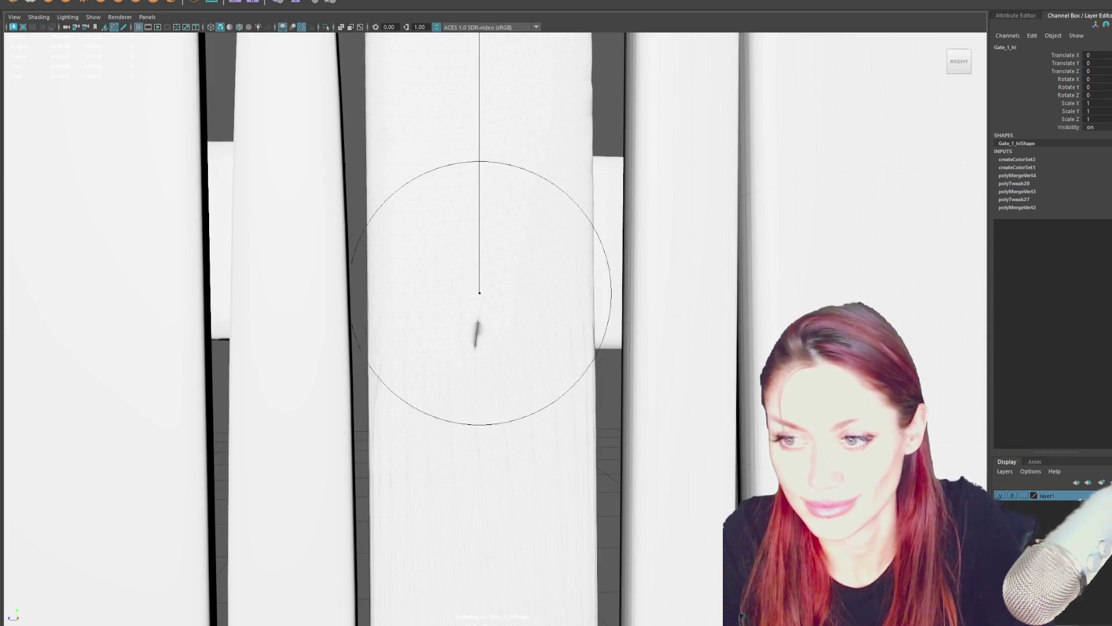
mouse_move(337, 300)
alt+mouse_down()
mouse_move(383, 325)
mouse_move(391, 311)
alt+mouse_up()
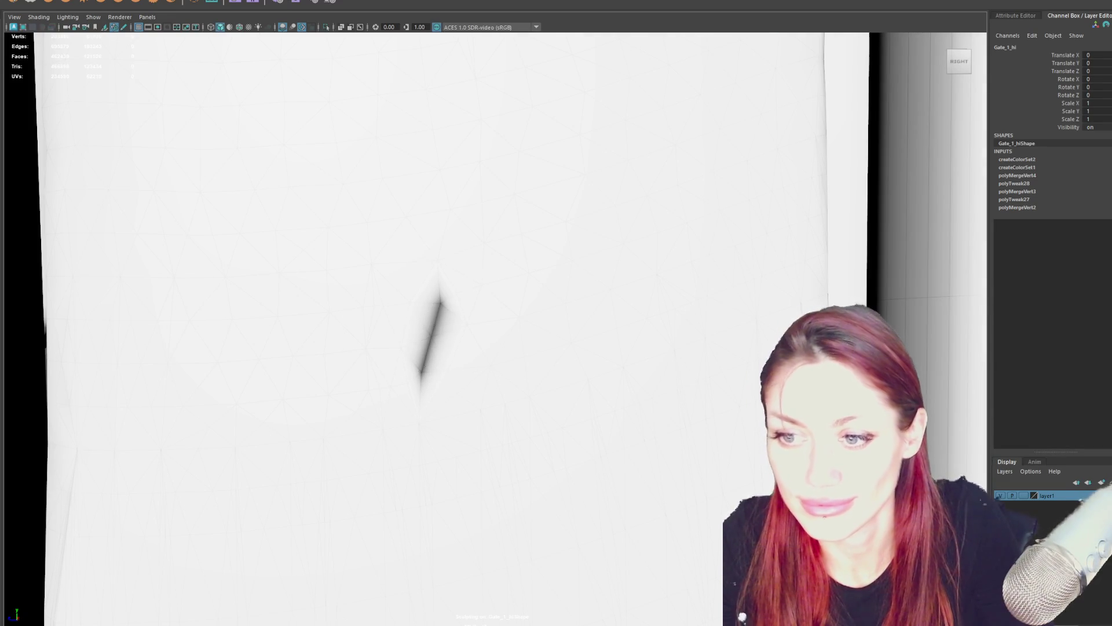
mouse_move(519, 345)
alt+mouse_down()
mouse_move(541, 340)
mouse_move(541, 318)
mouse_move(506, 308)
mouse_move(479, 243)
mouse_move(495, 251)
alt+mouse_up()
right_drag(460, 249, 464, 256)
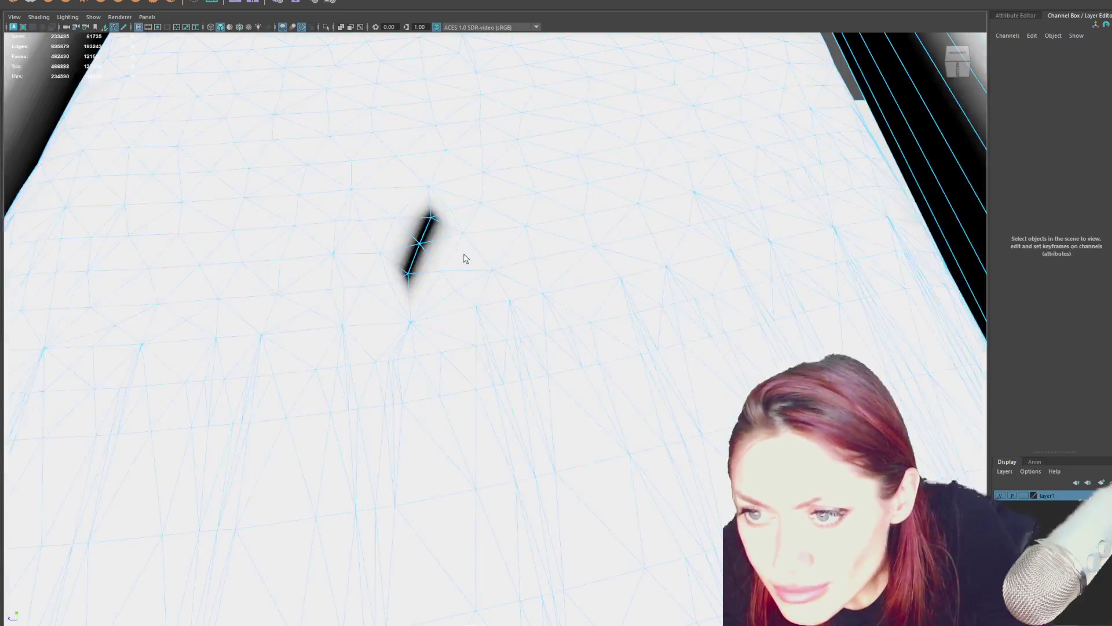
key(Delete)
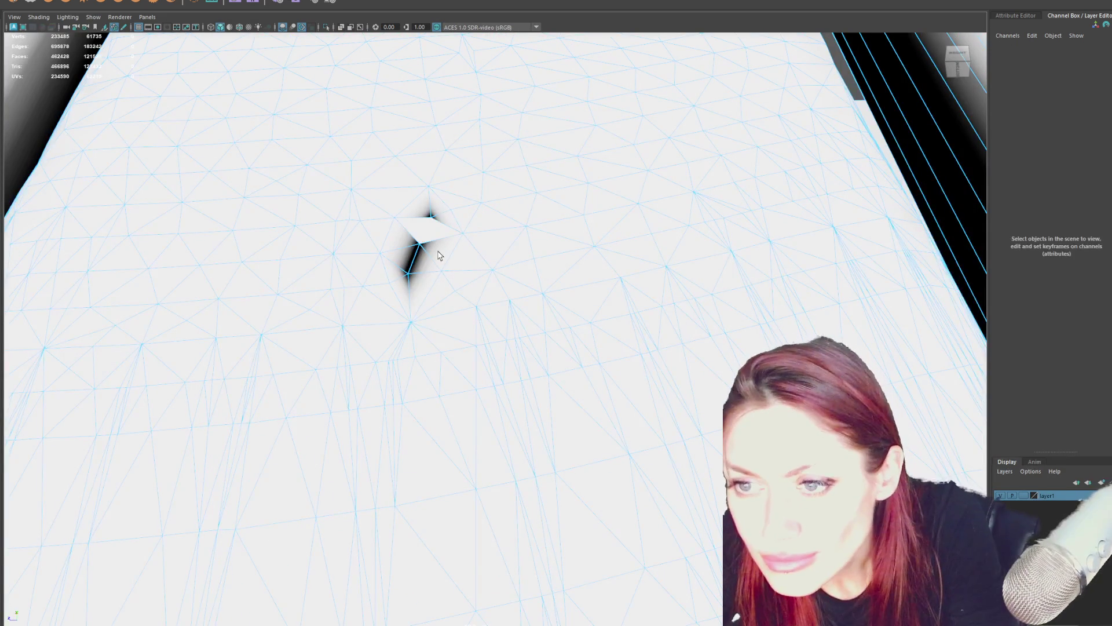
Delete three more faces bordering the hole.
click(429, 227)
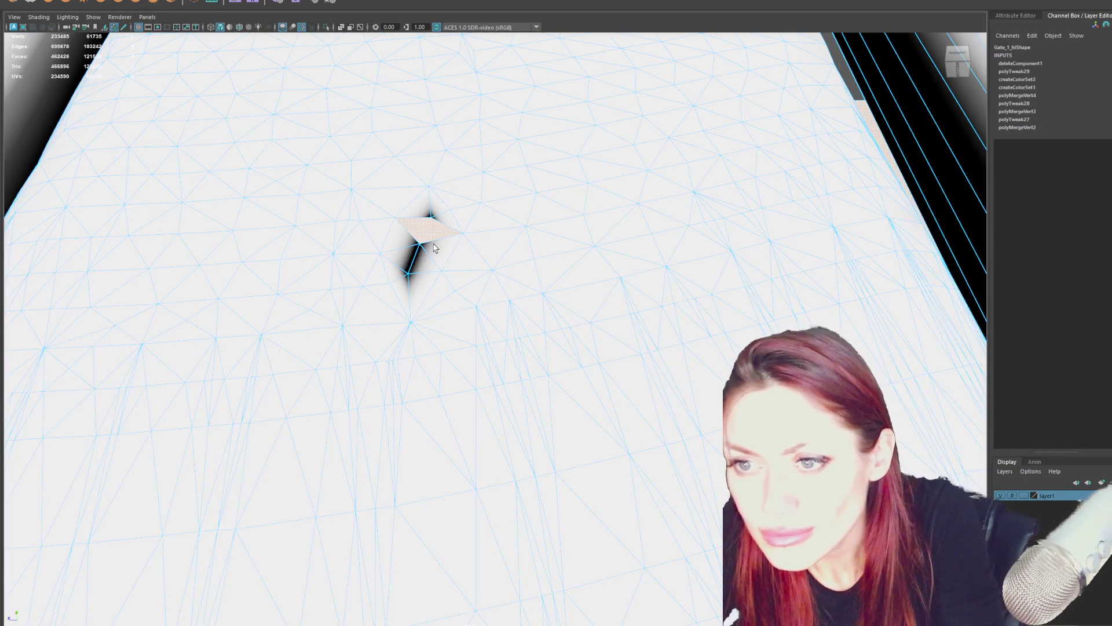
key(Delete)
click(436, 253)
key(Delete)
click(413, 267)
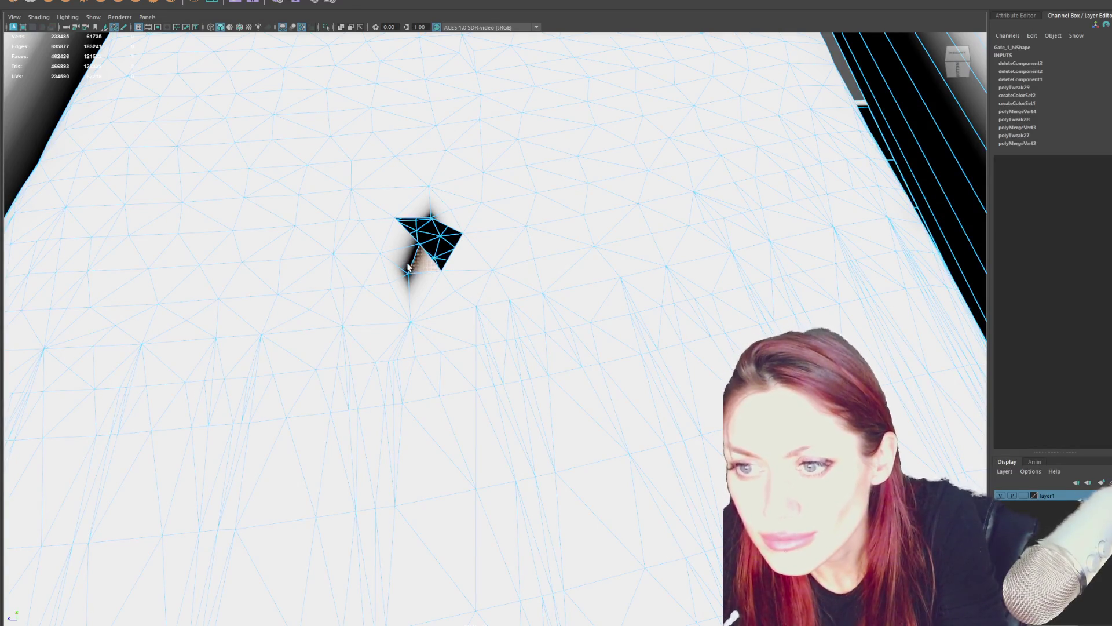
key(Delete)
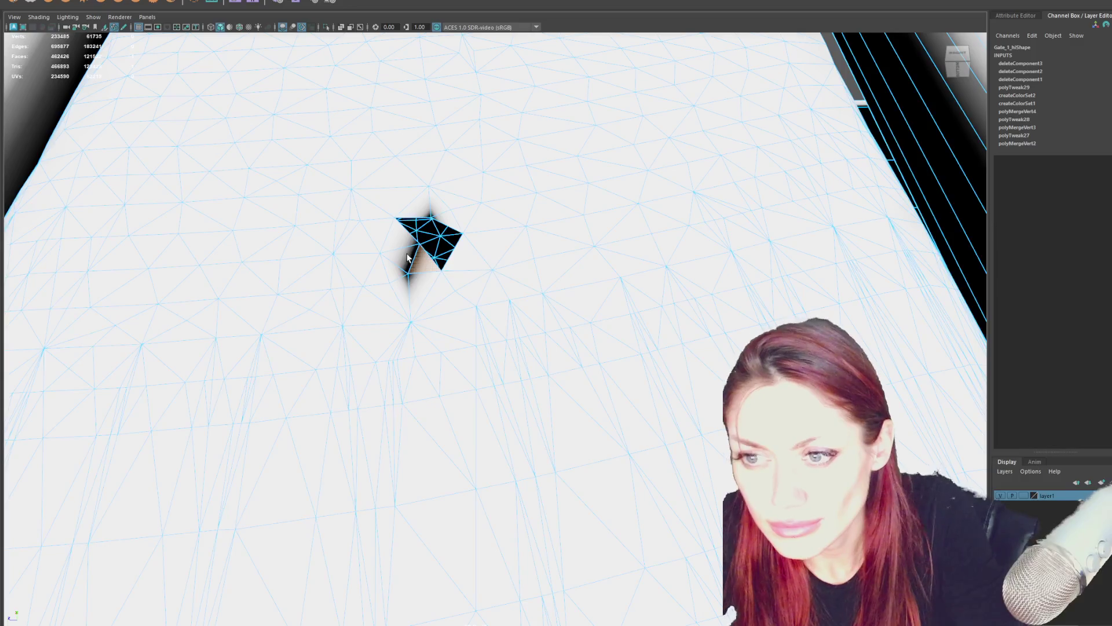
Delete the left, lower-left, upper-right and upper triangles to widen the hole.
click(389, 248)
key(Delete)
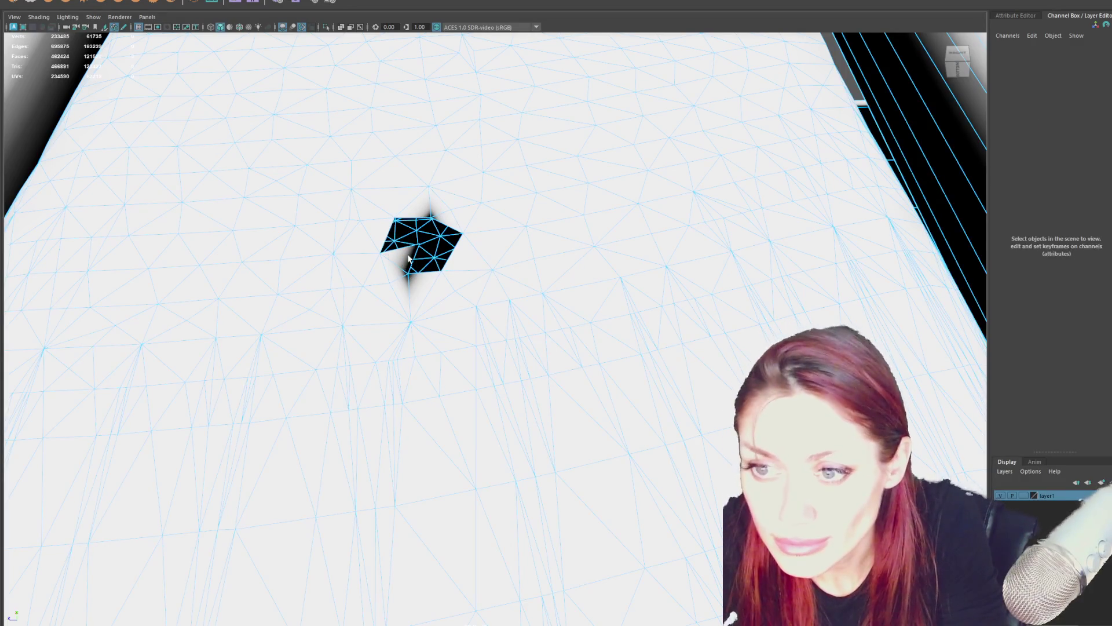
click(408, 258)
key(Delete)
click(438, 222)
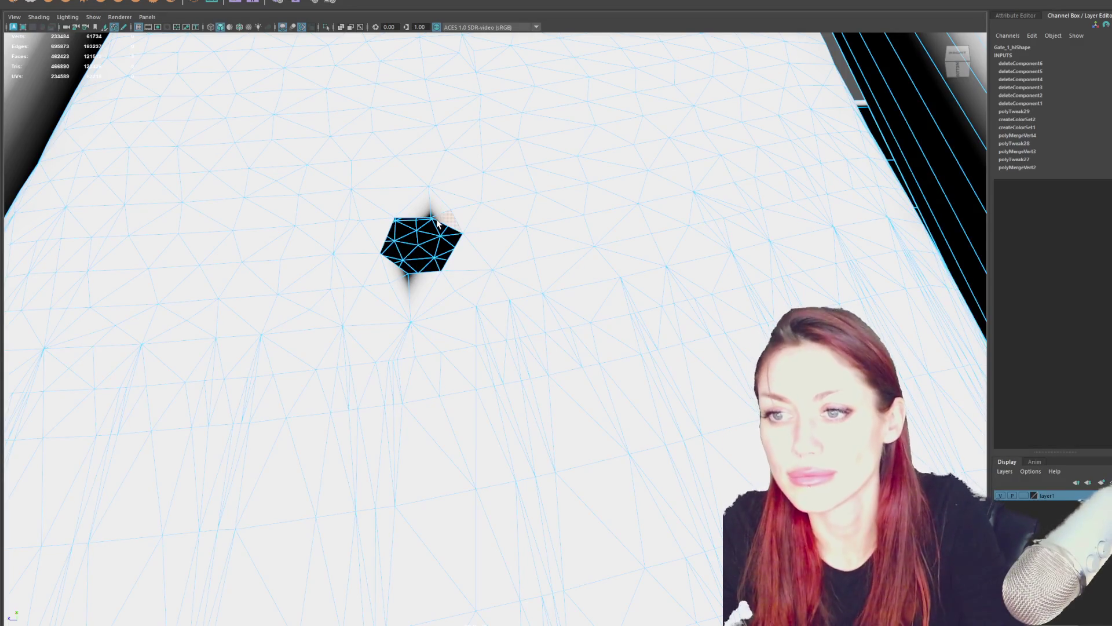
key(Delete)
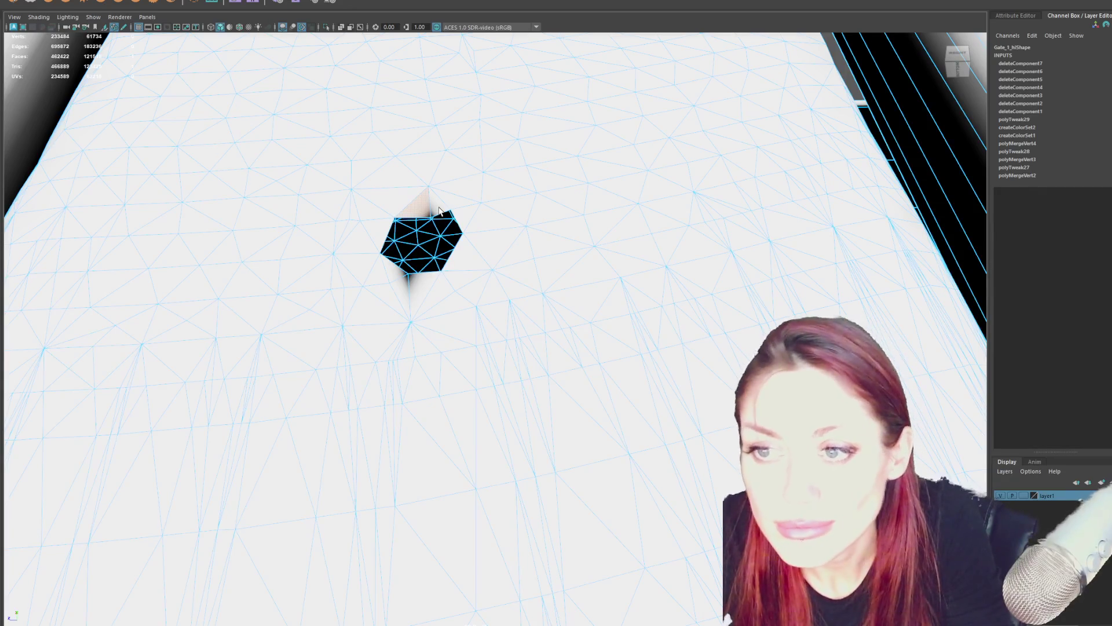
key(Delete)
Reselect the mesh around the widened hole and move the view closer to it.
scroll(445, 227, down, 3)
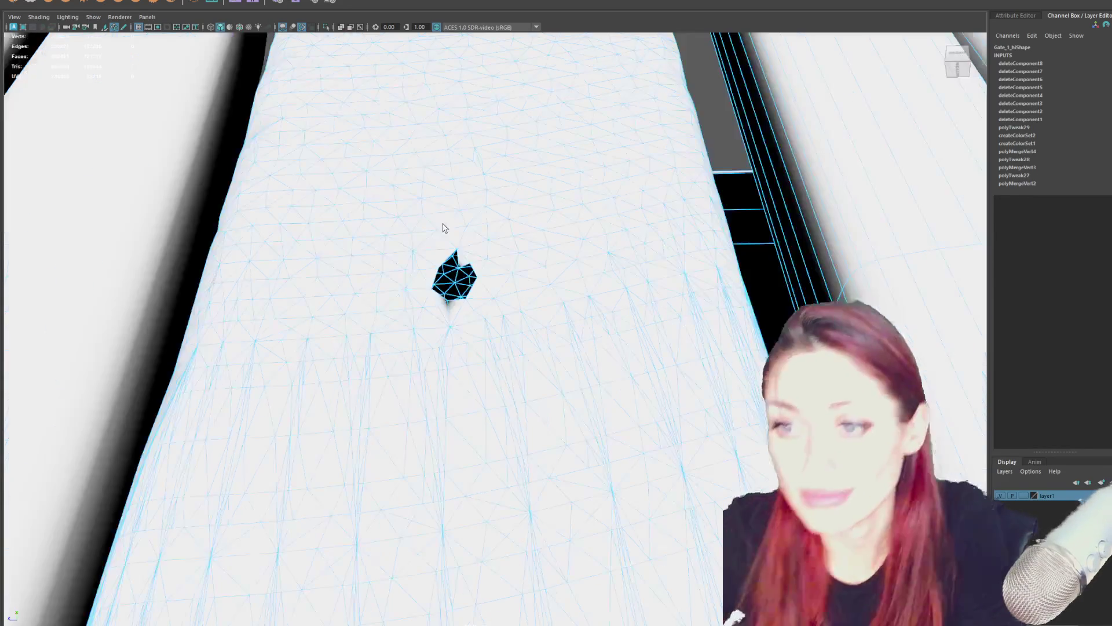
click(486, 246)
right_drag(494, 248, 467, 272)
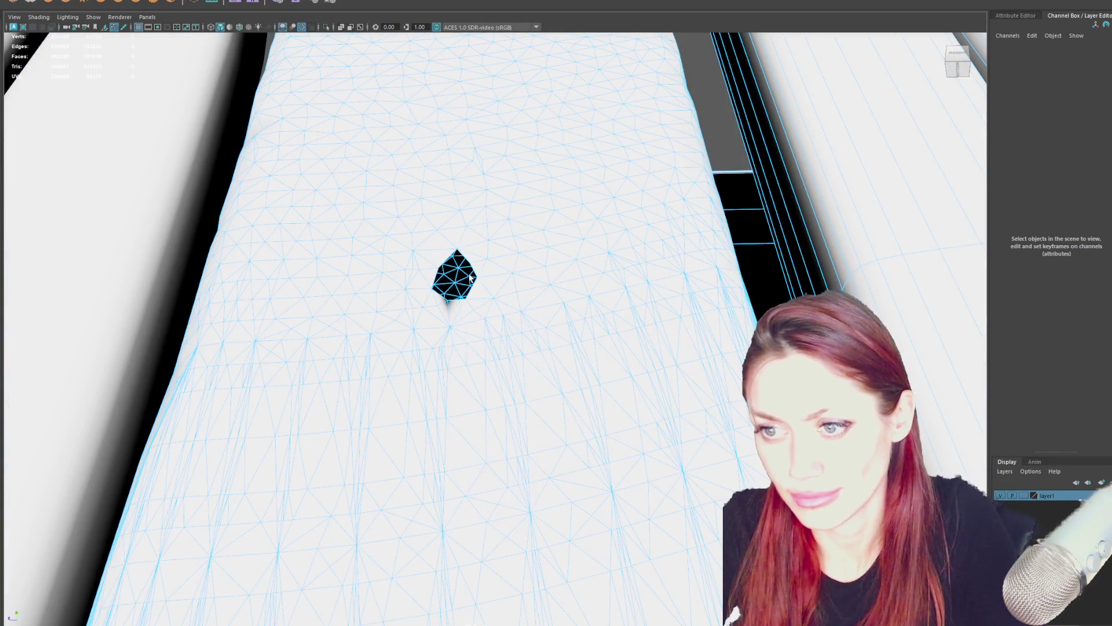
click(497, 268)
mouse_move(496, 268)
alt+mouse_down()
mouse_move(492, 249)
mouse_move(464, 251)
mouse_move(407, 374)
mouse_move(504, 344)
mouse_move(481, 340)
alt+mouse_up()
alt+right_drag(480, 340, 524, 331)
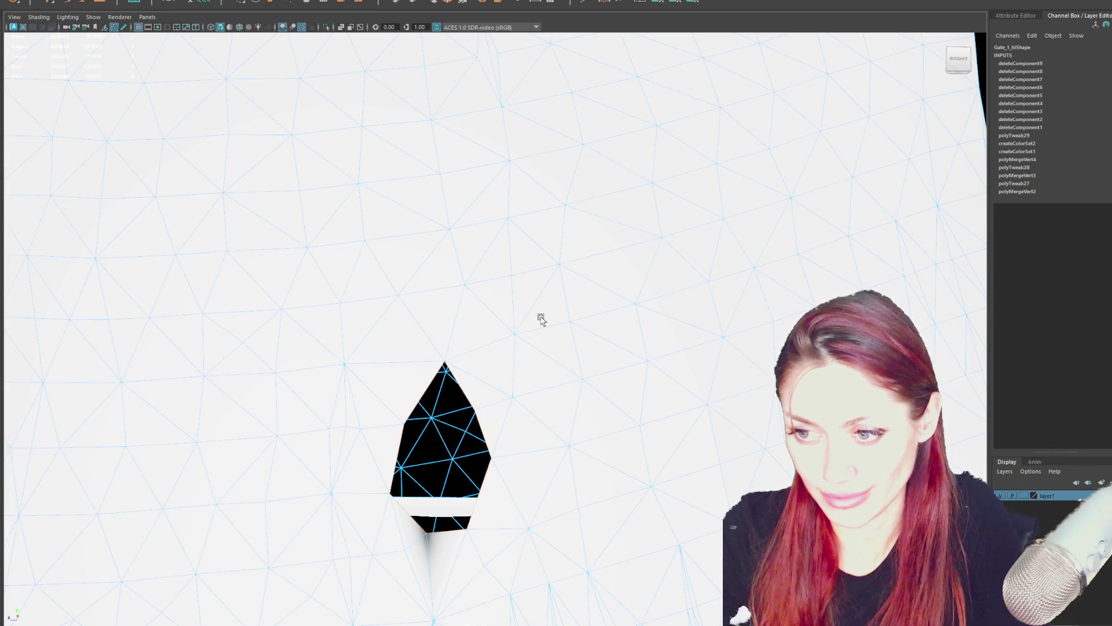
Extrude the hole's border edges and merge them to centre to close the hole.
key(ctrl+e)
click(34, 1)
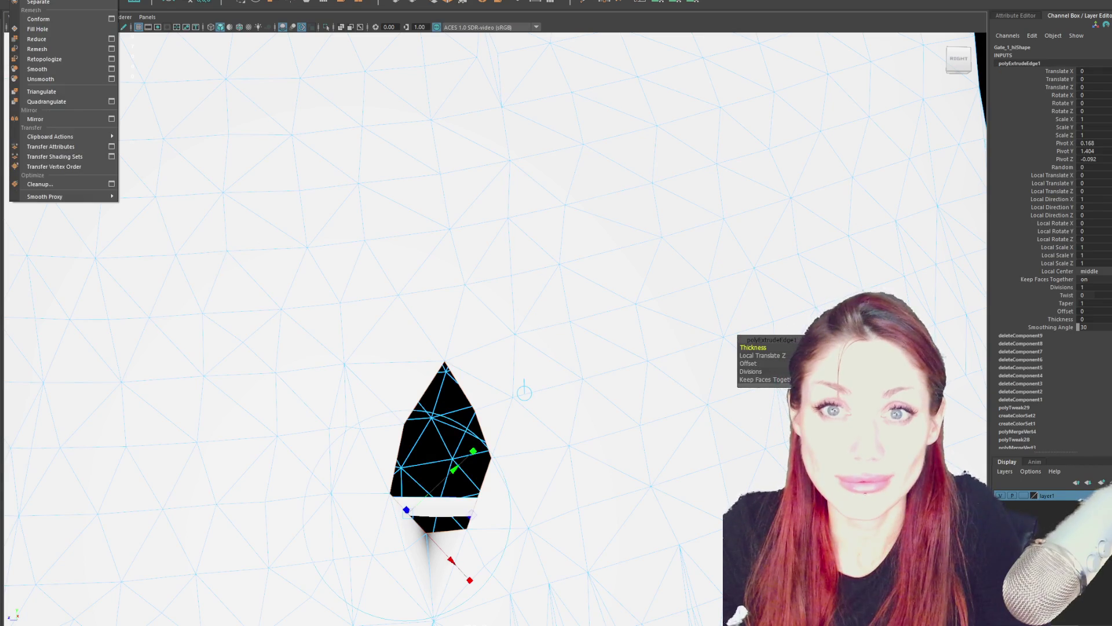
mouse_move(64, 2)
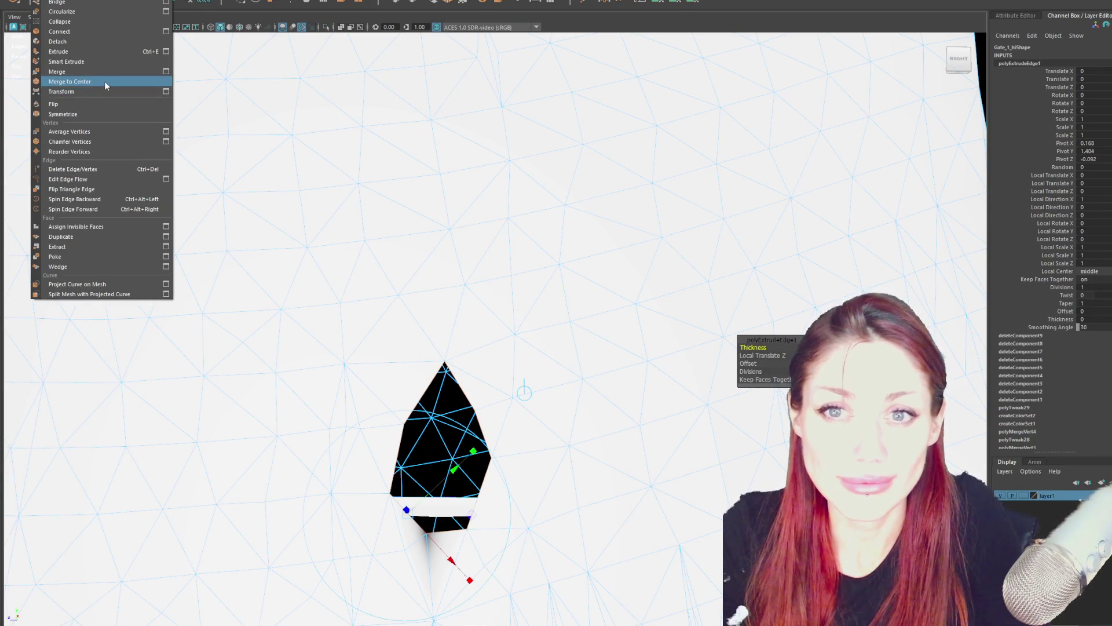
click(105, 84)
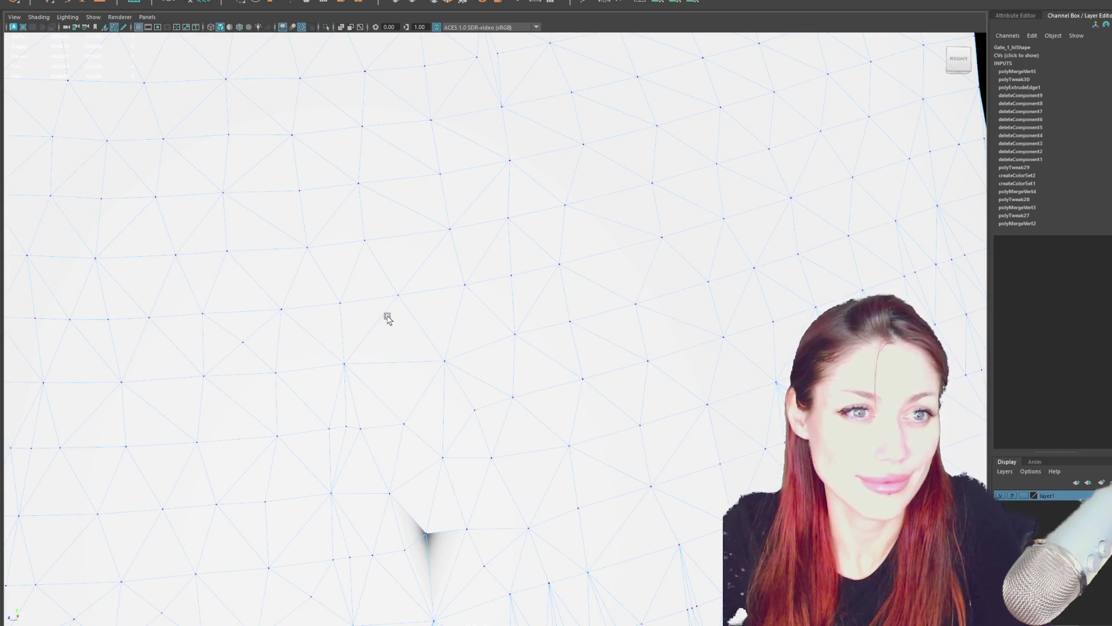
Pull a vertex on the plank surface upward with the Move tool.
mouse_move(384, 315)
alt+mouse_down()
mouse_move(444, 318)
mouse_move(452, 187)
mouse_move(429, 169)
alt+mouse_up()
click(424, 166)
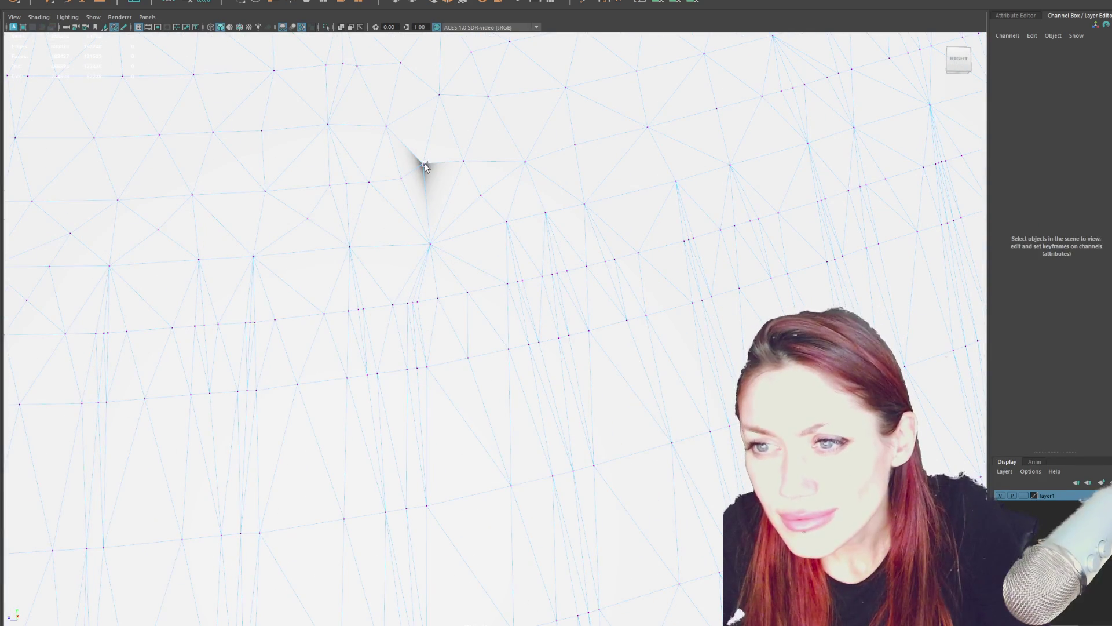
scroll(433, 167, down, 10)
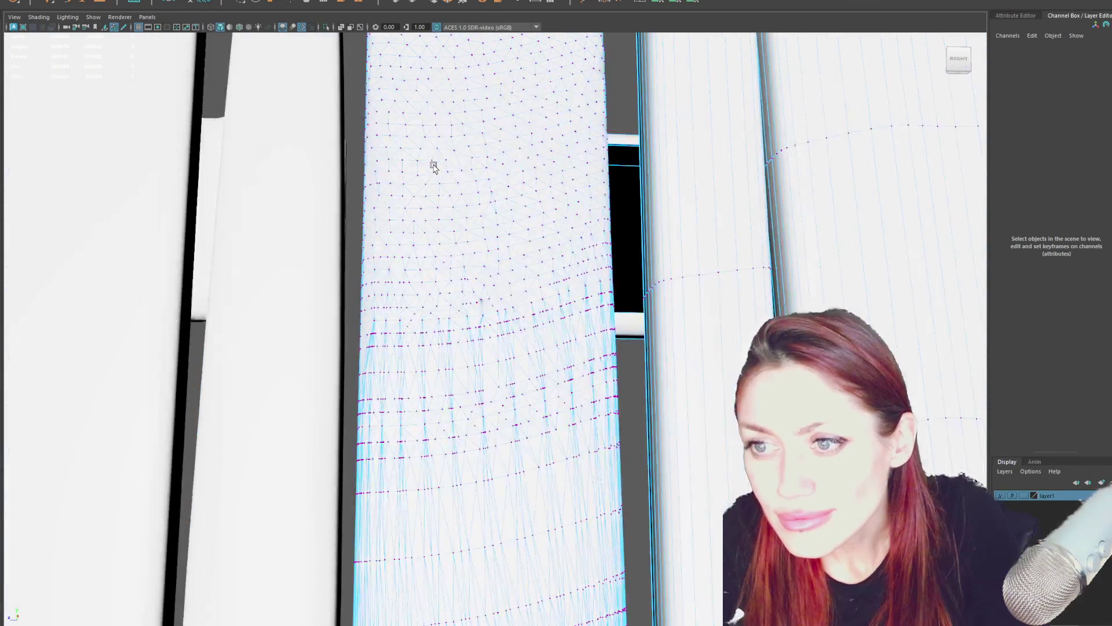
scroll(434, 167, up, 4)
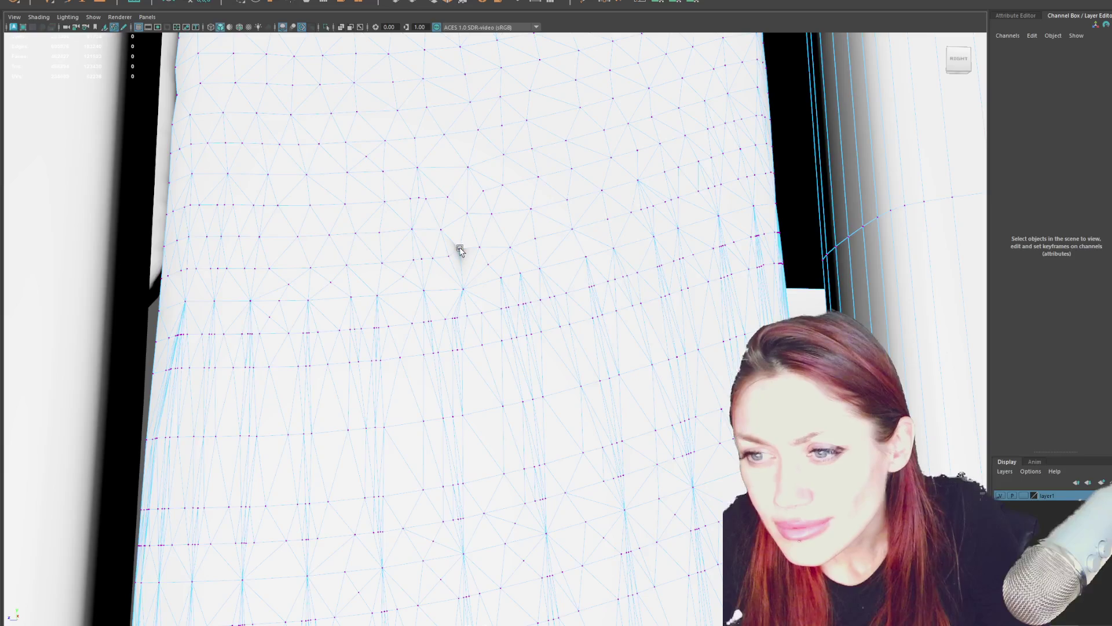
click(459, 250)
mouse_move(460, 249)
mouse_down()
mouse_move(469, 186)
mouse_move(464, 228)
mouse_up()
Inspect the repaired plank surface and return to object selection mode.
scroll(464, 229, down, 6)
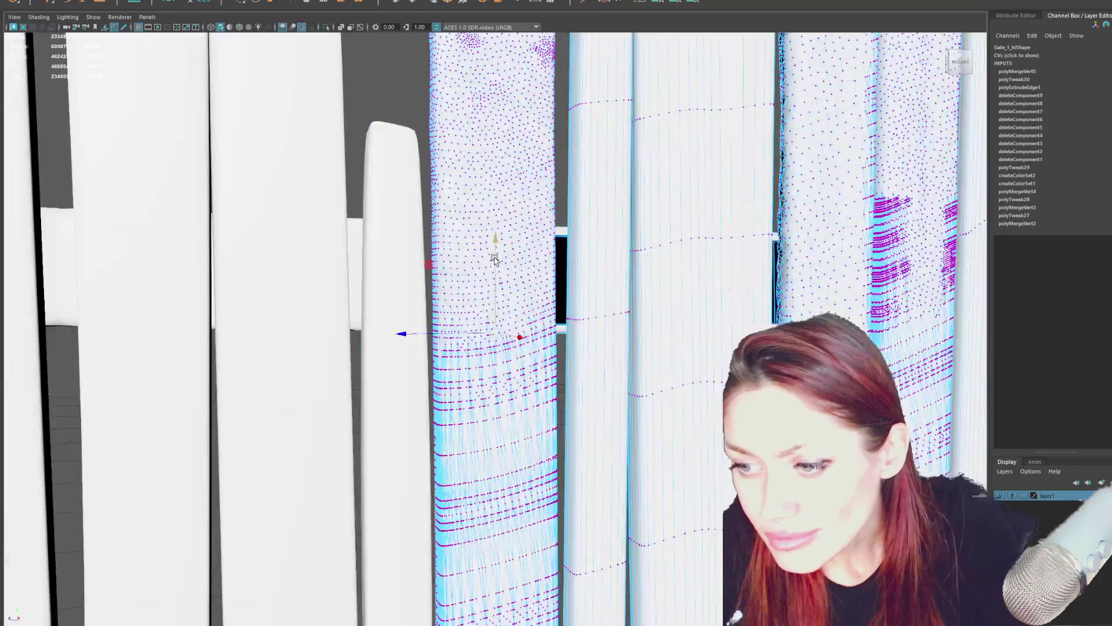
scroll(504, 269, up, 10)
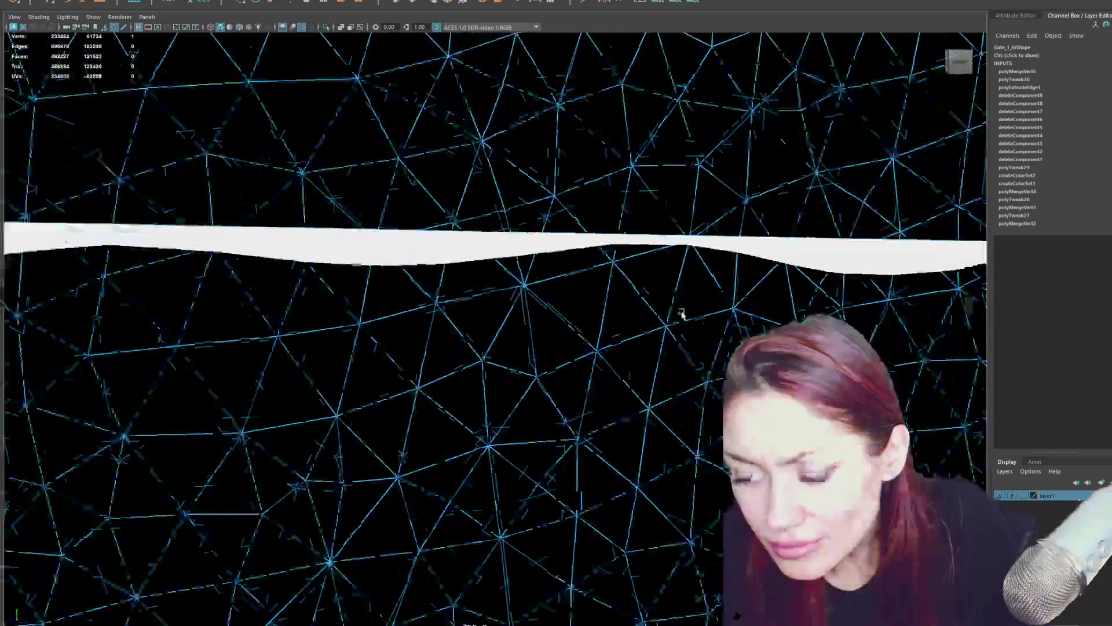
mouse_move(682, 313)
alt+mouse_down()
mouse_move(620, 315)
mouse_move(571, 365)
mouse_move(472, 352)
mouse_move(343, 380)
mouse_move(461, 347)
alt+mouse_up()
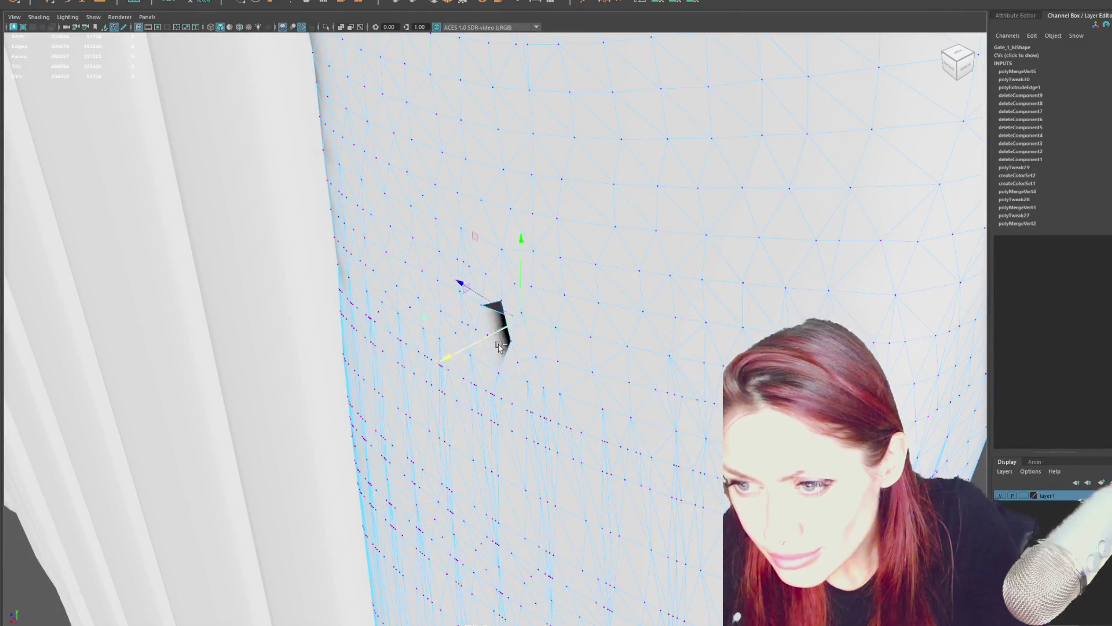
key(F8)
mouse_move(486, 250)
alt+mouse_down()
mouse_move(512, 228)
mouse_move(576, 208)
alt+mouse_up()
Unlock the normals on the right and left gate halves.
click(81, 0)
click(136, 77)
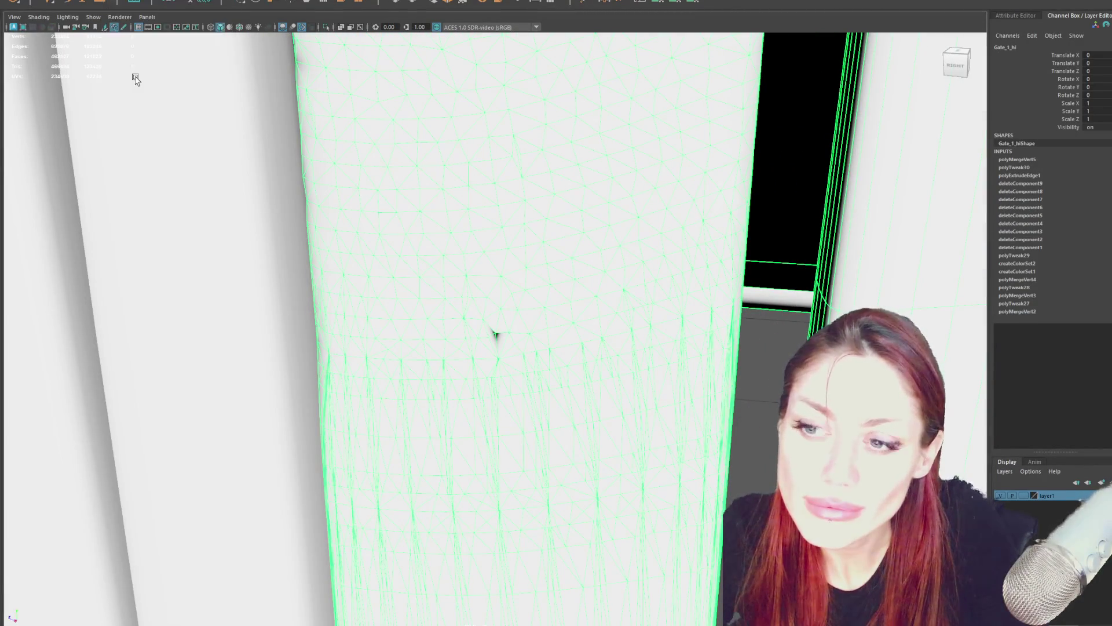
key(a)
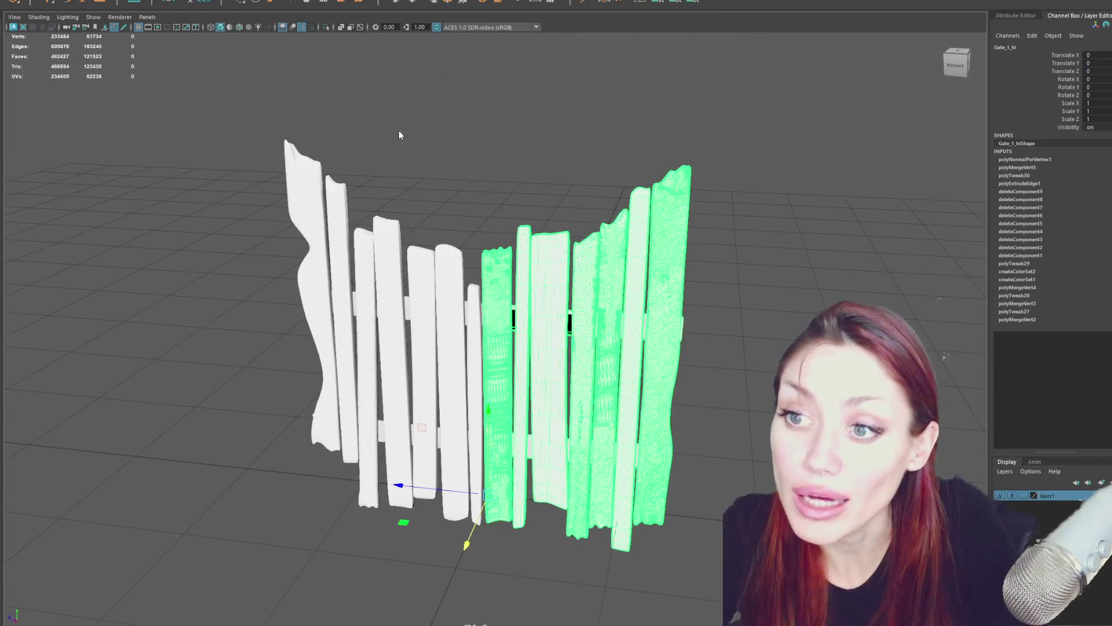
click(430, 255)
click(75, 0)
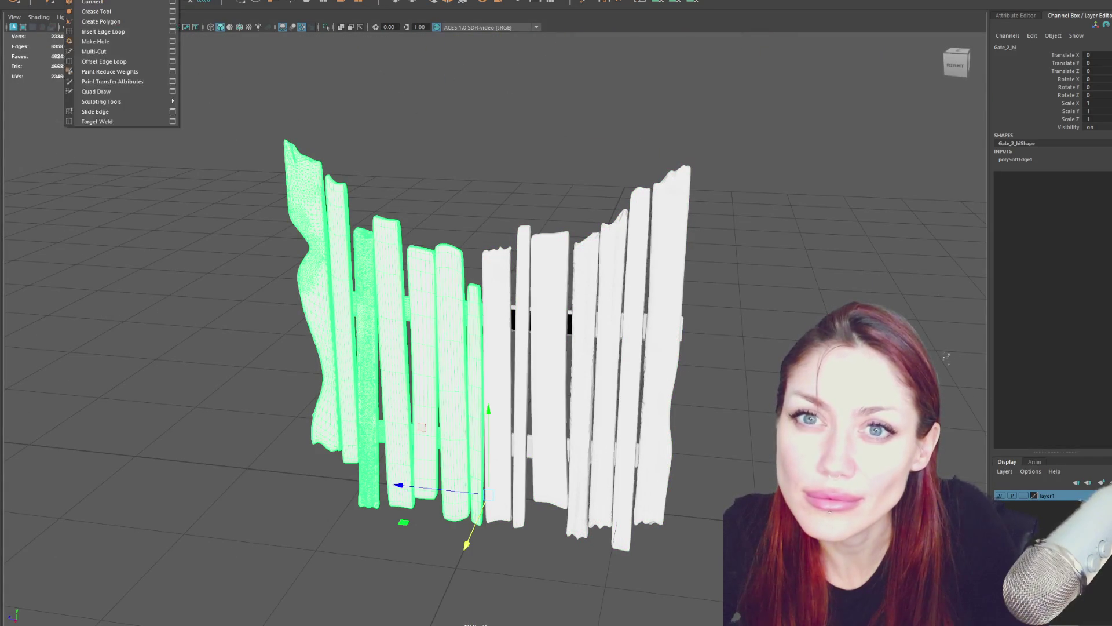
click(138, 76)
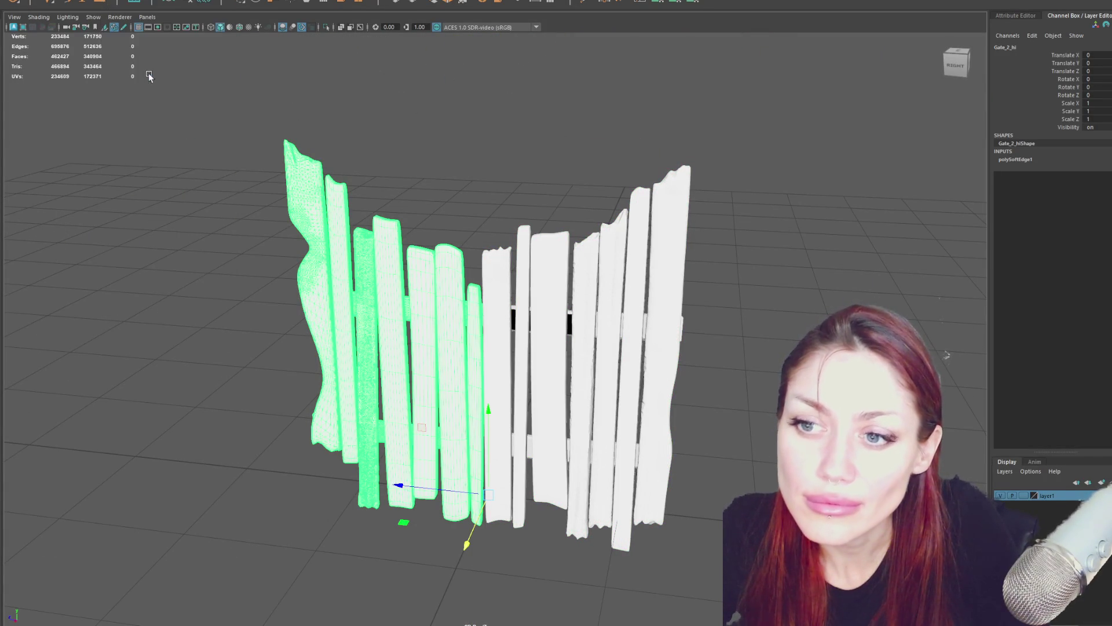
Select both gate halves and soften their edges.
click(348, 132)
click(454, 315)
click(538, 264)
mouse_move(494, 214)
alt+mouse_down()
mouse_move(596, 206)
mouse_move(422, 142)
alt+mouse_up()
mouse_move(422, 140)
shift+right_down()
mouse_move(514, 174)
mouse_move(571, 144)
shift+right_up()
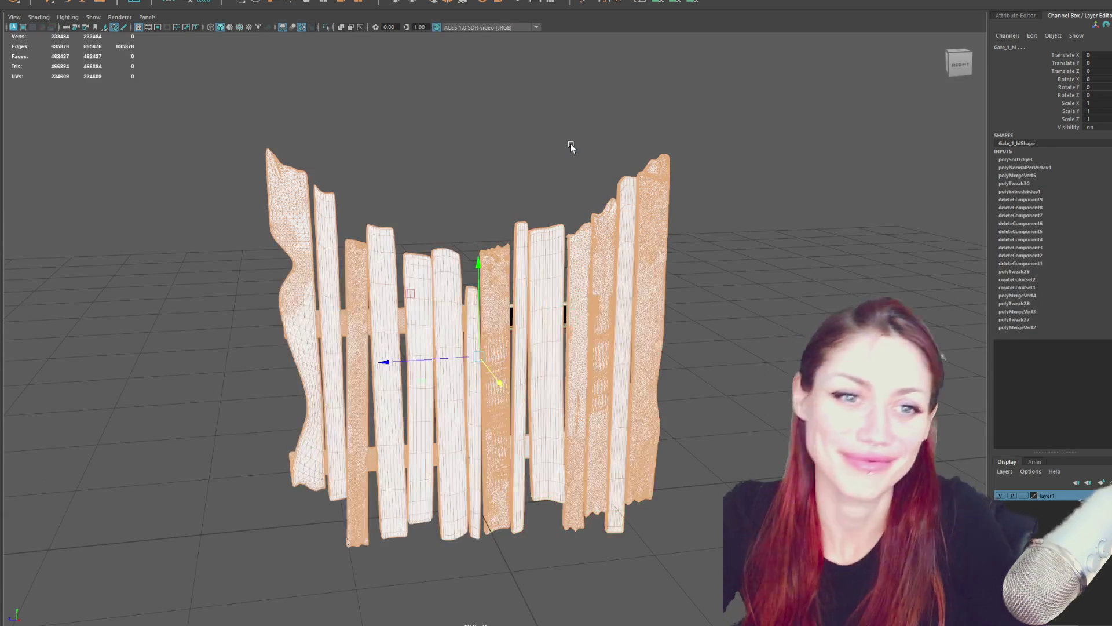
click(571, 143)
scroll(571, 145, up, 5)
Orbit to check the smoothed shading, then select both gate halves again.
mouse_move(533, 146)
alt+mouse_down()
mouse_move(580, 217)
mouse_move(315, 168)
mouse_move(608, 180)
mouse_move(482, 226)
mouse_move(173, 116)
mouse_move(38, 35)
alt+mouse_up()
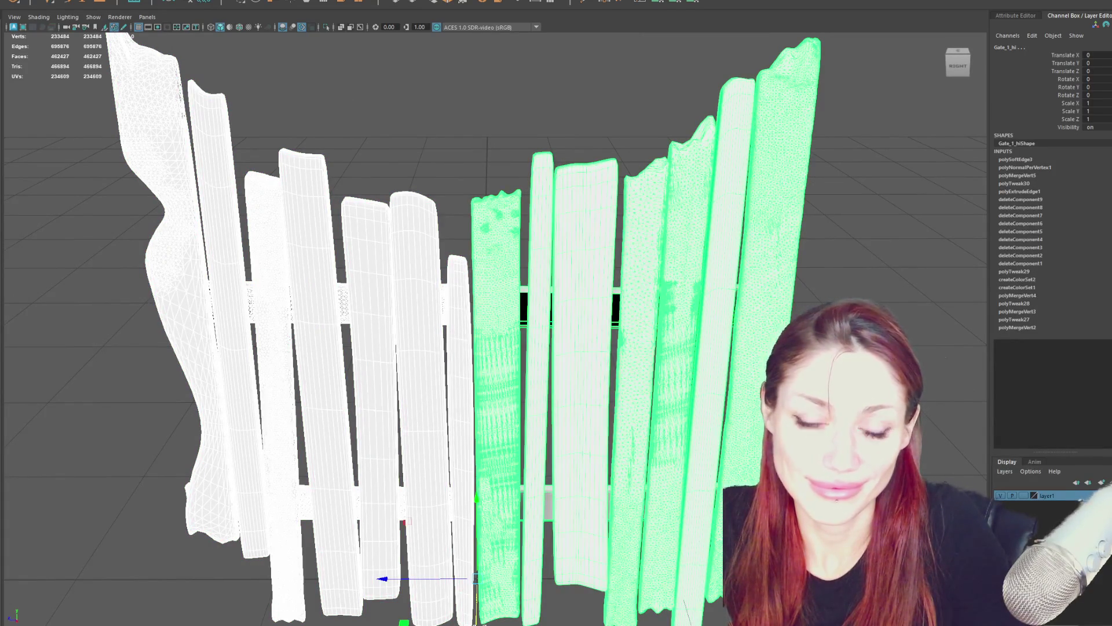
mouse_move(614, 125)
alt+mouse_down()
mouse_move(315, 136)
mouse_move(378, 120)
mouse_move(413, 143)
alt+mouse_up()
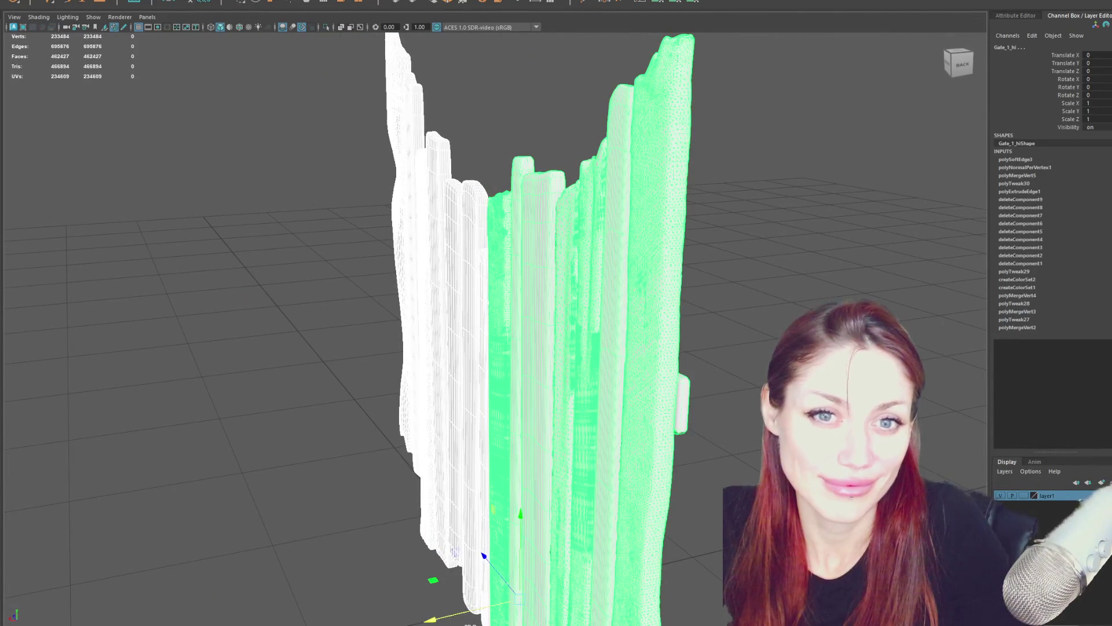
click(238, 184)
click(483, 417)
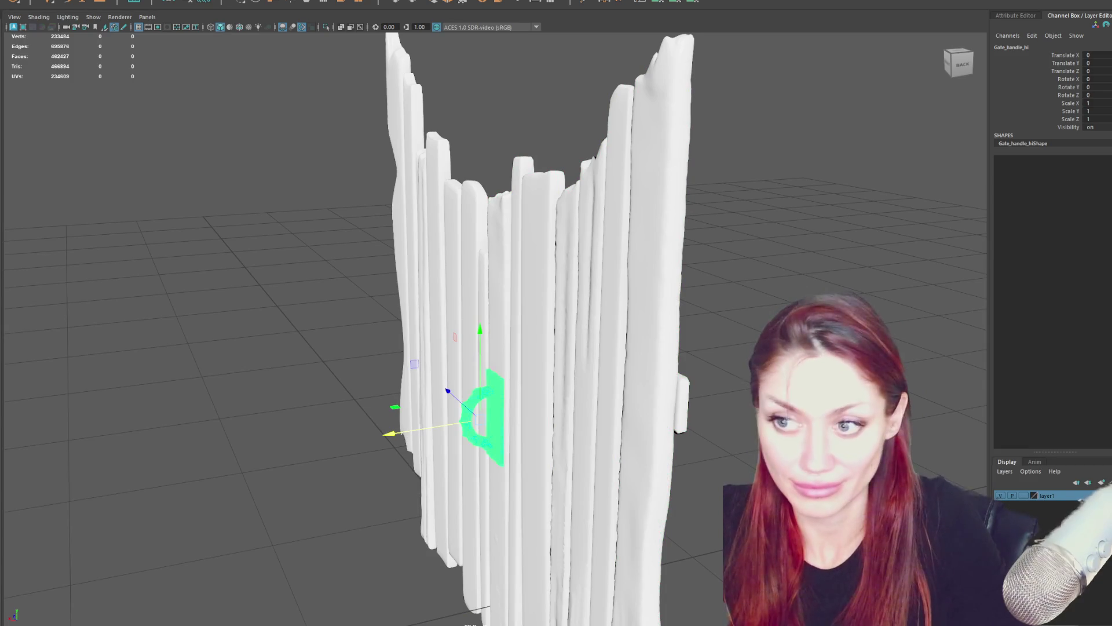
key(Right)
alt+drag(326, 165, 222, 169)
click(358, 245)
shift+click(579, 359)
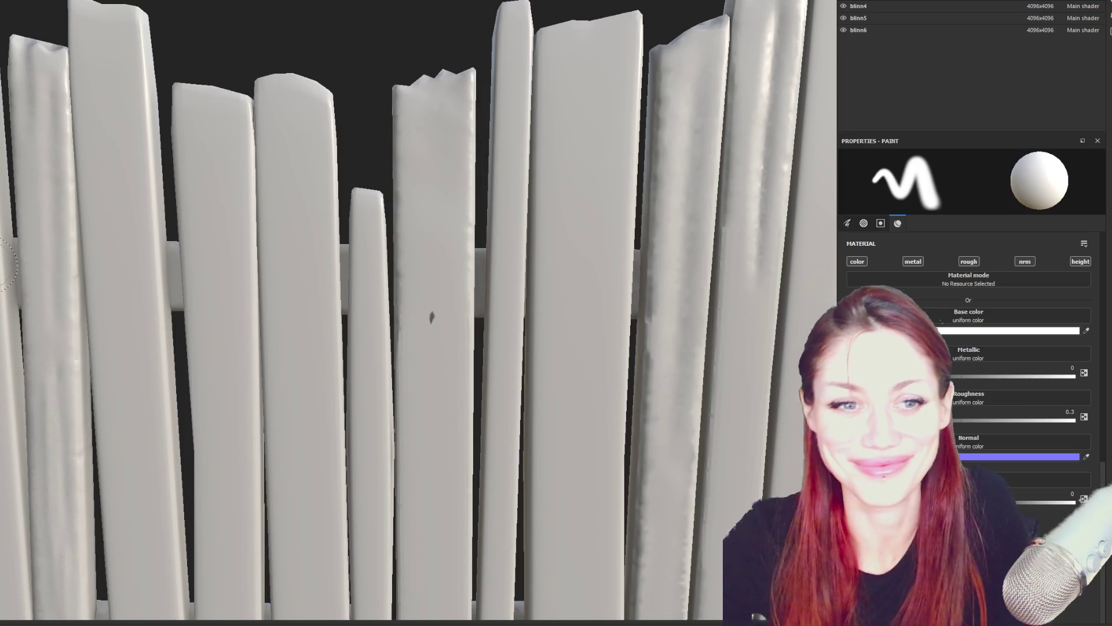
Remove the extra high-poly mesh so only hi.fbx remains, then bake the selected textures.
key(f)
scroll(359, 87, up, 3)
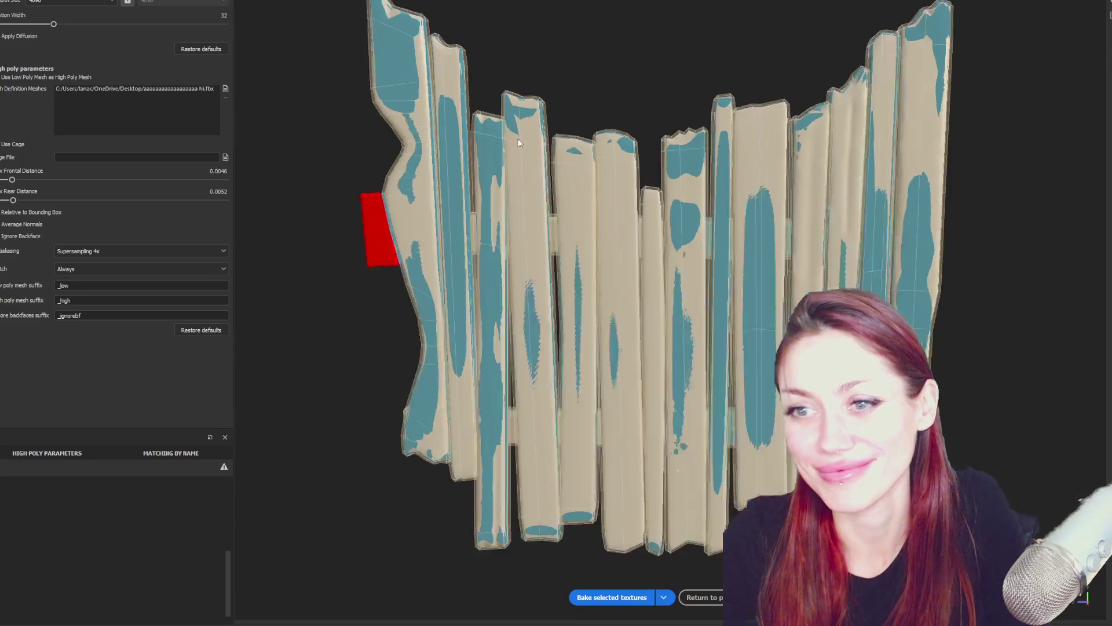
mouse_move(518, 142)
alt+mouse_down()
mouse_move(561, 107)
mouse_move(284, 105)
alt+mouse_up()
click(225, 88)
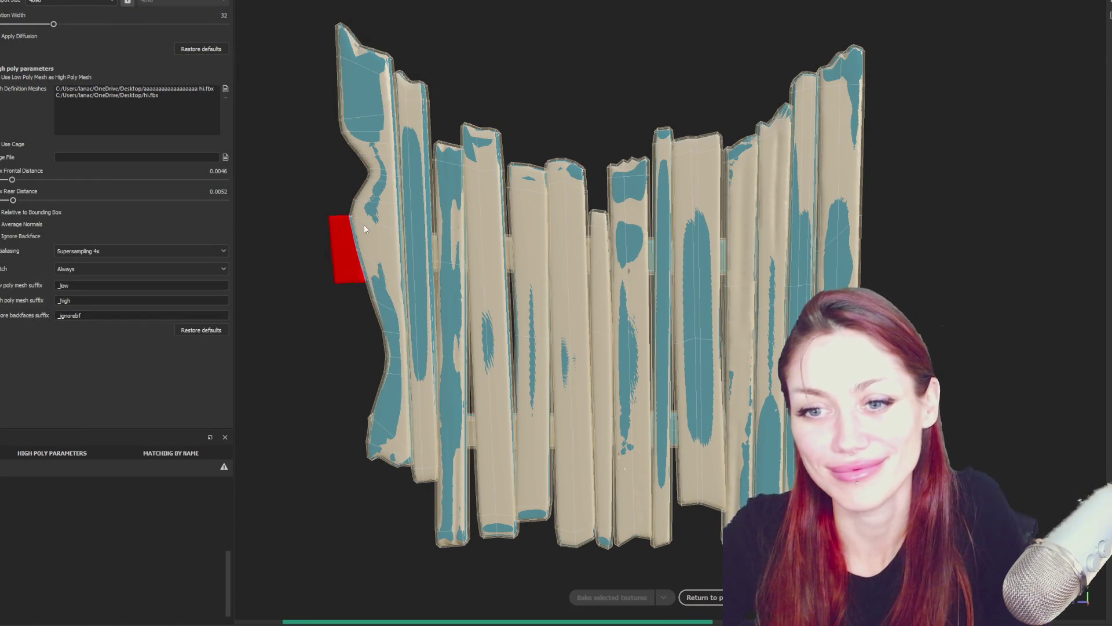
click(226, 96)
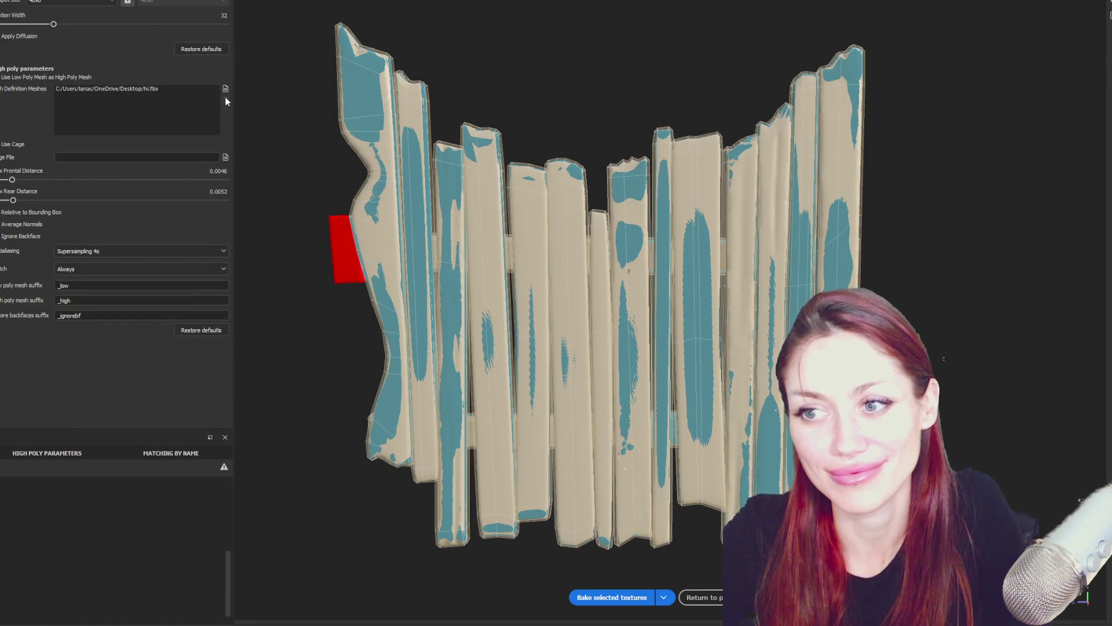
click(596, 598)
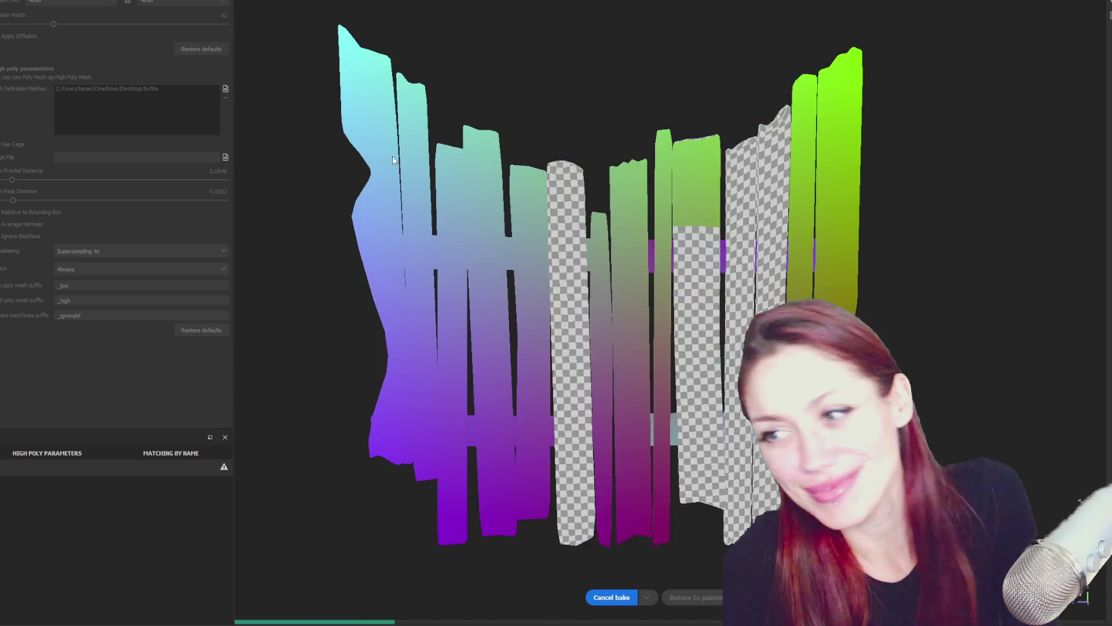
Review the rebaked maps on the fence, then return to the painting view.
scroll(849, 166, down, 3)
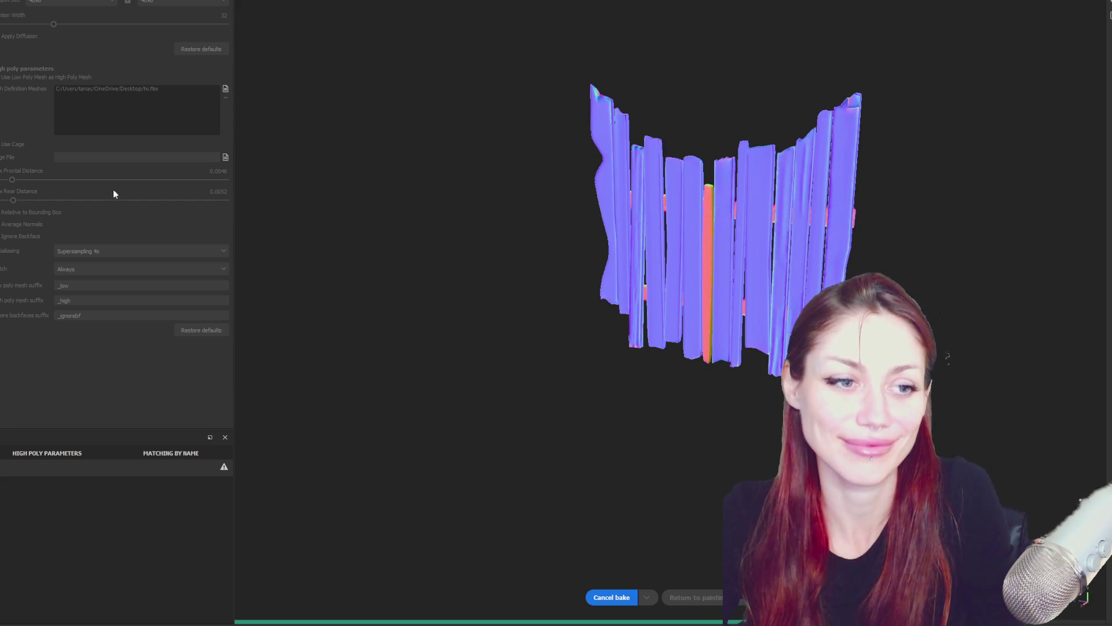
scroll(753, 203, up, 2)
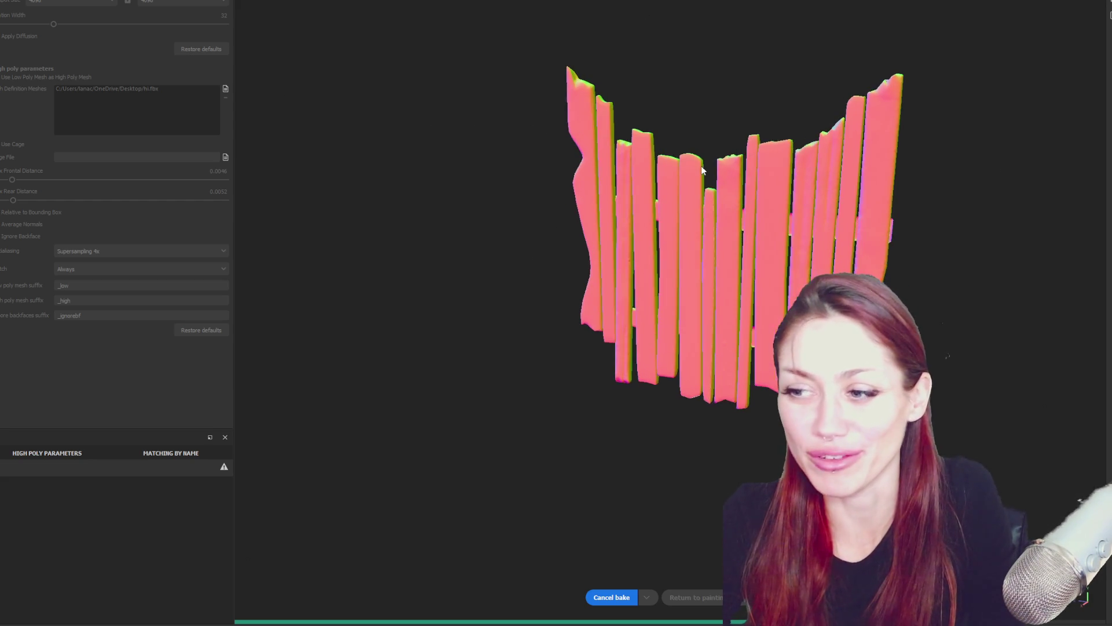
mouse_move(725, 155)
alt+mouse_down()
mouse_move(504, 136)
mouse_move(253, 142)
mouse_move(738, 148)
alt+mouse_up()
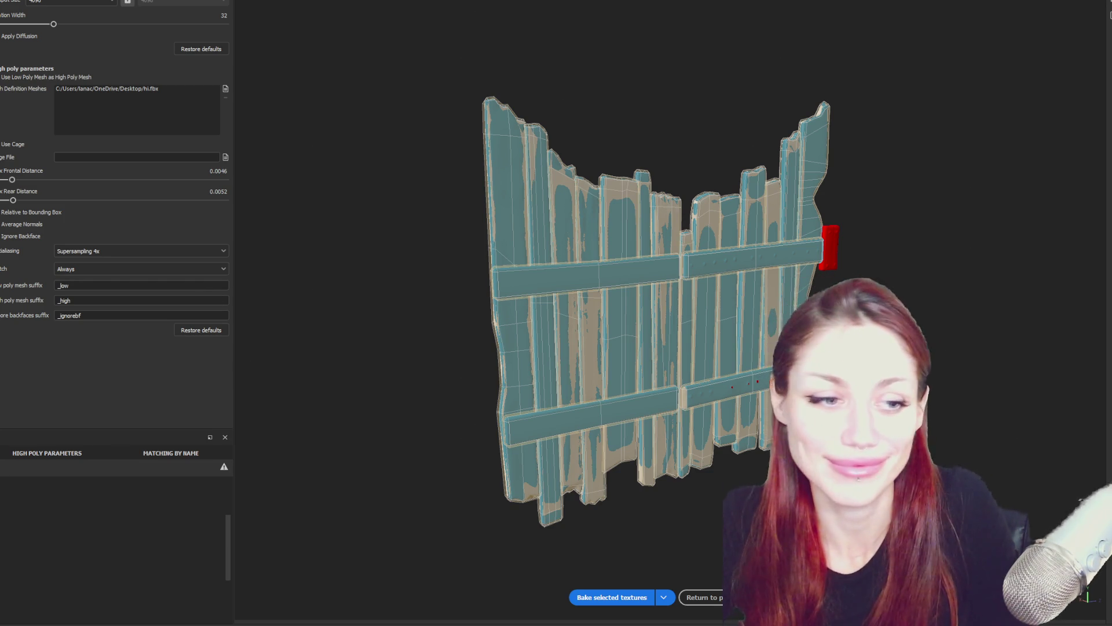
alt+drag(747, 342, 785, 291)
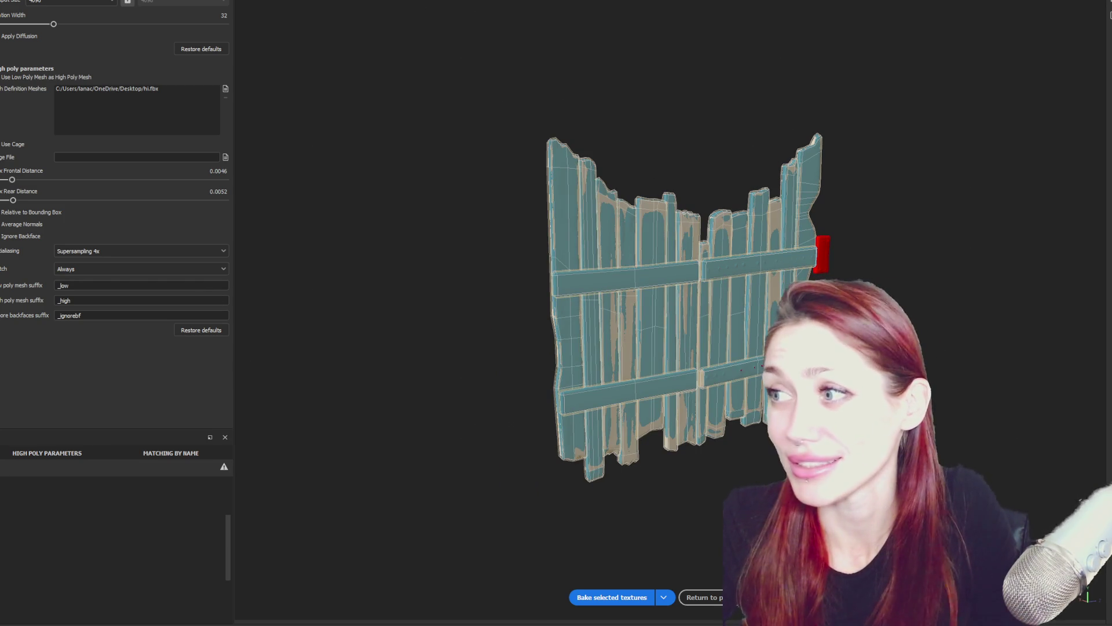
key(Escape)
mouse_move(666, 235)
alt+mouse_down()
mouse_move(15, 217)
mouse_move(477, 228)
alt+mouse_up()
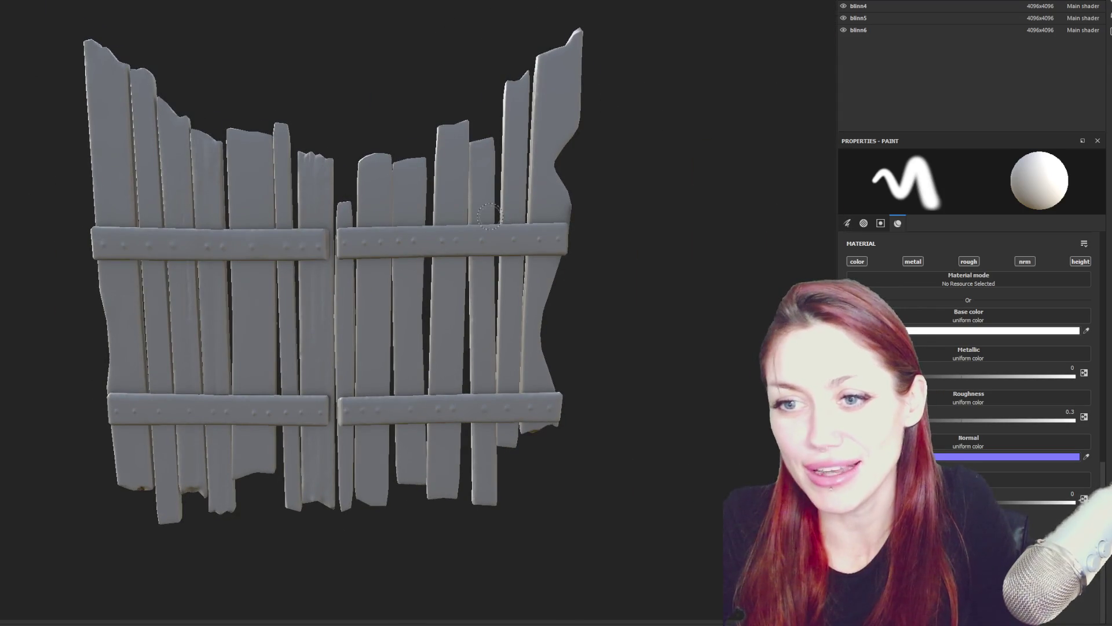
scroll(477, 228, down, 3)
scroll(477, 228, up, 3)
scroll(476, 227, up, 1)
mouse_move(596, 218)
shift+right_down()
mouse_move(633, 231)
mouse_move(601, 236)
shift+right_up()
mouse_move(542, 236)
alt+mouse_down()
mouse_move(785, 211)
mouse_move(605, 231)
alt+mouse_up()
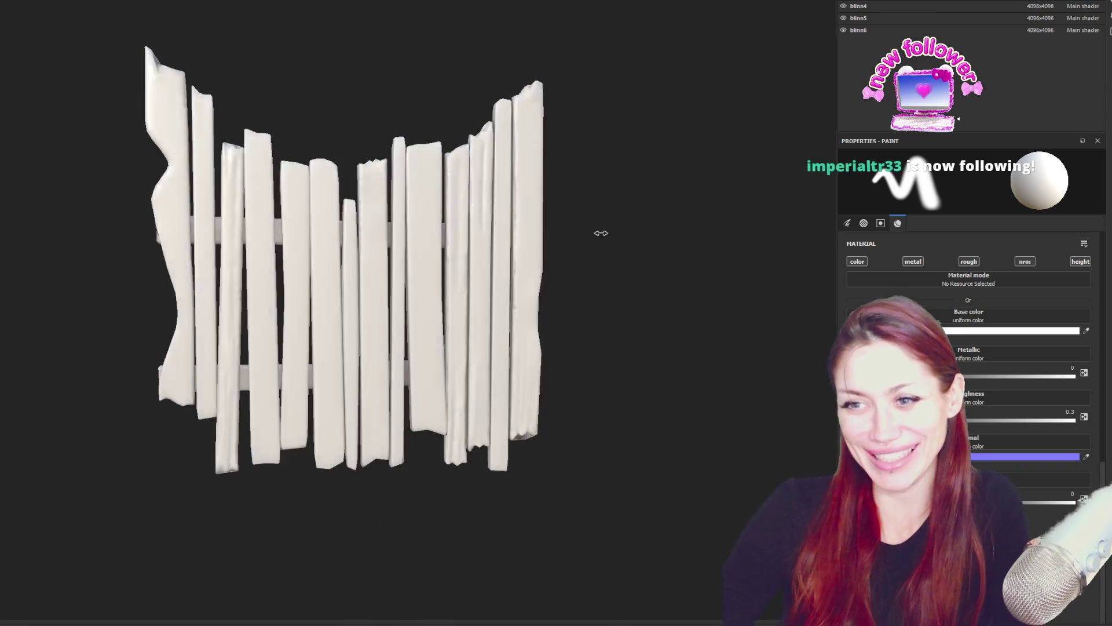
key(f)
shift+right_drag(625, 289, 620, 272)
alt+drag(573, 263, 561, 275)
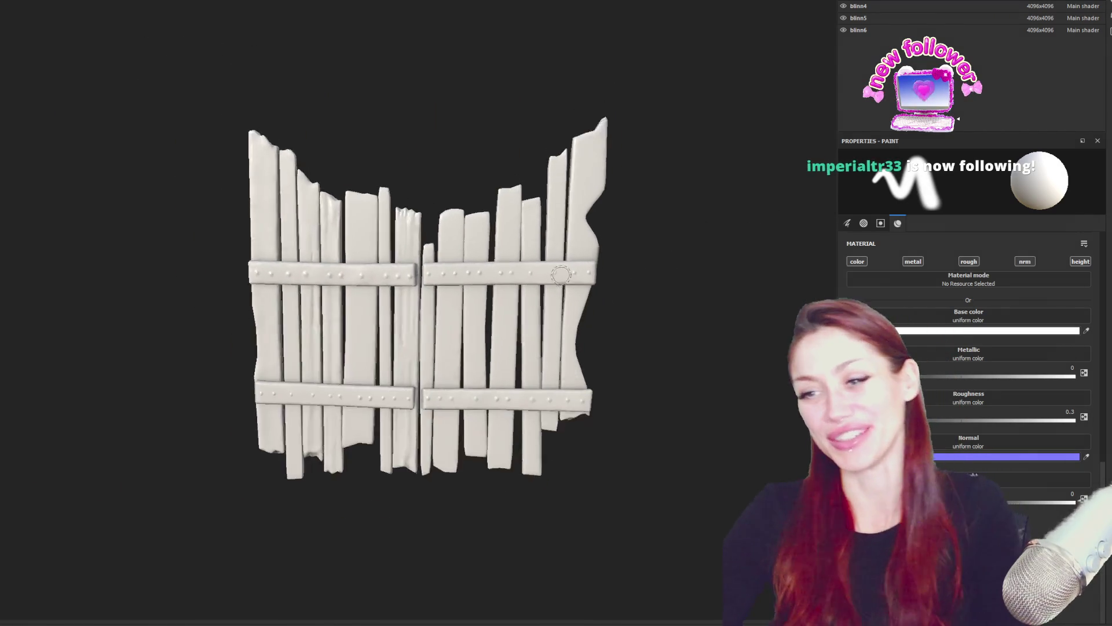
scroll(561, 275, up, 3)
alt+middle_drag(312, 148, 324, 146)
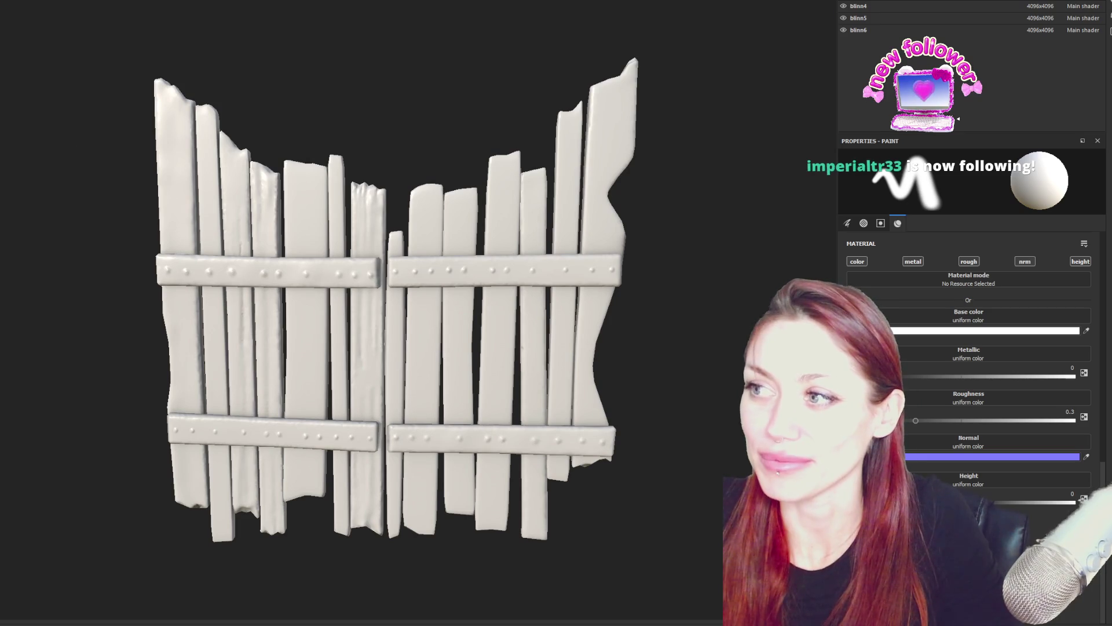
click(846, 2)
click(847, 1)
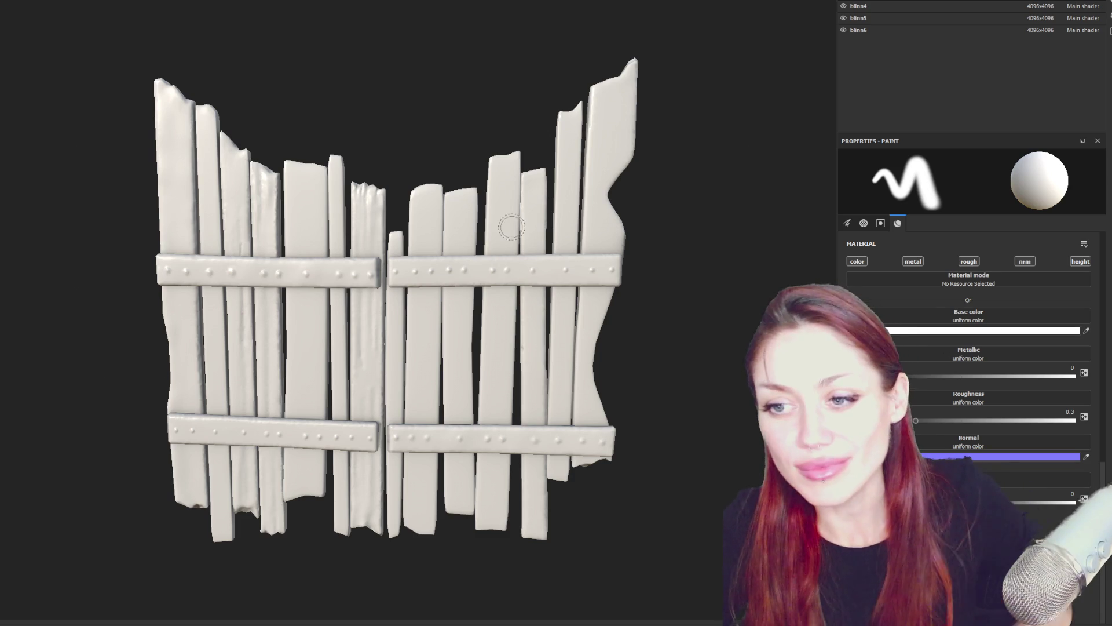
scroll(707, 255, down, 3)
mouse_move(676, 249)
alt+mouse_down()
mouse_move(567, 250)
mouse_move(728, 232)
mouse_move(689, 239)
alt+mouse_up()
scroll(685, 236, up, 2)
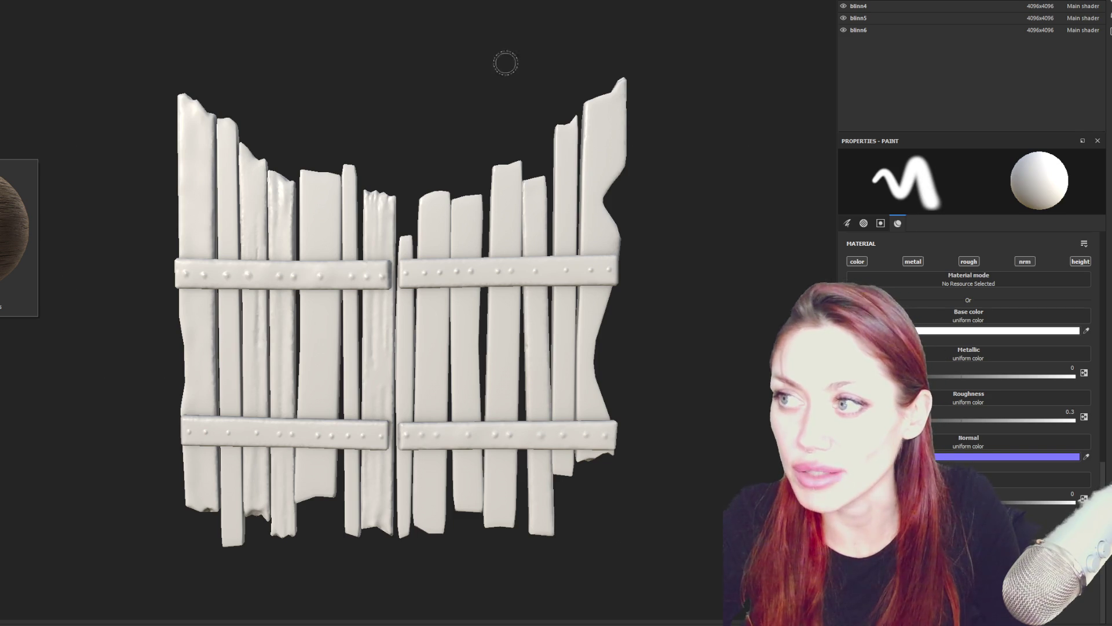
click(877, 4)
Add a Wood Rough fill layer and duplicate it into two folders.
drag(1107, 67, 1006, 54)
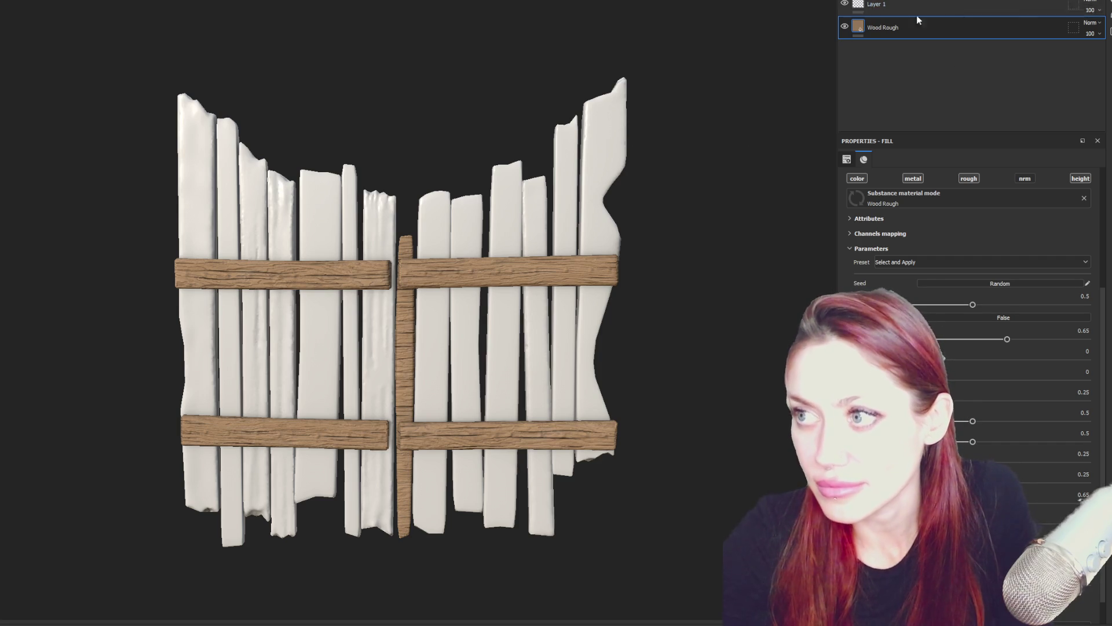
click(974, 2)
key(ctrl+d)
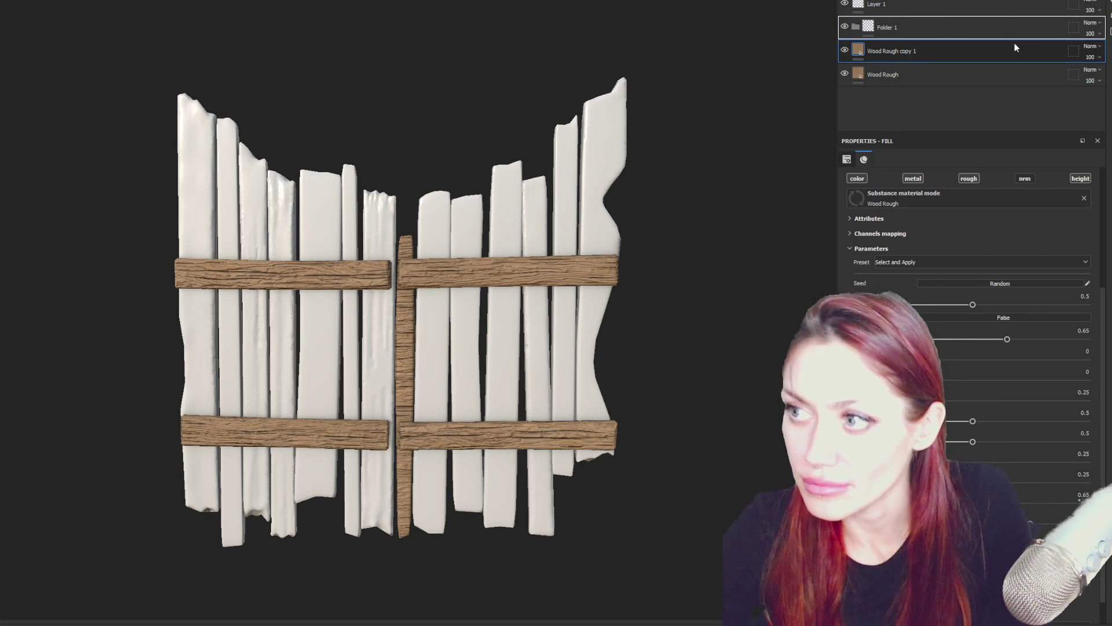
key(ctrl+g)
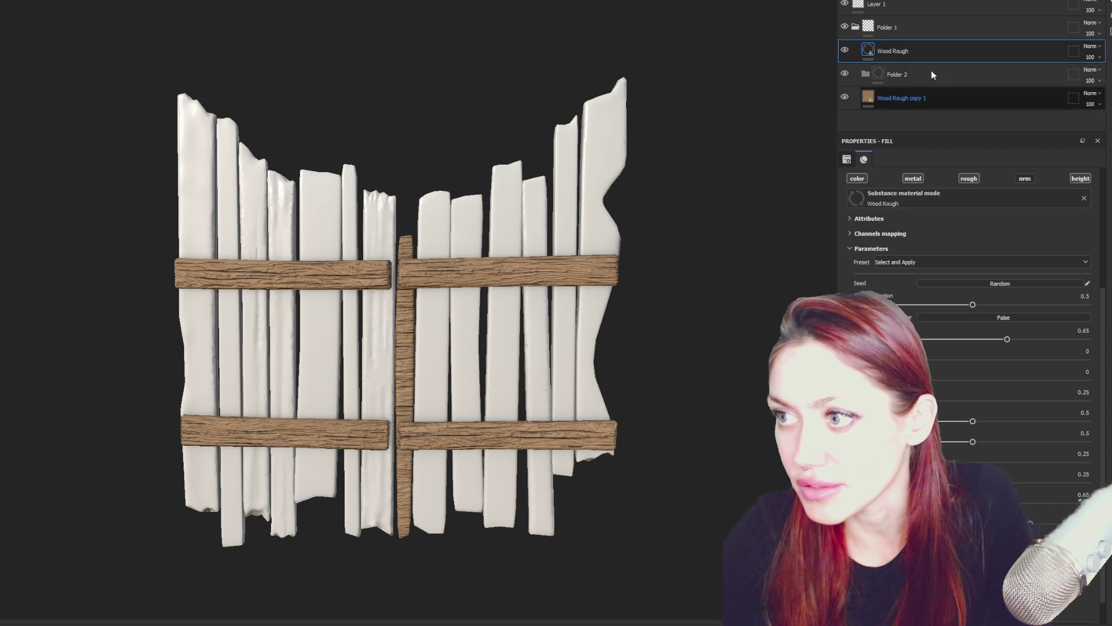
drag(887, 86, 920, 19)
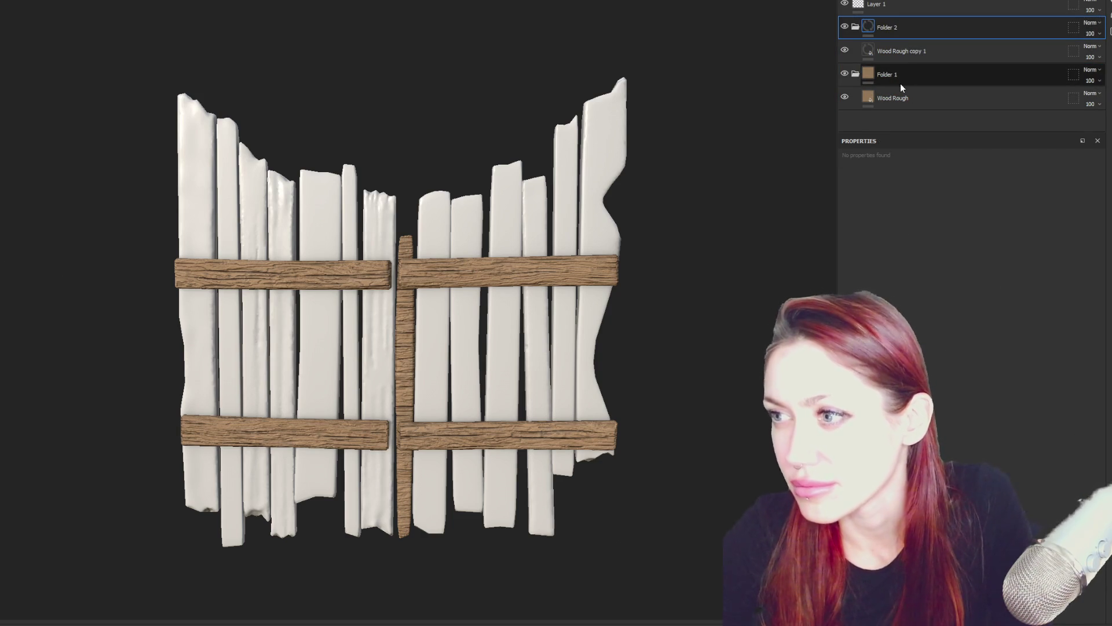
click(937, 52)
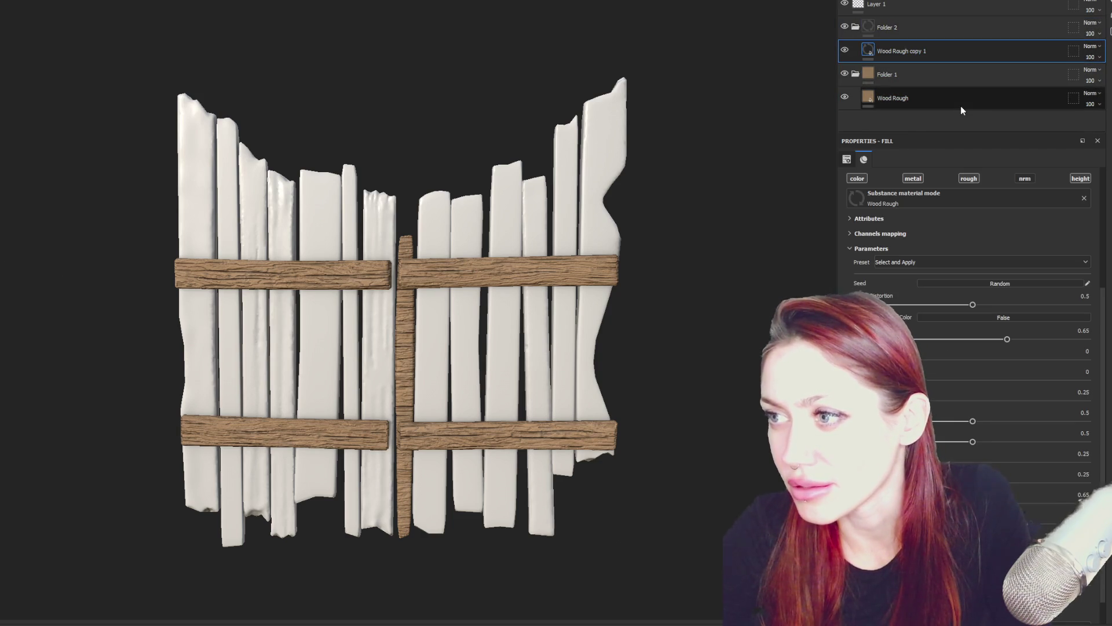
Give Folder 2 a white mask and Folder 1 a black mask.
right_click(970, 37)
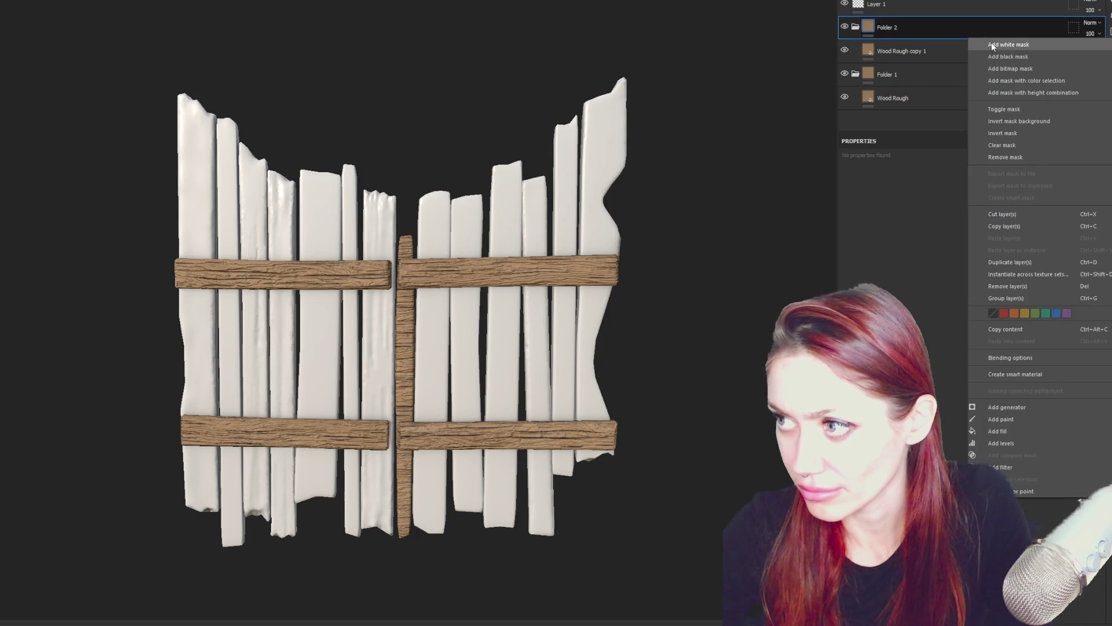
click(992, 43)
right_click(943, 71)
click(973, 93)
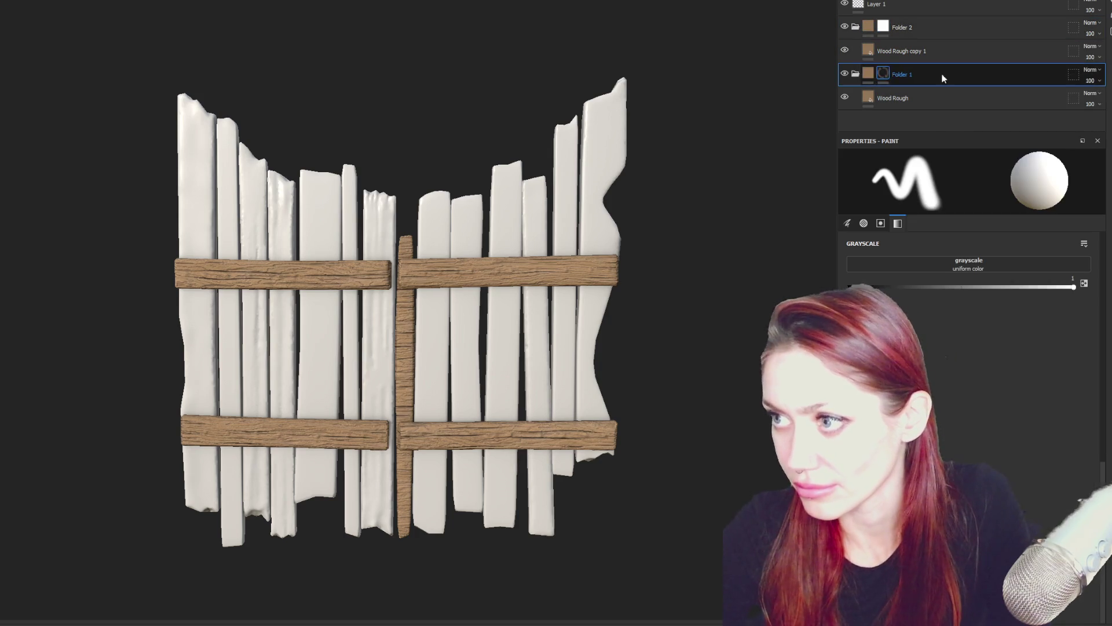
Polygon-fill the centre post out of Folder 2's mask and into Folder 1's mask.
click(881, 33)
key(4)
click(907, 158)
click(405, 376)
click(907, 81)
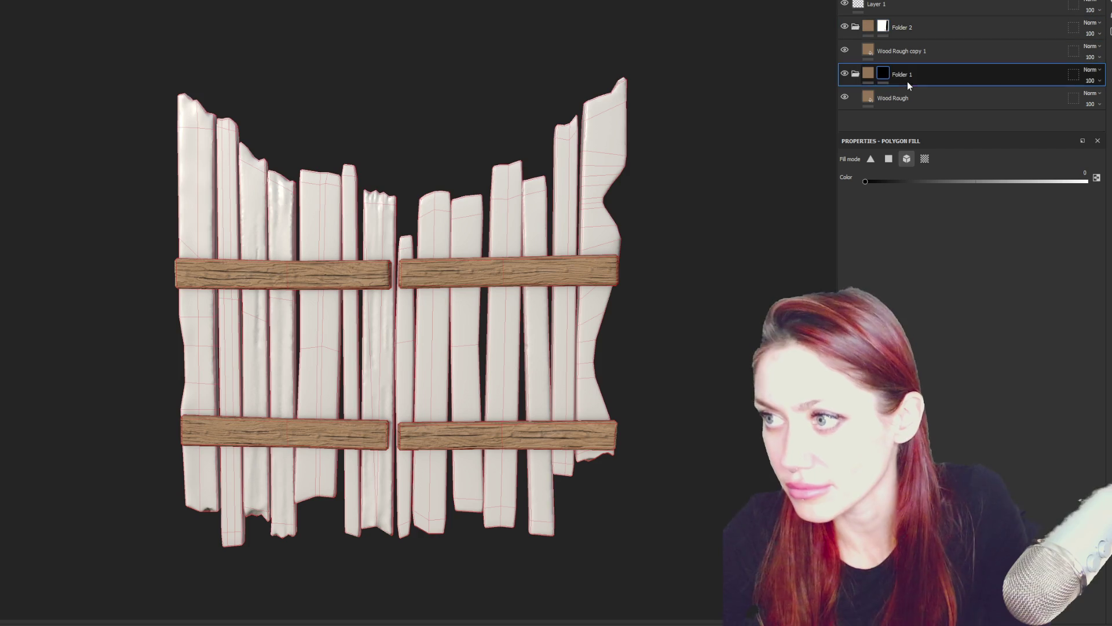
click(1086, 181)
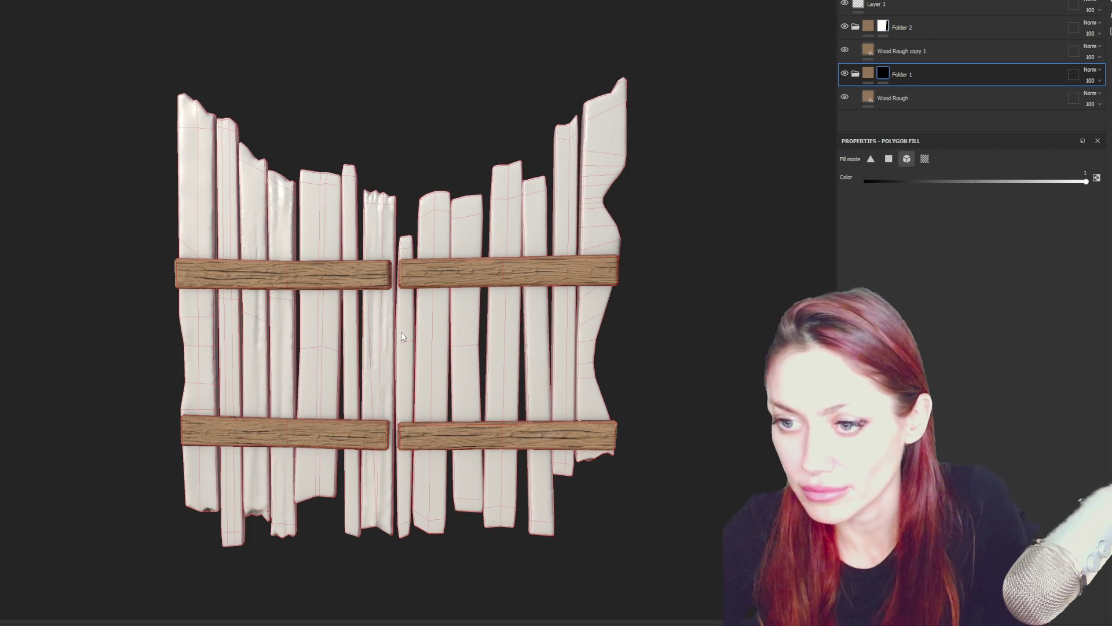
click(406, 377)
Set the centre post's Wood Rough fill Rotation to 90.
click(892, 98)
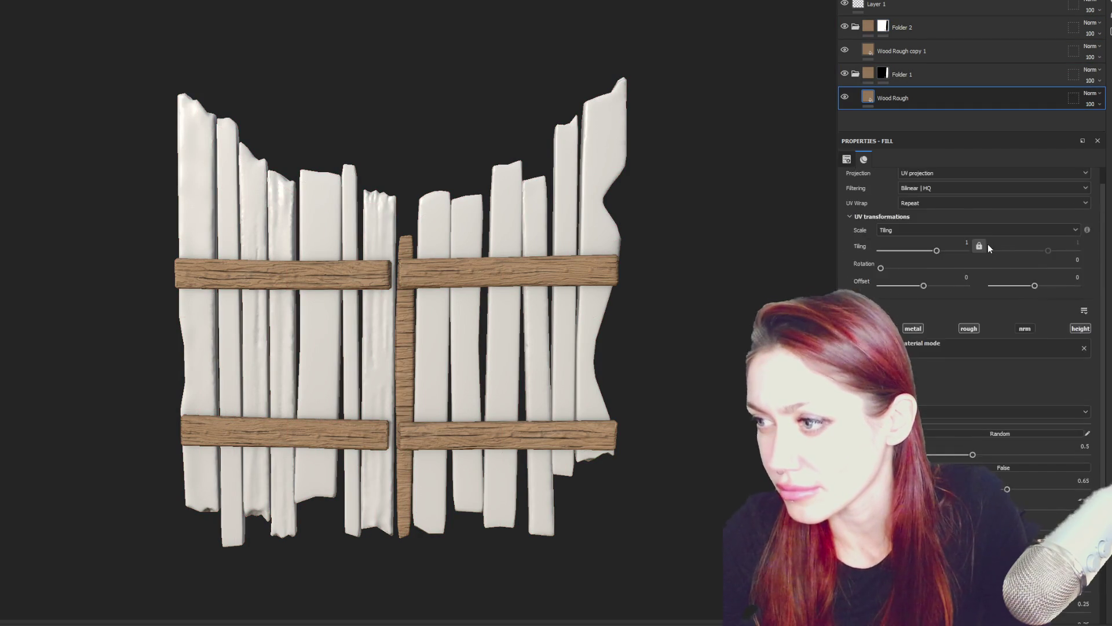
click(1077, 283)
text(90)
key(Return)
Orbit around the fence to check the vertical grain, then open the Texture Set List.
mouse_move(332, 129)
alt+mouse_down()
mouse_move(208, 182)
mouse_move(326, 173)
alt+mouse_up()
mouse_move(327, 173)
shift+right_down()
mouse_move(442, 168)
mouse_move(366, 184)
mouse_move(572, 150)
shift+right_up()
alt+drag(571, 149, 665, 149)
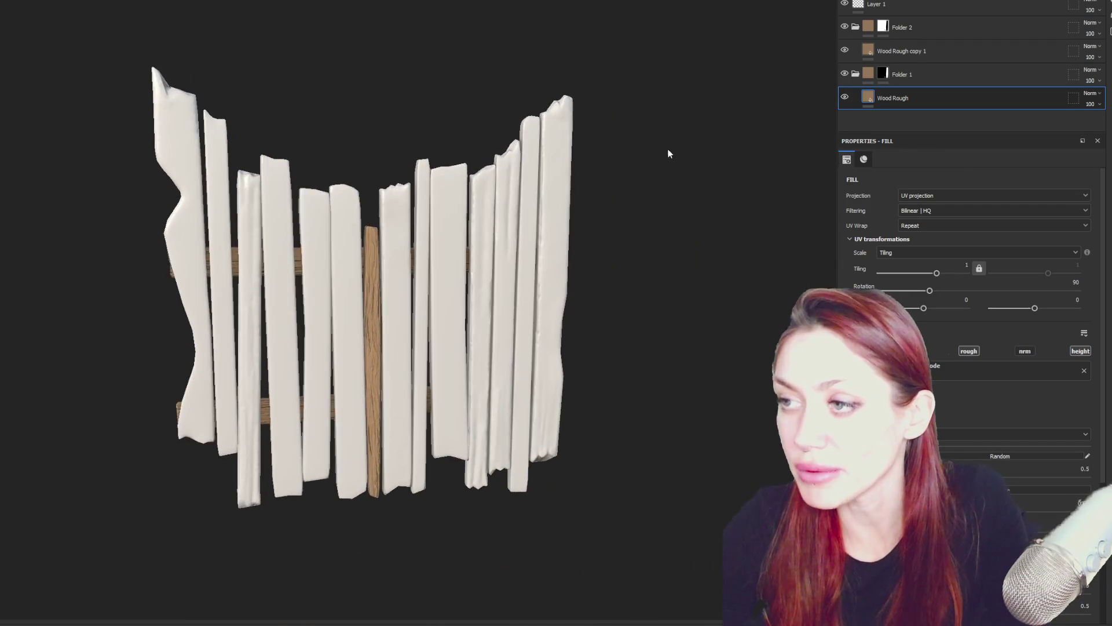
click(847, 2)
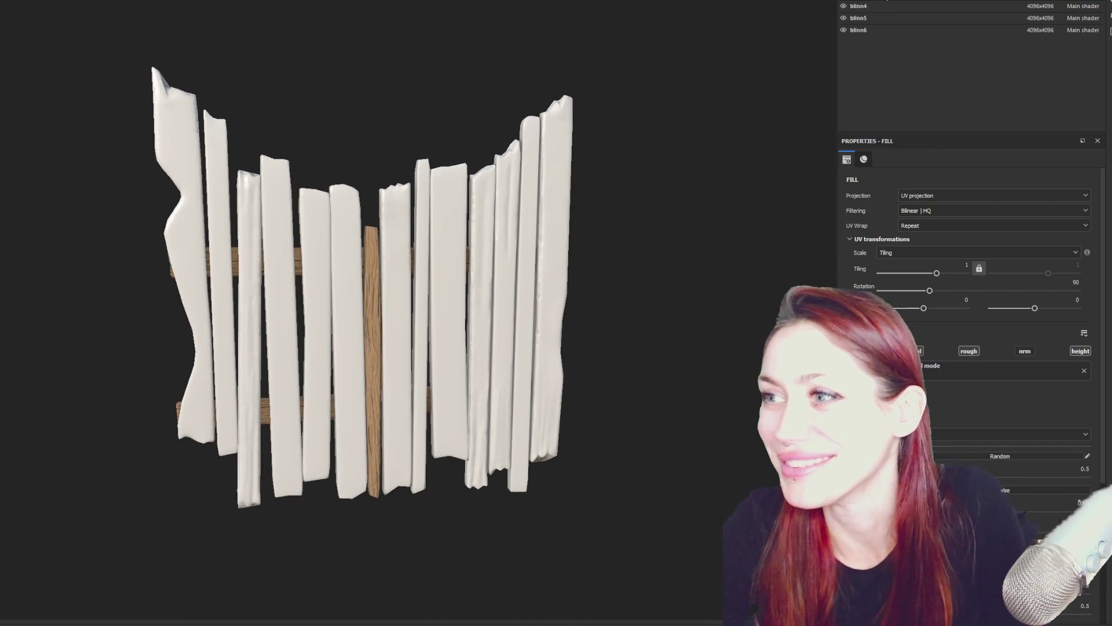
Add a folder with a Wood Rough fill to the planks' texture set.
click(844, 2)
click(847, 2)
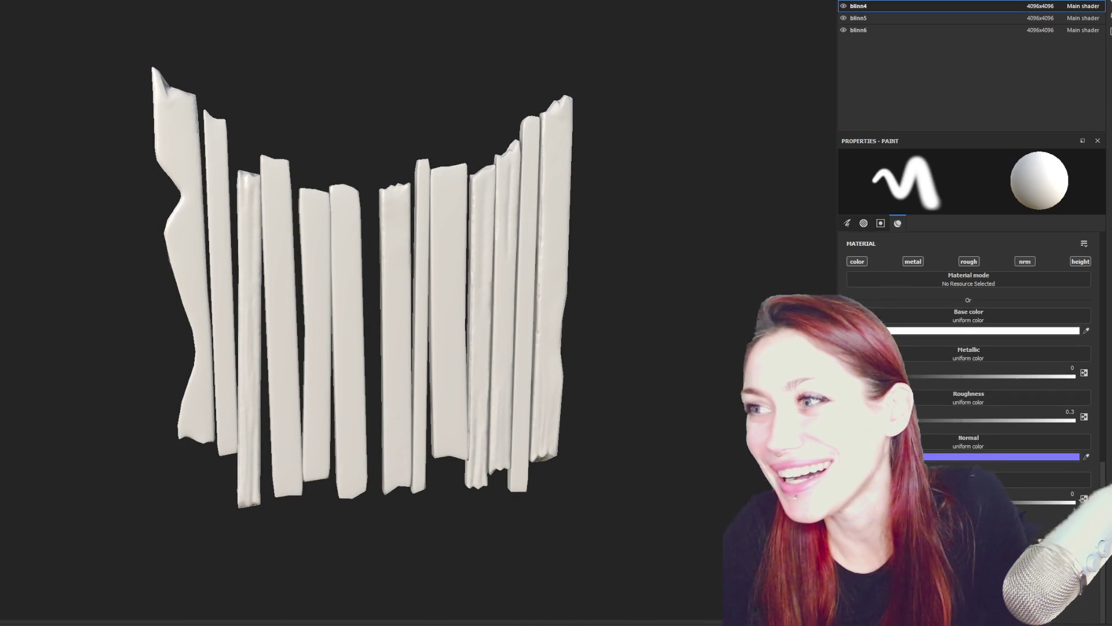
click(904, 0)
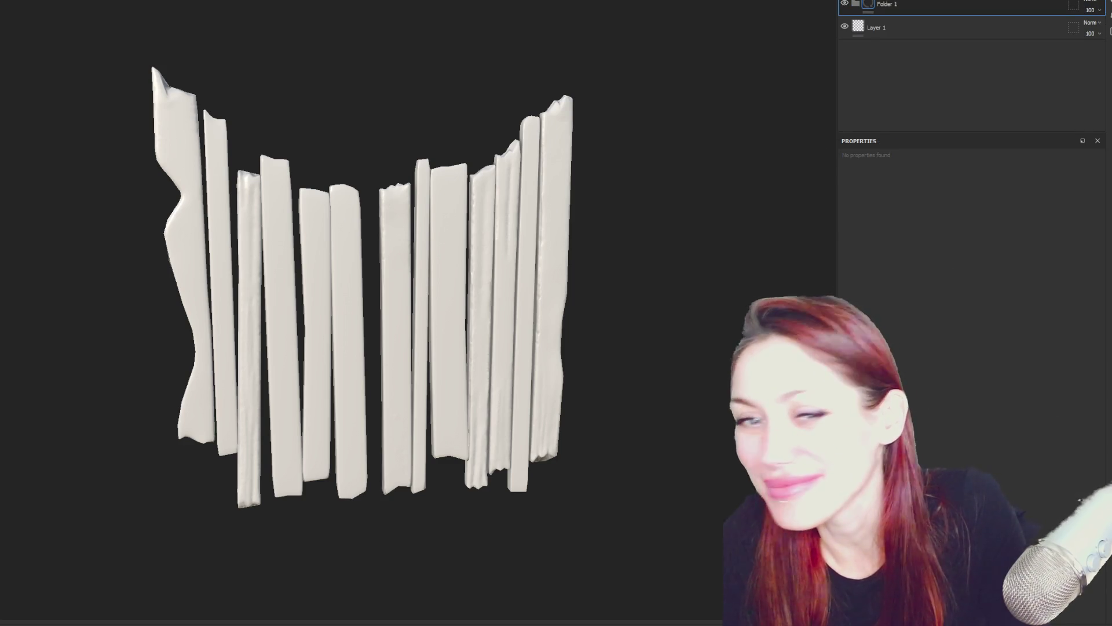
drag(684, 222, 951, 27)
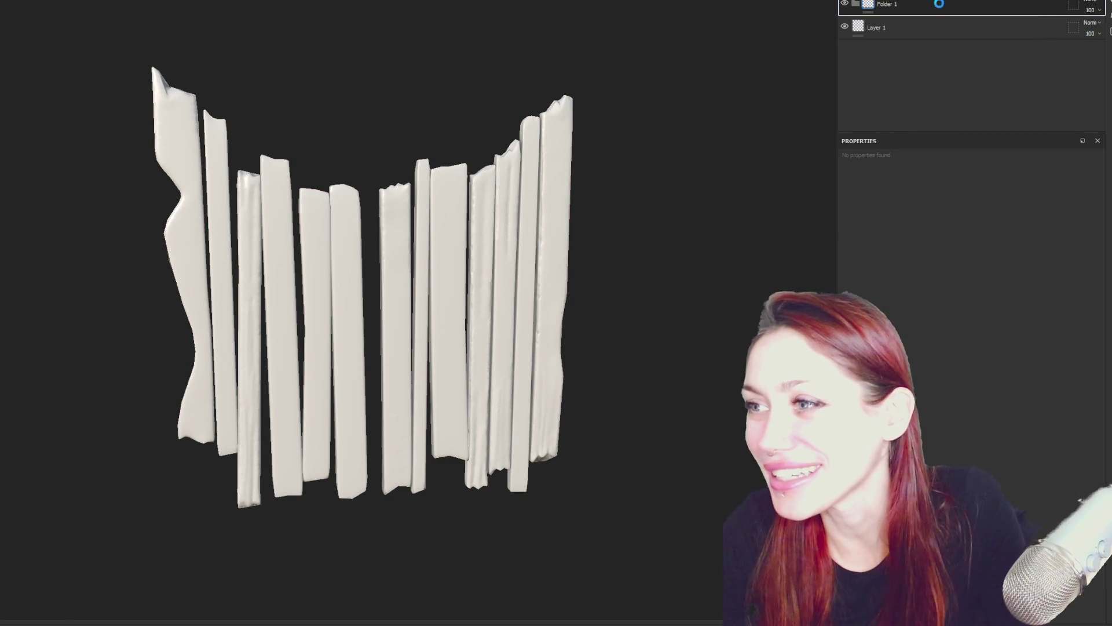
mouse_move(700, 94)
alt+mouse_down()
mouse_move(109, 102)
mouse_move(632, 84)
mouse_move(174, 99)
mouse_move(474, 122)
mouse_move(673, 106)
mouse_move(593, 112)
alt+mouse_up()
mouse_move(492, 143)
alt+mouse_down()
mouse_move(534, 154)
mouse_move(573, 333)
mouse_move(536, 241)
mouse_move(501, 38)
mouse_move(477, 95)
alt+mouse_up()
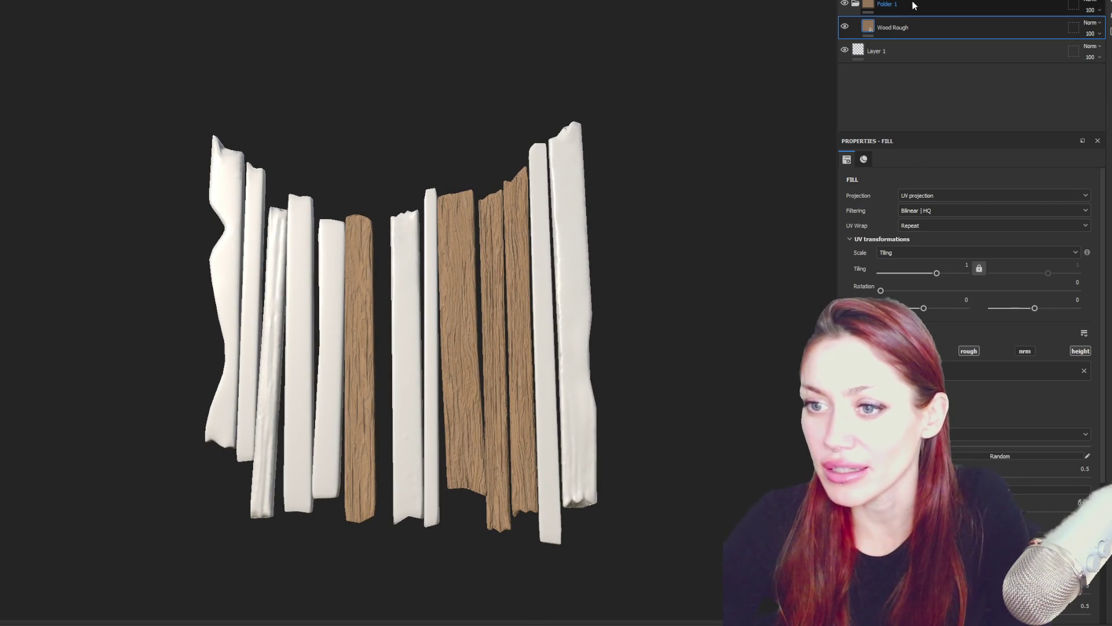
Switch to another plank texture set and show its layers.
click(863, 0)
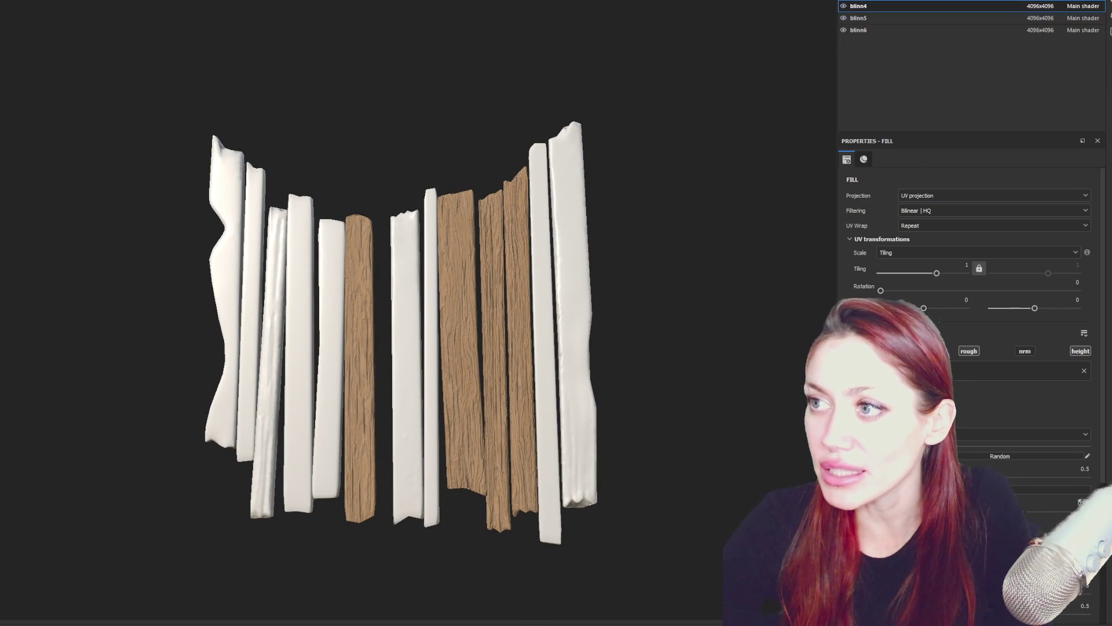
click(844, 9)
click(859, 18)
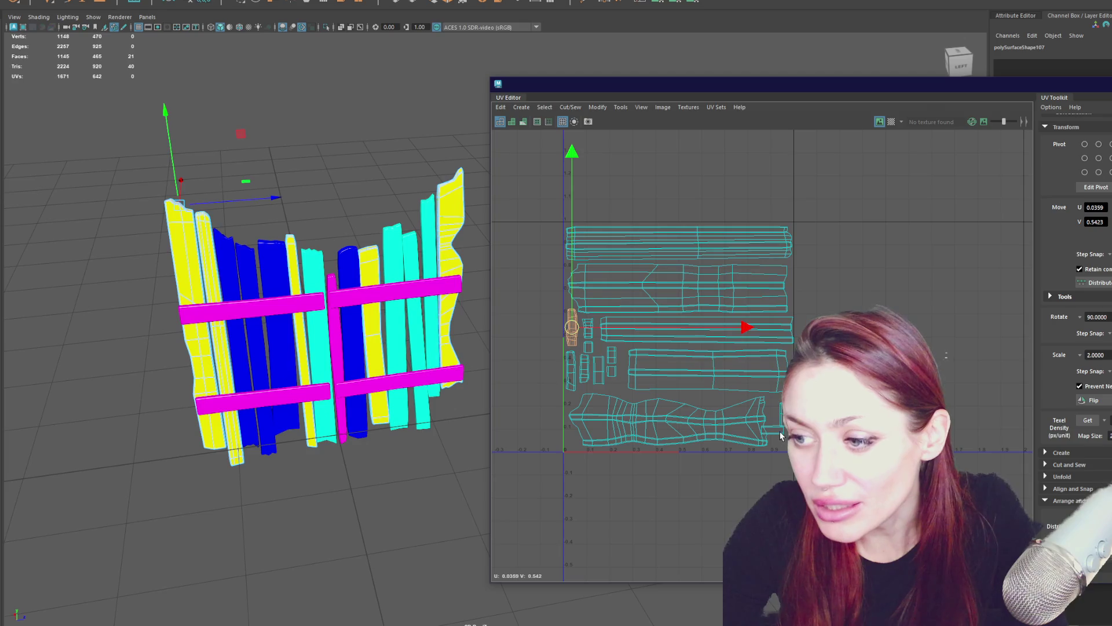
Nudge a small UV piece and the long middle plank shell into place.
click(781, 435)
drag(923, 87, 785, 47)
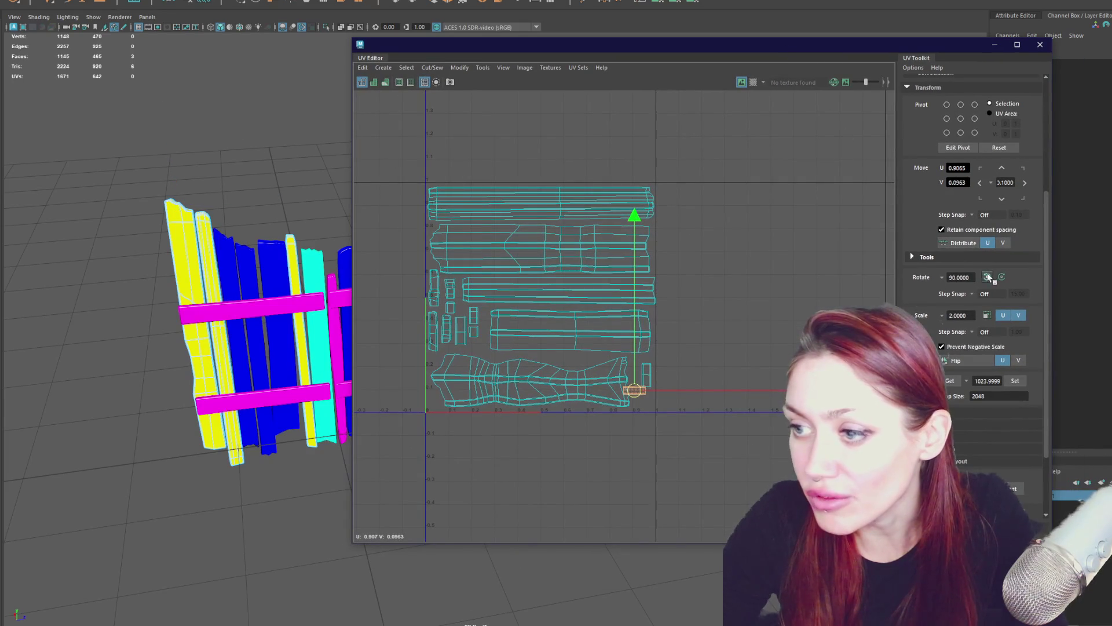
drag(635, 390, 637, 398)
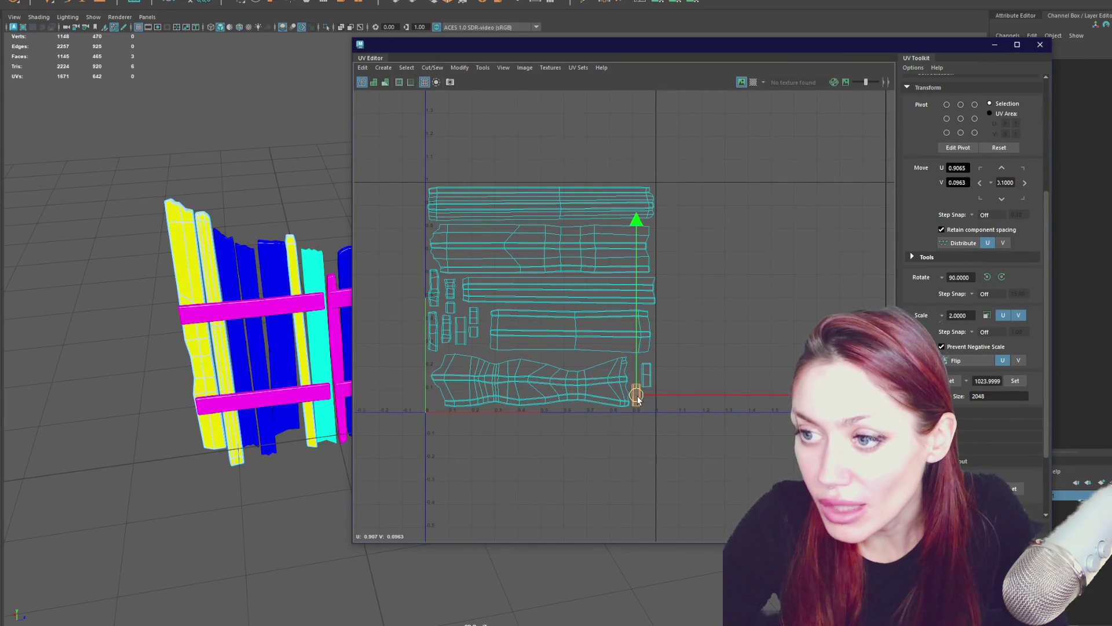
click(567, 294)
drag(609, 295, 607, 294)
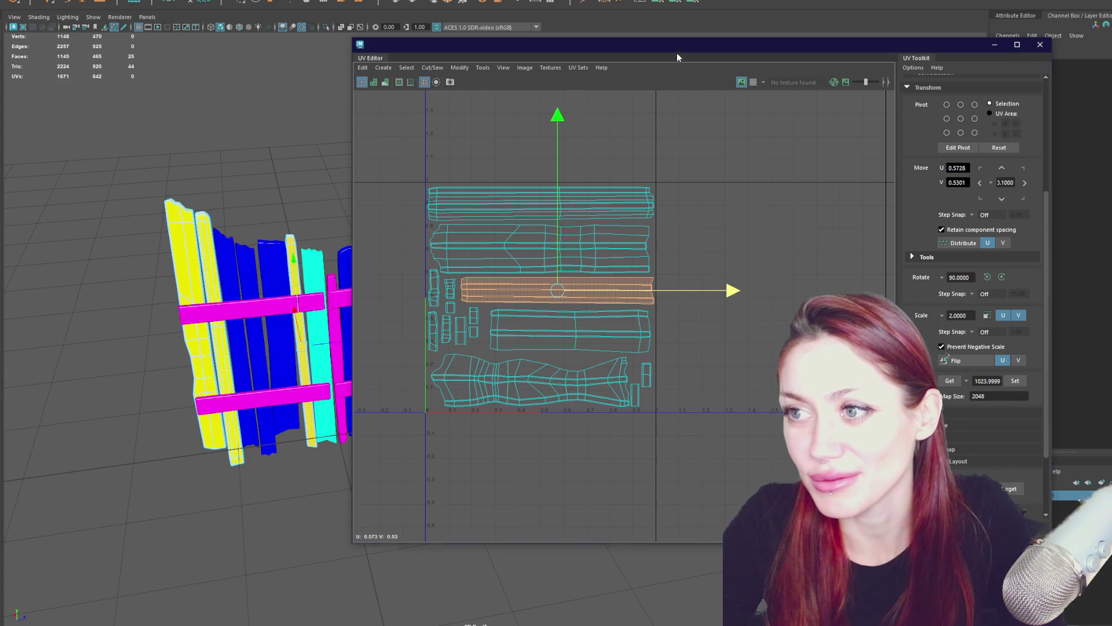
Select all the planks and give their UV shells the same texel density.
mouse_move(263, 154)
alt+mouse_down()
mouse_move(116, 161)
mouse_move(156, 168)
alt+mouse_up()
click(156, 276)
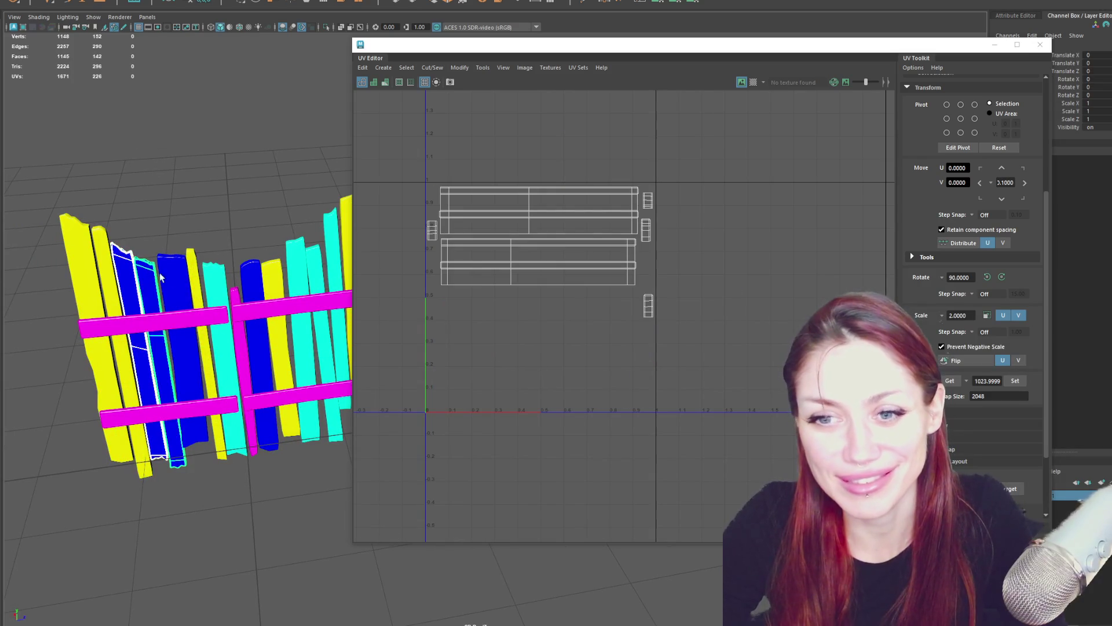
shift+click(180, 278)
shift+click(255, 289)
right_drag(521, 172, 421, 164)
drag(421, 164, 733, 450)
ctrl+right_drag(732, 278, 509, 235)
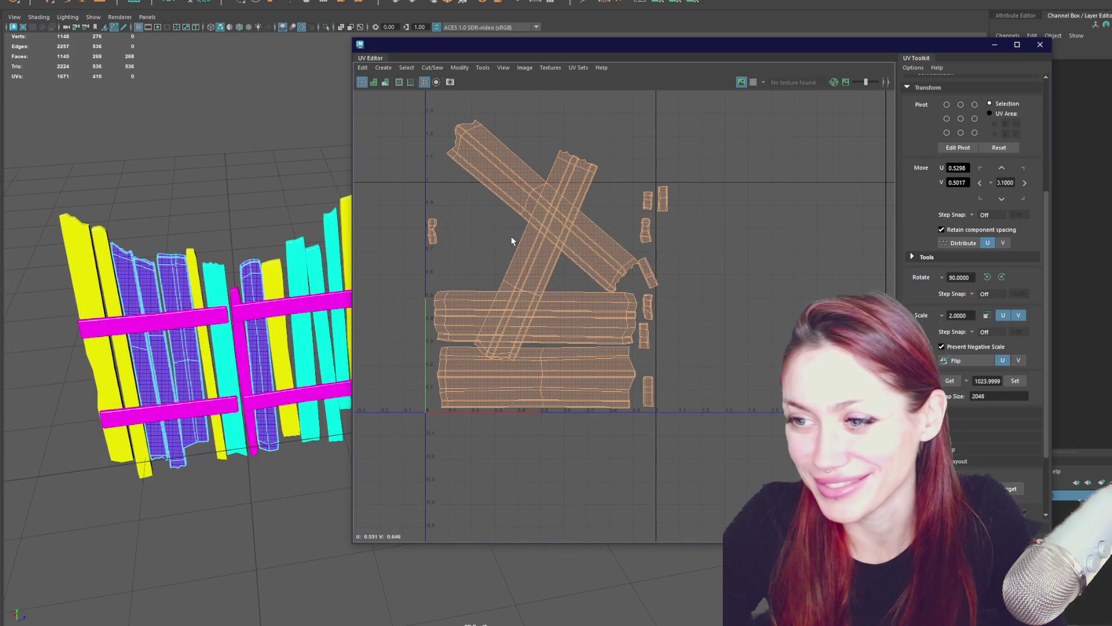
click(1015, 384)
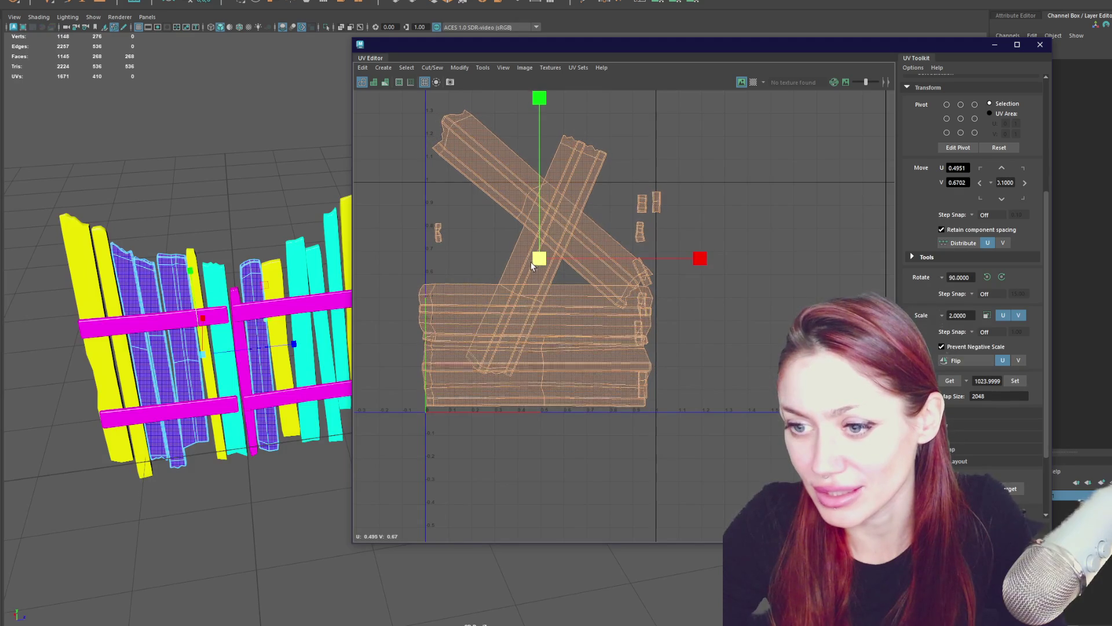
Straighten the two diagonal plank shells so they lie horizontal, using Orient and a 90° turn.
drag(530, 263, 551, 271)
key(w)
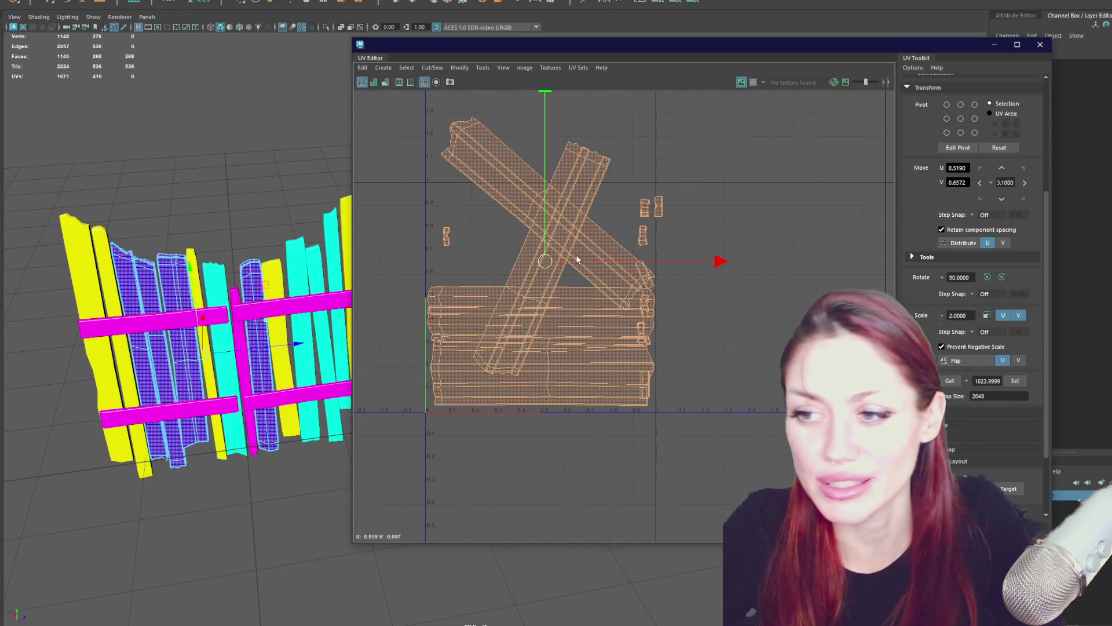
click(565, 220)
click(950, 461)
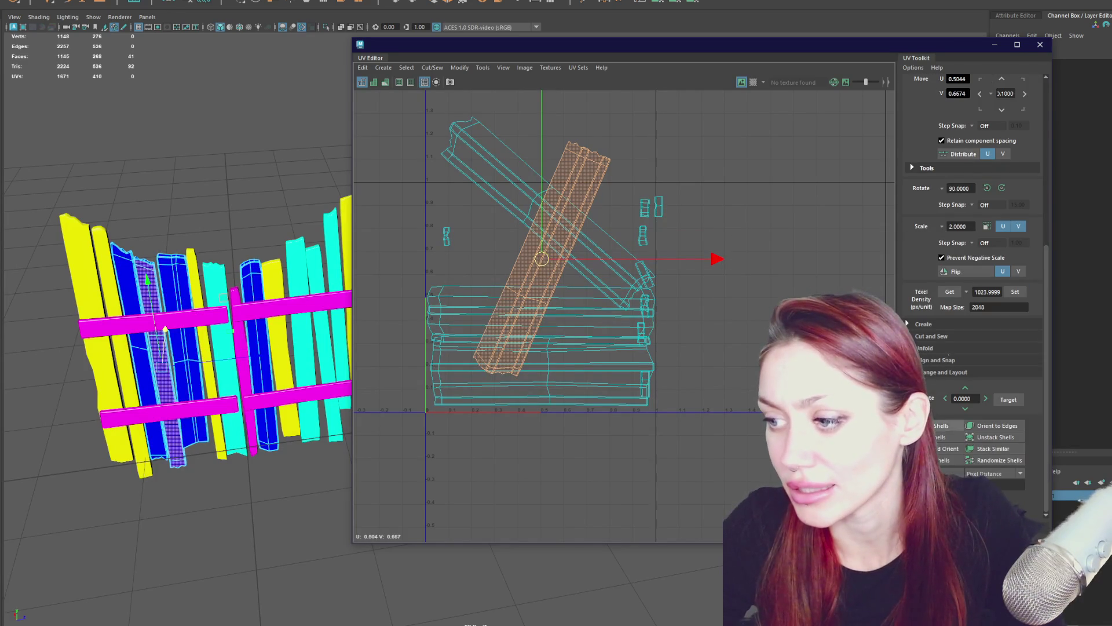
click(944, 448)
click(1000, 189)
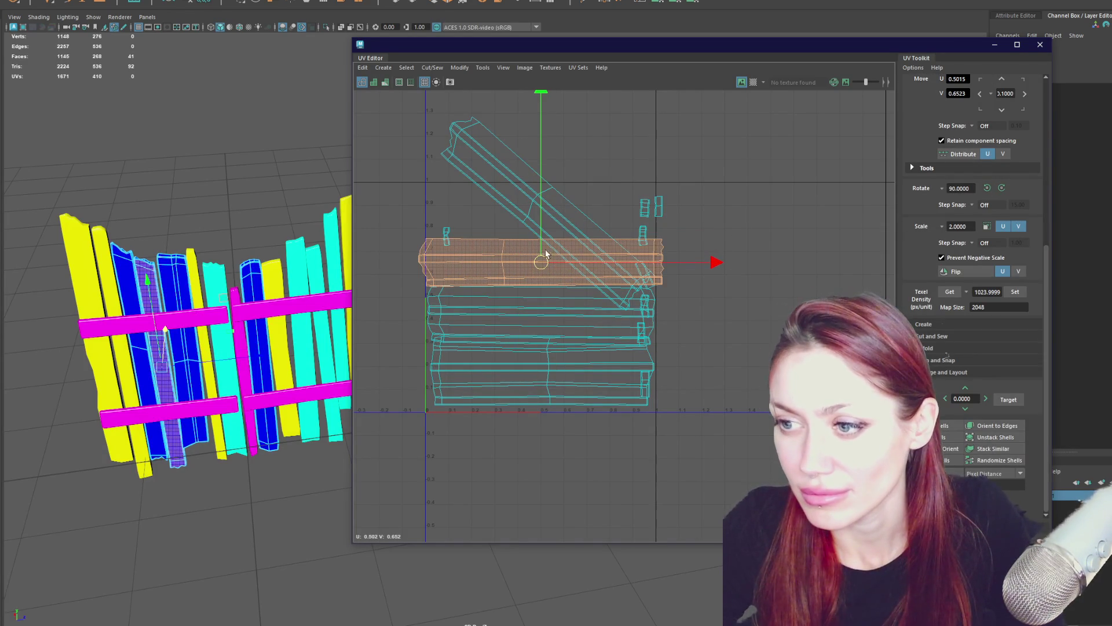
click(520, 197)
click(950, 449)
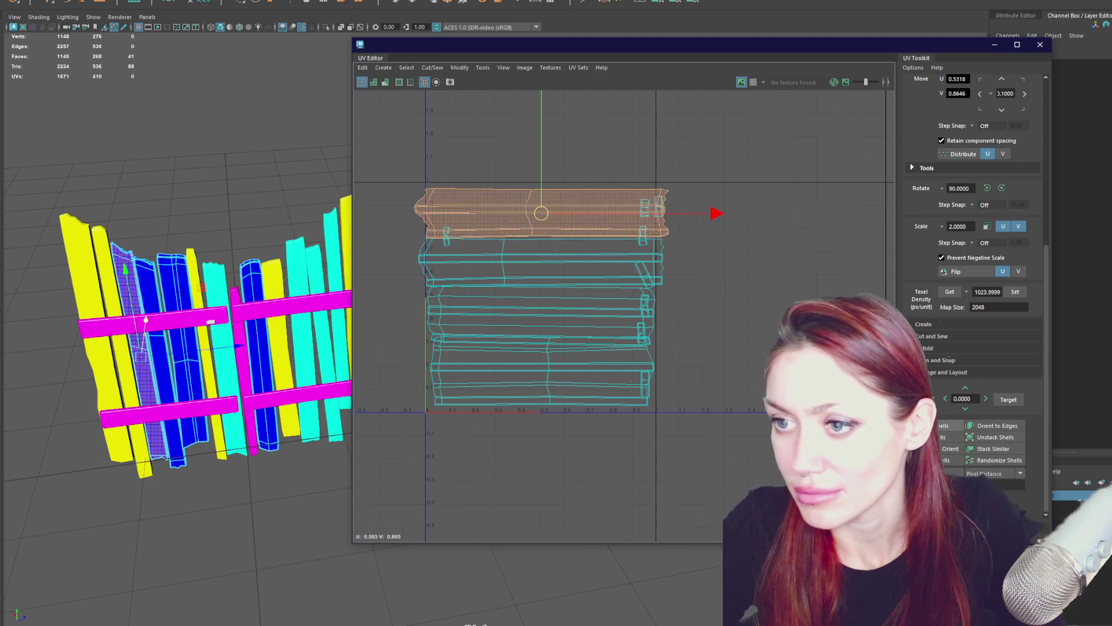
Move all shells up and rearrange the plank shells into stacked rows.
drag(397, 166, 643, 403)
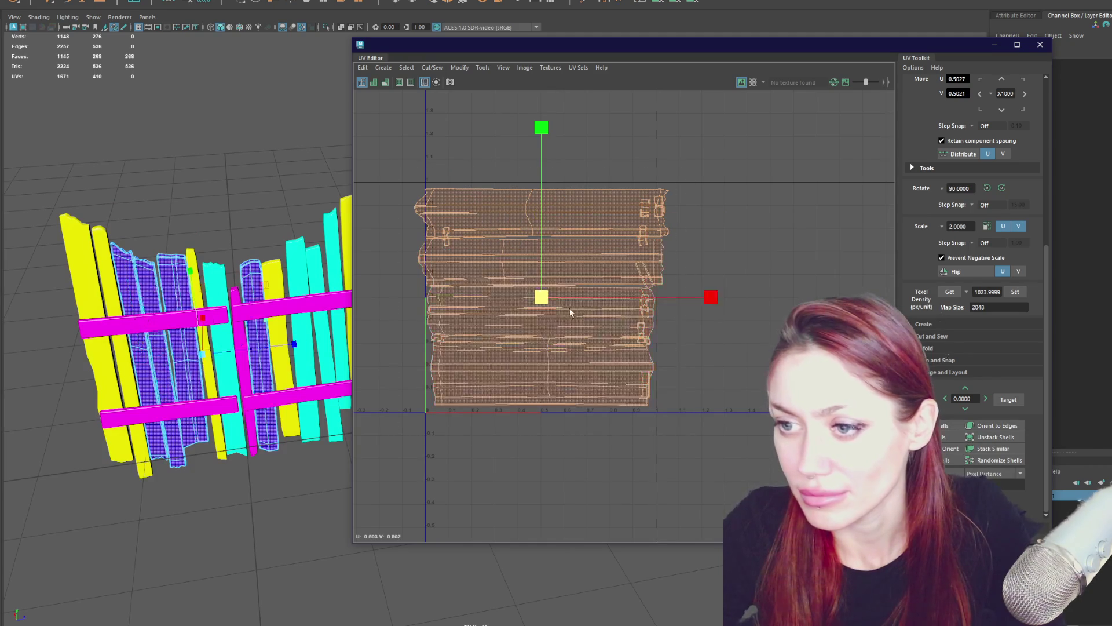
key(w)
drag(538, 301, 537, 288)
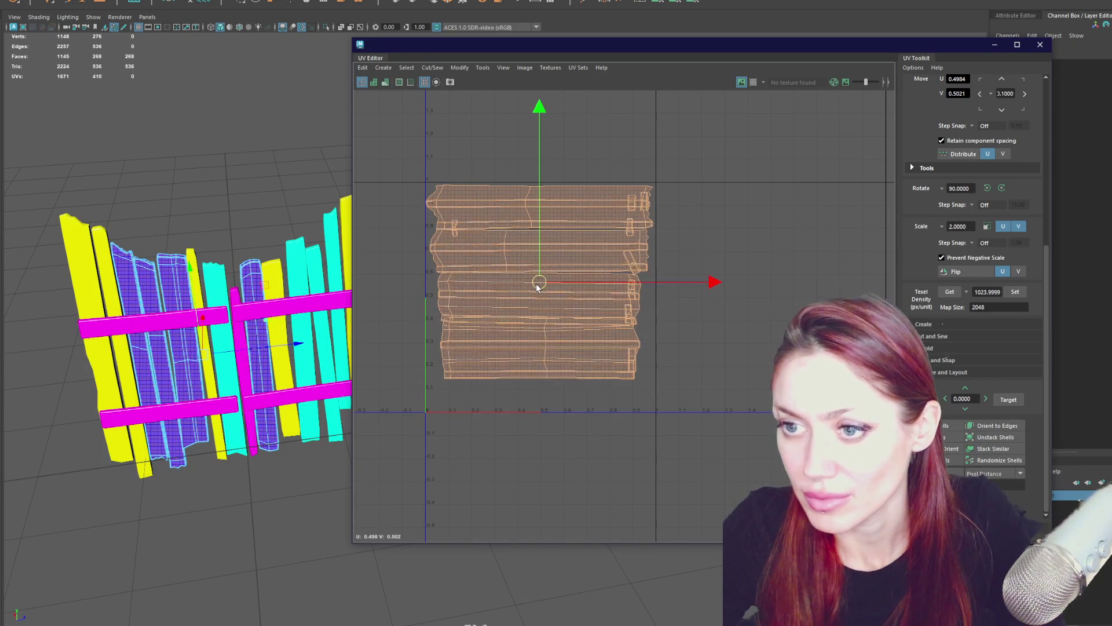
click(594, 244)
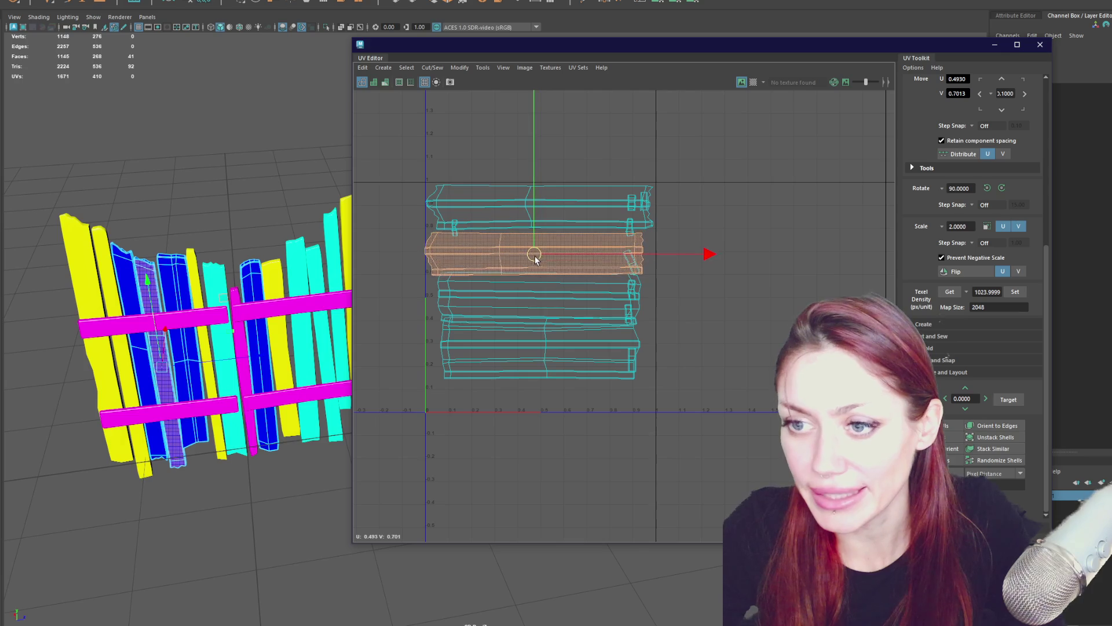
drag(541, 265, 543, 264)
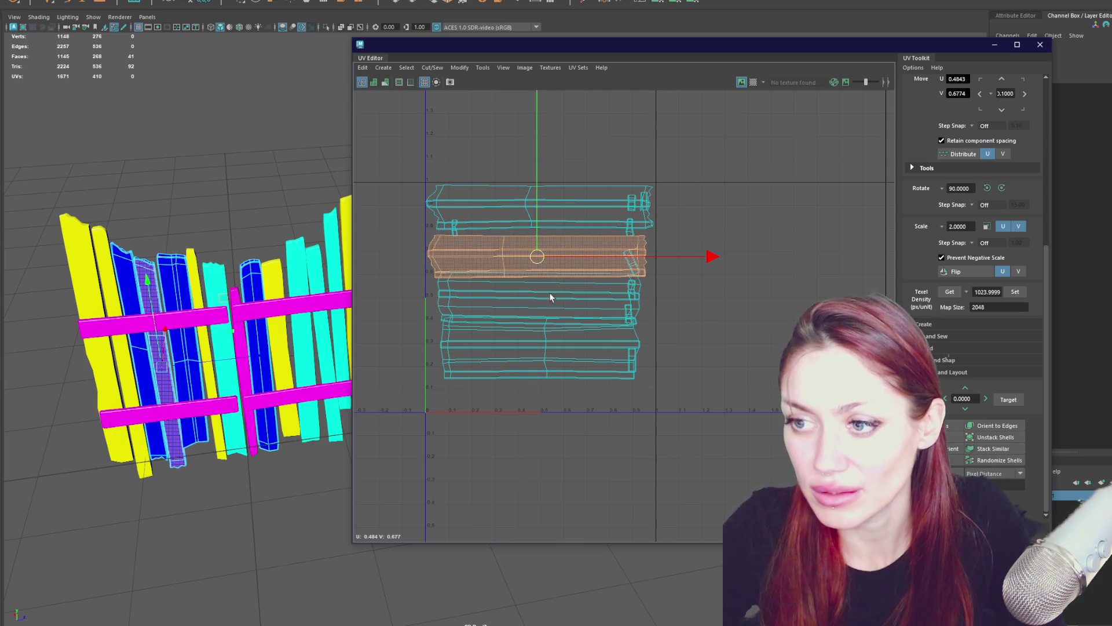
click(546, 288)
click(559, 350)
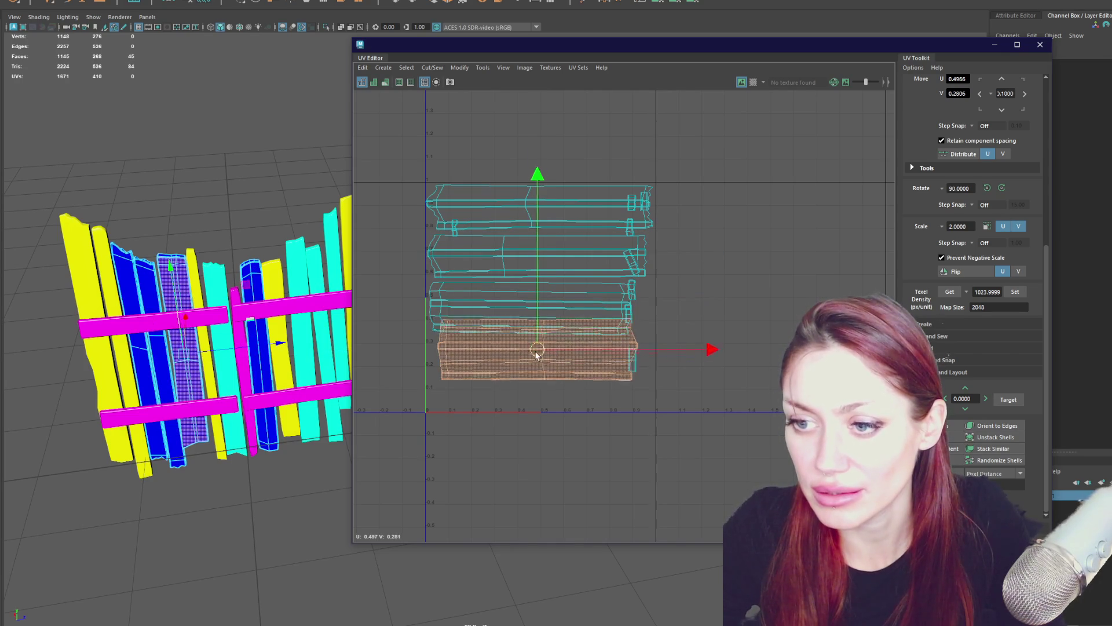
drag(539, 351, 527, 372)
Move the first small UV pieces down to the right edge.
click(633, 358)
drag(633, 358, 632, 394)
click(626, 316)
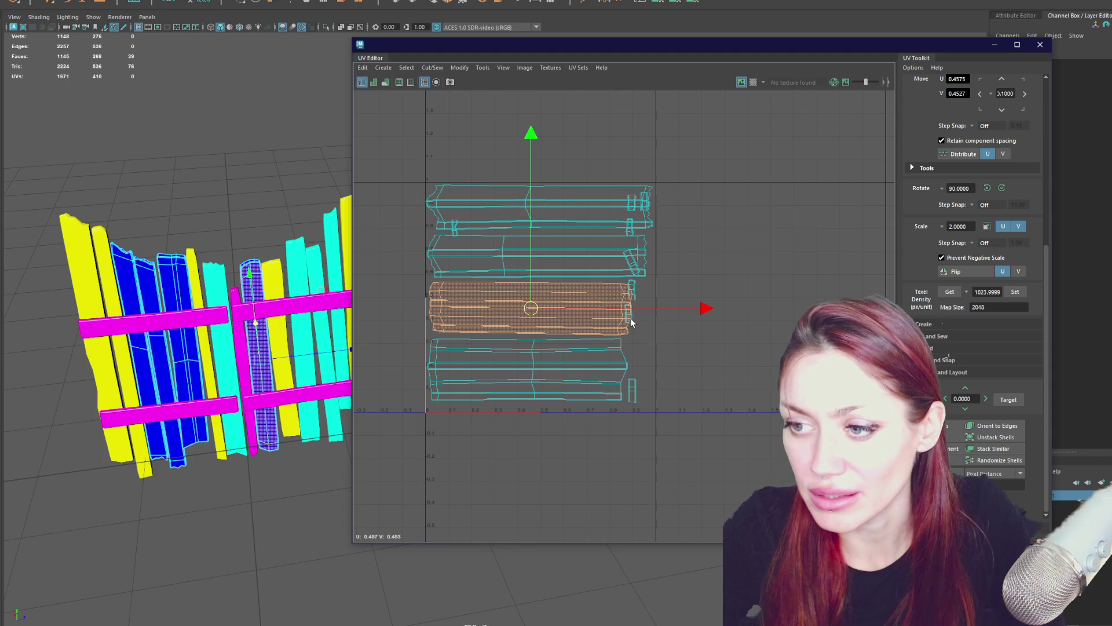
click(630, 319)
click(631, 288)
drag(631, 288, 649, 389)
click(455, 227)
drag(454, 227, 609, 356)
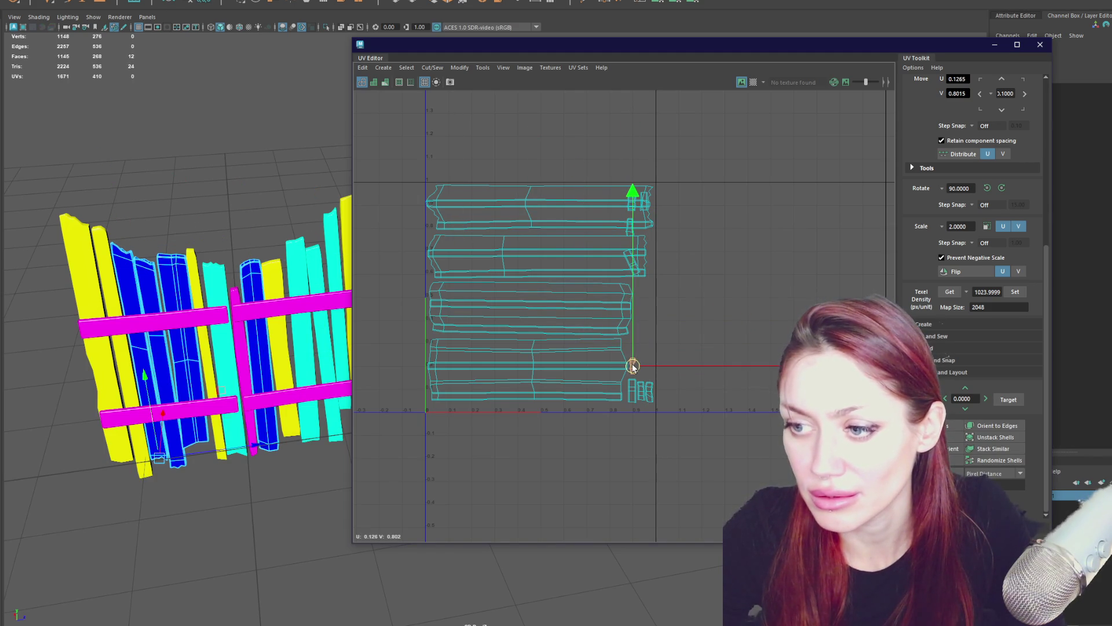
Stack the remaining small UV pieces along the right edge.
click(631, 264)
mouse_move(631, 264)
mouse_down()
mouse_move(652, 339)
mouse_move(674, 365)
mouse_up()
click(670, 251)
click(631, 226)
mouse_move(631, 226)
mouse_down()
mouse_move(648, 311)
mouse_move(642, 341)
mouse_up()
click(638, 202)
drag(631, 200, 642, 312)
Drop one more small piece down the right edge and shift the top long shell slightly right.
click(640, 348)
click(644, 207)
mouse_move(645, 206)
mouse_down()
mouse_move(635, 209)
mouse_move(646, 265)
mouse_up()
click(641, 204)
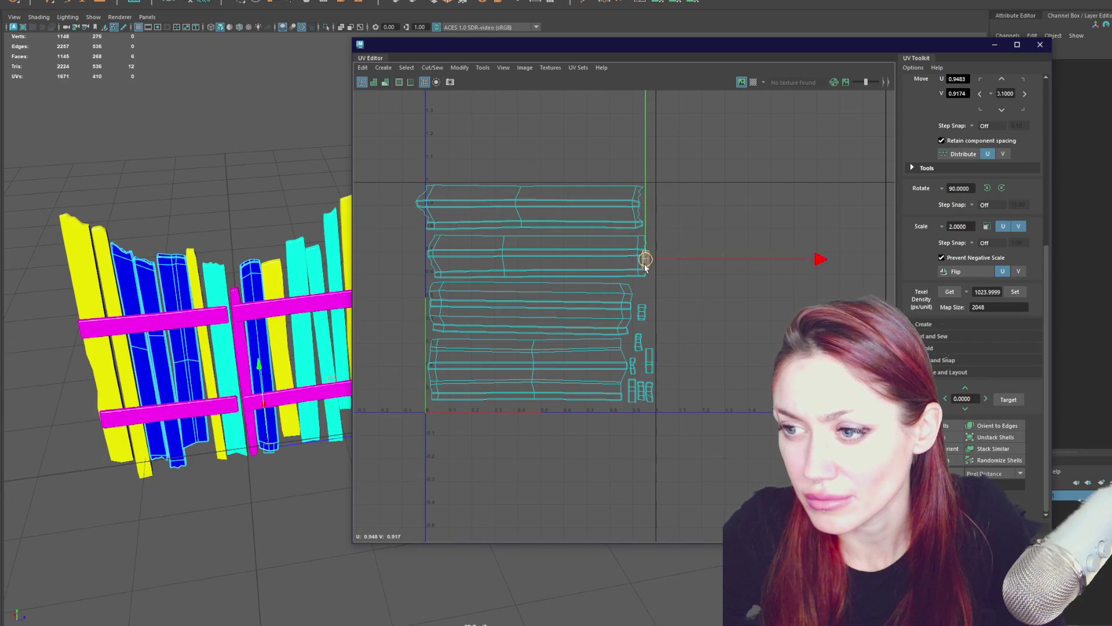
click(617, 207)
drag(616, 207, 629, 210)
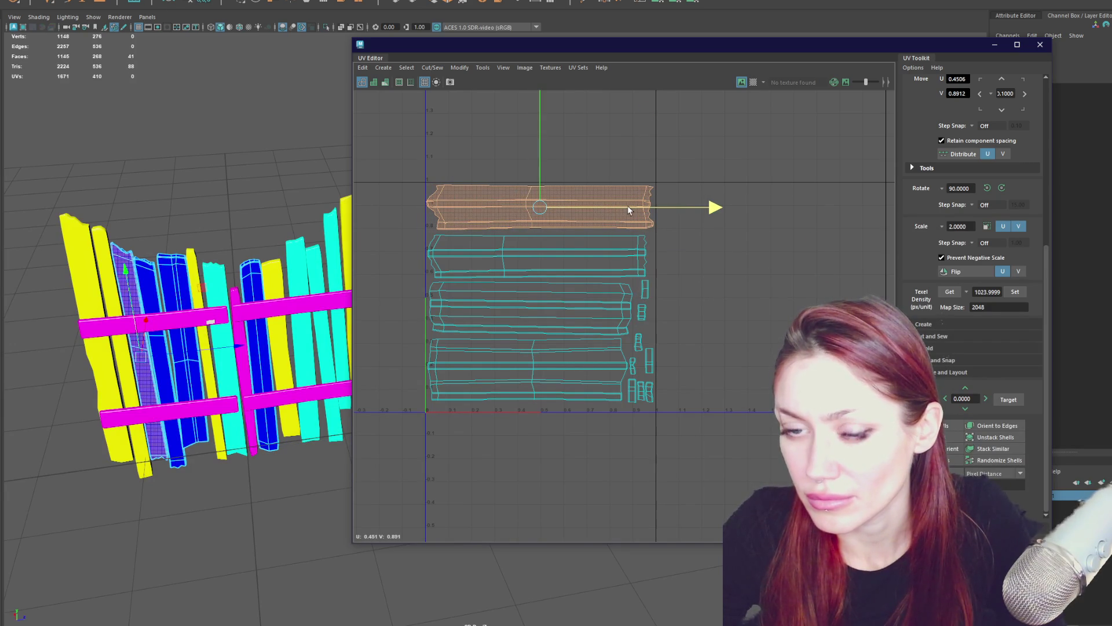
Select the pink rails and pink upright in the model.
click(197, 267)
click(168, 323)
shift+click(239, 343)
shift+click(255, 313)
shift+click(287, 400)
shift+click(209, 408)
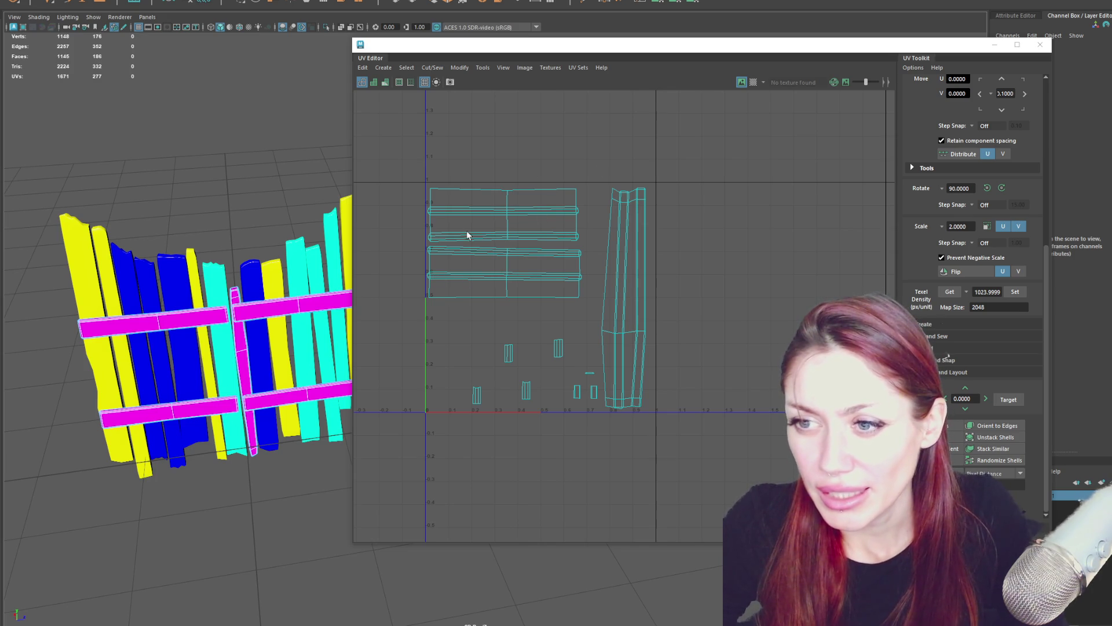
Select the tall shell and wide rail shells, try a 45° rotation, then undo it.
right_drag(767, 200, 774, 174)
mouse_move(753, 158)
mouse_down()
mouse_move(619, 422)
mouse_move(599, 433)
mouse_up()
right_drag(715, 309, 532, 305)
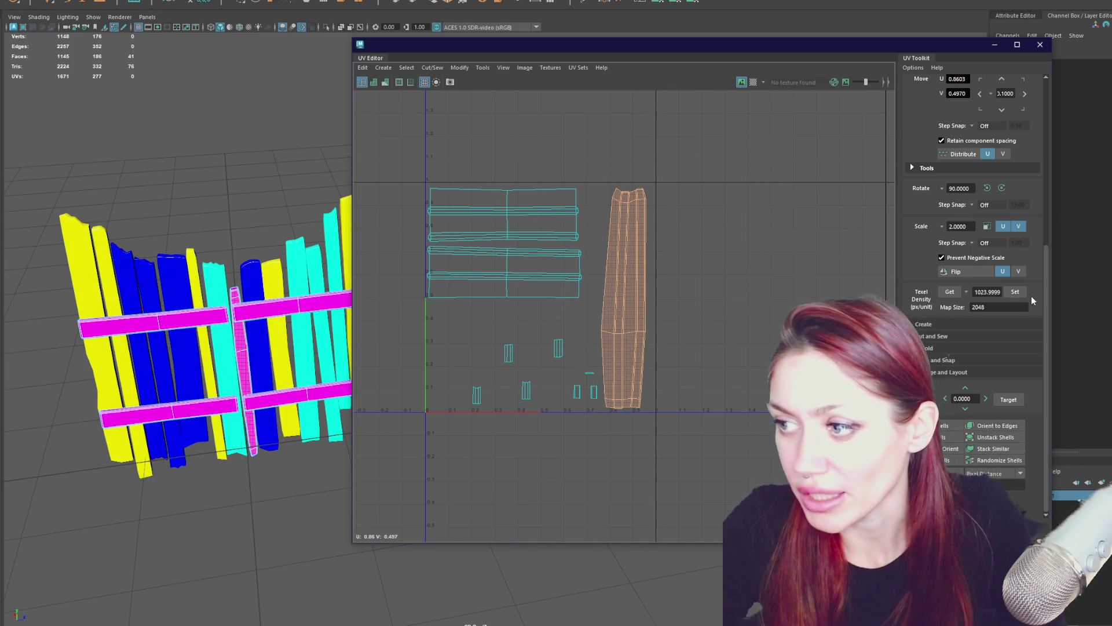
mouse_move(360, 145)
mouse_down()
mouse_move(538, 313)
mouse_move(582, 314)
mouse_up()
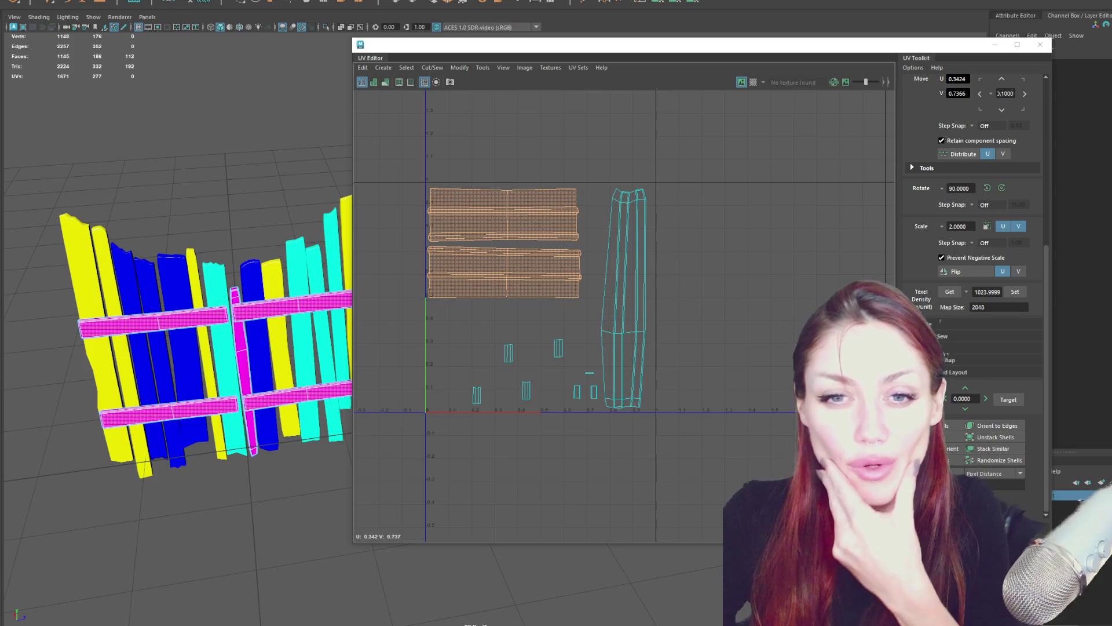
shift+right_drag(794, 197, 622, 177)
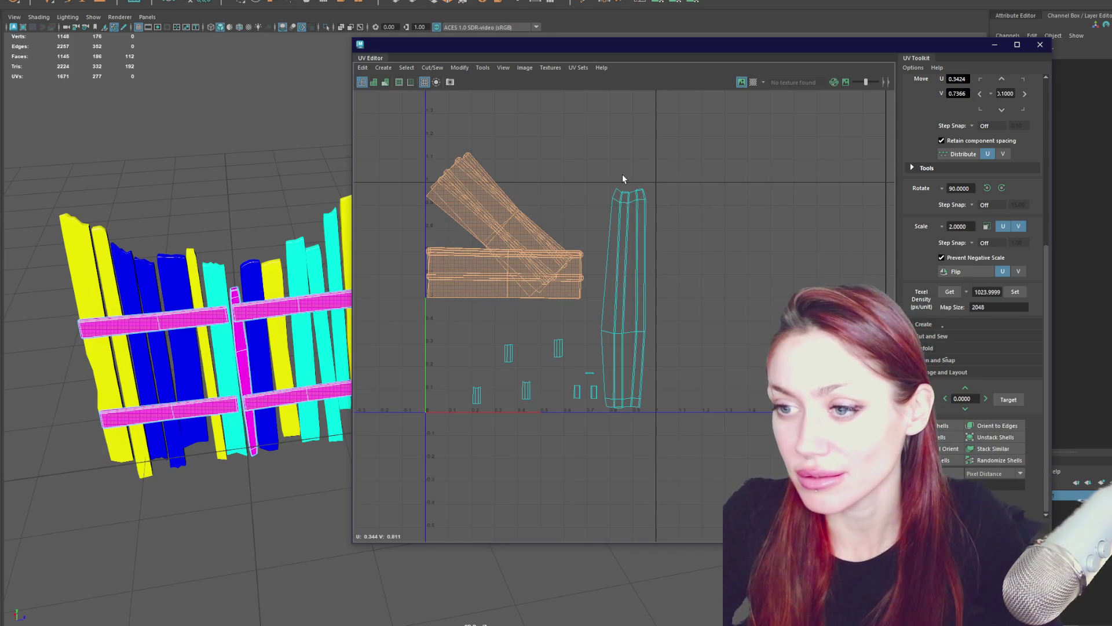
key(ctrl+z)
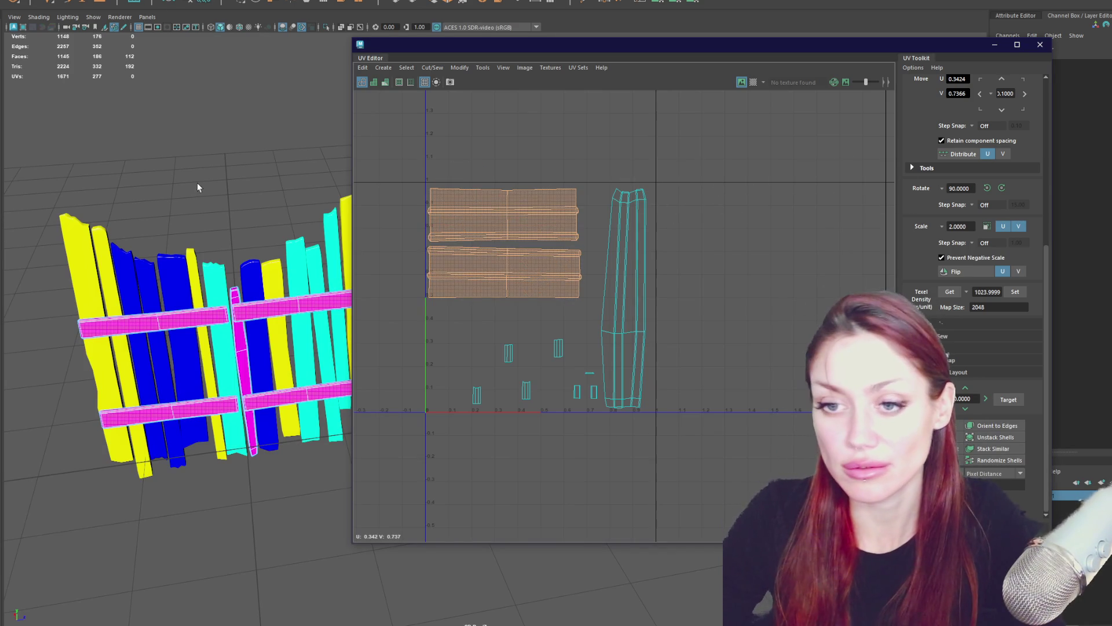
Select the rightmost yellow board and its whole UV shell.
click(110, 256)
scroll(199, 199, down, 3)
mouse_move(199, 198)
alt+mouse_down()
mouse_move(110, 143)
mouse_move(196, 227)
alt+mouse_up()
click(196, 227)
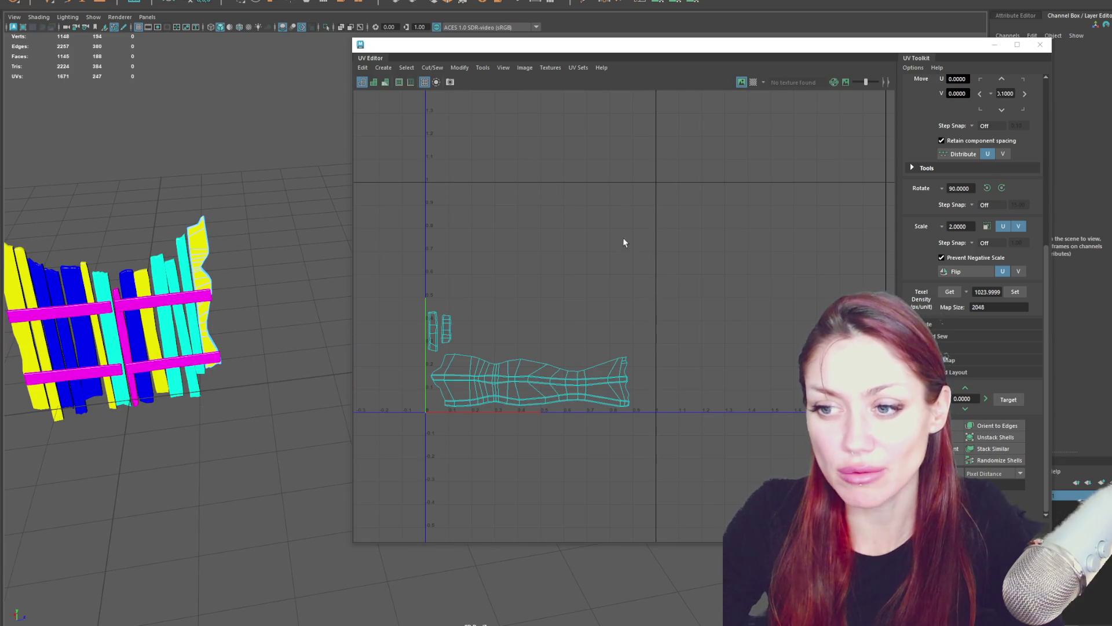
click(538, 246)
click(519, 377)
right_drag(701, 301, 394, 304)
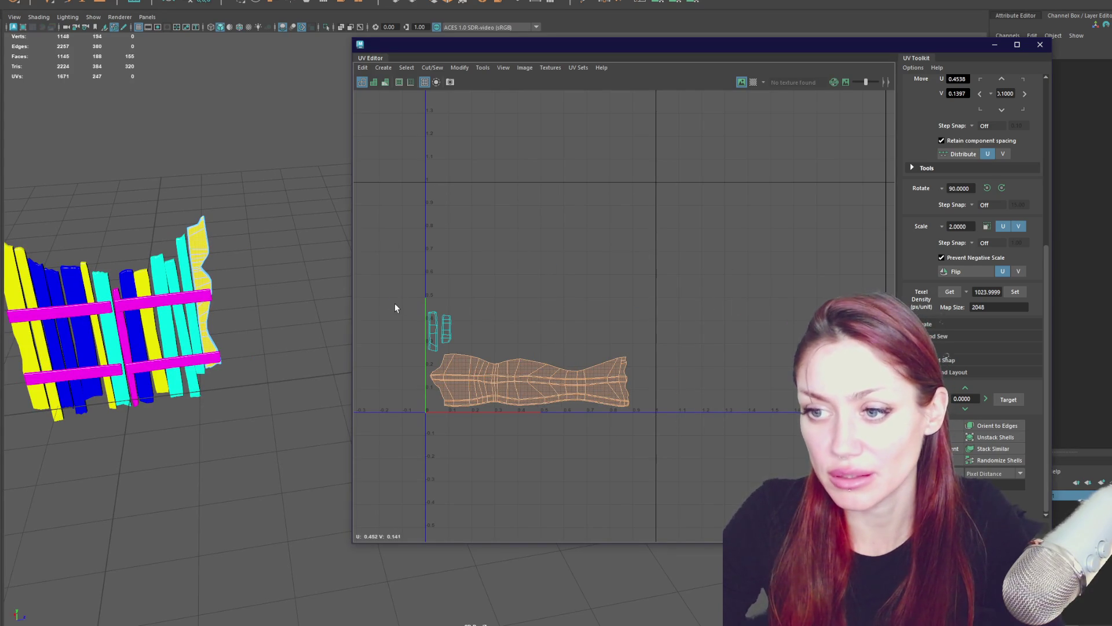
Clear the selection, close the UV Editor and frame the fence in the viewport.
click(98, 151)
mouse_move(141, 154)
alt+mouse_down()
mouse_move(246, 231)
mouse_move(231, 199)
mouse_move(251, 177)
alt+mouse_up()
mouse_move(606, 57)
mouse_down()
mouse_move(255, 359)
mouse_move(255, 623)
mouse_up()
mouse_move(301, 278)
alt+mouse_down()
mouse_move(393, 298)
mouse_move(428, 272)
alt+mouse_up()
scroll(461, 248, up, 5)
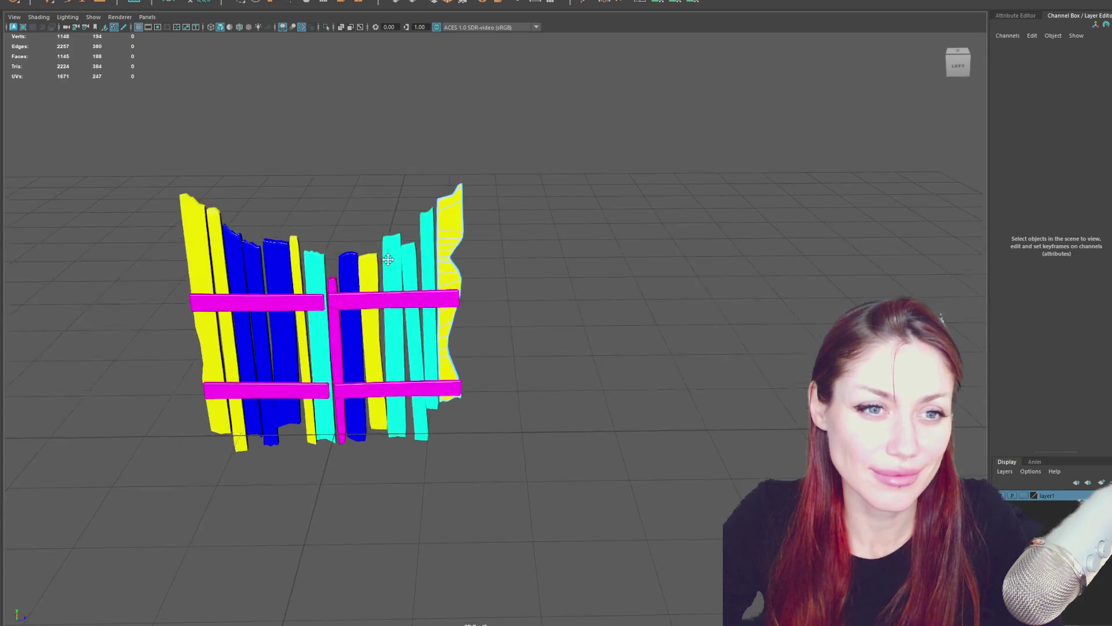
mouse_move(732, 87)
mouse_down()
mouse_move(532, 431)
mouse_move(396, 514)
mouse_up()
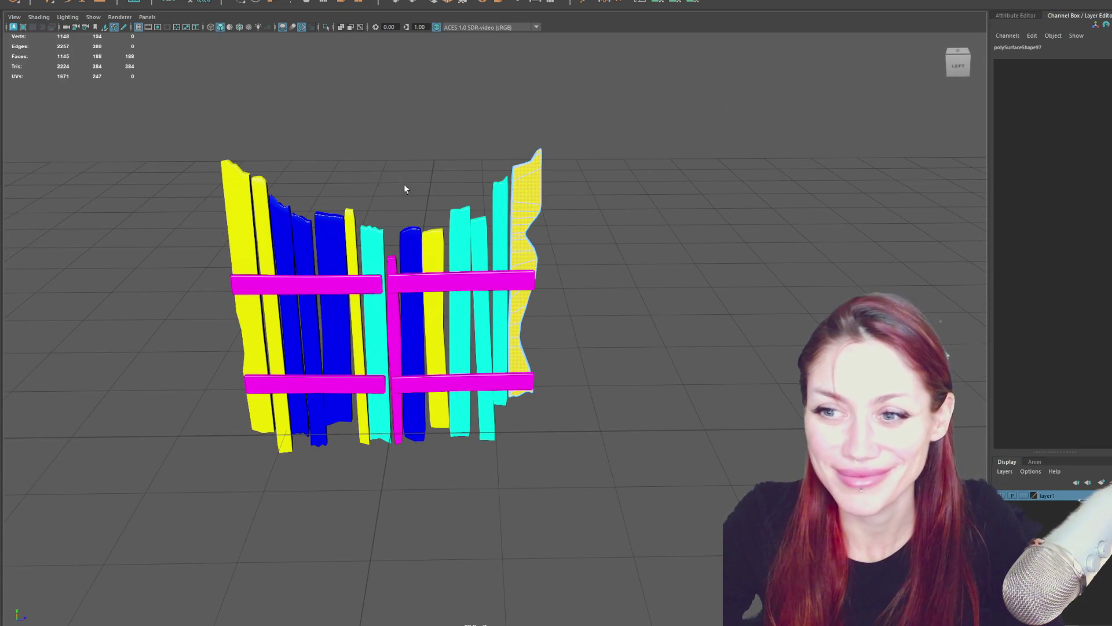
drag(387, 471, 398, 472)
click(23, 1)
click(35, 0)
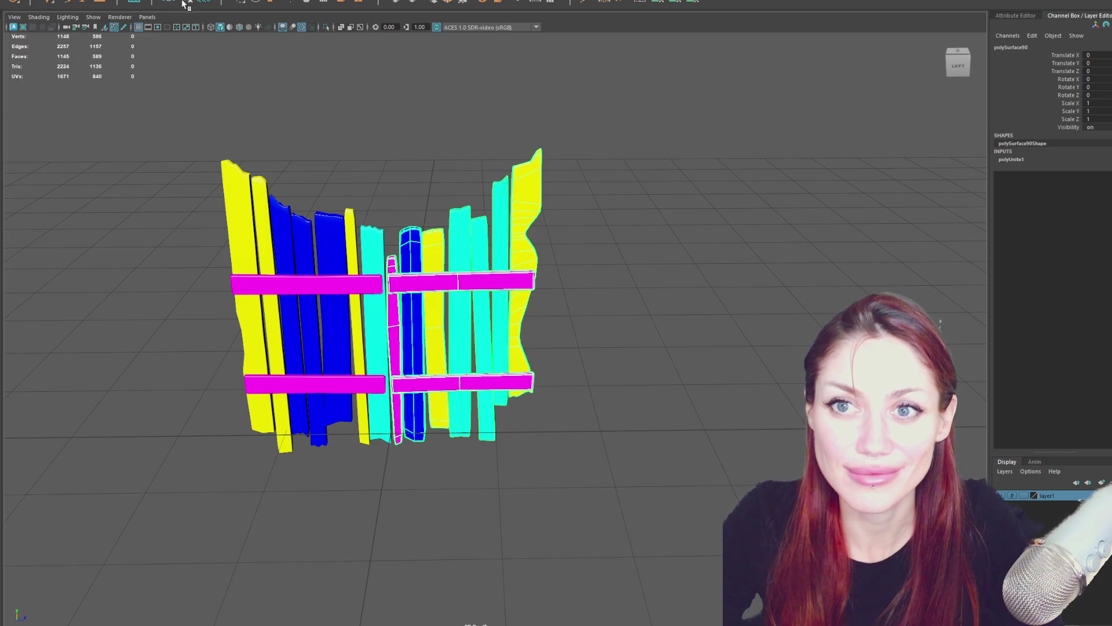
mouse_move(454, 311)
mouse_down()
mouse_move(441, 371)
mouse_move(447, 443)
mouse_move(491, 427)
mouse_move(420, 429)
mouse_up()
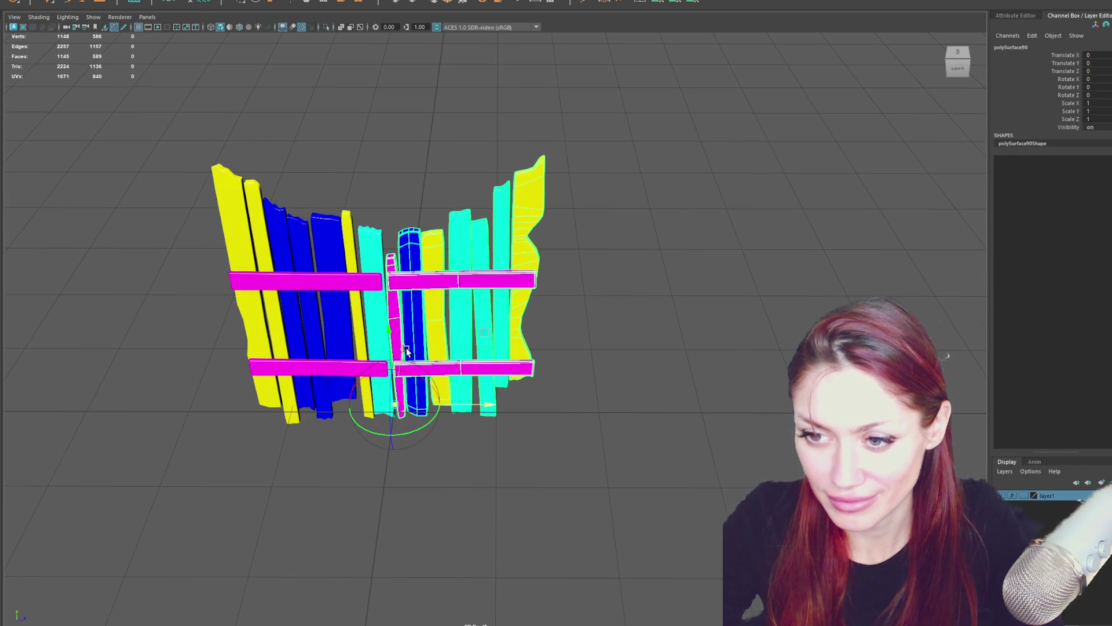
alt+drag(405, 347, 400, 345)
mouse_move(372, 218)
alt+mouse_down()
mouse_move(489, 223)
mouse_move(489, 197)
alt+mouse_up()
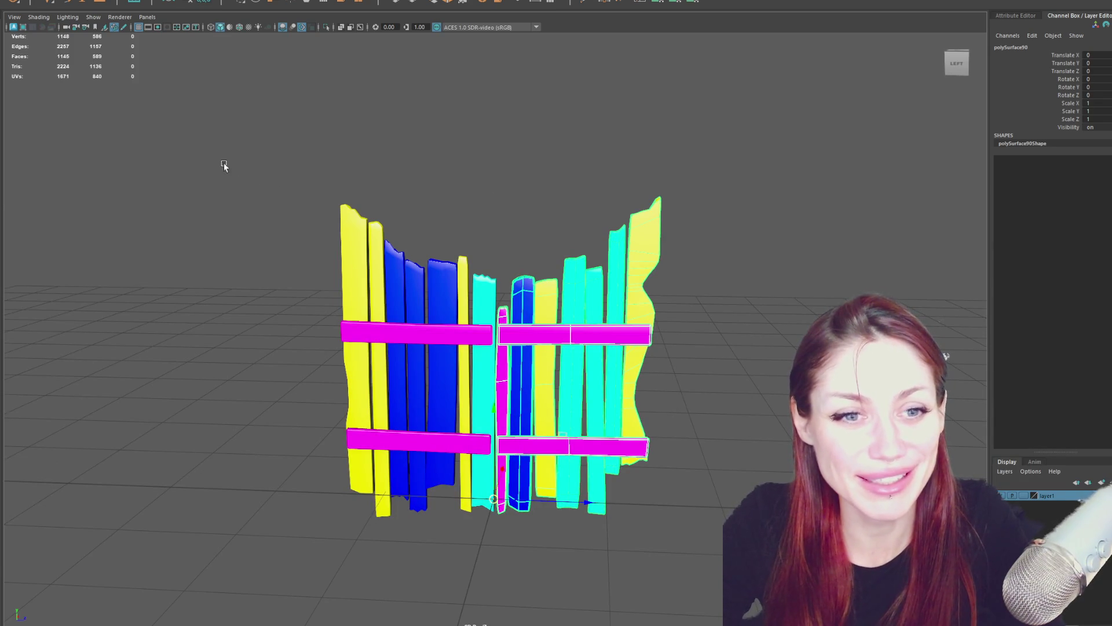
drag(183, 133, 479, 562)
key(ctrl+z)
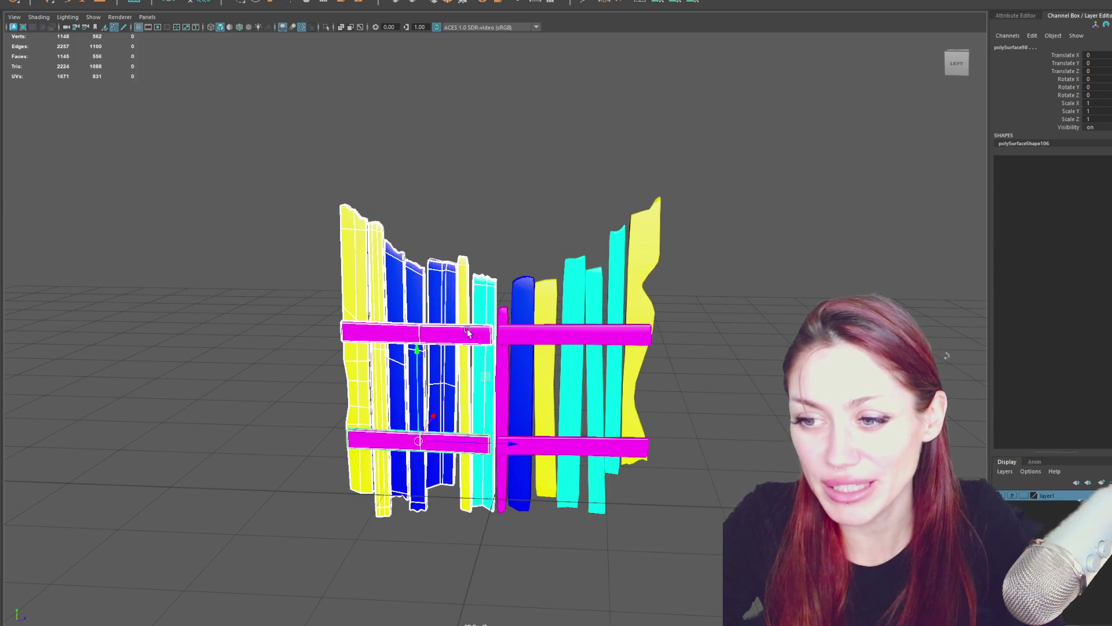
click(24, 1)
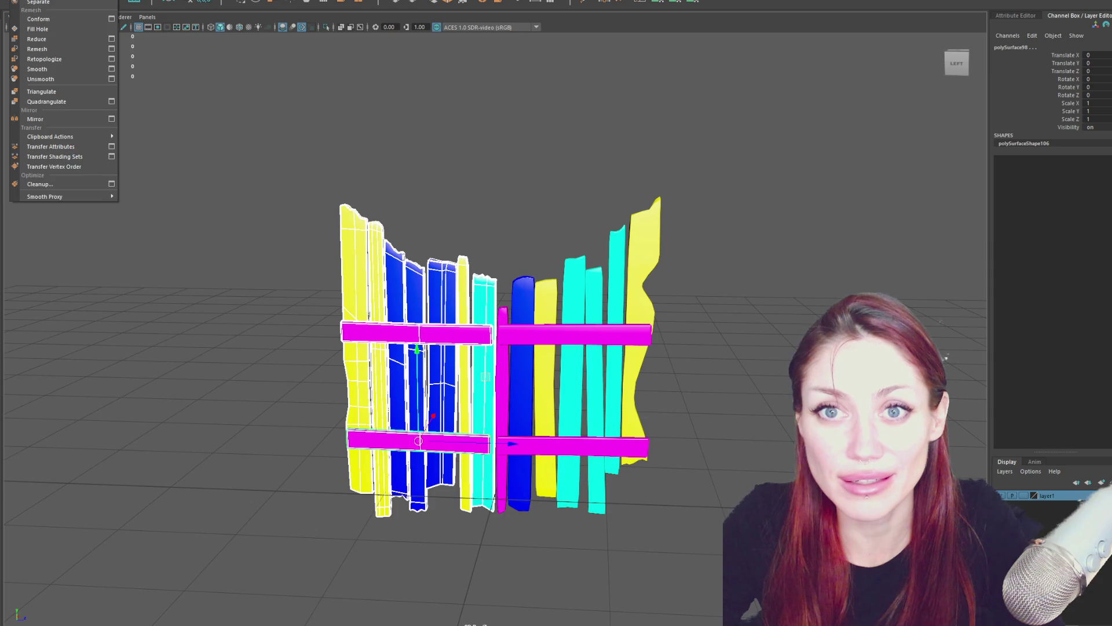
click(173, 7)
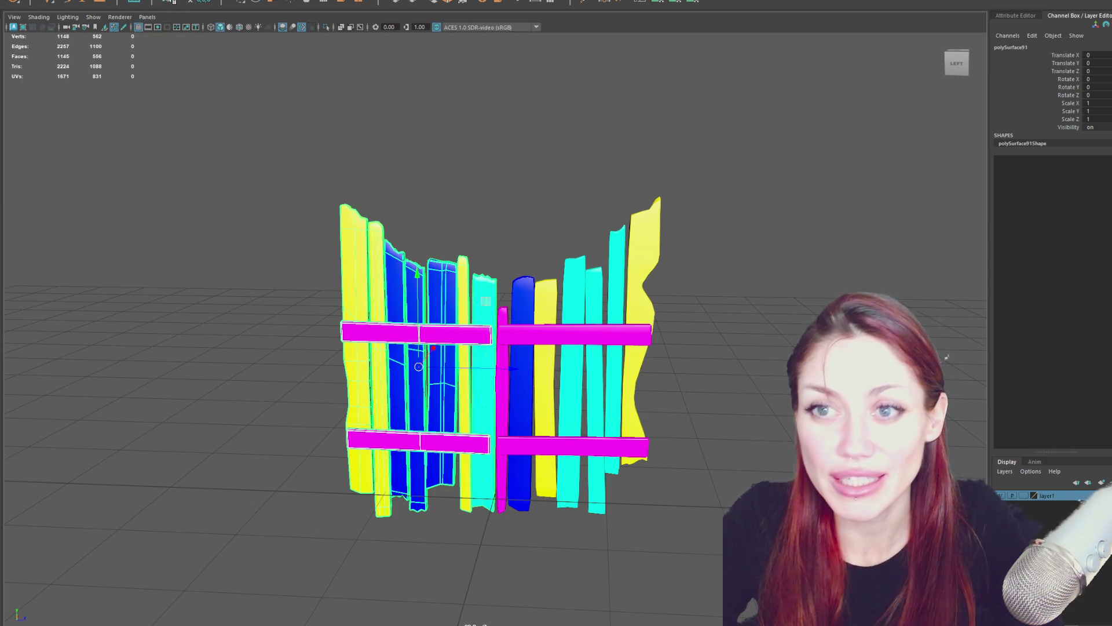
scroll(536, 263, up, 2)
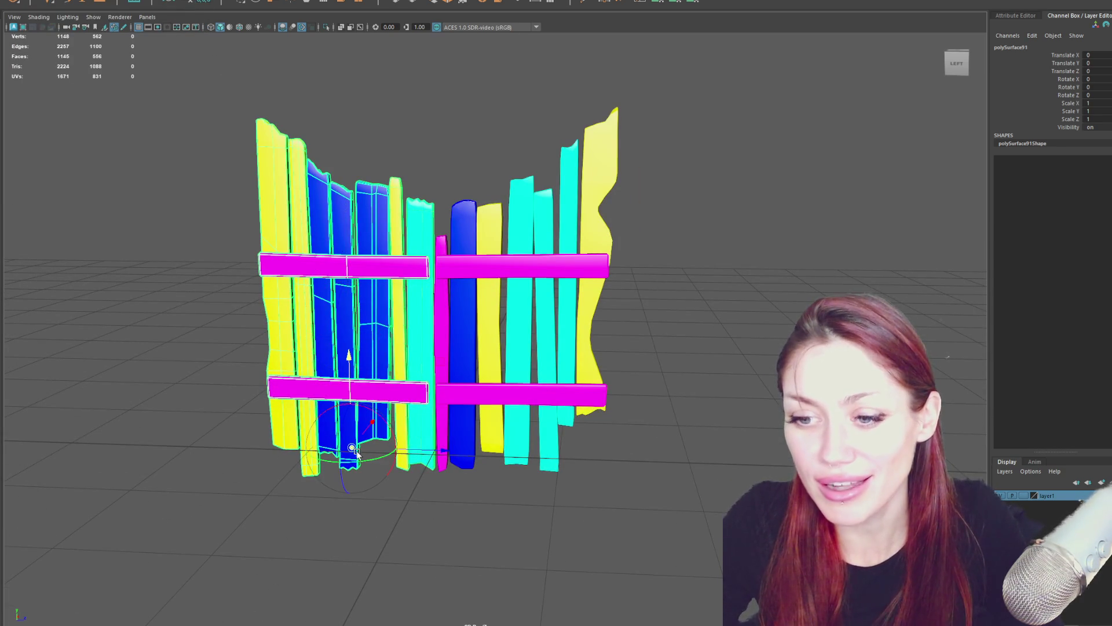
mouse_move(481, 450)
alt+mouse_down()
mouse_move(448, 398)
mouse_move(613, 380)
alt+mouse_up()
key(ctrl+z)
key(ctrl+z)
key(ctrl+z)
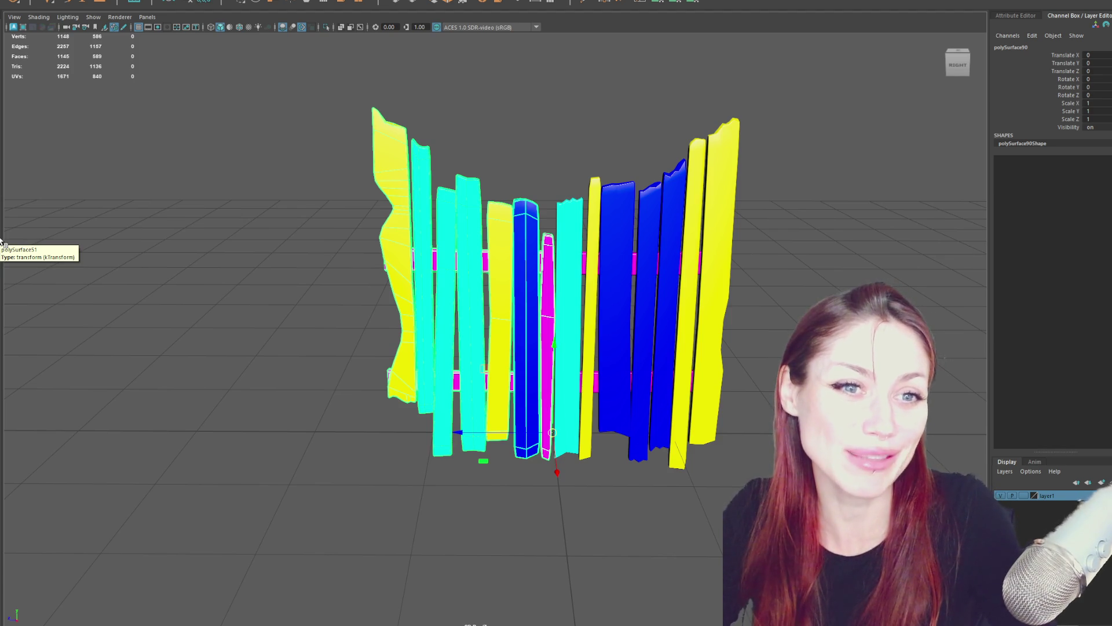
alt+middle_drag(131, 198, 221, 245)
click(235, 243)
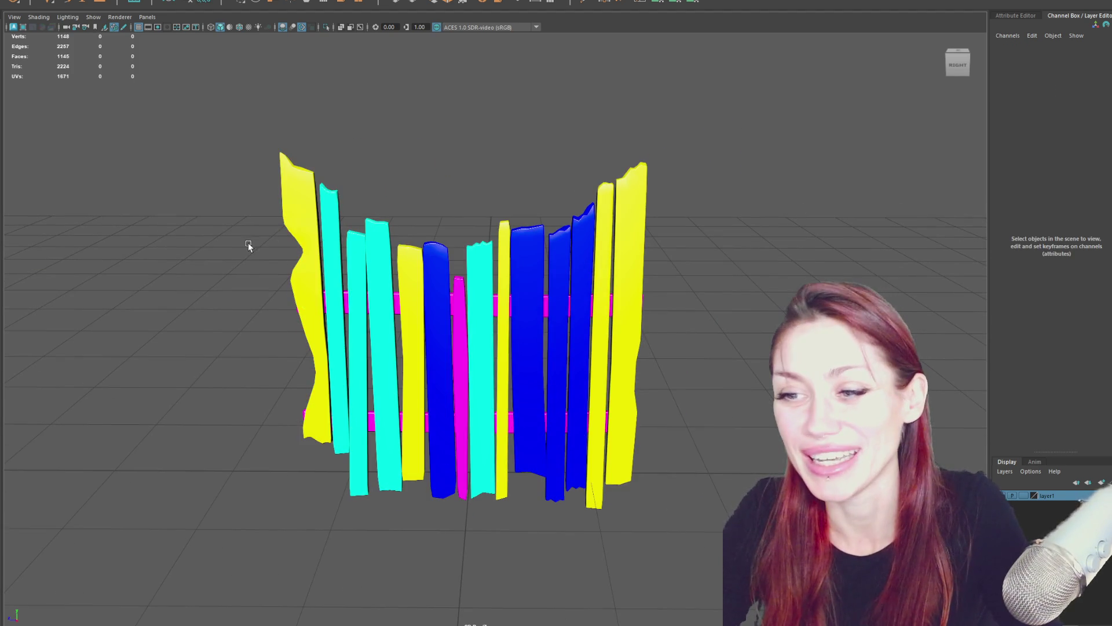
mouse_move(561, 168)
alt+mouse_down()
mouse_move(355, 144)
mouse_move(301, 168)
alt+mouse_up()
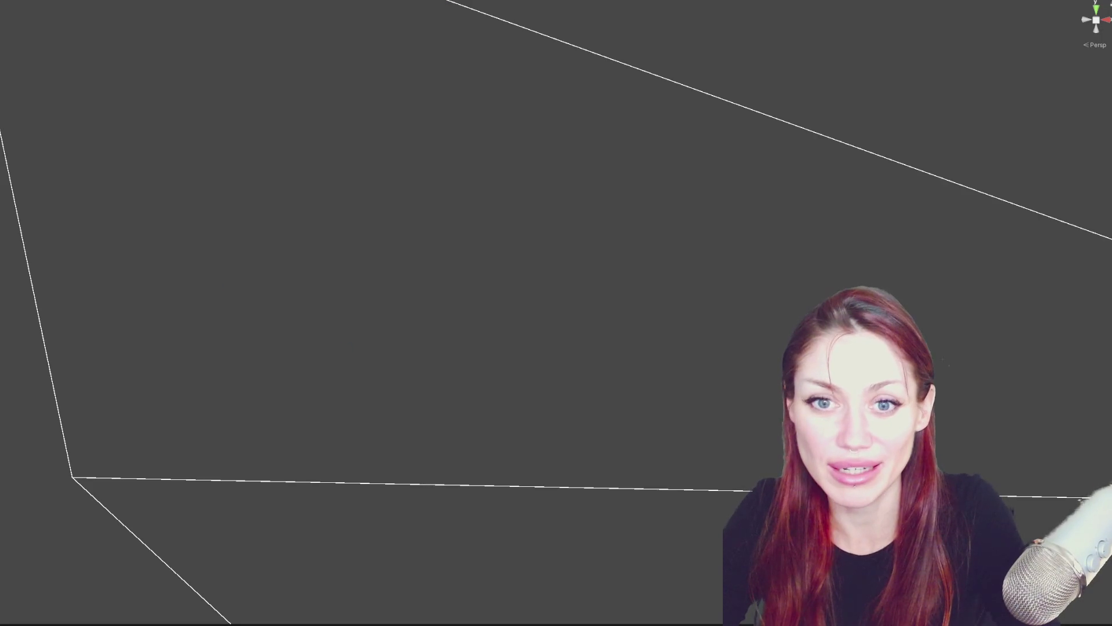
Restore the full Scene view layout with Shift+Space and open the Home.unity scene.
key(shift+space)
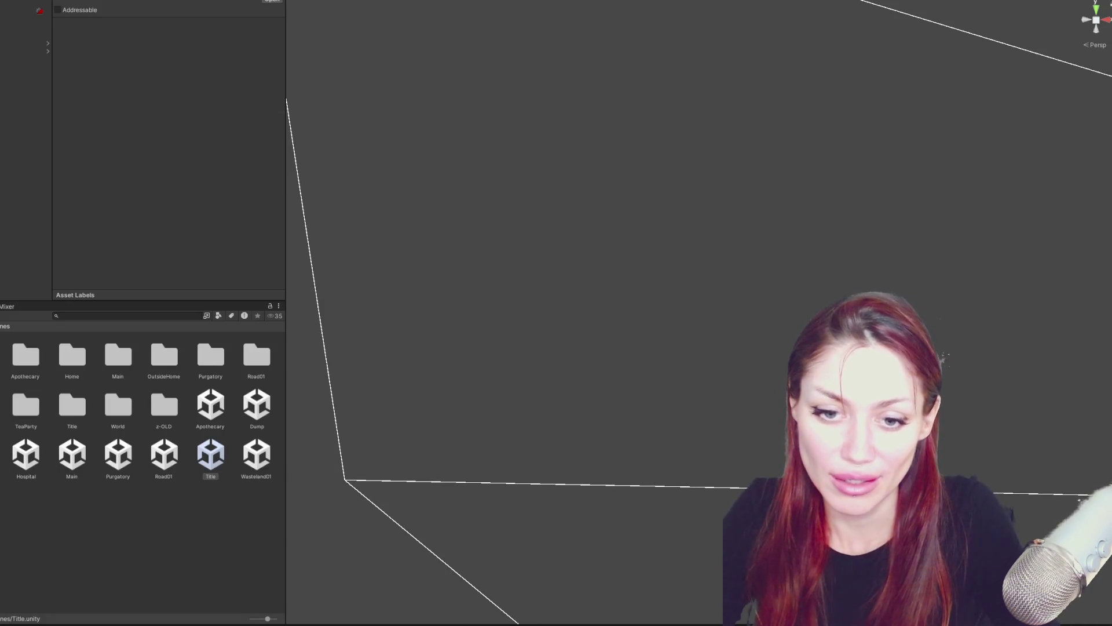
click(409, 233)
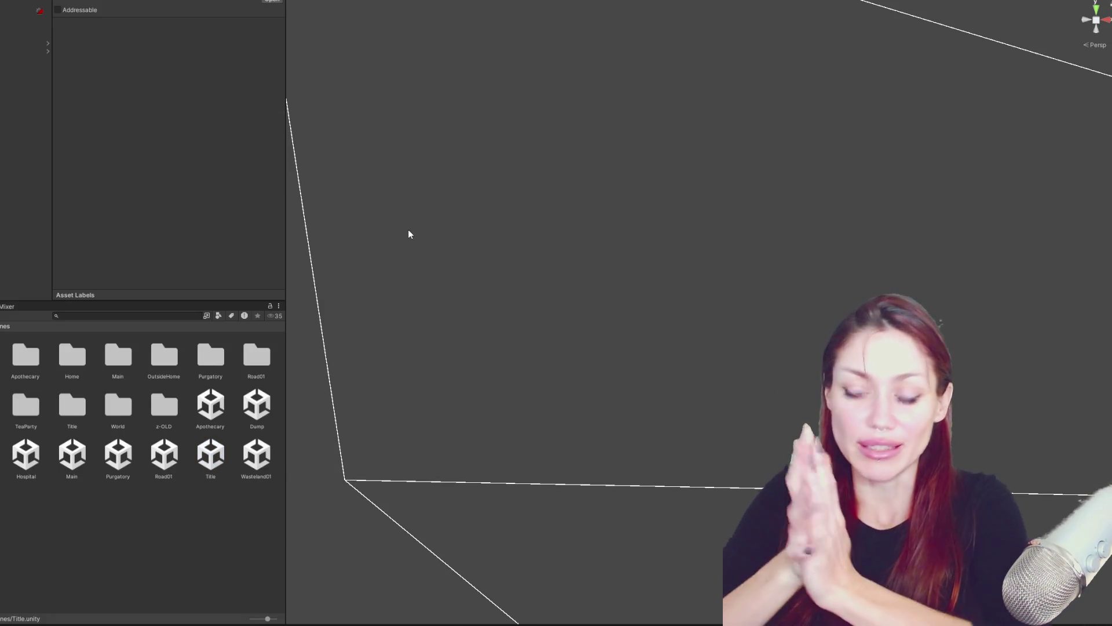
key(ctrl+p)
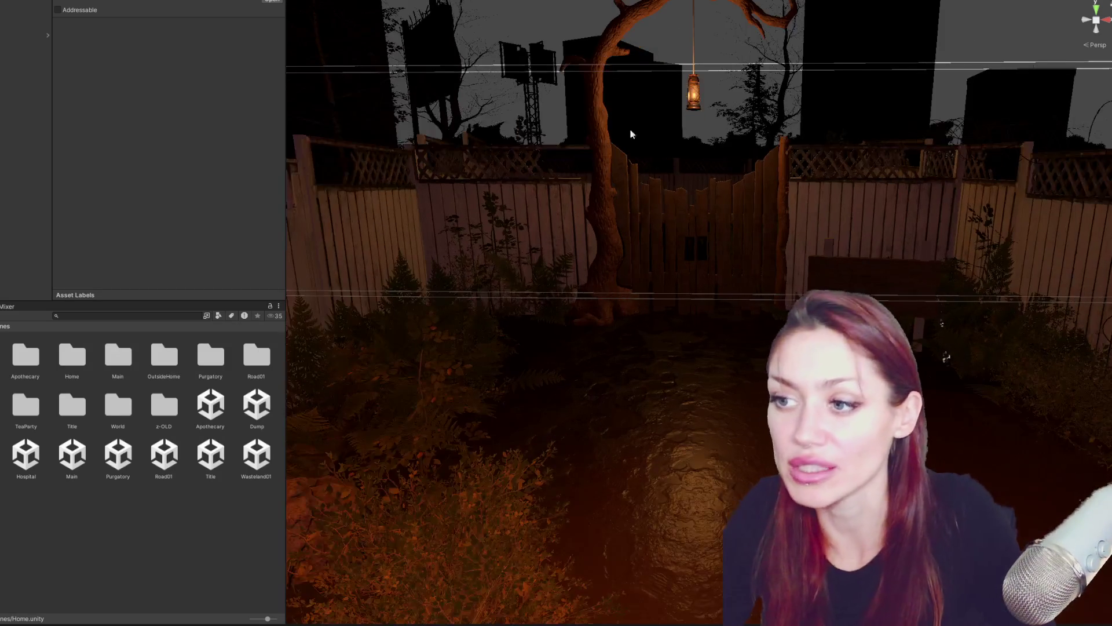
mouse_move(665, 151)
right_down()
mouse_move(675, 160)
mouse_move(656, 180)
right_up()
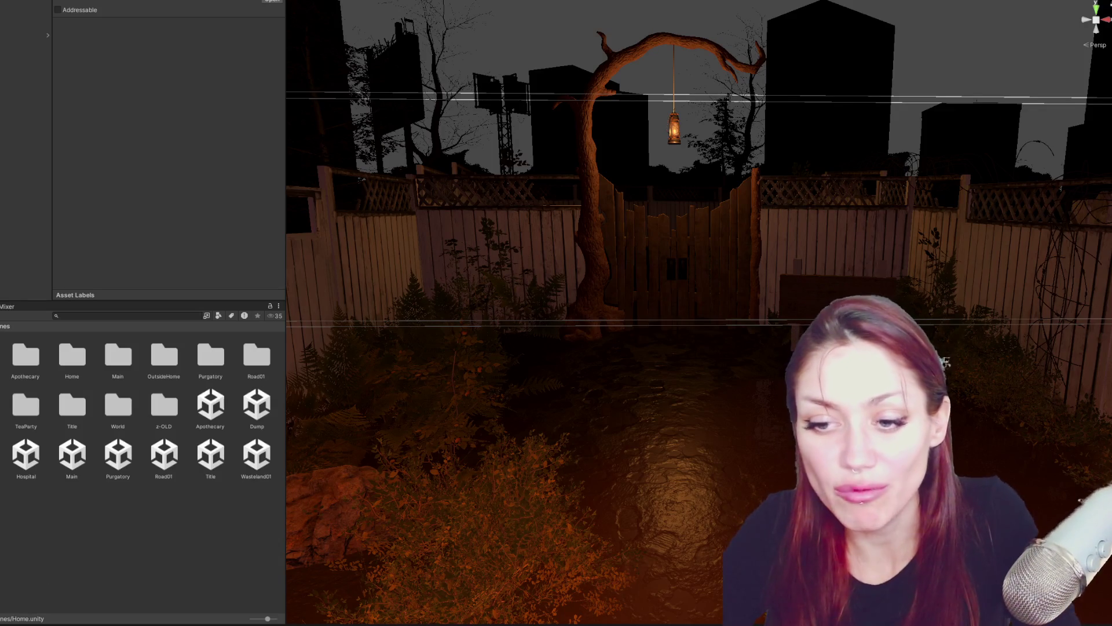
click(93, 624)
click(867, 25)
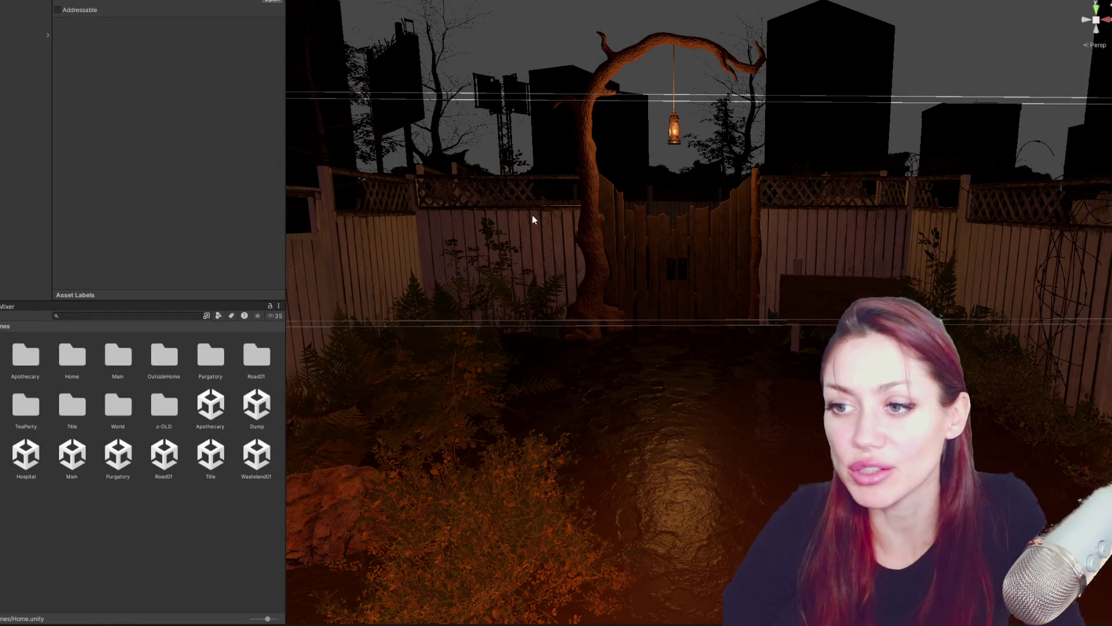
mouse_move(554, 204)
right_down()
mouse_move(568, 204)
mouse_move(532, 183)
mouse_move(818, 305)
mouse_move(753, 278)
mouse_move(695, 221)
mouse_move(641, 367)
mouse_move(666, 247)
mouse_move(676, 284)
mouse_move(784, 306)
mouse_move(712, 322)
mouse_move(688, 306)
right_up()
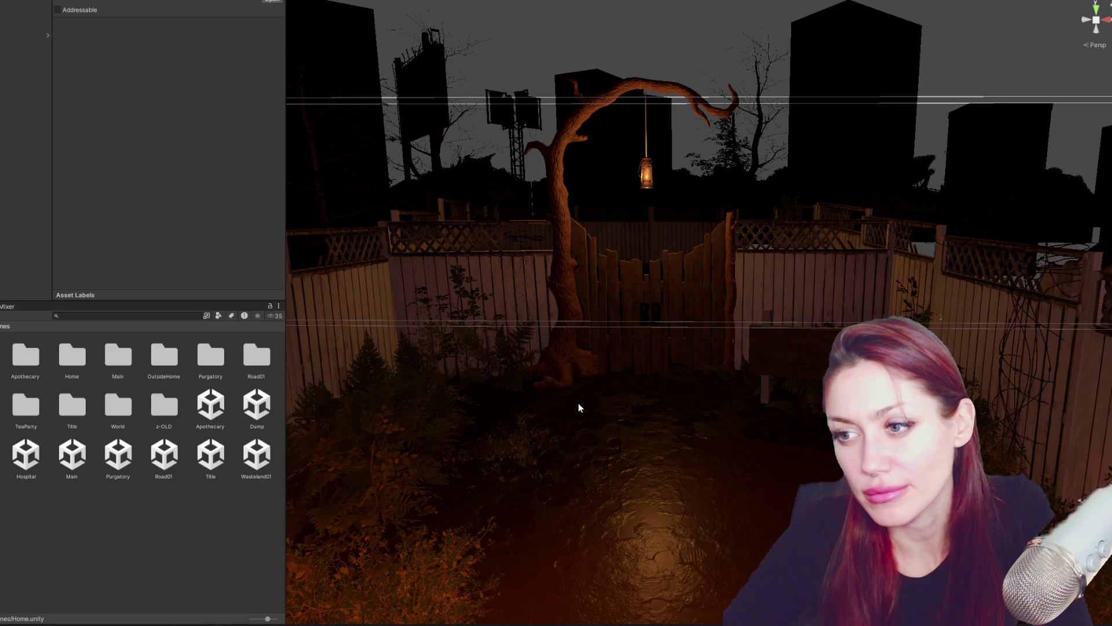
click(486, 390)
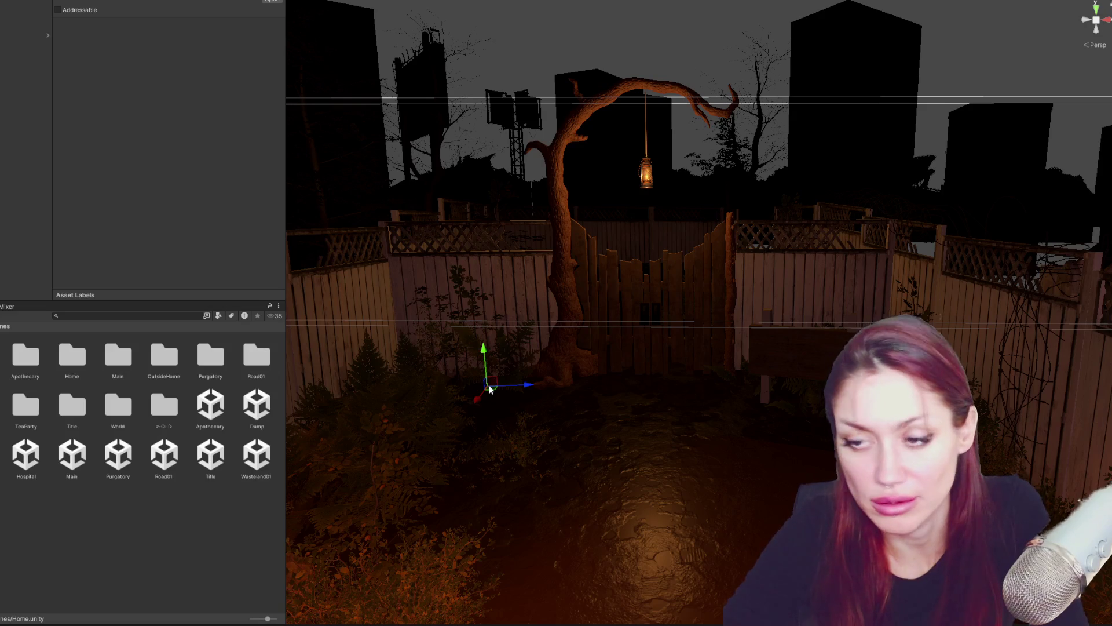
Scale the Fence Lattice 1 panel down uniformly to about 0.74.
click(492, 391)
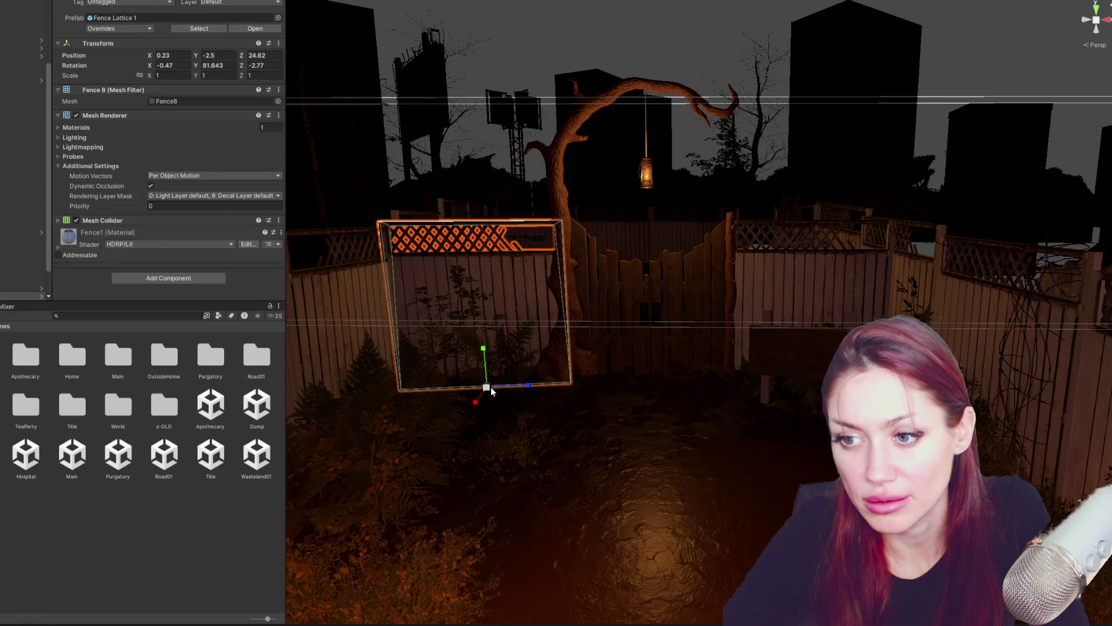
mouse_move(488, 387)
mouse_down()
mouse_move(476, 389)
mouse_move(551, 387)
mouse_up()
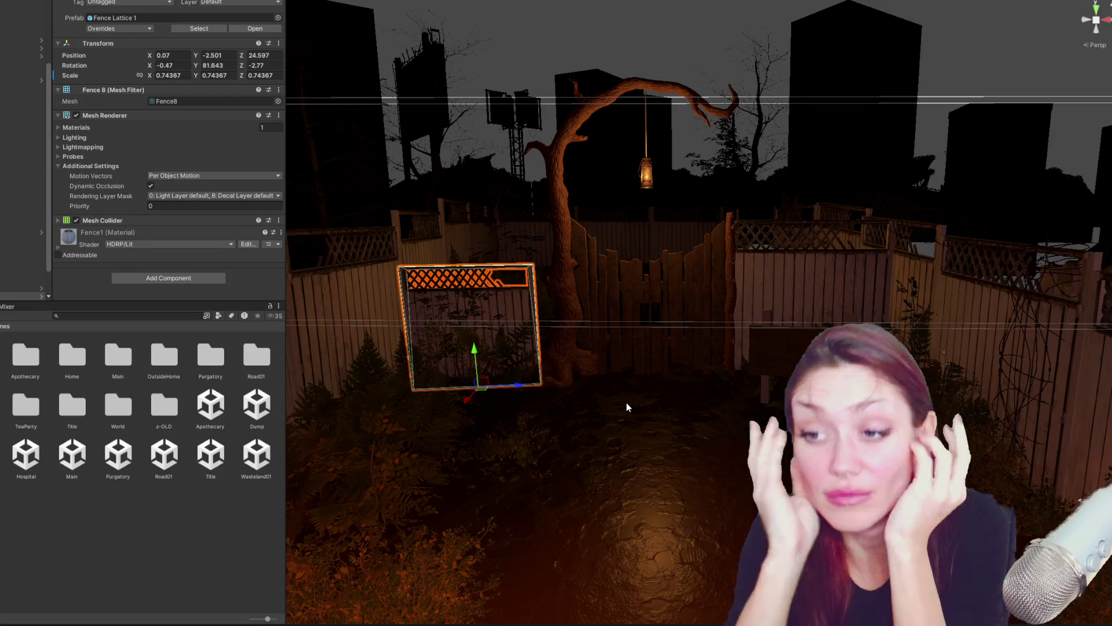
mouse_move(523, 384)
mouse_down()
mouse_move(558, 385)
mouse_move(426, 374)
mouse_up()
click(530, 352)
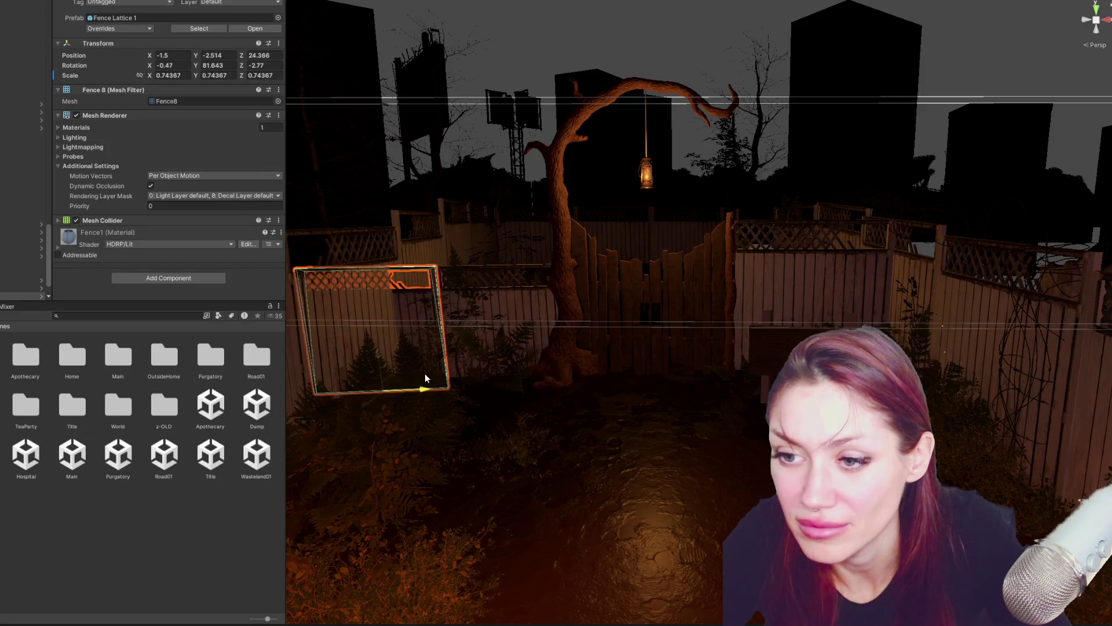
Slide a lattice to the gate's right side and rotate it to line up with the fence.
click(774, 288)
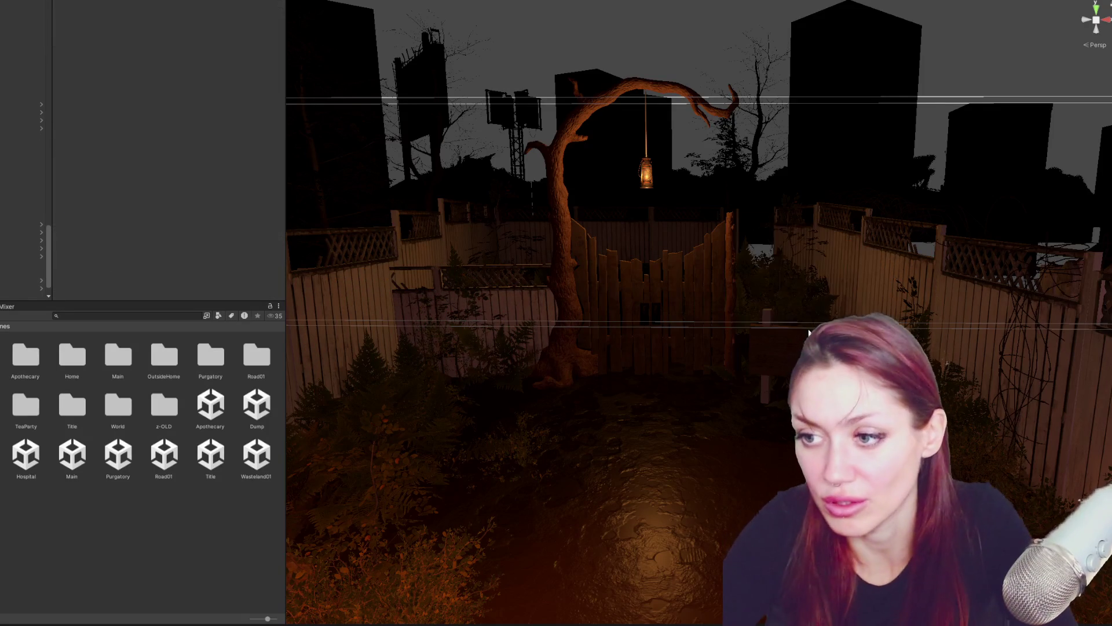
click(684, 301)
click(551, 319)
drag(551, 384, 853, 373)
key(e)
drag(753, 380, 780, 391)
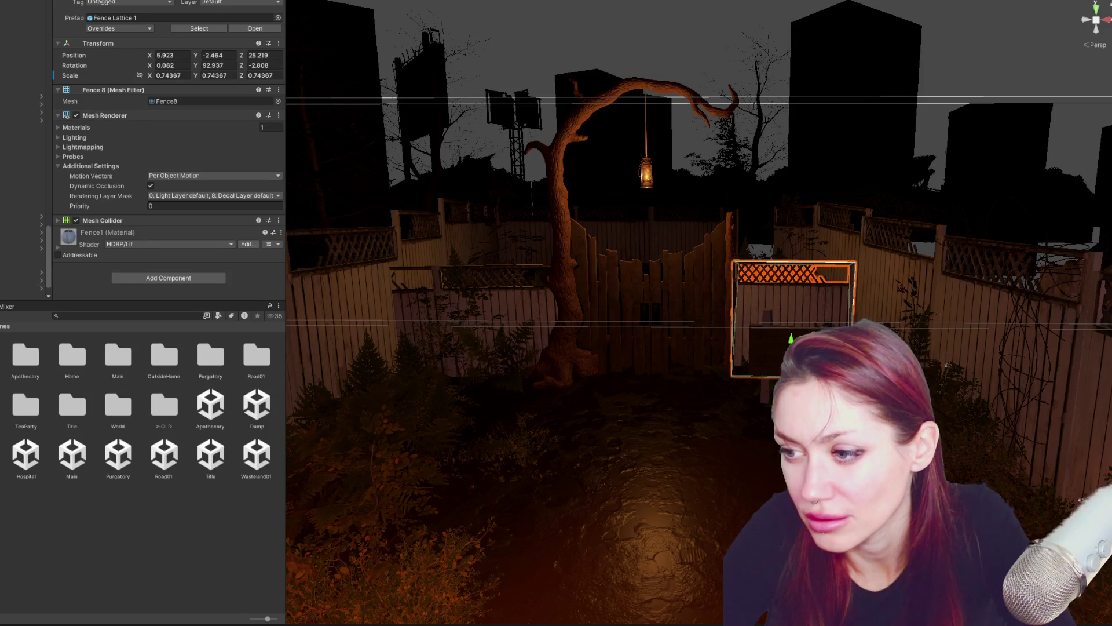
Move the camera closer to the tree and gate and reselect Fence Lattice 1.
click(650, 394)
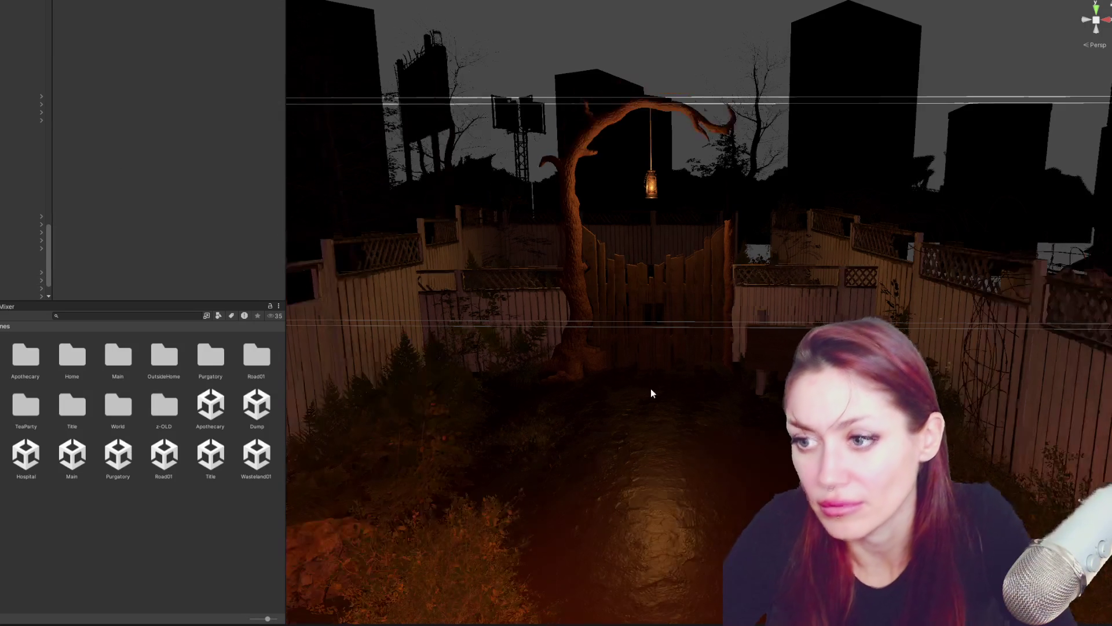
scroll(651, 388, up, 5)
middle_drag(653, 383, 671, 326)
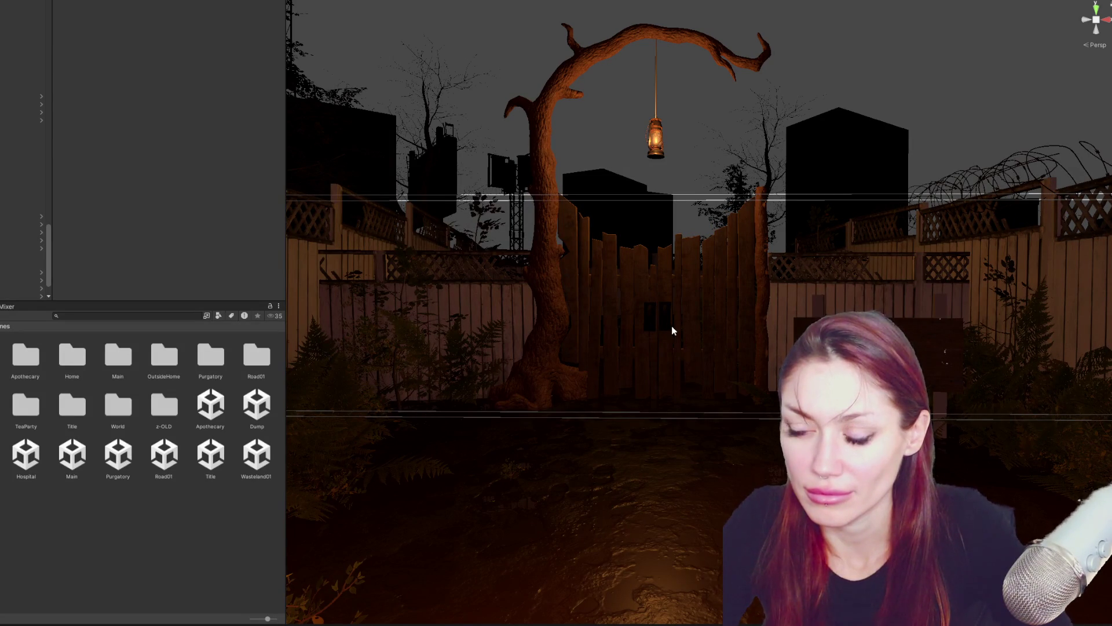
click(523, 305)
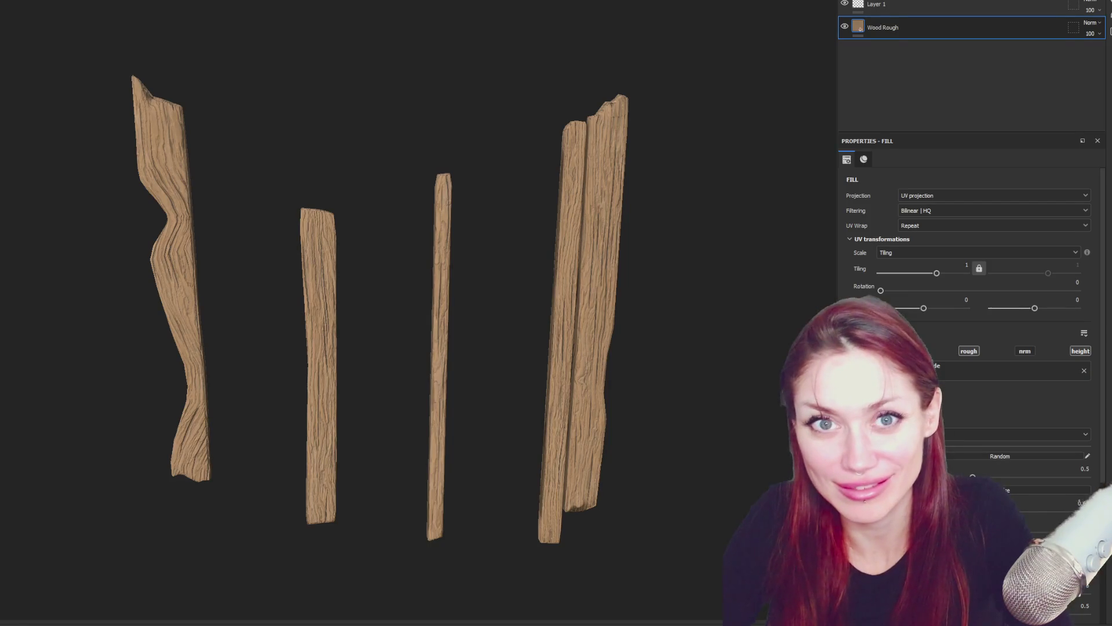
In Project configuration, select lo.fbx on the Desktop as the replacement mesh.
key(ctrl+n)
click(570, 210)
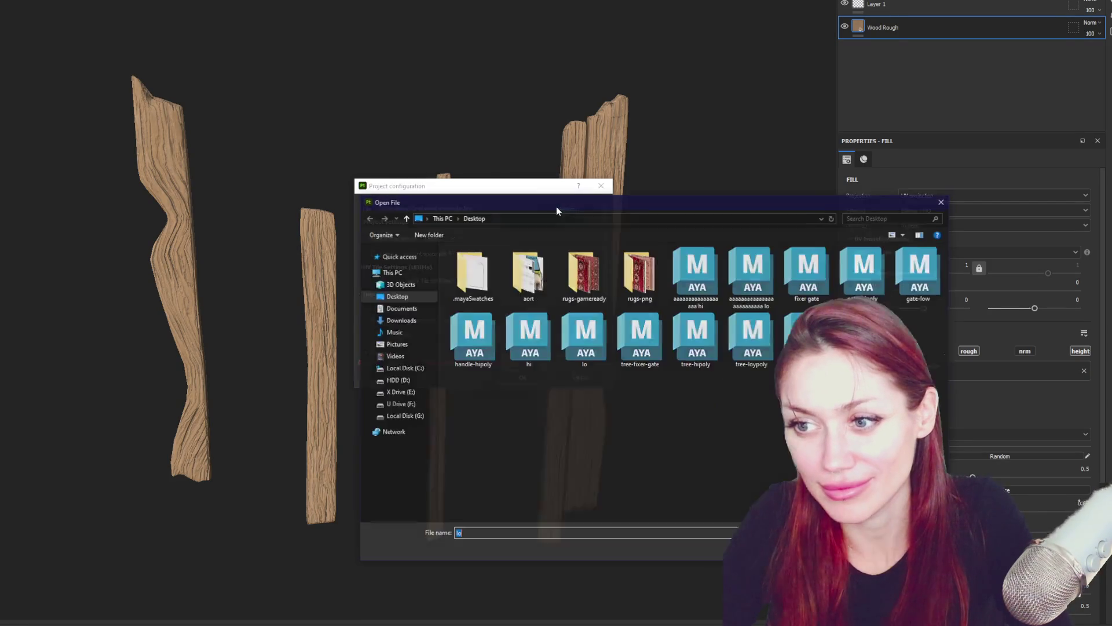
double_click(570, 339)
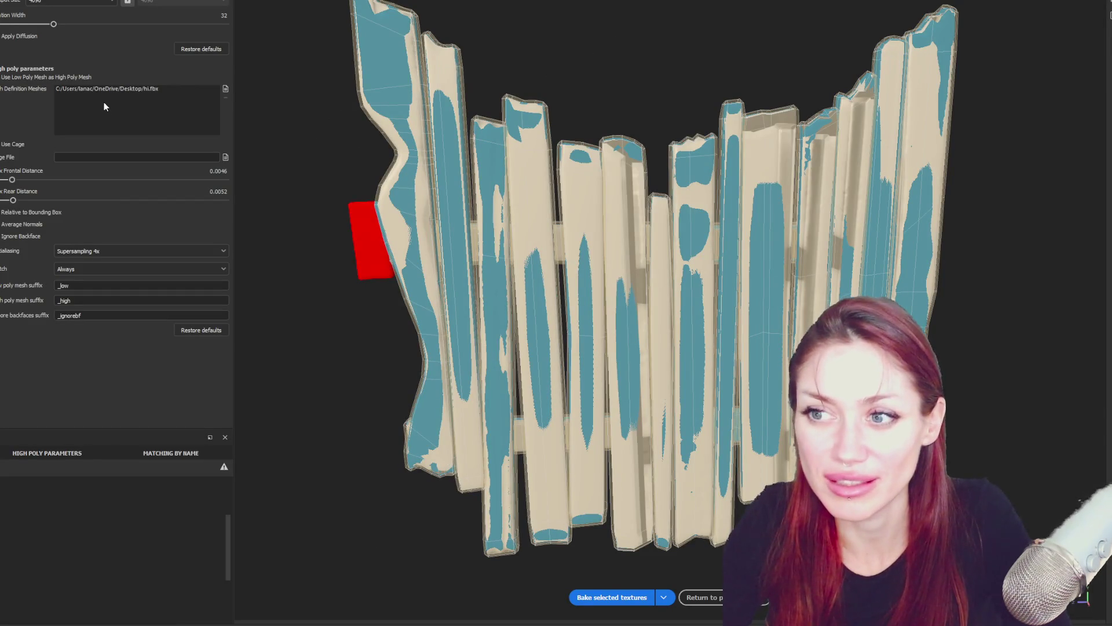
Set Max Frontal and Max Rear Distance to 0.0049 and bake the selected textures.
drag(12, 180, 12, 179)
mouse_move(616, 197)
alt+mouse_down()
mouse_move(631, 186)
mouse_move(286, 112)
mouse_move(316, 126)
alt+mouse_up()
key(f)
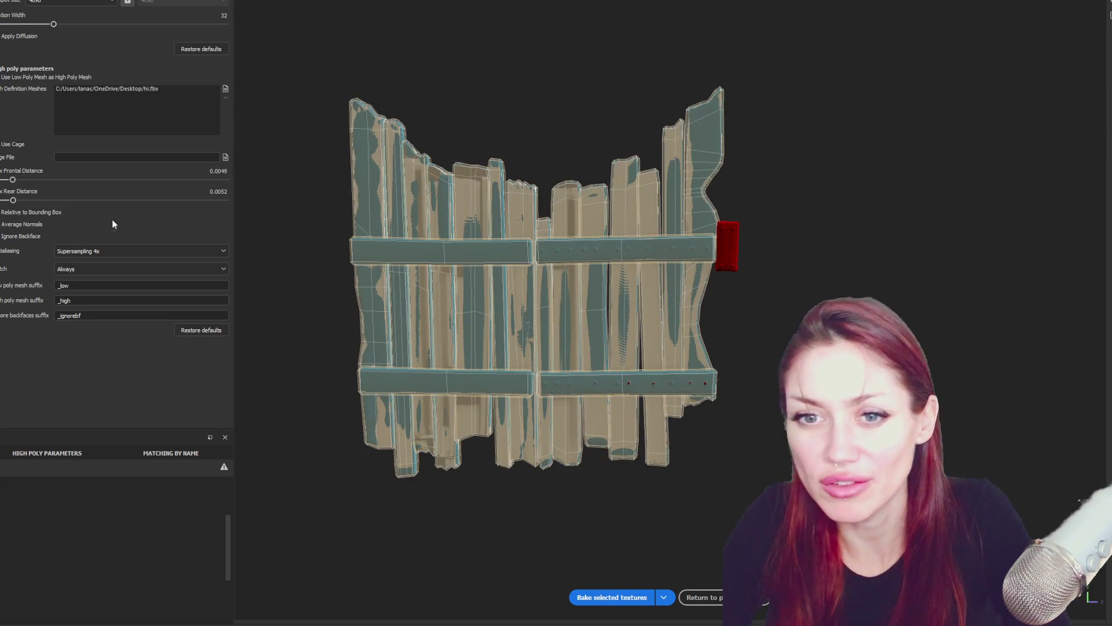
drag(13, 200, 12, 199)
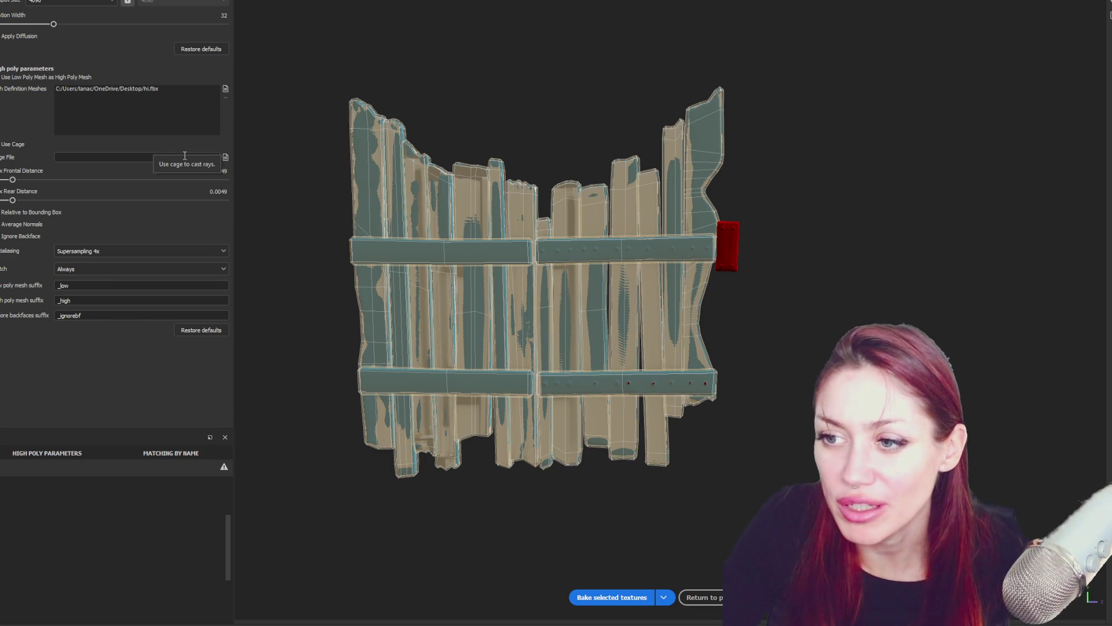
click(620, 590)
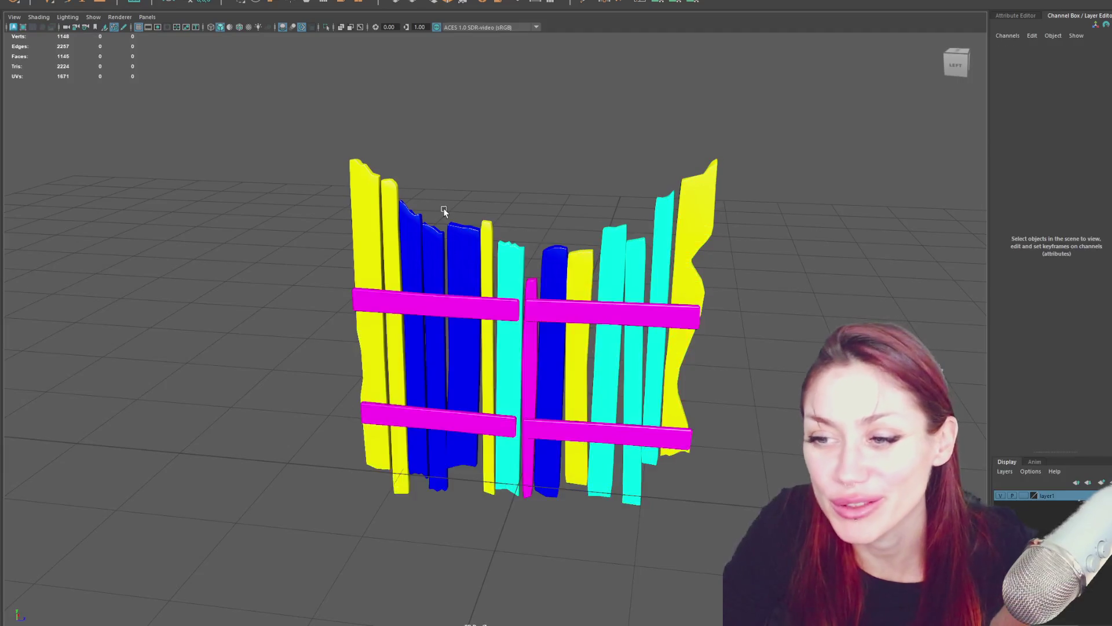
click(444, 210)
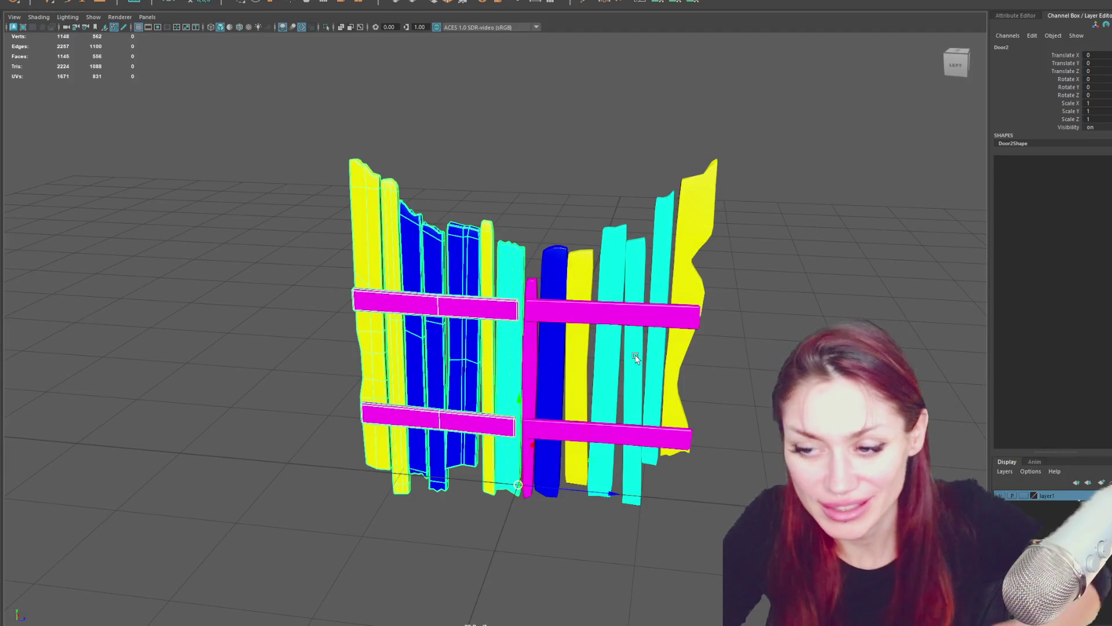
Hide the low-poly fence, inspect the left and right high-poly doors, then unhide it.
scroll(488, 327, up, 5)
click(484, 241)
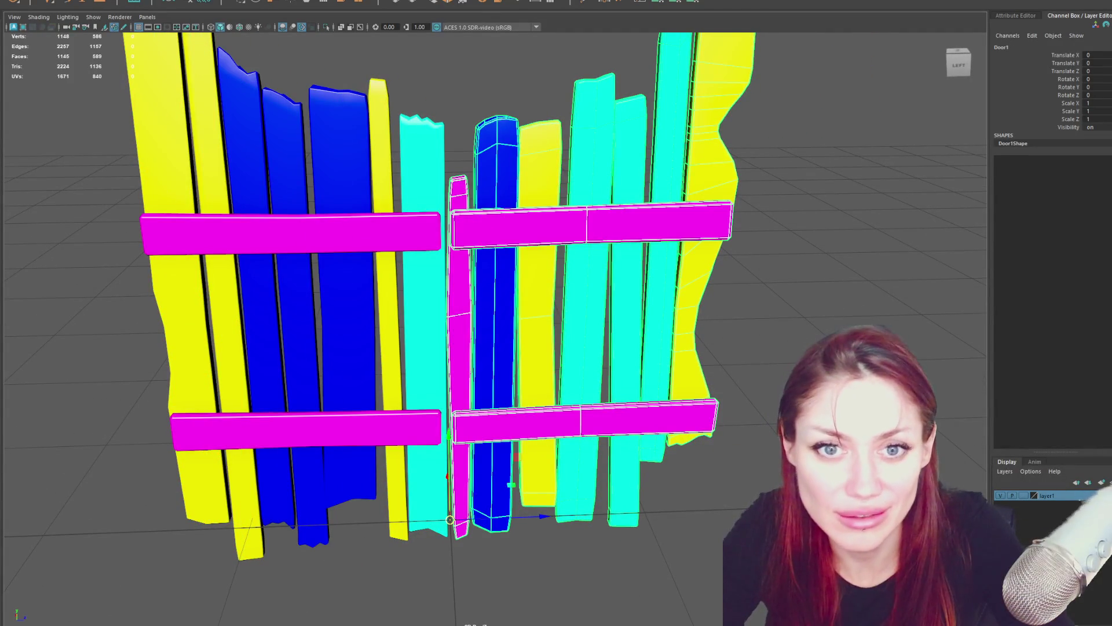
key(Up)
key(ctrl+h)
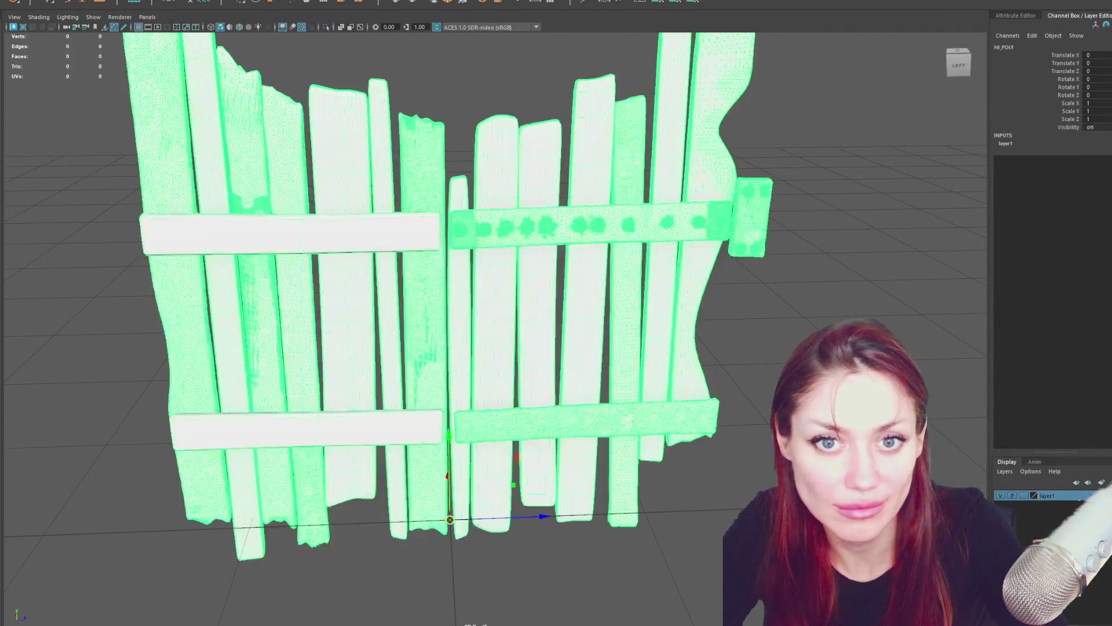
key(Down)
key(Left)
key(Right)
key(Left)
key(ctrl+shift+h)
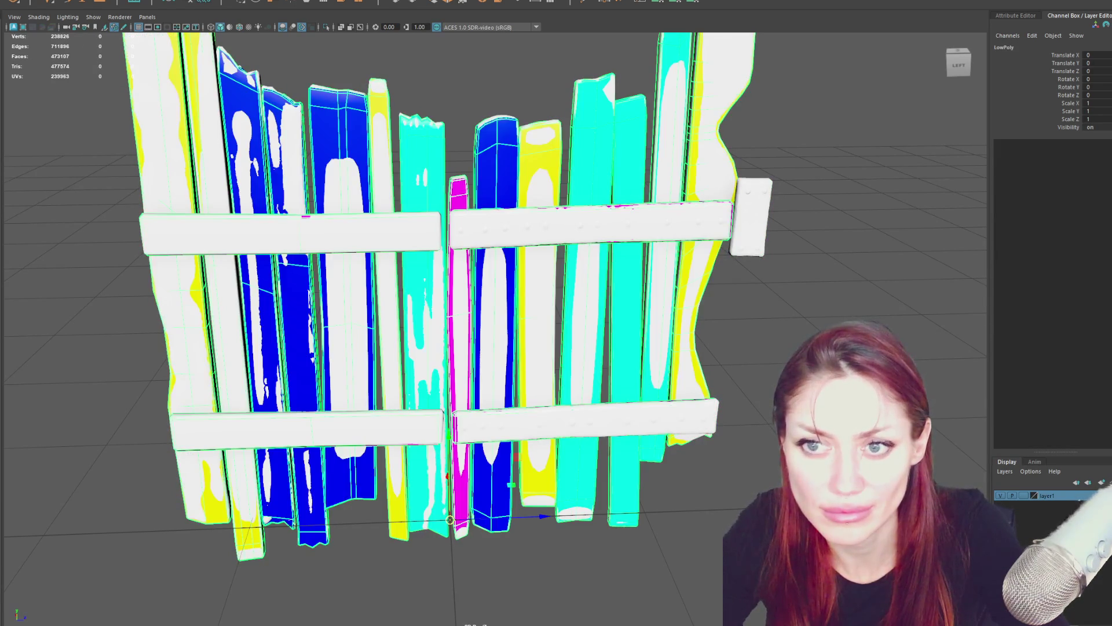
Hide both coloured low-poly doors and select each white high-poly gate half.
mouse_move(547, 111)
alt+mouse_down()
mouse_move(539, 133)
mouse_move(637, 127)
mouse_move(463, 122)
mouse_move(545, 111)
mouse_move(578, 156)
mouse_move(541, 117)
alt+mouse_up()
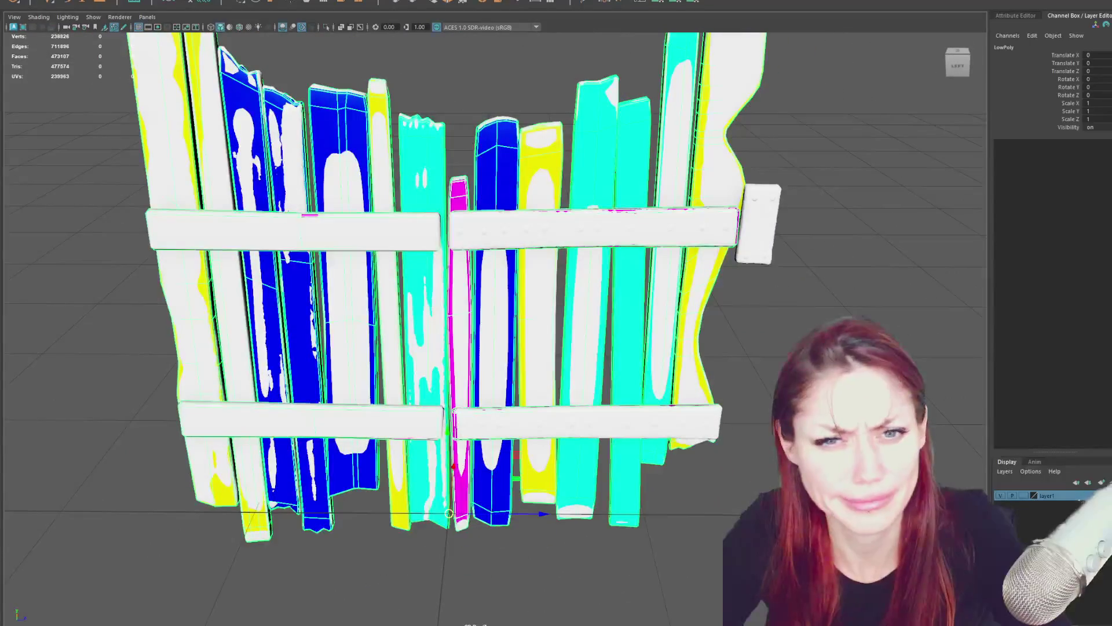
click(541, 139)
shift+click(289, 191)
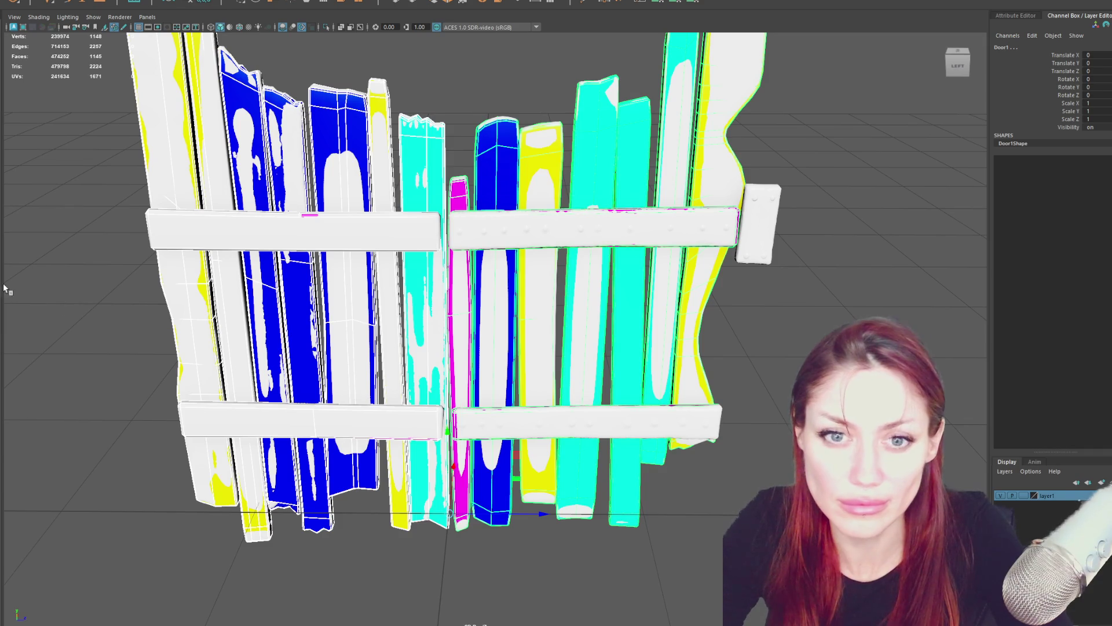
key(ctrl+h)
click(290, 318)
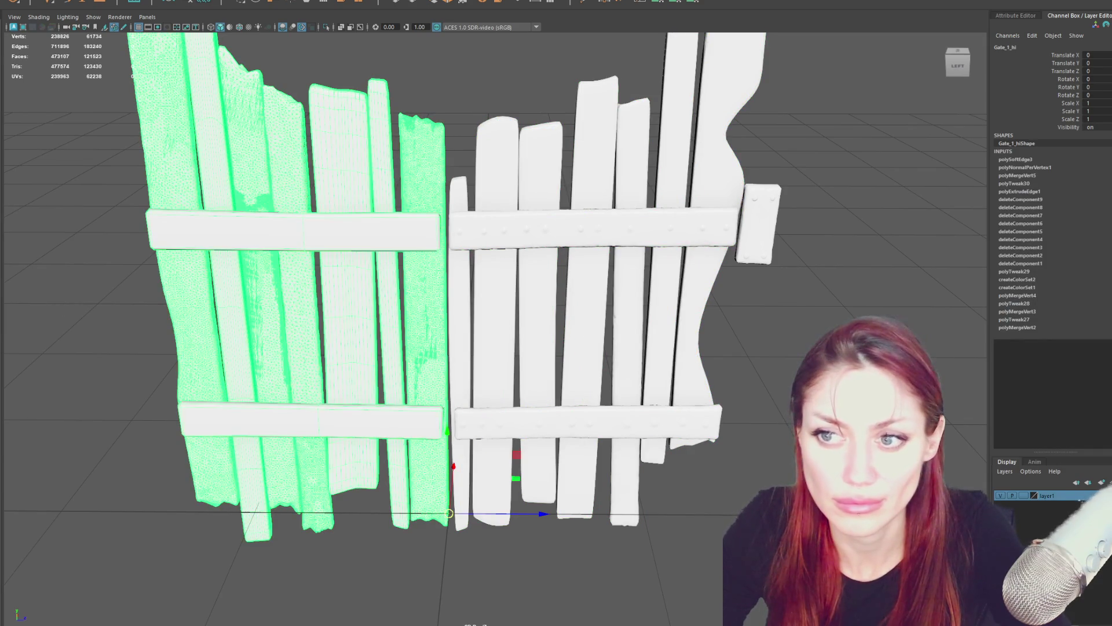
click(591, 319)
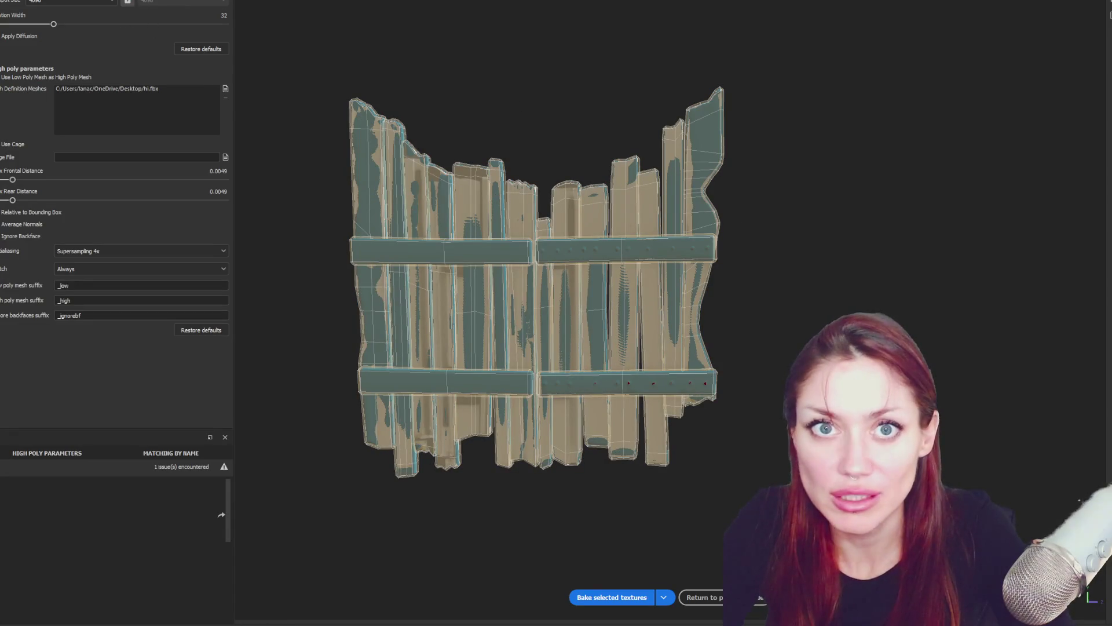
Start a new project from lo.fbx, discarding changes to the old project.
key(ctrl+n)
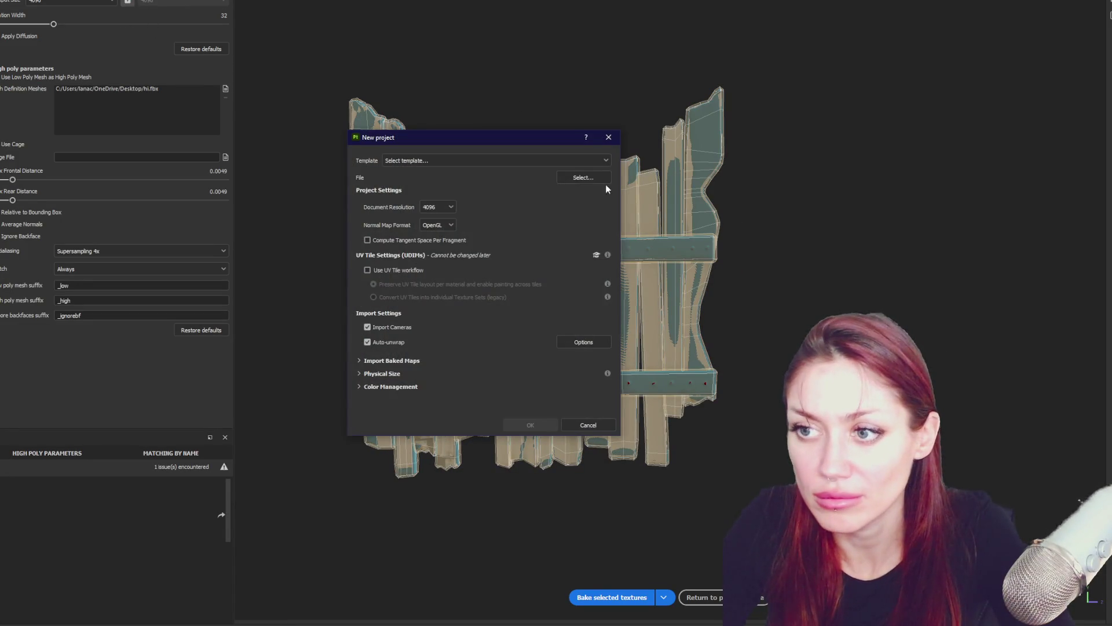
click(602, 179)
double_click(581, 293)
click(536, 427)
click(467, 303)
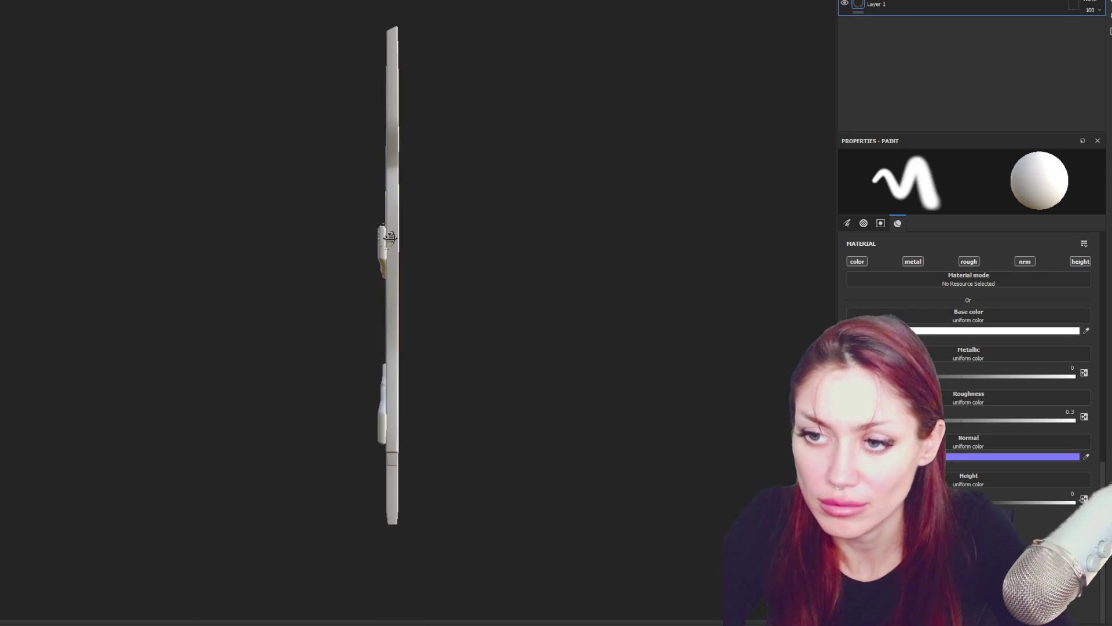
mouse_move(421, 248)
alt+mouse_down()
mouse_move(566, 209)
mouse_move(461, 151)
alt+mouse_up()
Bake mesh maps from hi.fbx with Supersampling 4x and frontal/rear distances of 0.0055.
key(ctrl+shift+b)
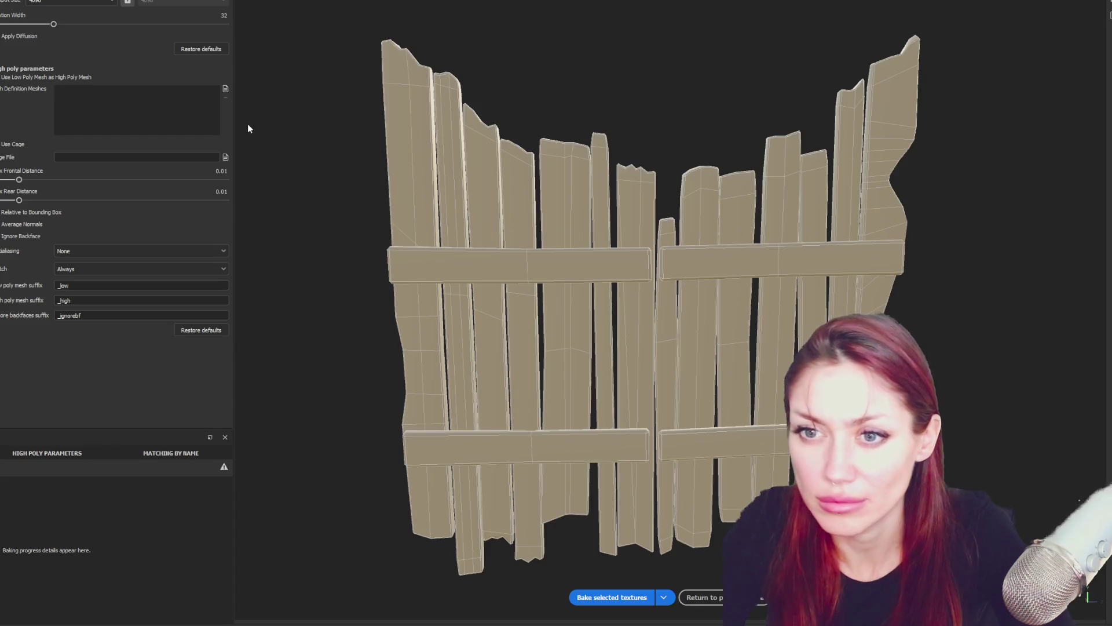
click(225, 90)
double_click(81, 103)
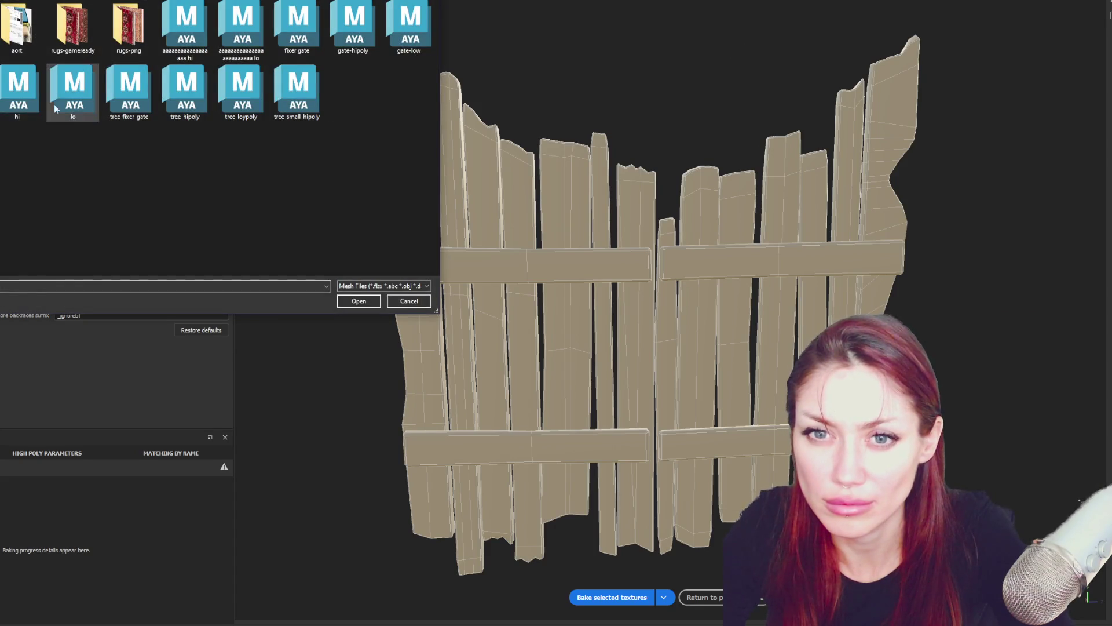
click(145, 251)
click(134, 270)
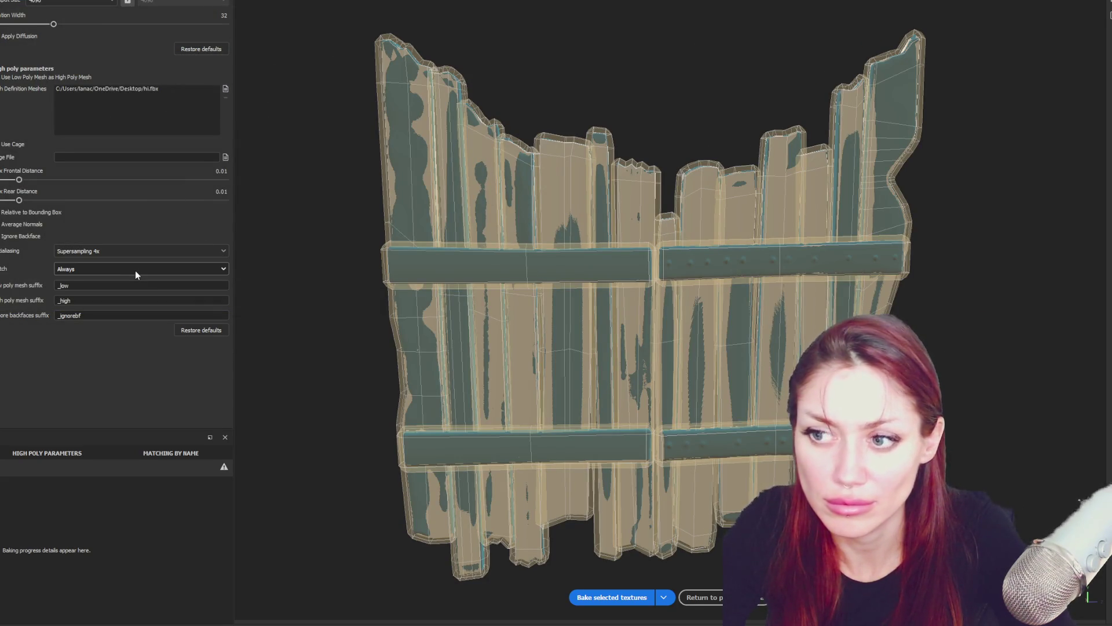
drag(22, 183, 14, 182)
alt+drag(443, 179, 325, 185)
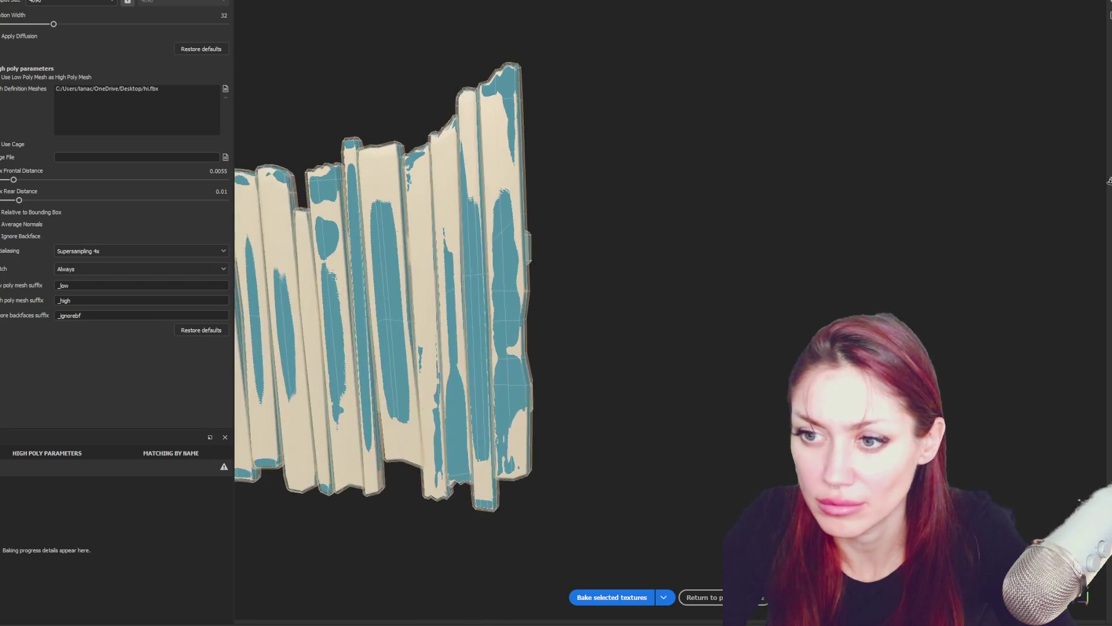
drag(19, 200, 14, 201)
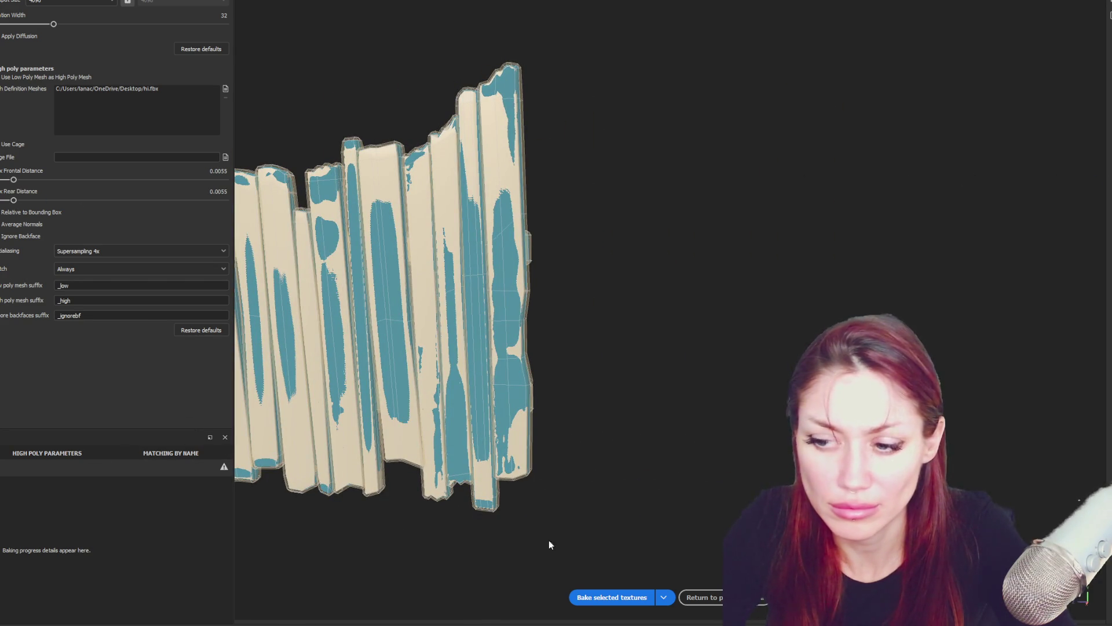
click(612, 597)
alt+drag(566, 303, 676, 230)
alt+middle_drag(676, 230, 742, 235)
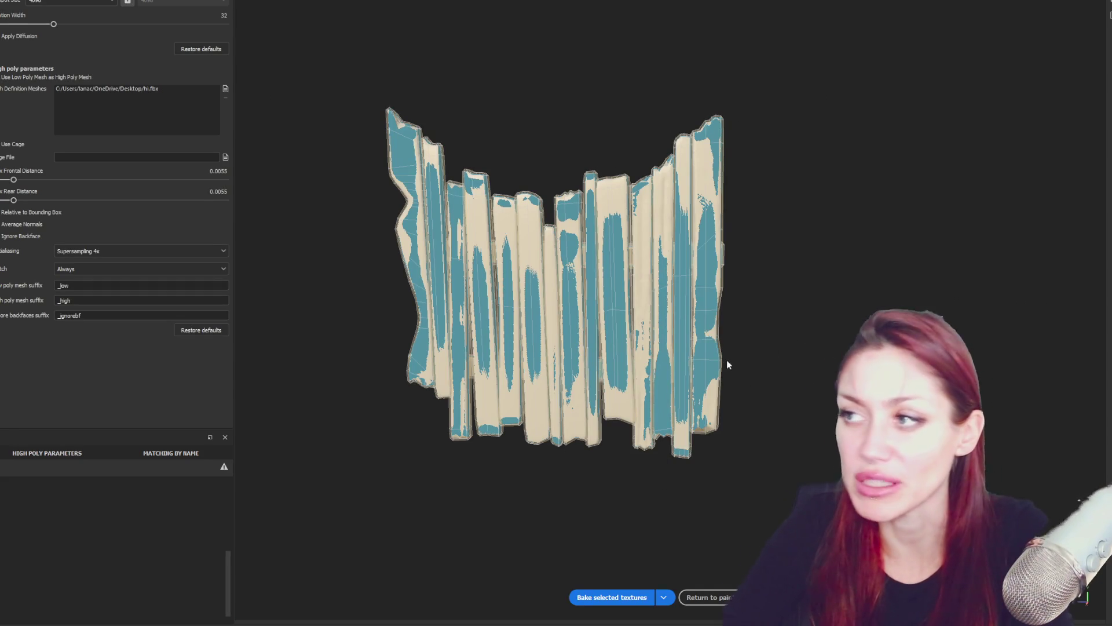
Return to the painting view once the bake completes.
click(709, 597)
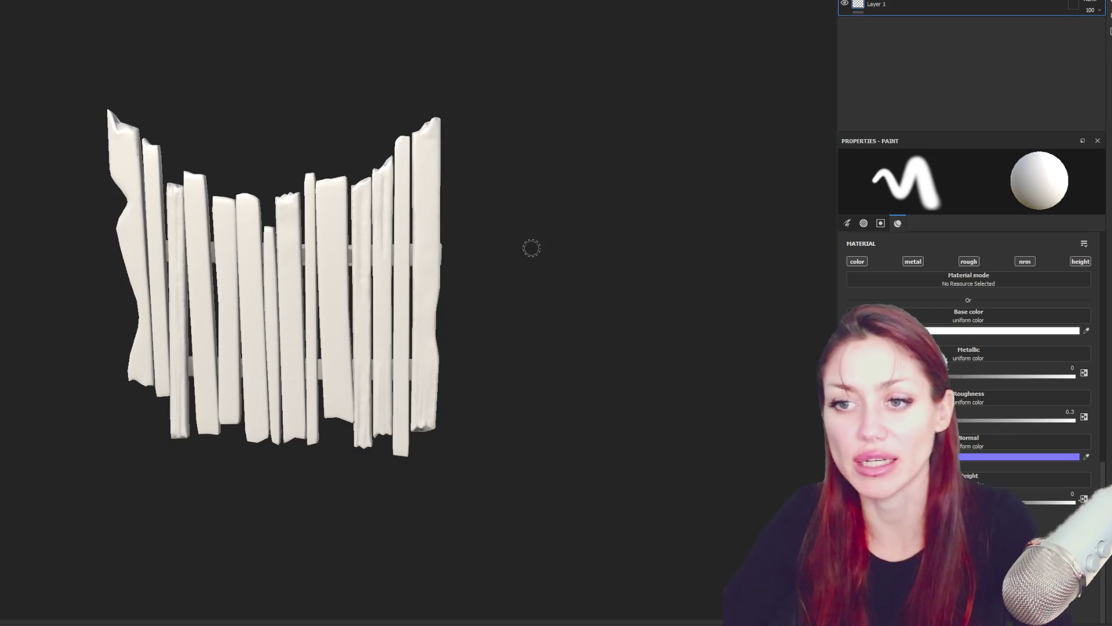
Orbit, zoom and pan around the freshly baked fence to inspect it from several angles.
scroll(516, 249, up, 4)
scroll(522, 242, down, 5)
mouse_move(533, 219)
alt+mouse_down()
mouse_move(670, 236)
mouse_move(596, 243)
mouse_move(478, 213)
mouse_move(566, 208)
mouse_move(527, 407)
mouse_move(541, 568)
mouse_move(566, 198)
mouse_move(597, 204)
mouse_move(536, 214)
mouse_move(569, 226)
alt+mouse_up()
scroll(539, 200, down, 2)
scroll(572, 228, up, 2)
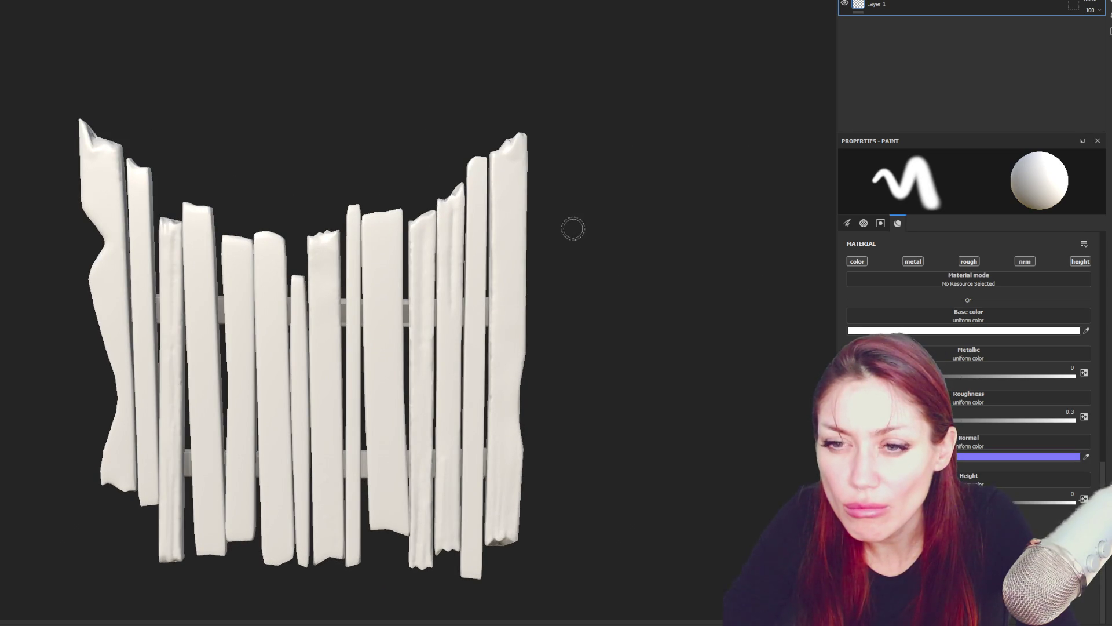
alt+middle_drag(591, 273, 544, 245)
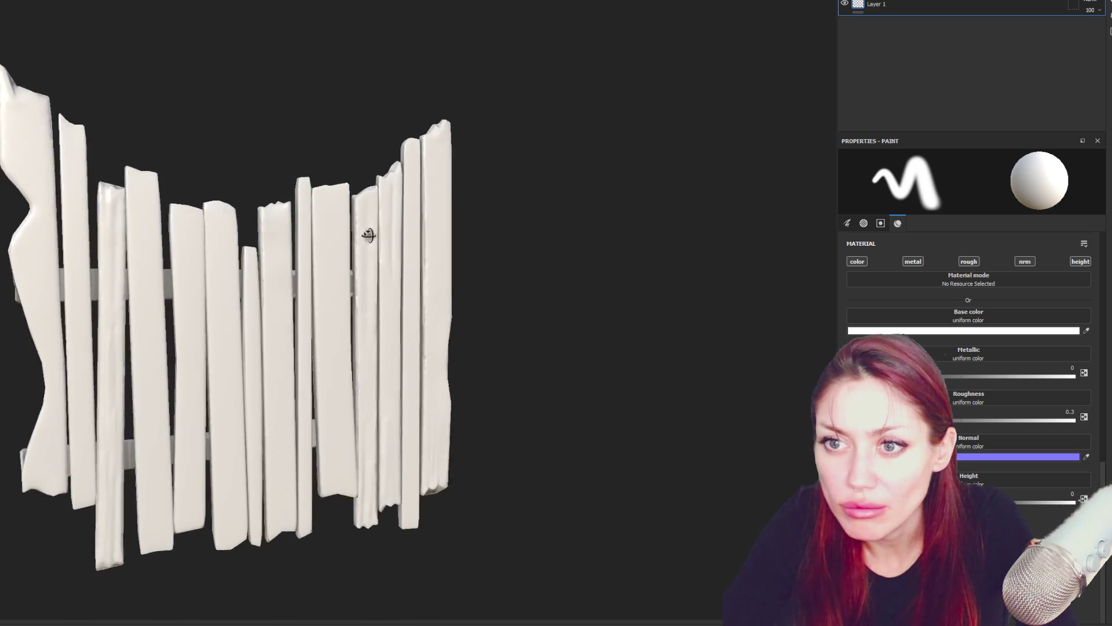
alt+drag(368, 235, 313, 235)
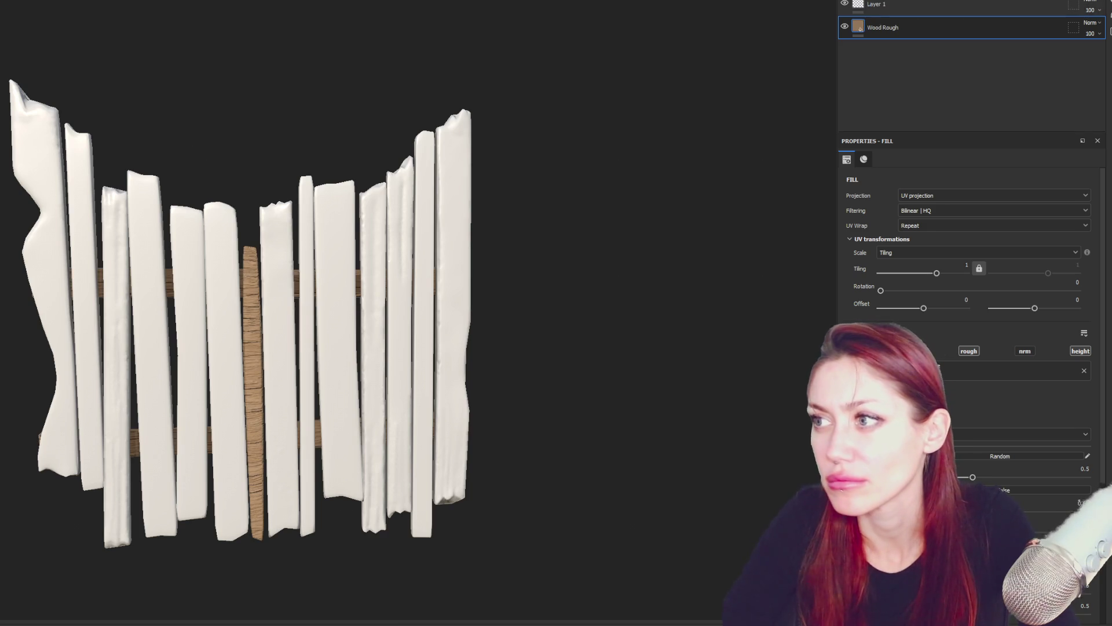
Group Wood Rough into Folder 1, duplicate it, and give the copy a black mask and Folder 1 a white mask.
key(ctrl+g)
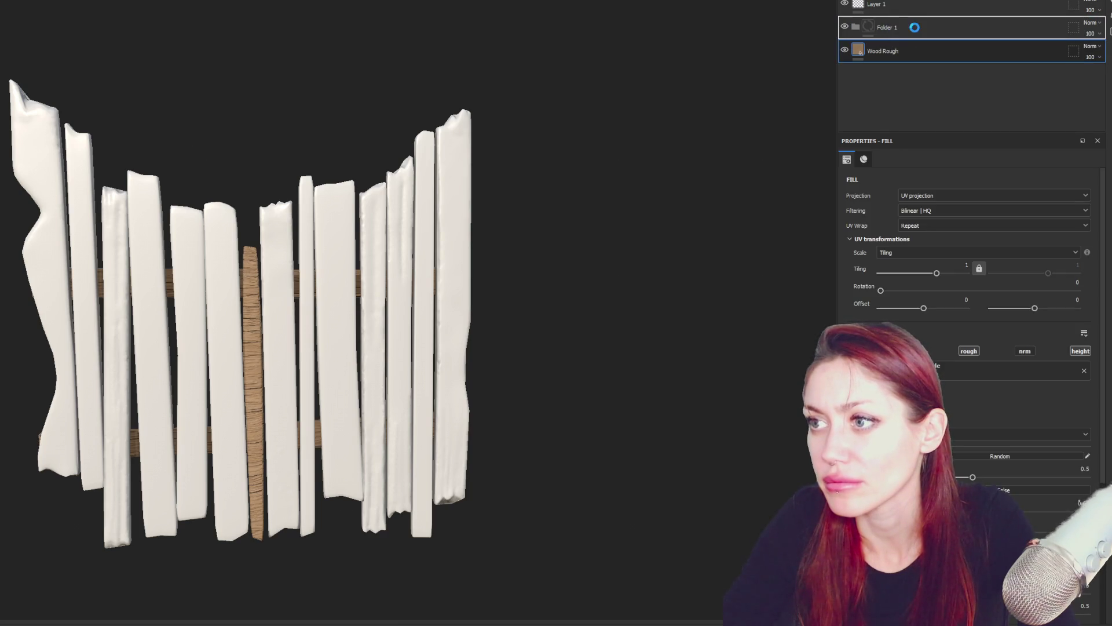
click(914, 27)
key(ctrl+d)
right_click(913, 27)
click(927, 41)
right_click(901, 72)
click(924, 85)
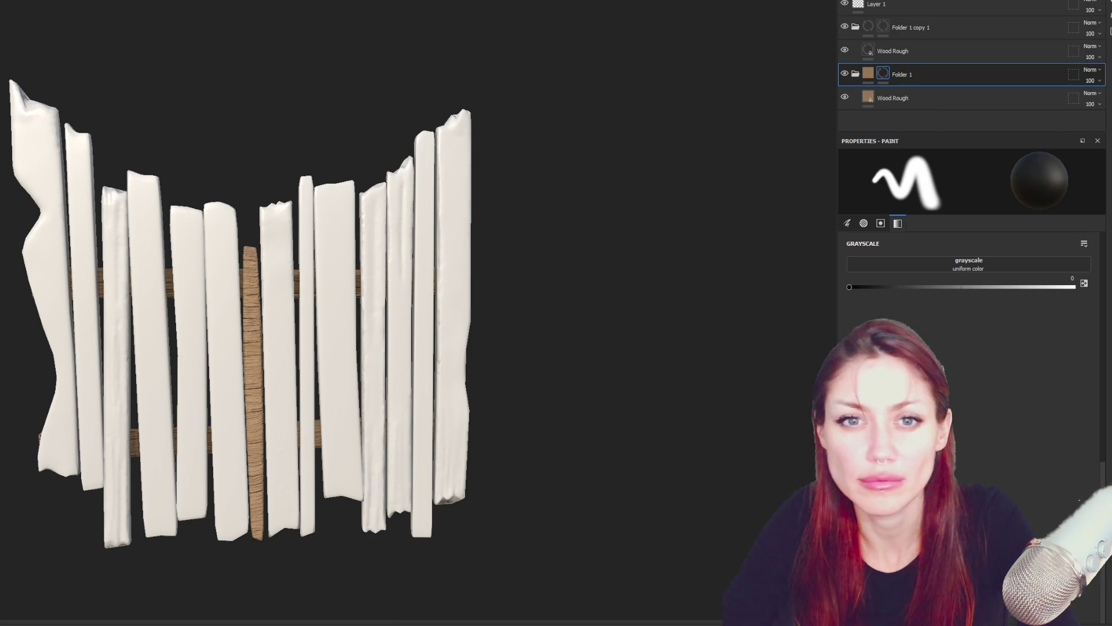
Mask the centre plank out of Folder 1 using mesh-piece polygon fill.
key(4)
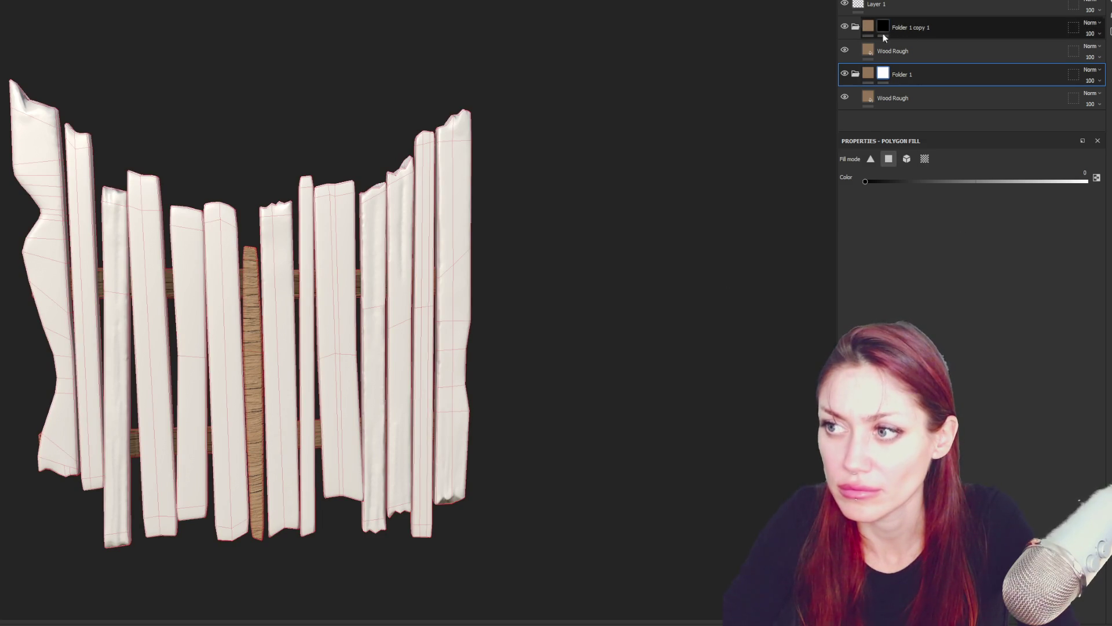
click(907, 158)
click(252, 314)
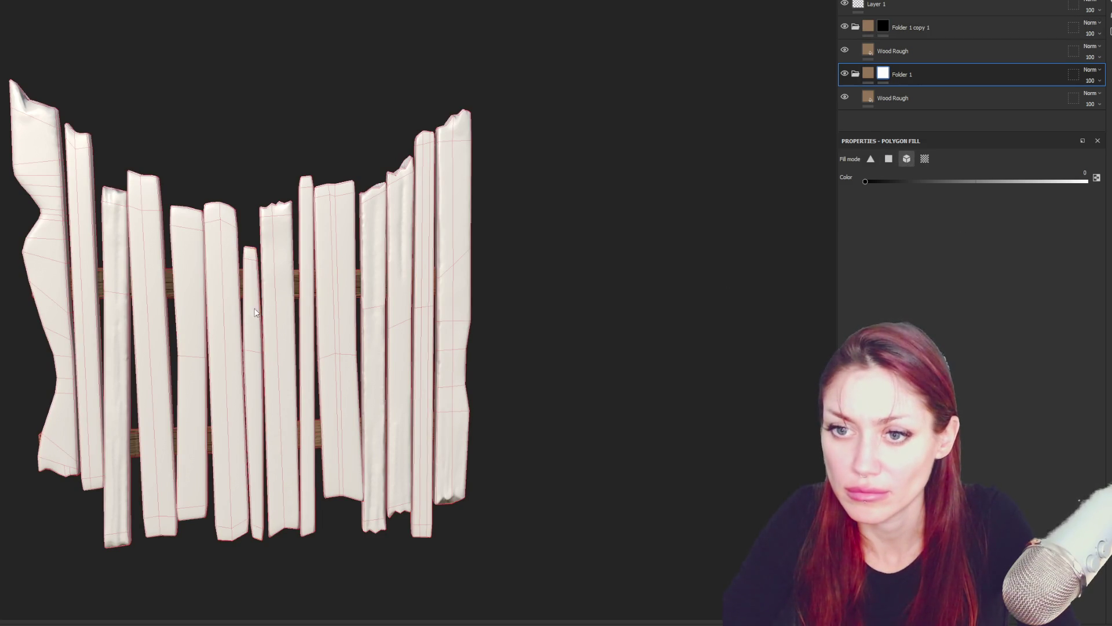
Rotate the copy's Wood Rough by 90 degrees and reveal the centre plank in its mask.
click(909, 27)
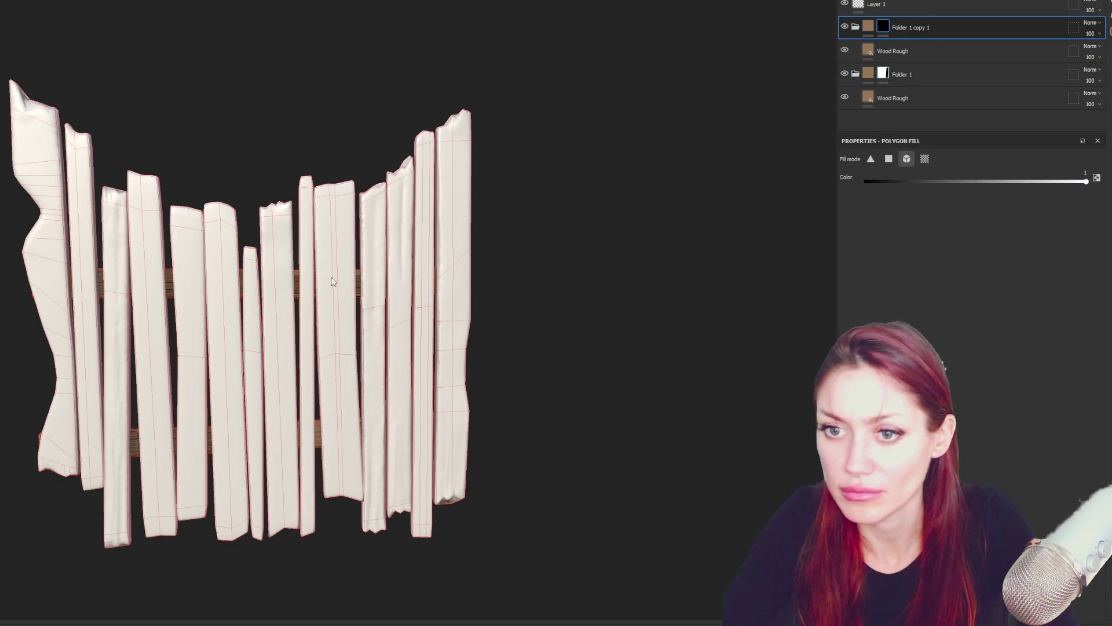
click(863, 53)
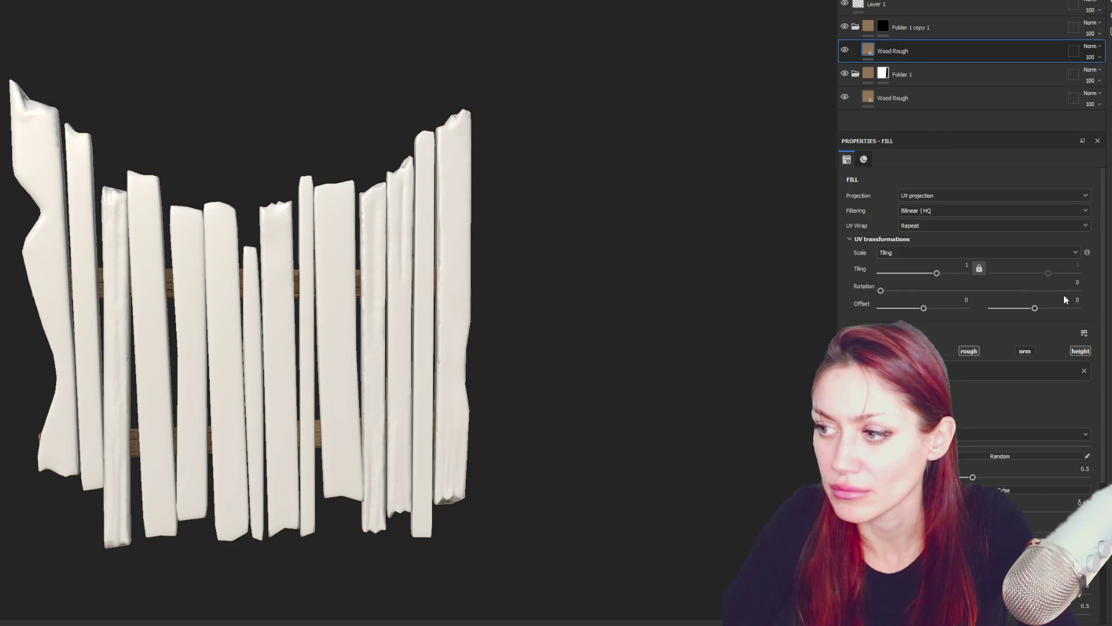
text(90)
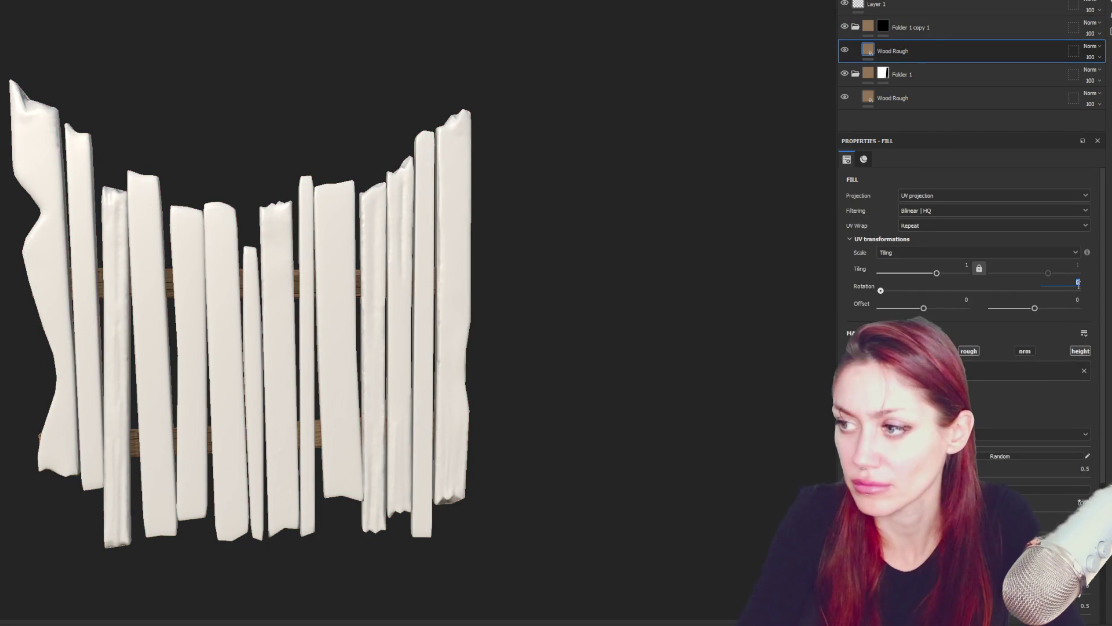
key(Return)
click(882, 26)
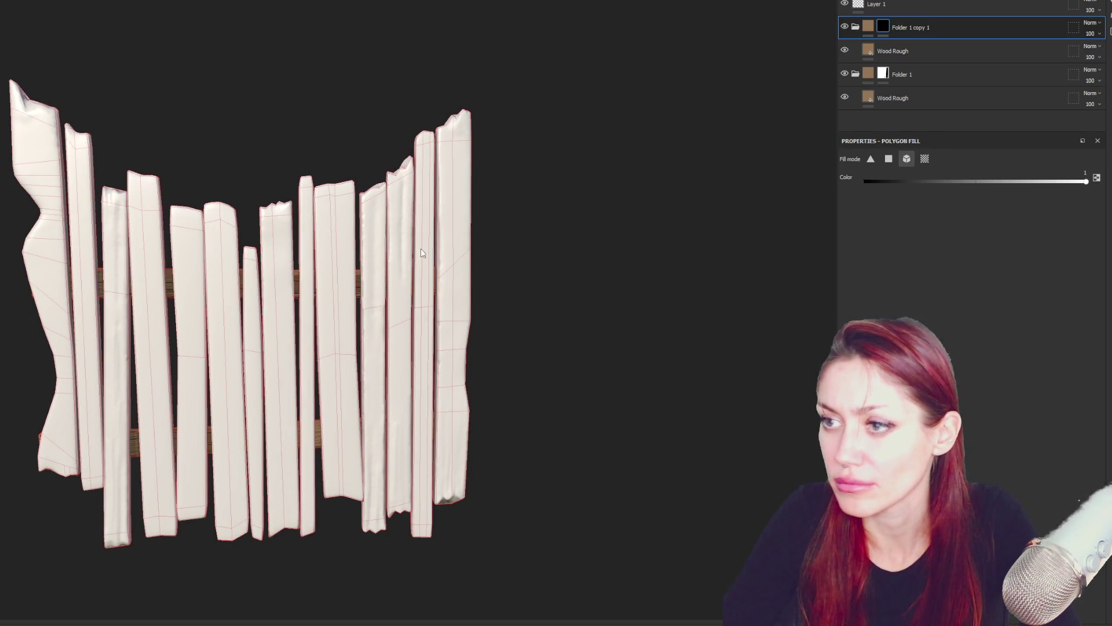
click(255, 300)
mouse_move(321, 307)
alt+mouse_down()
mouse_move(680, 307)
mouse_move(751, 169)
alt+mouse_up()
click(867, 9)
Add wood fill layers to the planks, keeping Wood Rough and deleting the Wood Slice layer.
key(1)
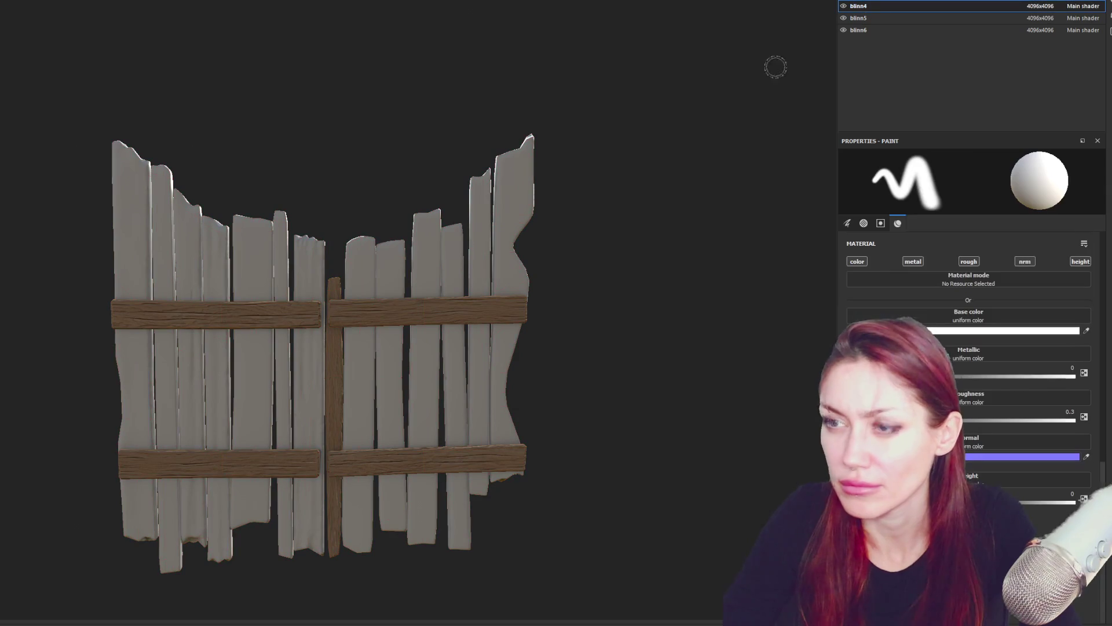
key(1)
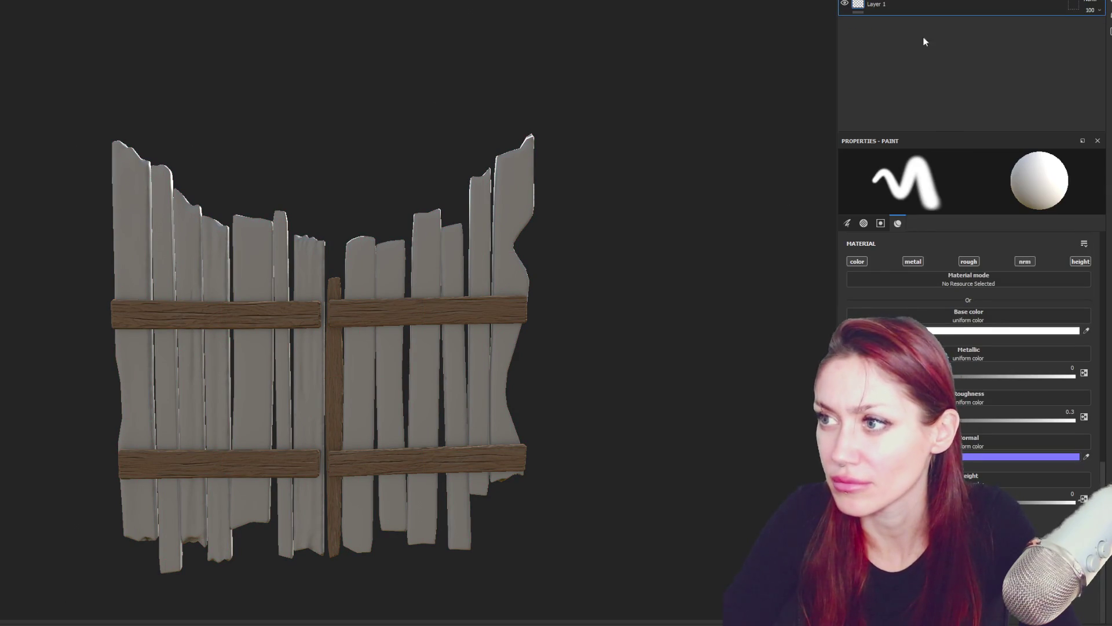
drag(1099, 102, 1013, 70)
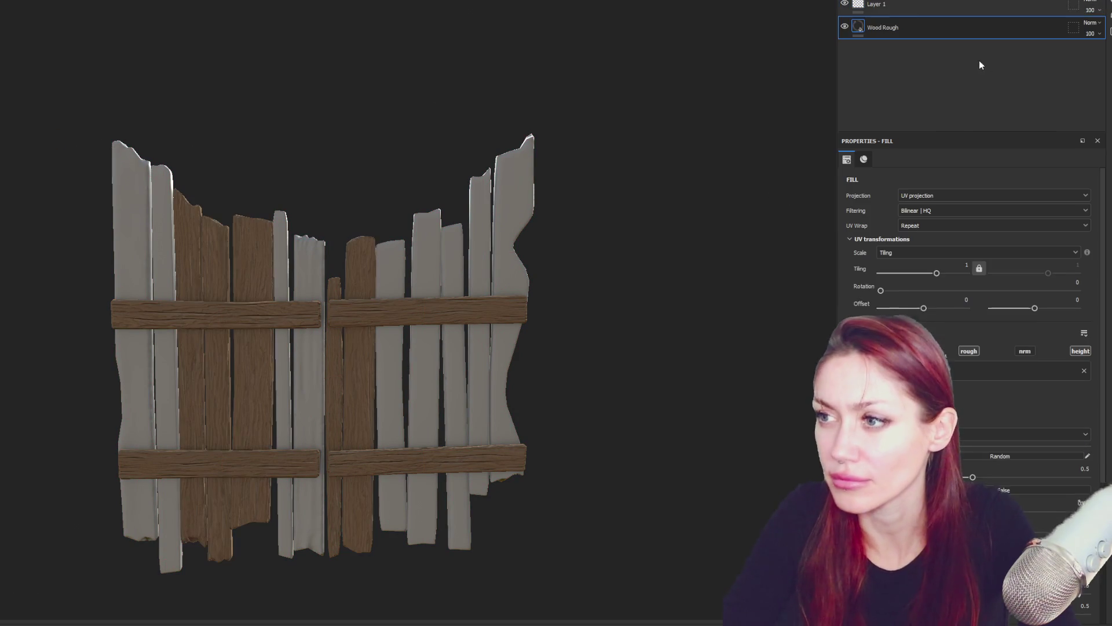
key(1)
click(863, 14)
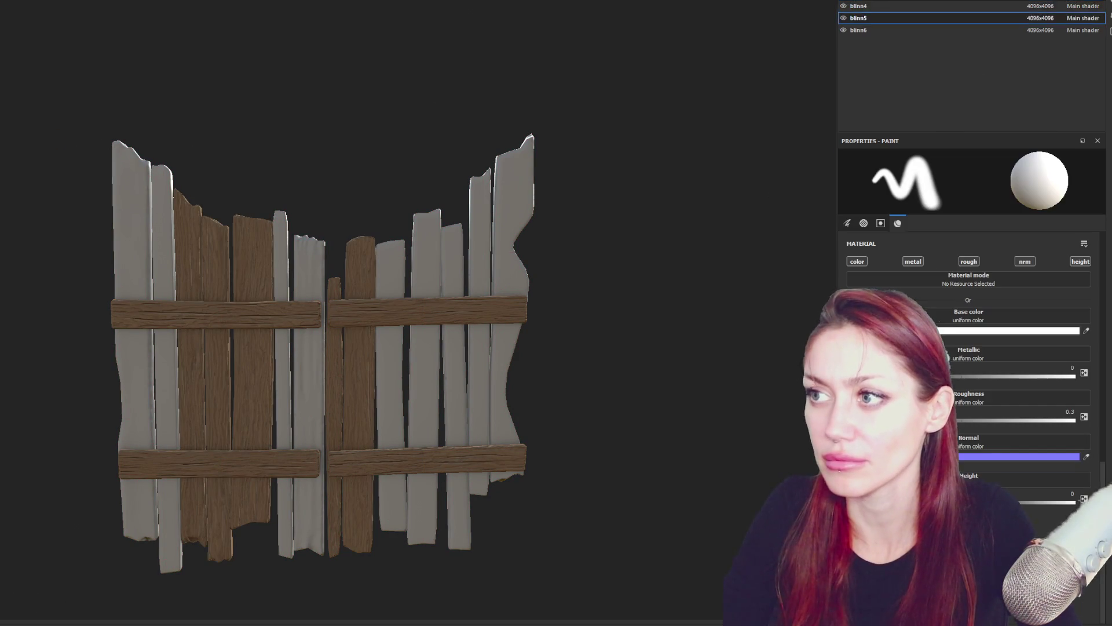
drag(1099, 101, 927, 35)
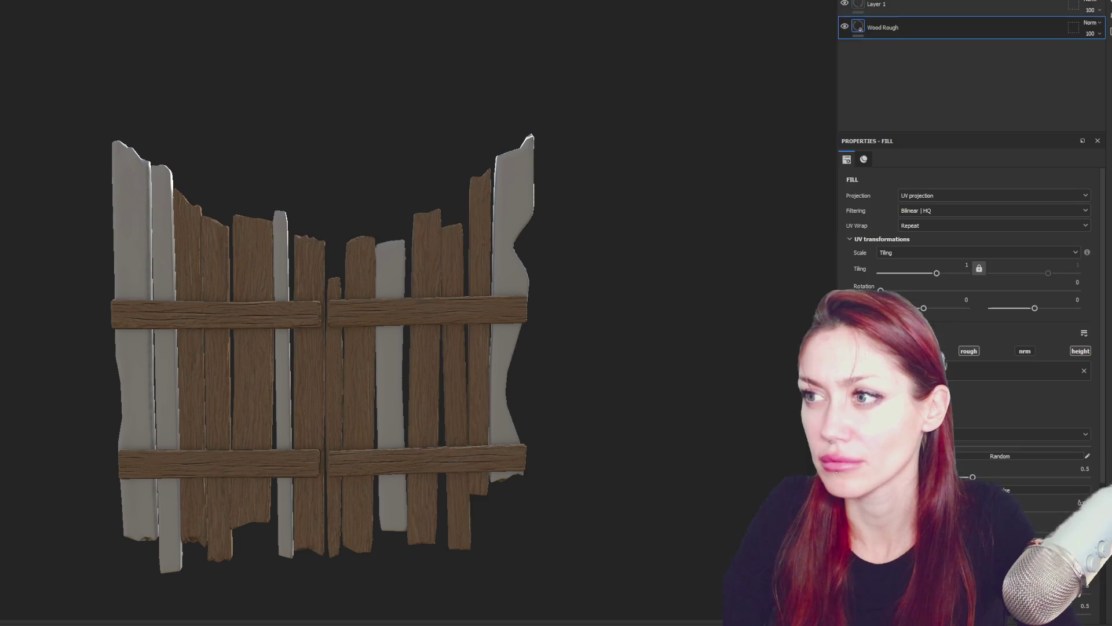
click(869, 24)
drag(1099, 101, 895, 78)
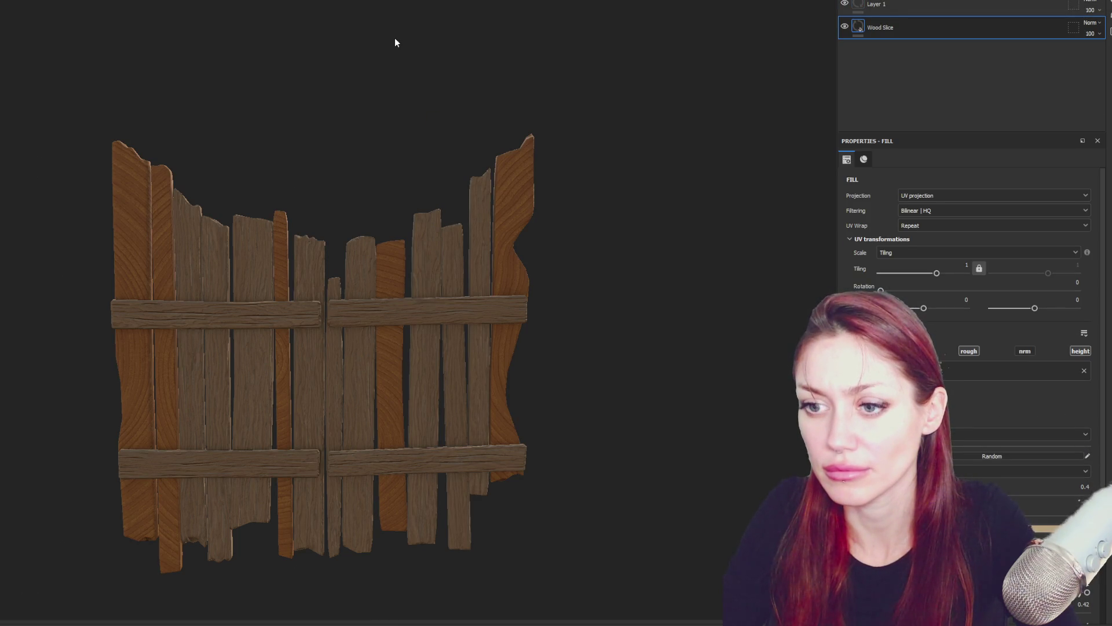
mouse_move(869, 76)
mouse_down()
mouse_move(858, 70)
mouse_move(913, 36)
mouse_up()
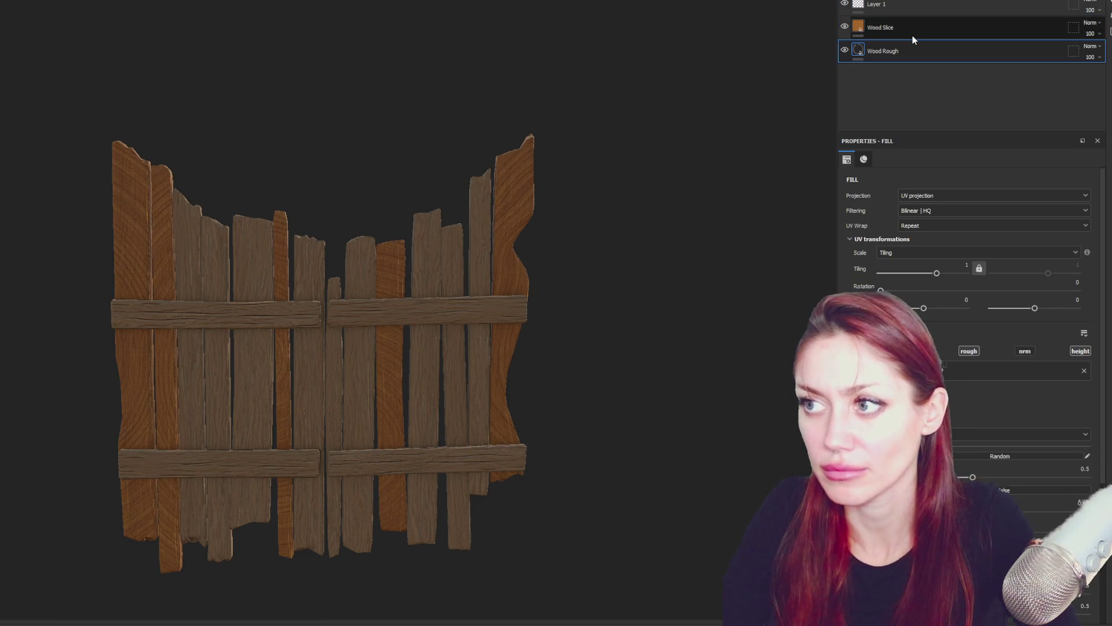
key(Delete)
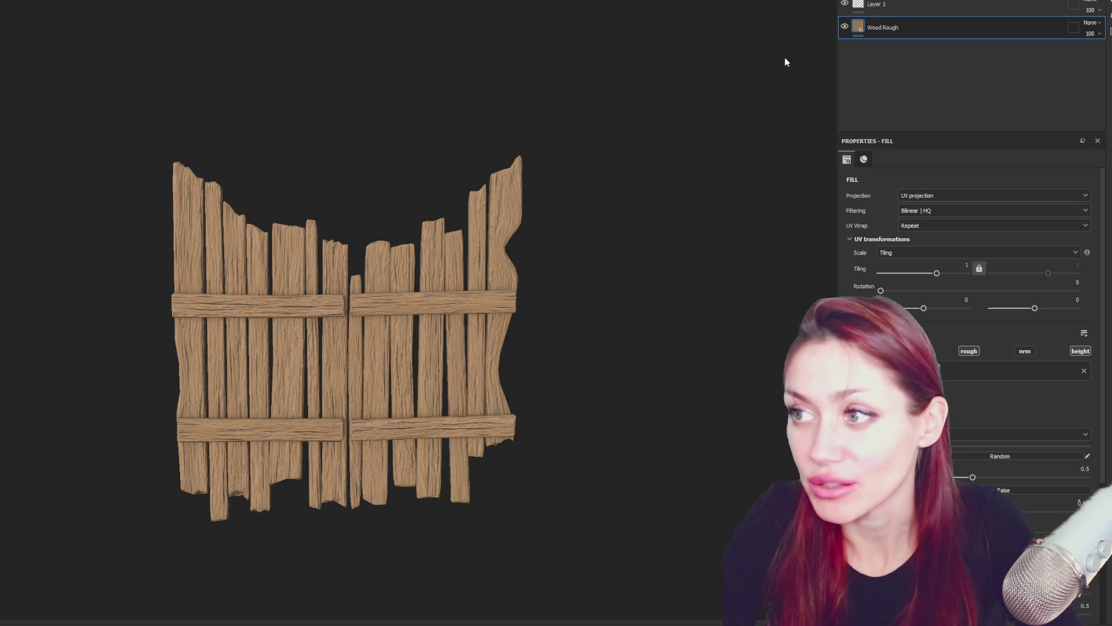
Set the Wood Rough fill's UV tiling to 3 and select Wood Rough inside Folder 1.
text(2)
key(Return)
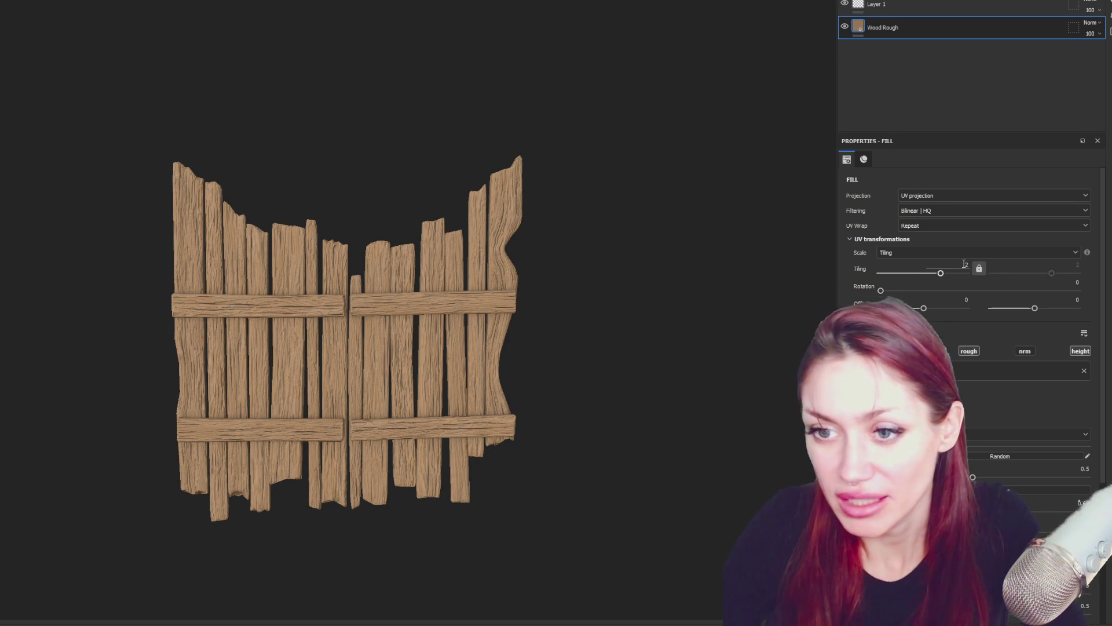
scroll(660, 367, up, 3)
scroll(638, 263, up, 1)
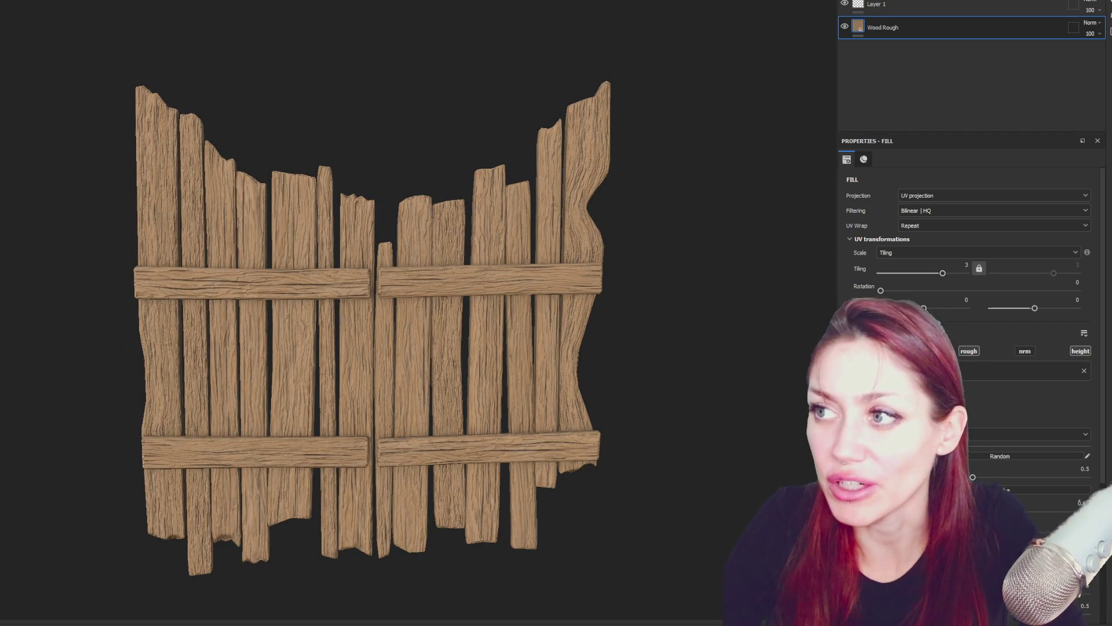
click(884, 4)
click(885, 3)
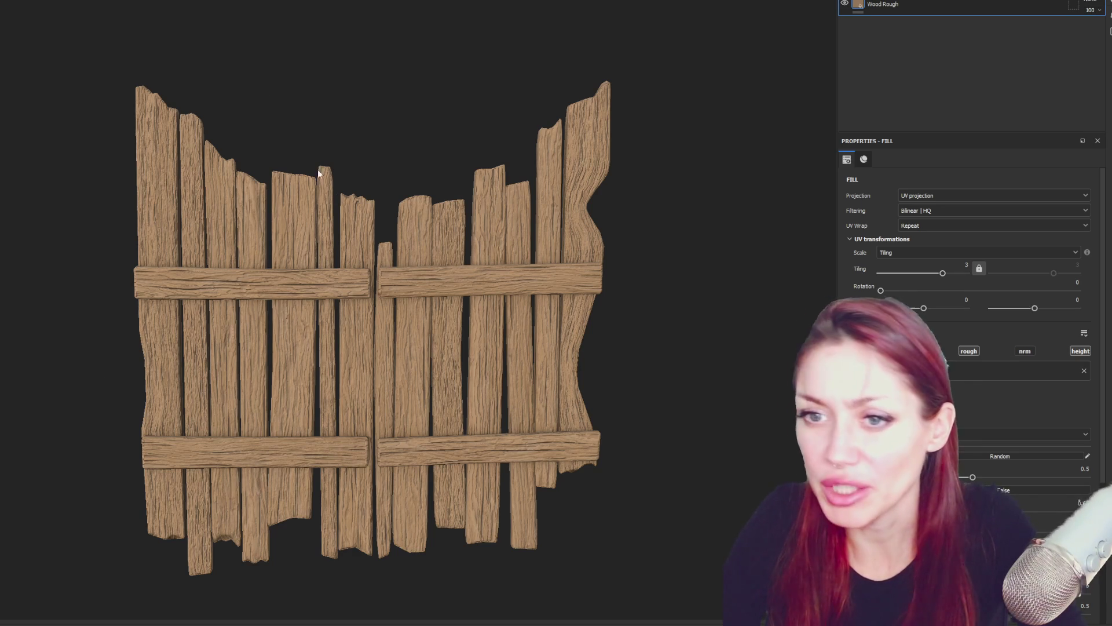
scroll(847, 42, up, 1)
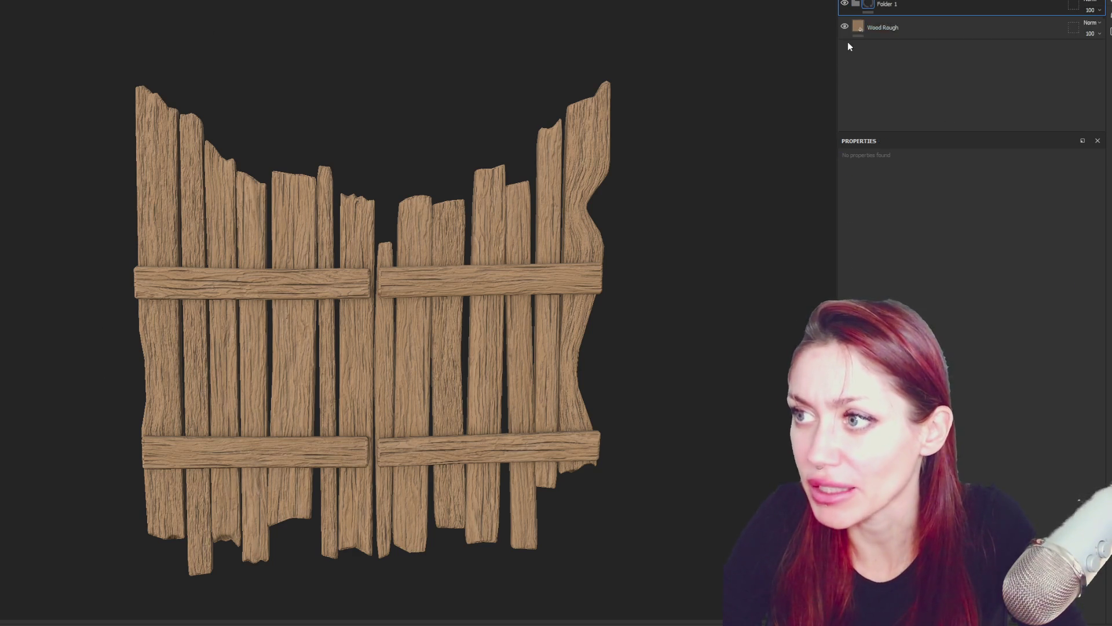
click(920, 29)
click(964, 9)
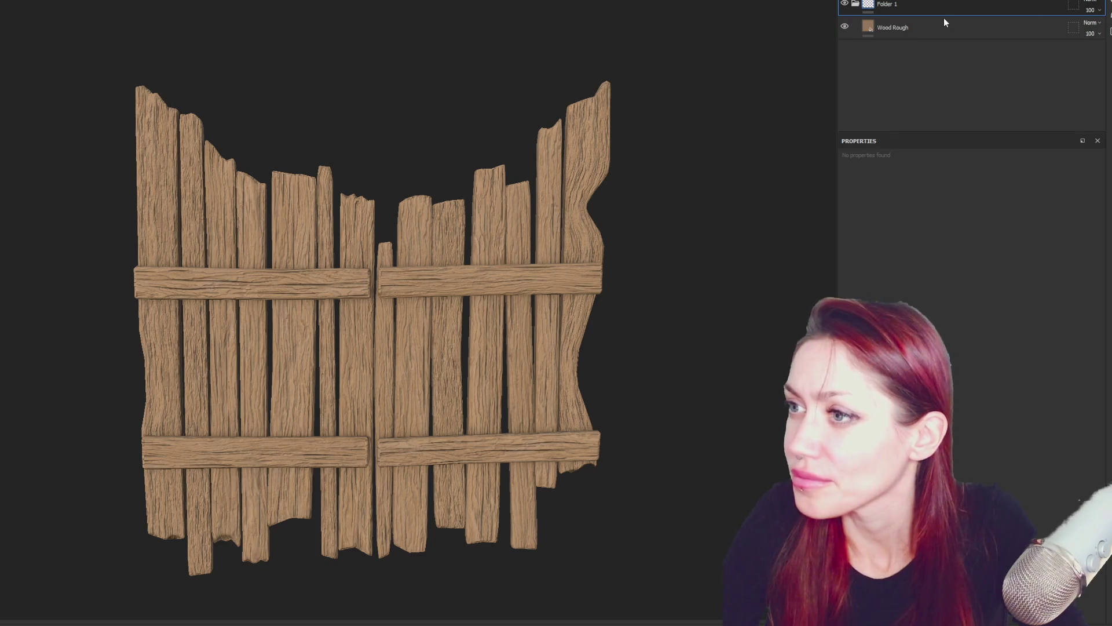
Add colour-only Fill layer 1 inside Folder 1 with metal, rough, normal and height off, at opacity 25.
click(940, 18)
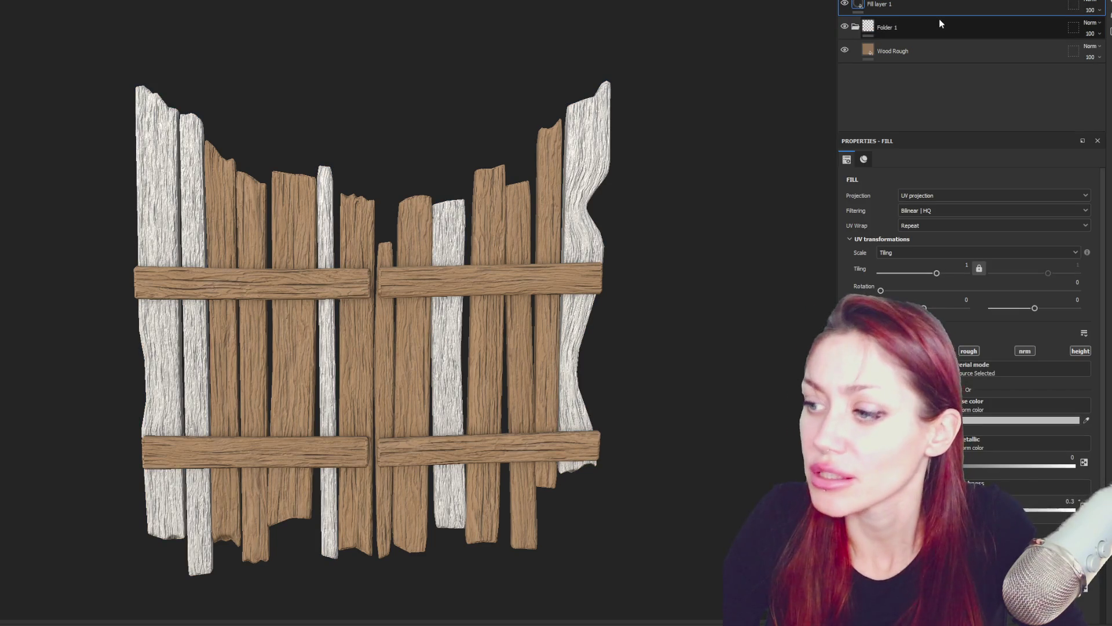
drag(954, 7, 986, 44)
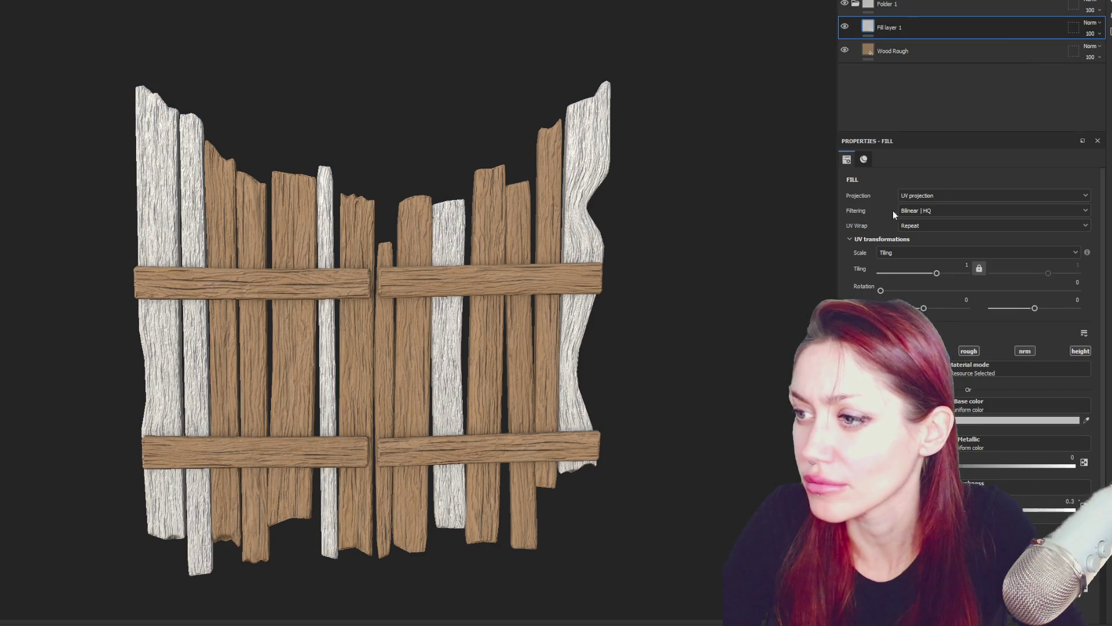
click(914, 351)
click(964, 351)
click(1024, 350)
click(1071, 346)
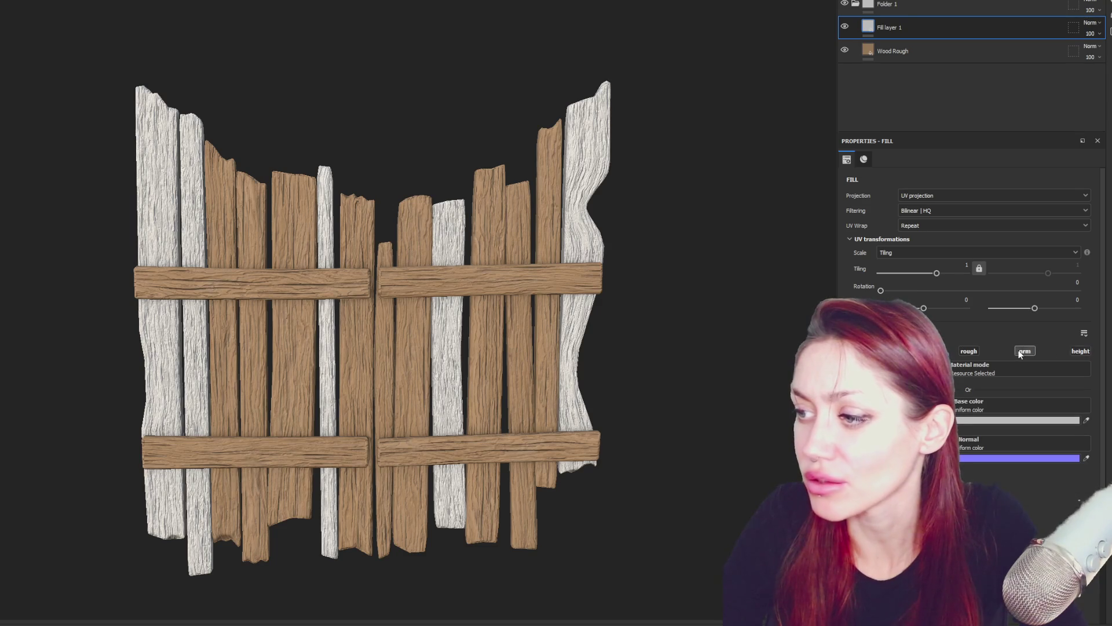
click(1091, 33)
mouse_move(1089, 53)
mouse_down()
mouse_move(1078, 51)
mouse_move(1088, 53)
mouse_up()
text(25)
click(1026, 52)
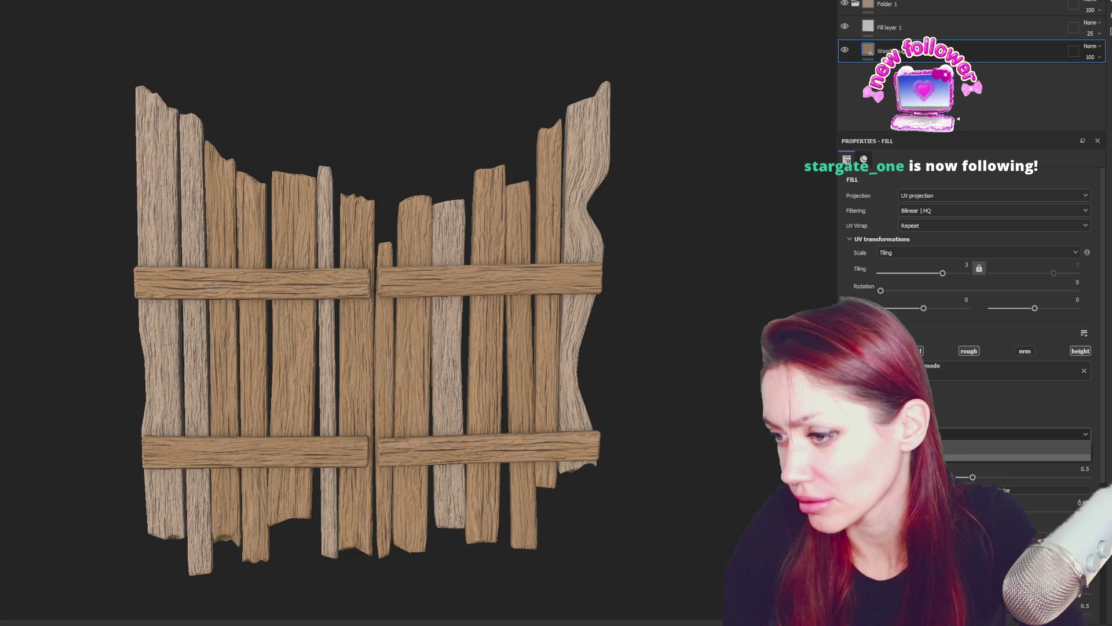
Give Wood Rough a custom grey-brown wood colour 76675D and make Fill layer 1 visible again.
click(1037, 489)
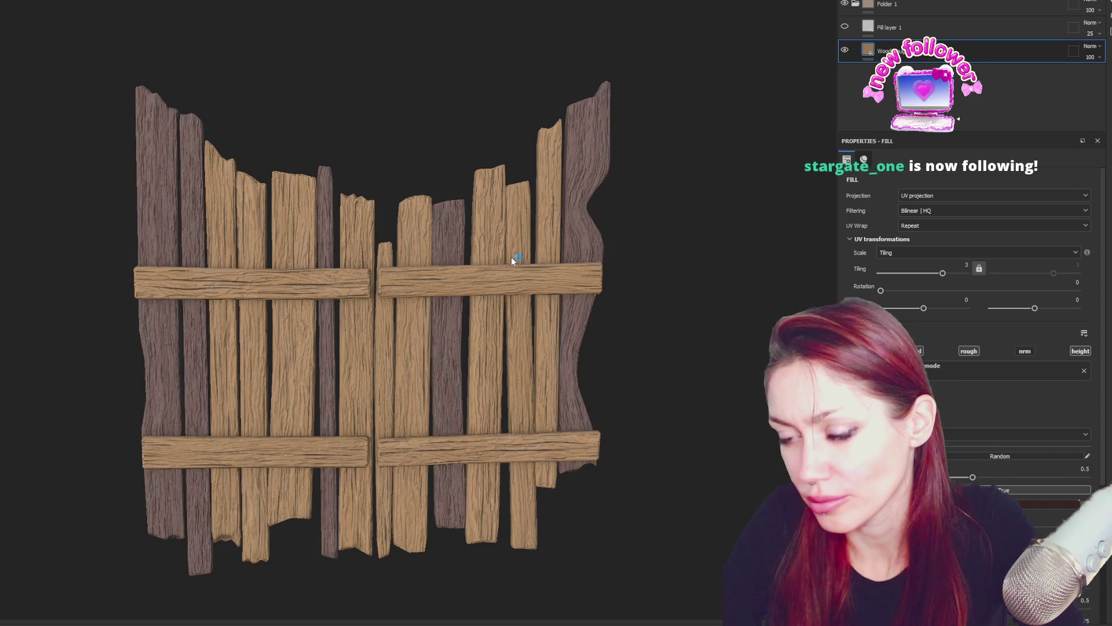
click(1014, 503)
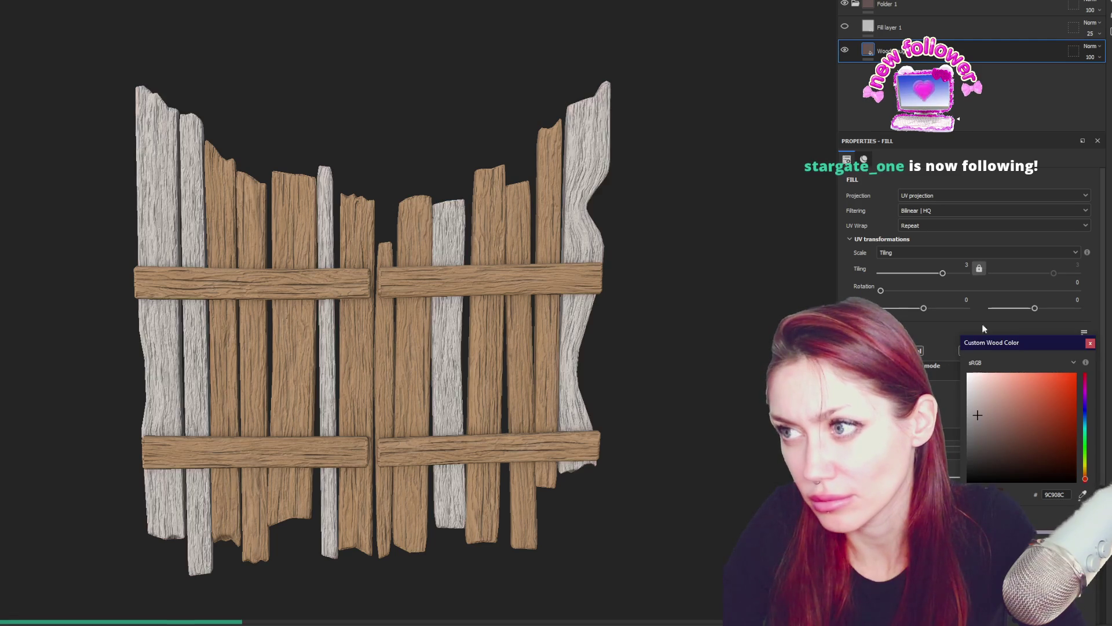
click(973, 429)
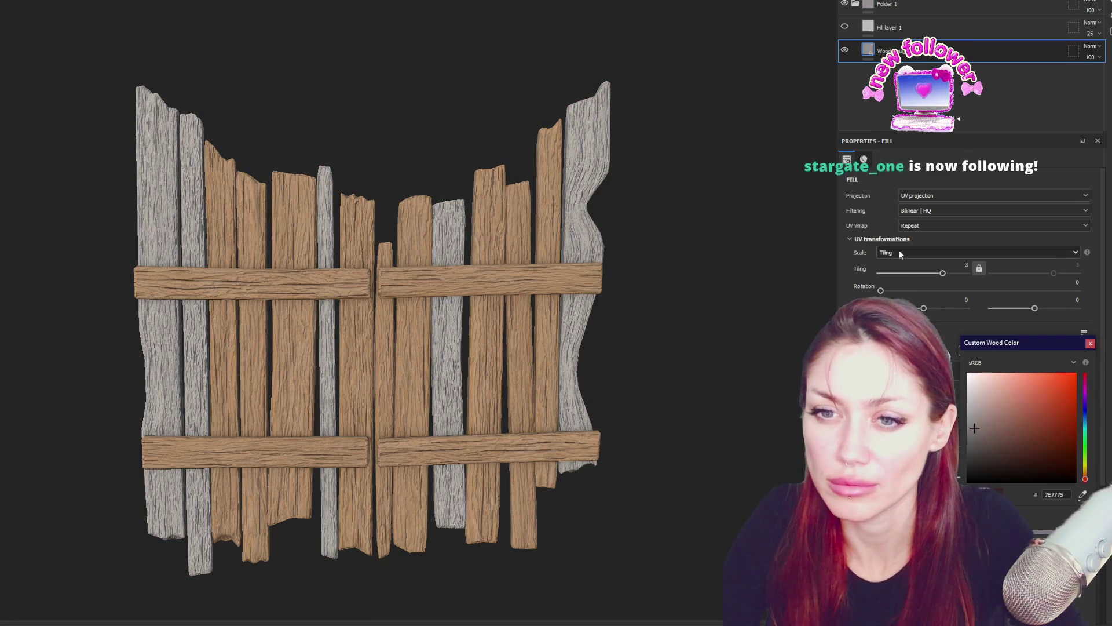
click(979, 431)
click(985, 426)
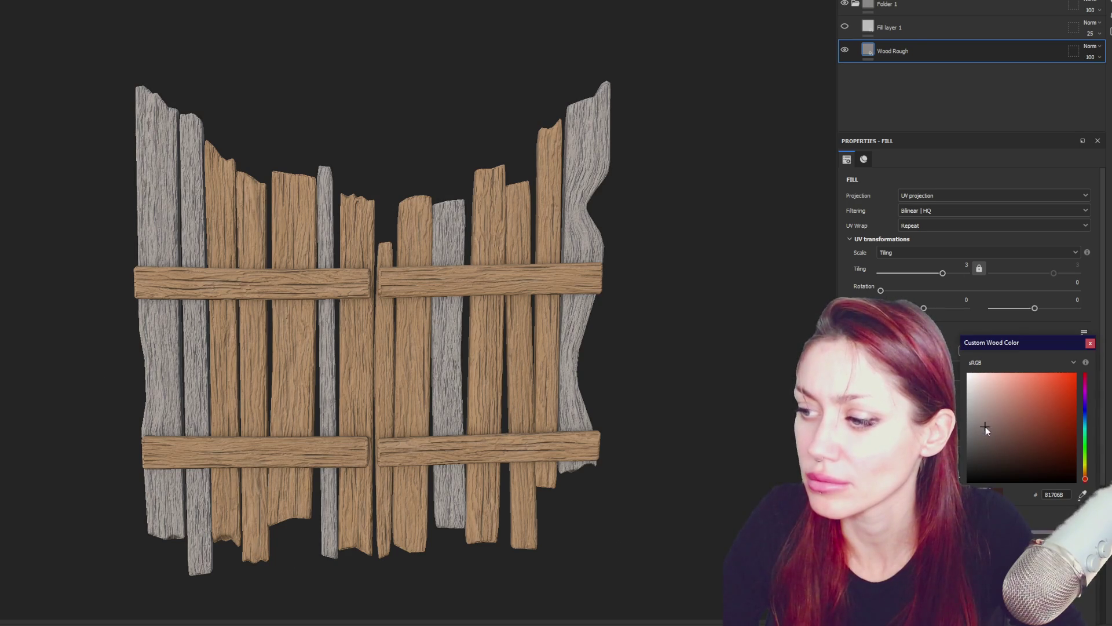
click(994, 435)
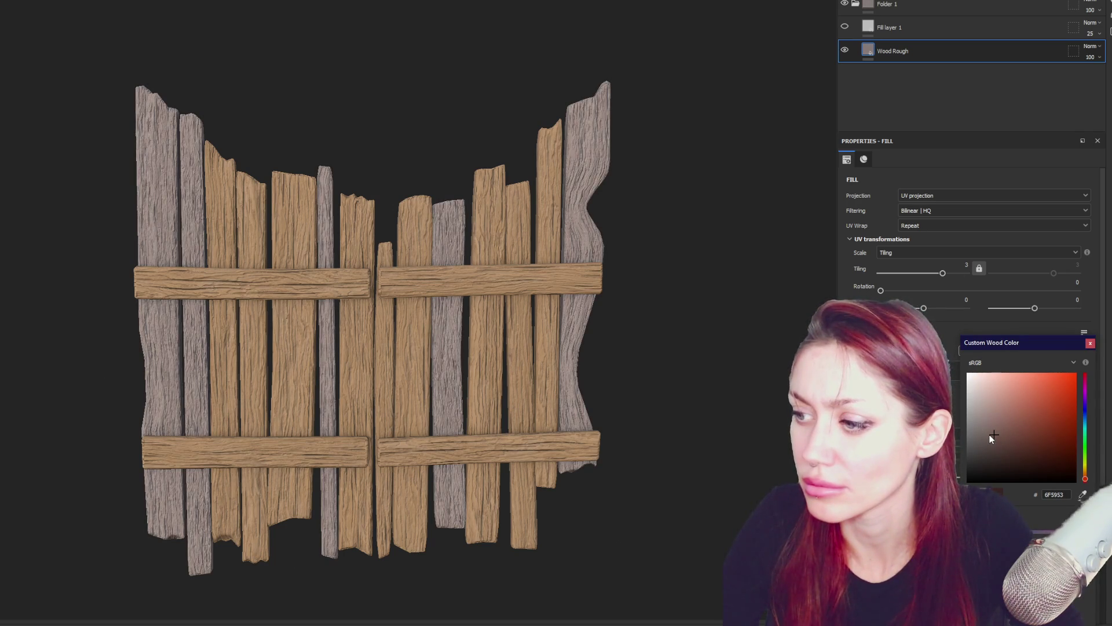
click(1085, 476)
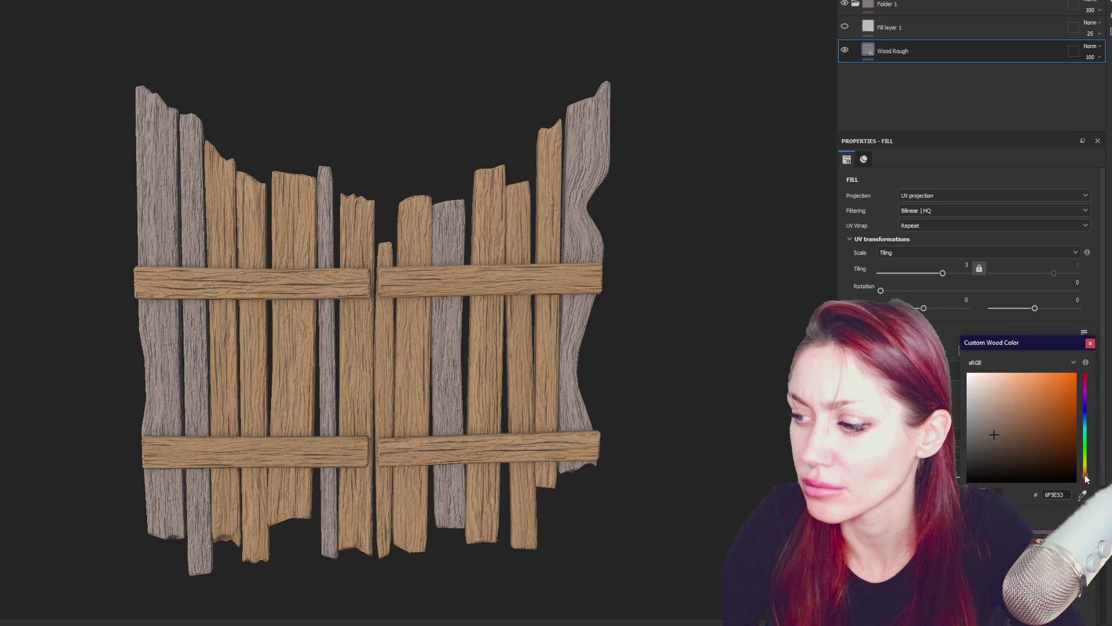
click(989, 432)
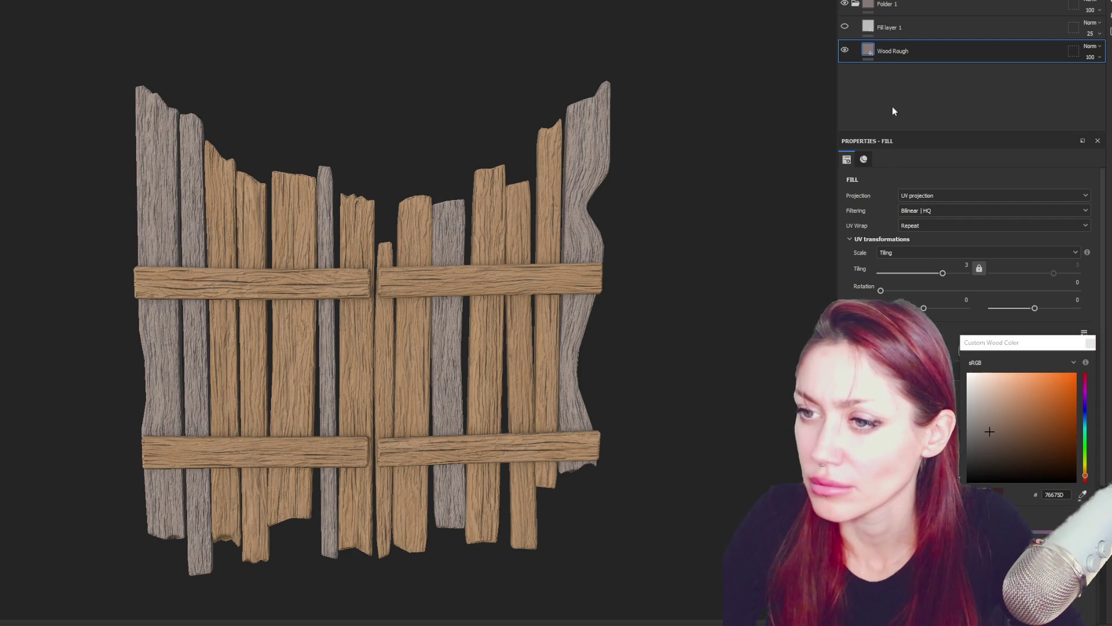
click(895, 29)
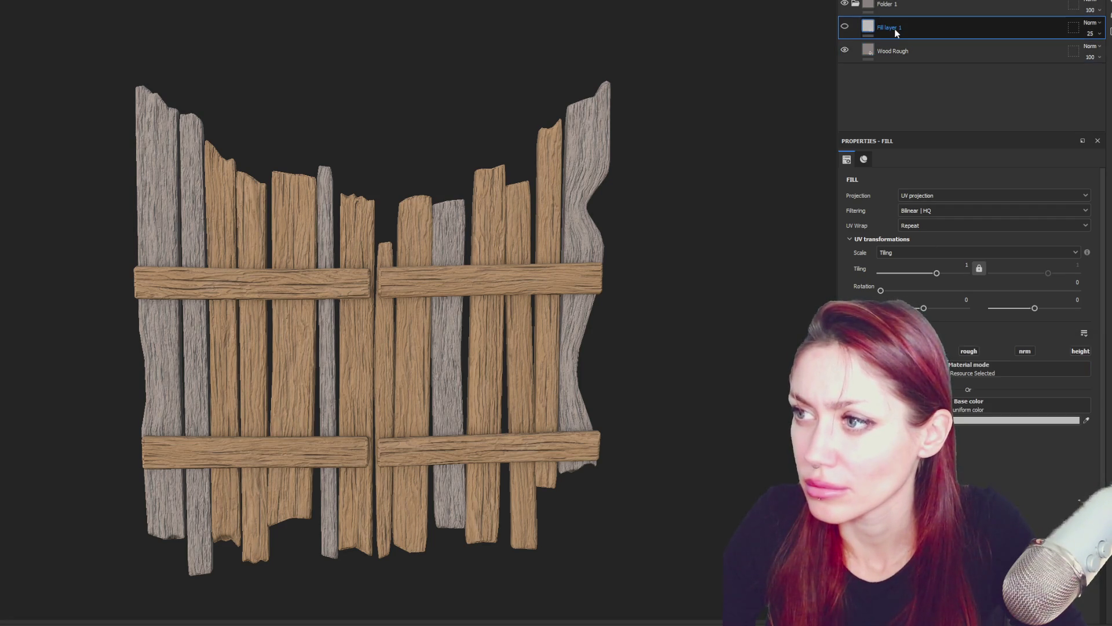
click(845, 28)
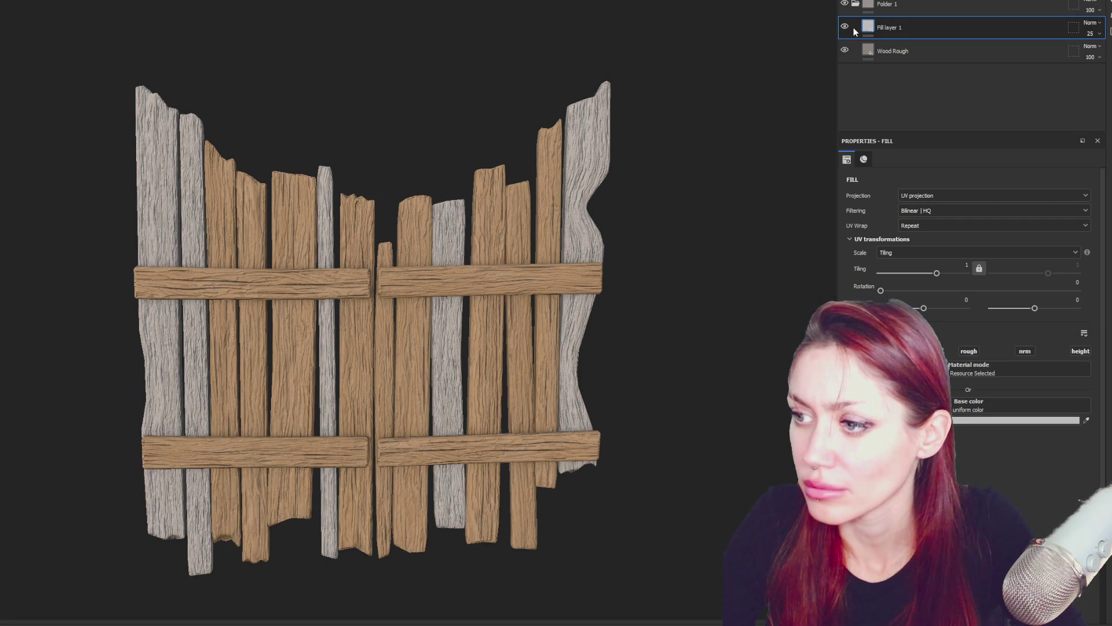
Paste the fill as Folder 2, give it a black mask and add a Dirt generator.
key(ctrl+v)
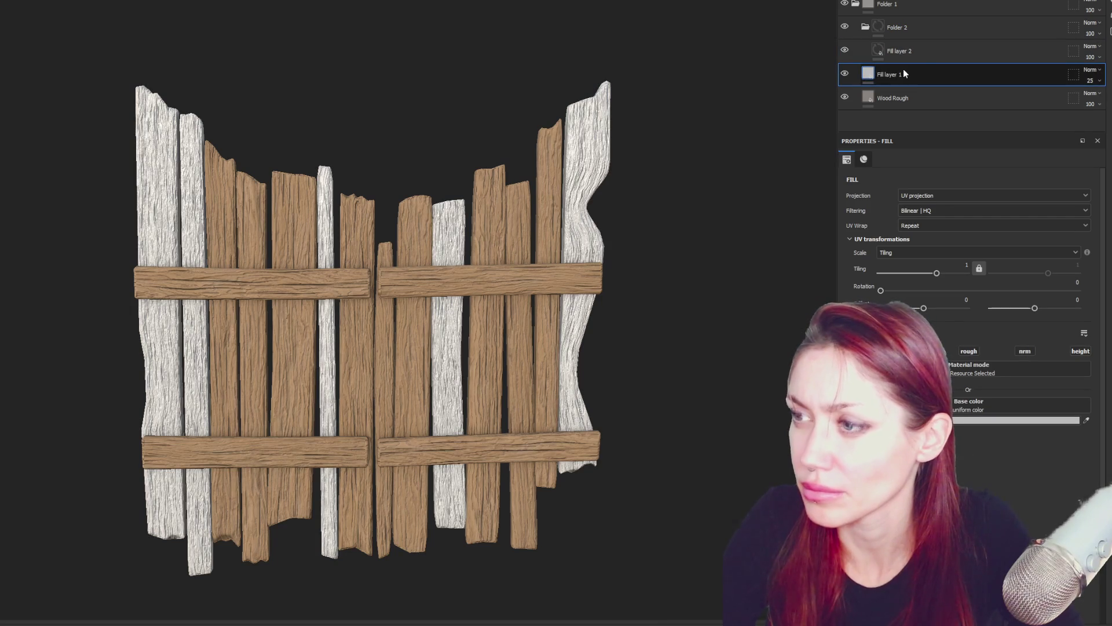
click(922, 53)
right_click(898, 29)
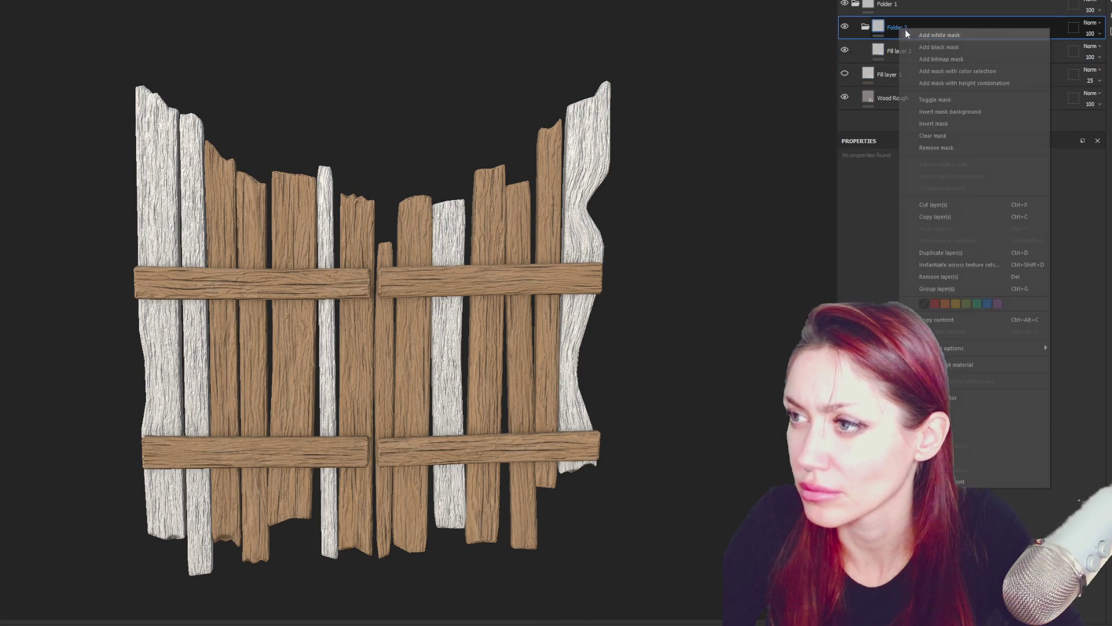
click(928, 41)
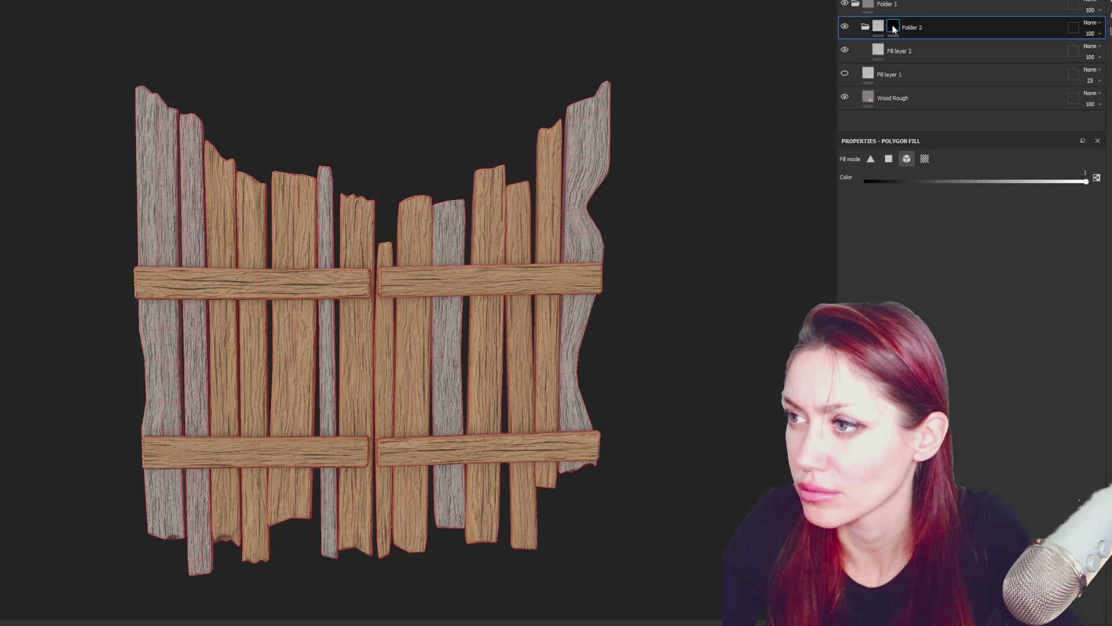
right_click(1008, 27)
click(1037, 47)
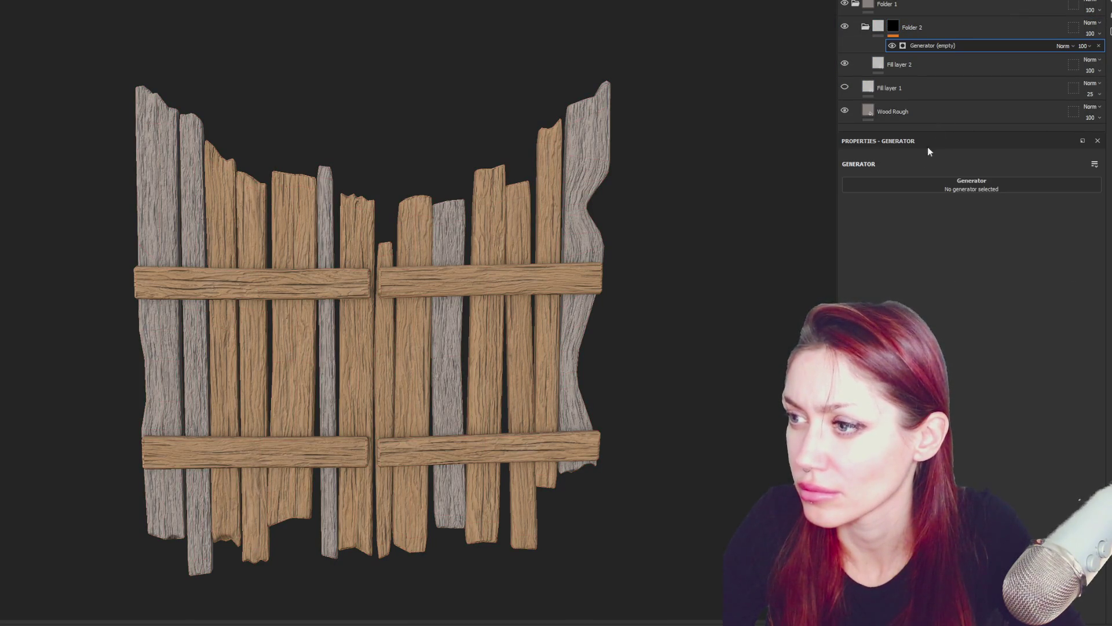
click(933, 186)
click(938, 251)
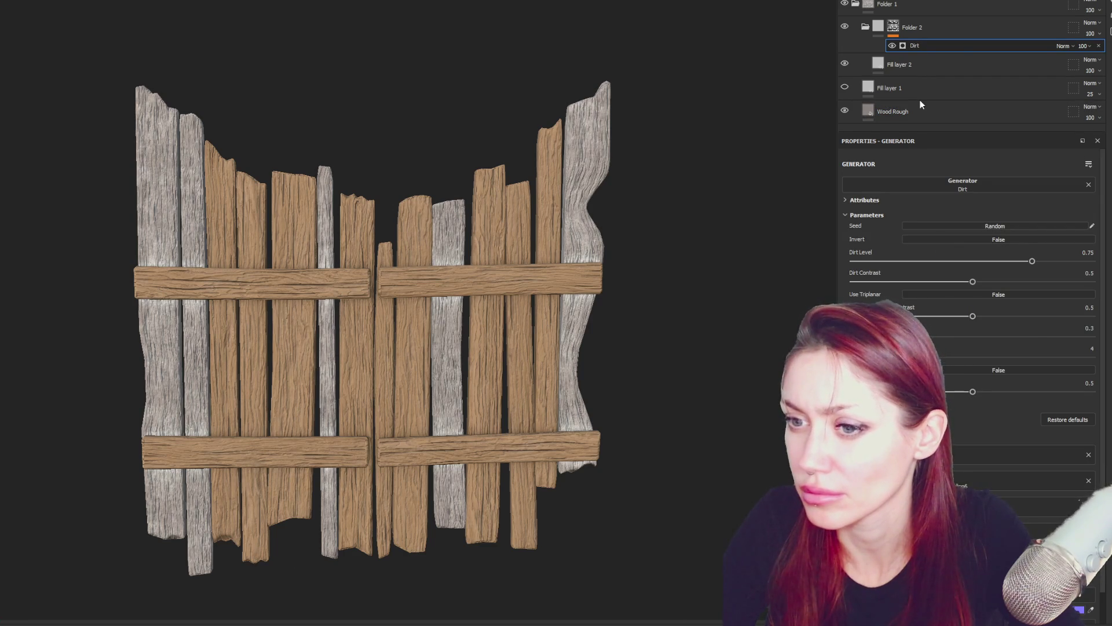
Give Fill layer 2 dark brown base colour 241E1C and roughness 1, with metallic off.
click(905, 68)
click(927, 350)
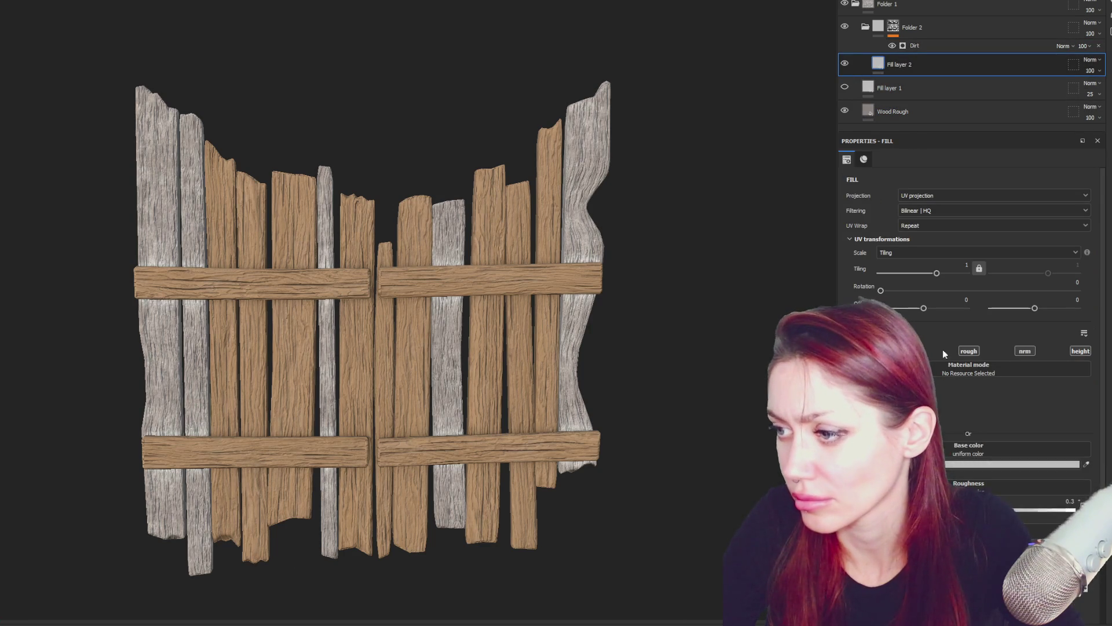
click(968, 350)
click(1014, 406)
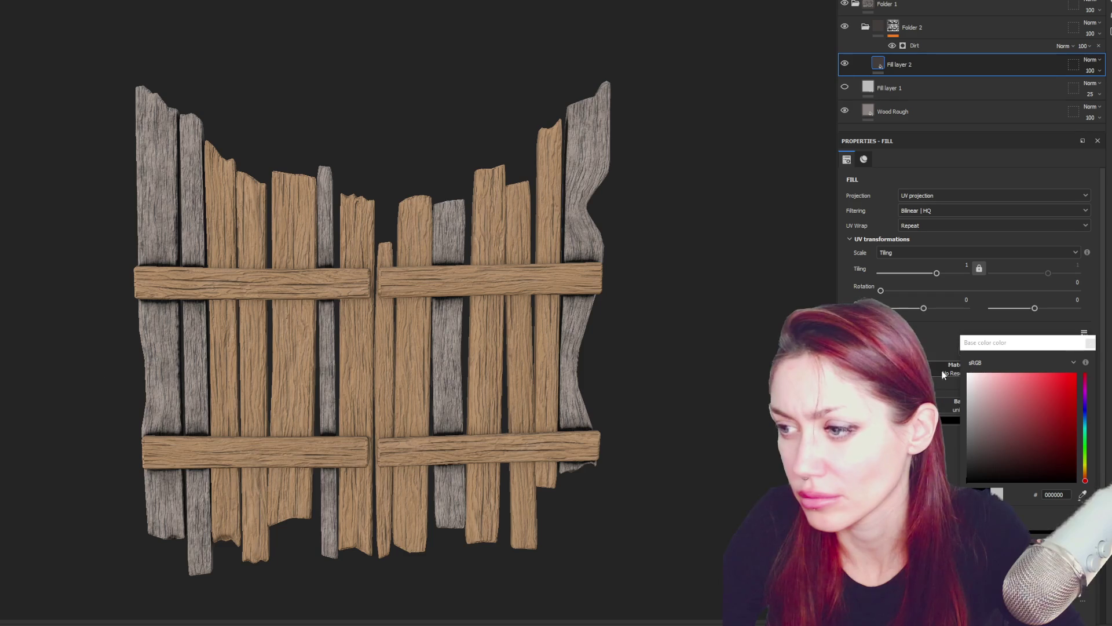
click(1085, 478)
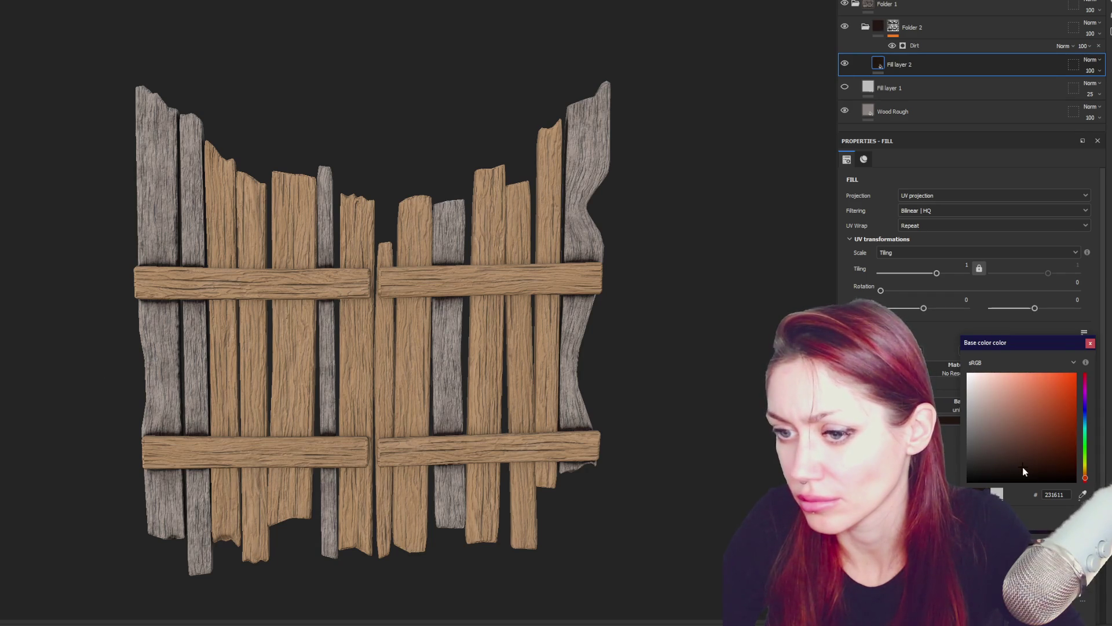
click(1010, 471)
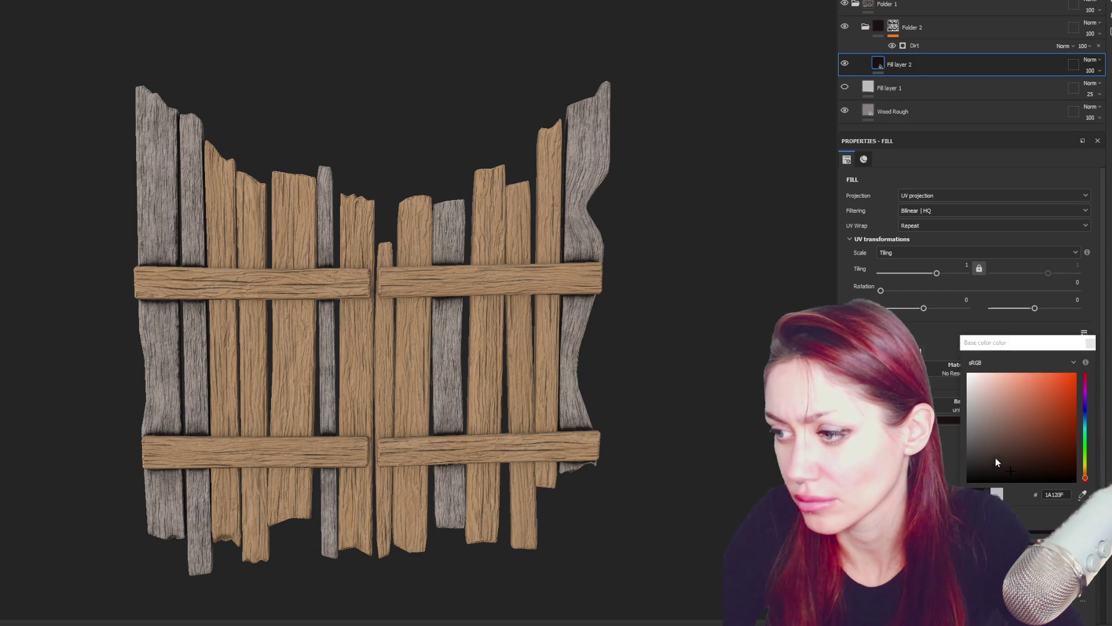
click(991, 466)
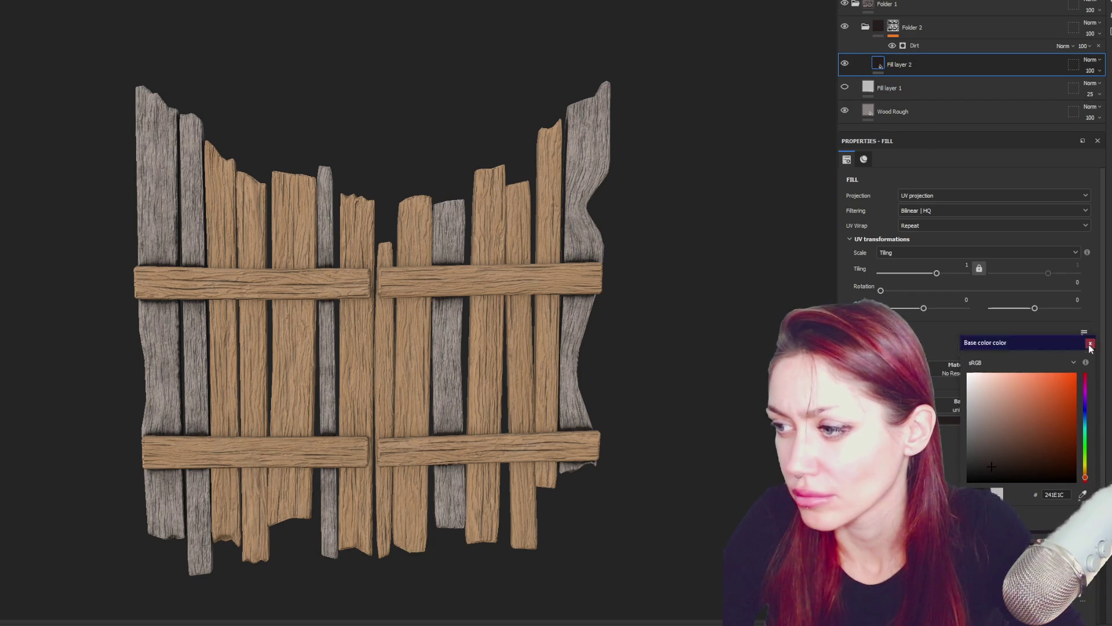
drag(1010, 463, 1075, 465)
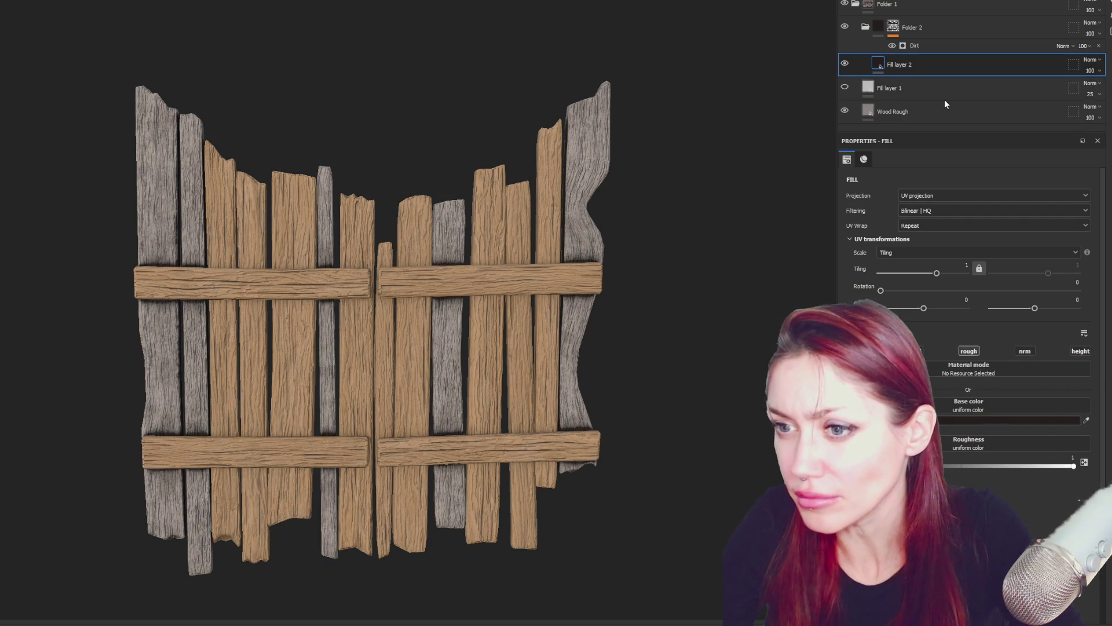
click(917, 47)
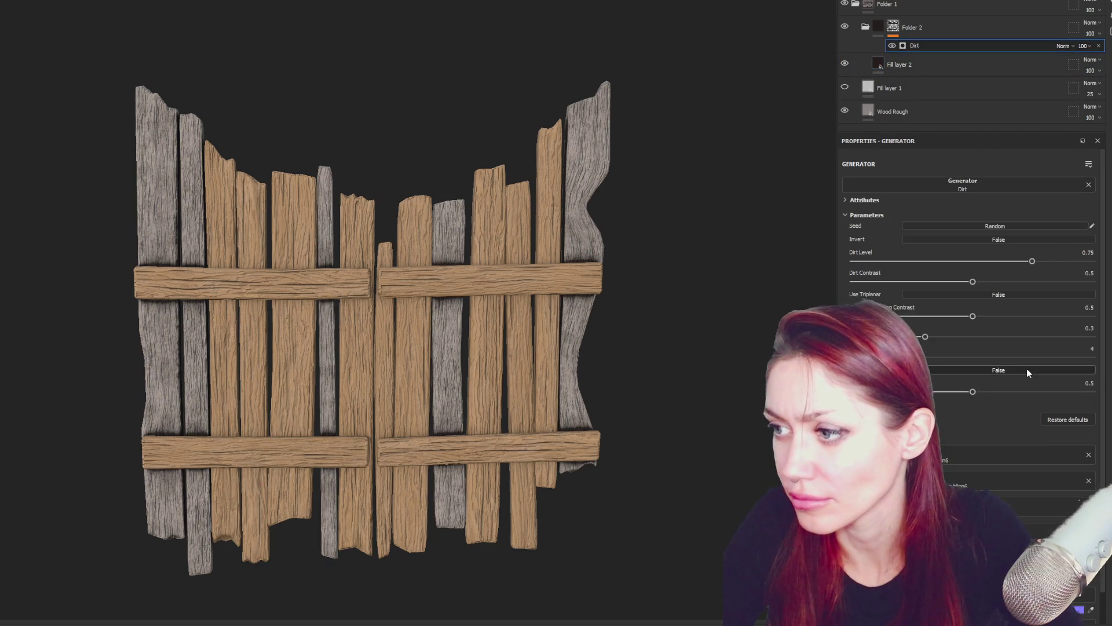
Rough in the Dirt generator: contrast down to 0.4, level to 0.76, grunge around 0.58.
click(1054, 260)
drag(973, 281, 947, 283)
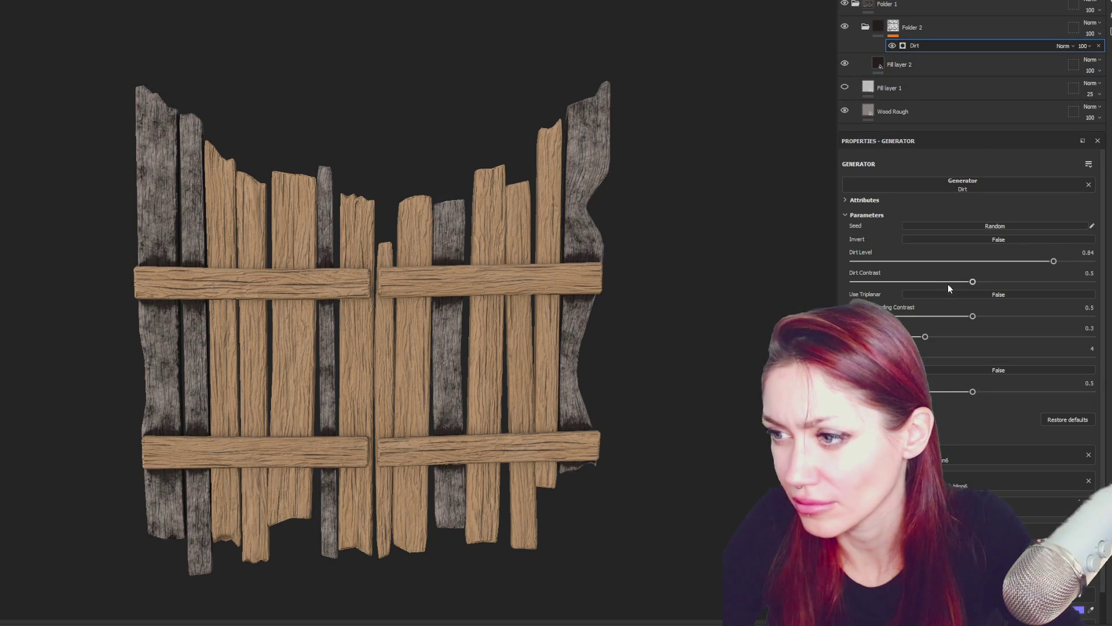
drag(1054, 261, 1035, 262)
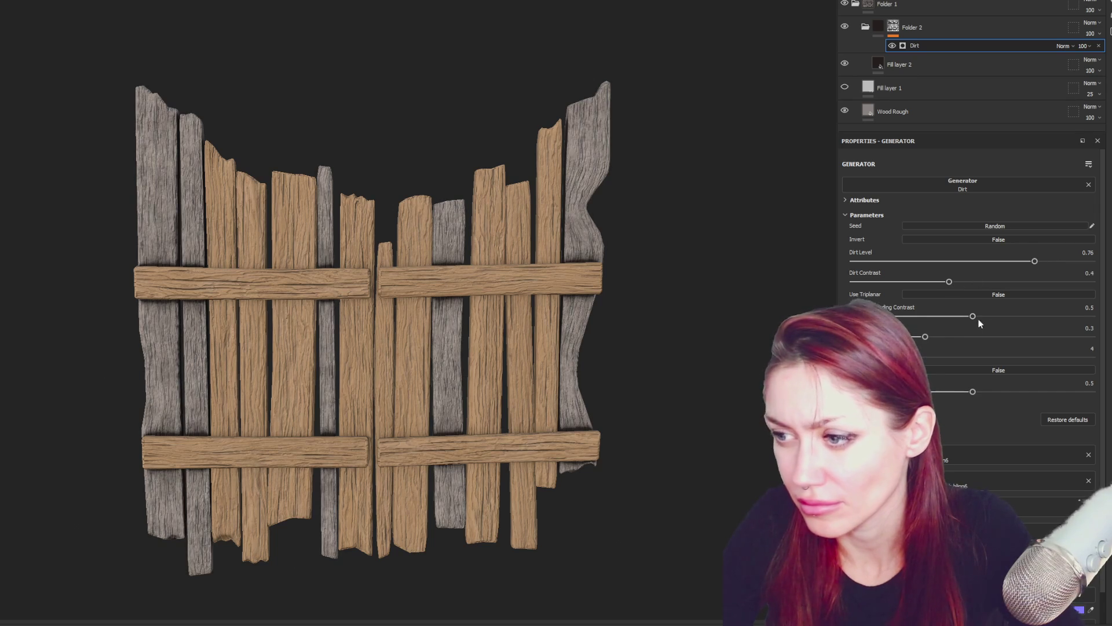
click(955, 337)
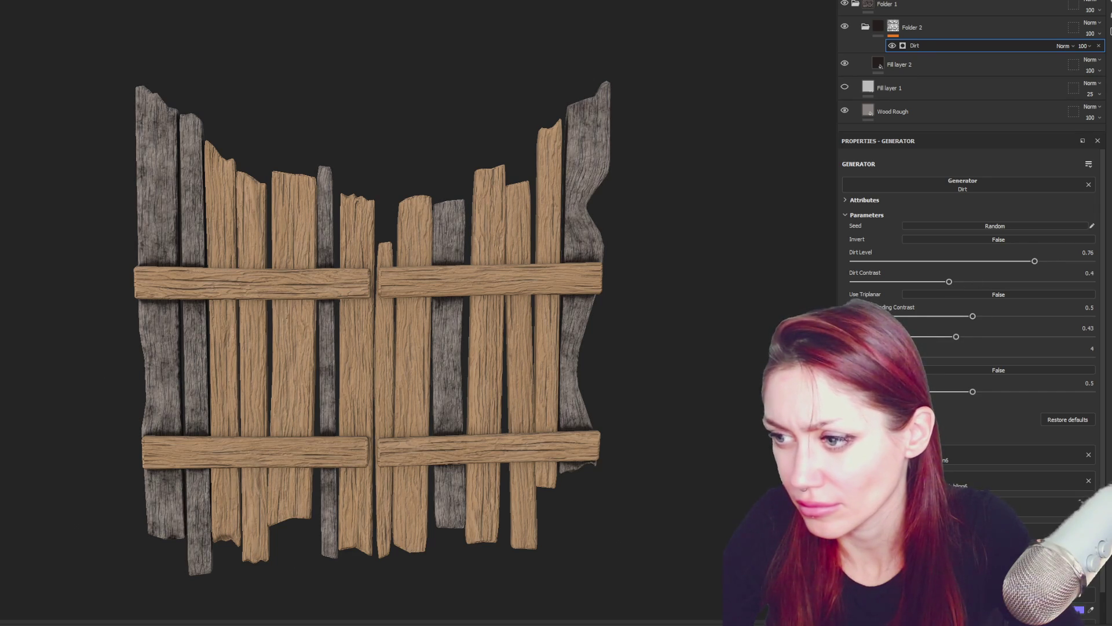
click(982, 337)
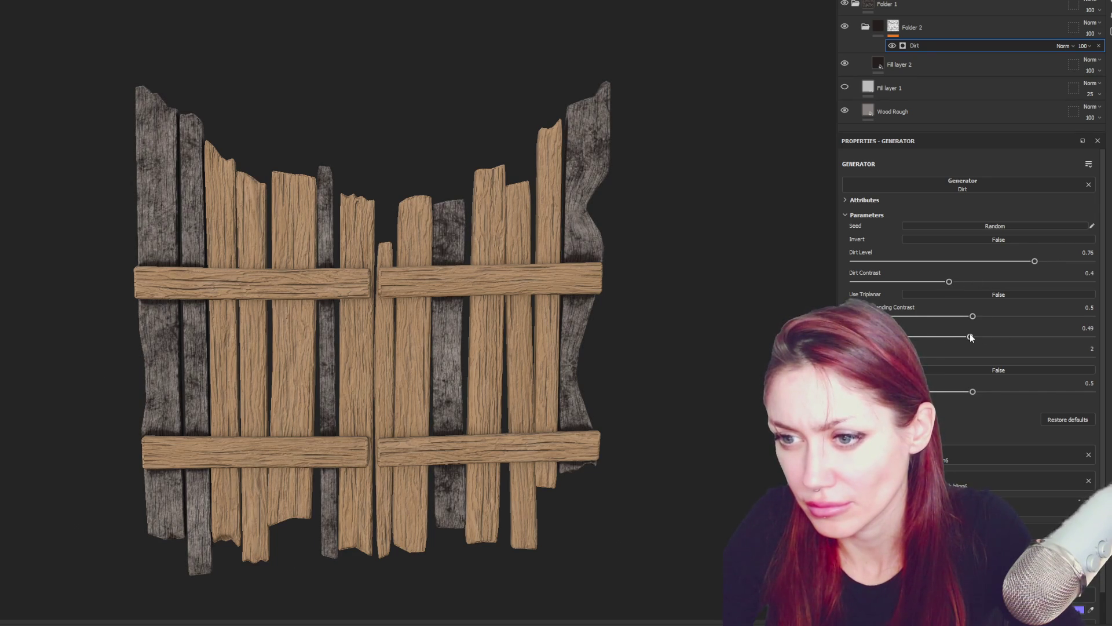
click(945, 336)
click(992, 336)
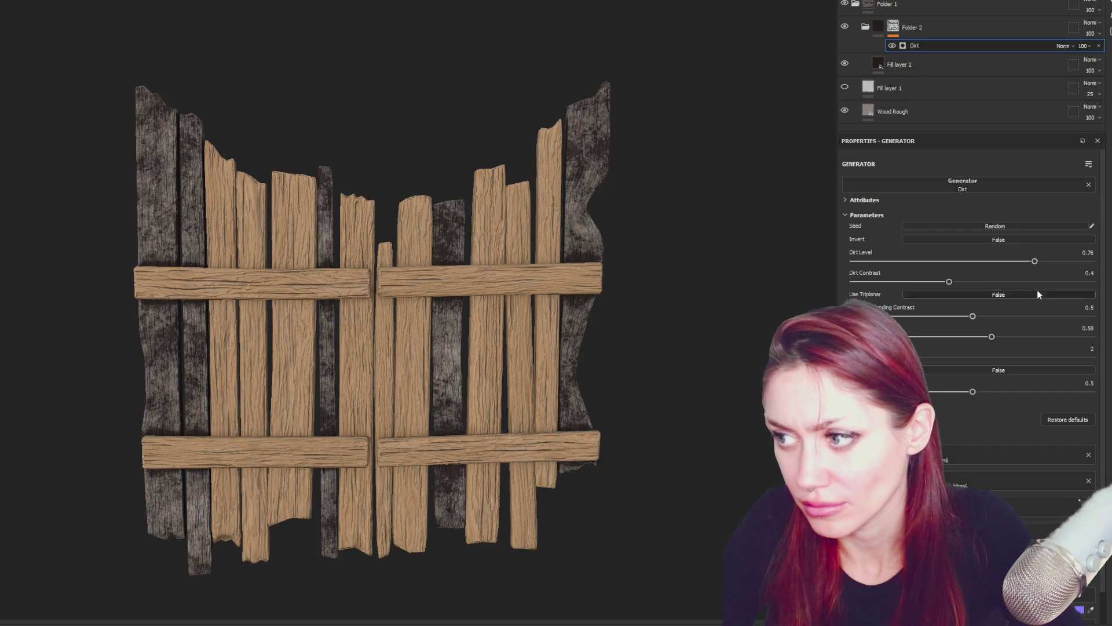
Finalize Dirt Level 0.6, Dirt Contrast 0.62 and Grunge Amount 0.57, with the integer setting at 3.
click(991, 260)
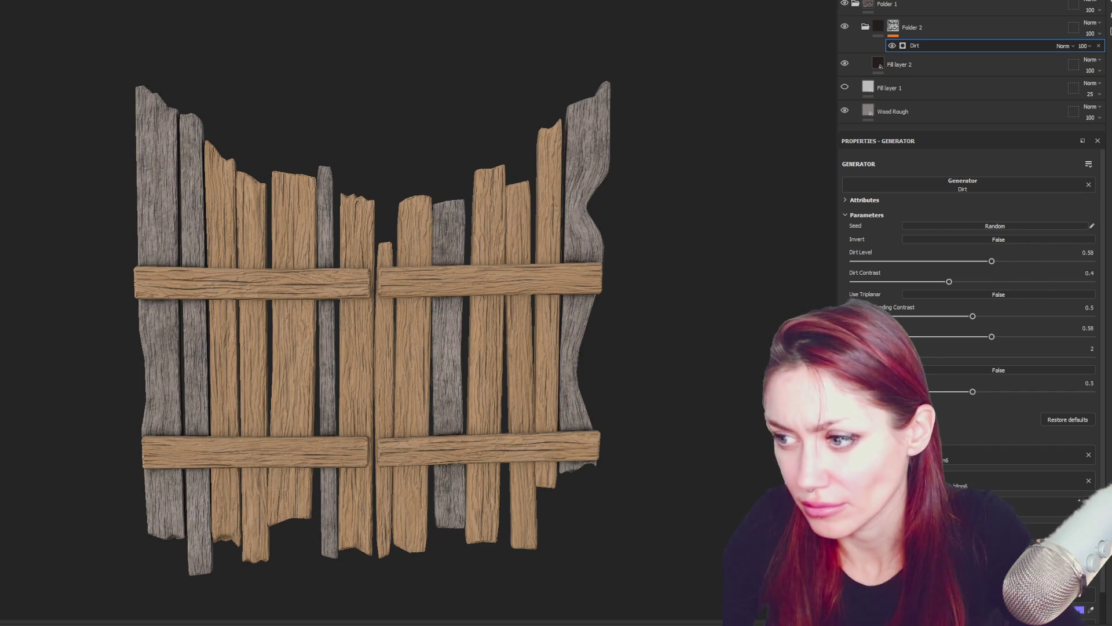
click(904, 357)
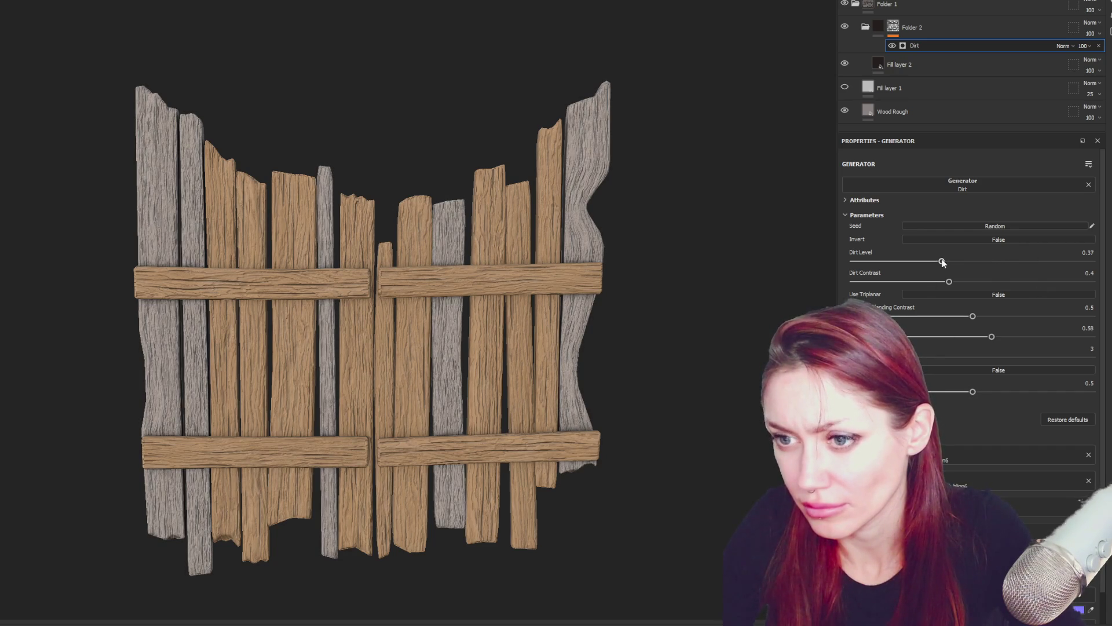
click(996, 261)
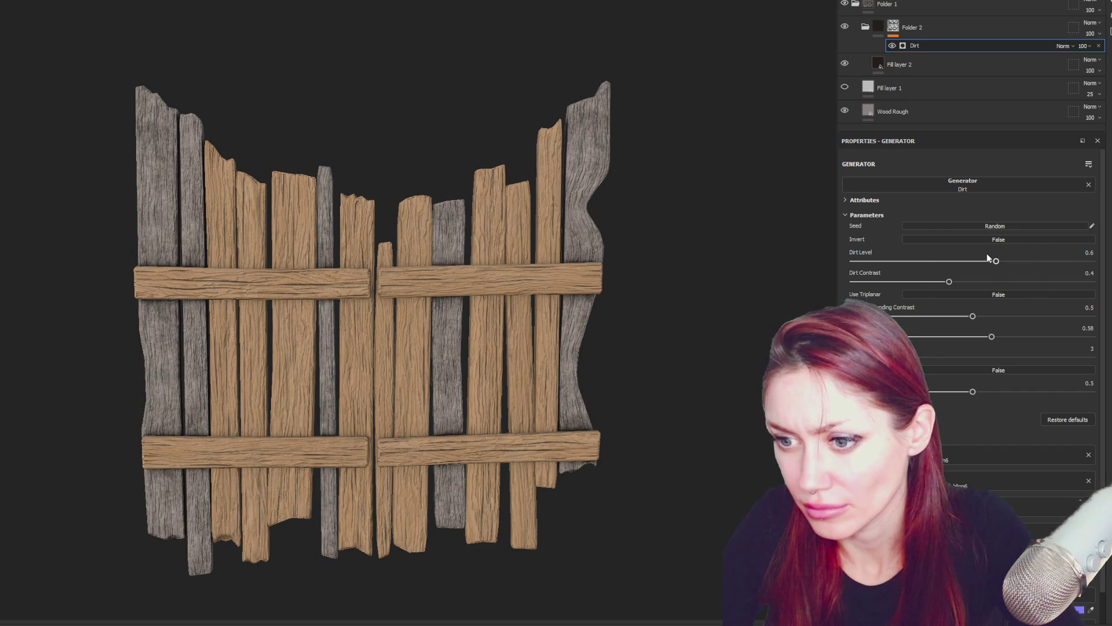
drag(950, 281, 970, 282)
click(1001, 282)
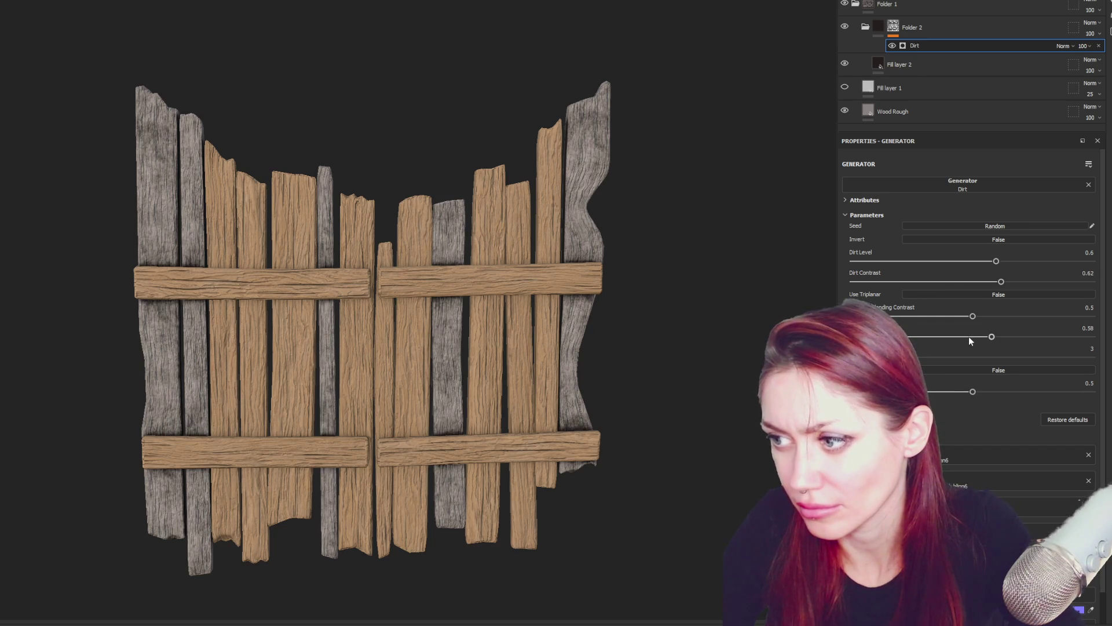
click(982, 336)
drag(982, 337, 989, 336)
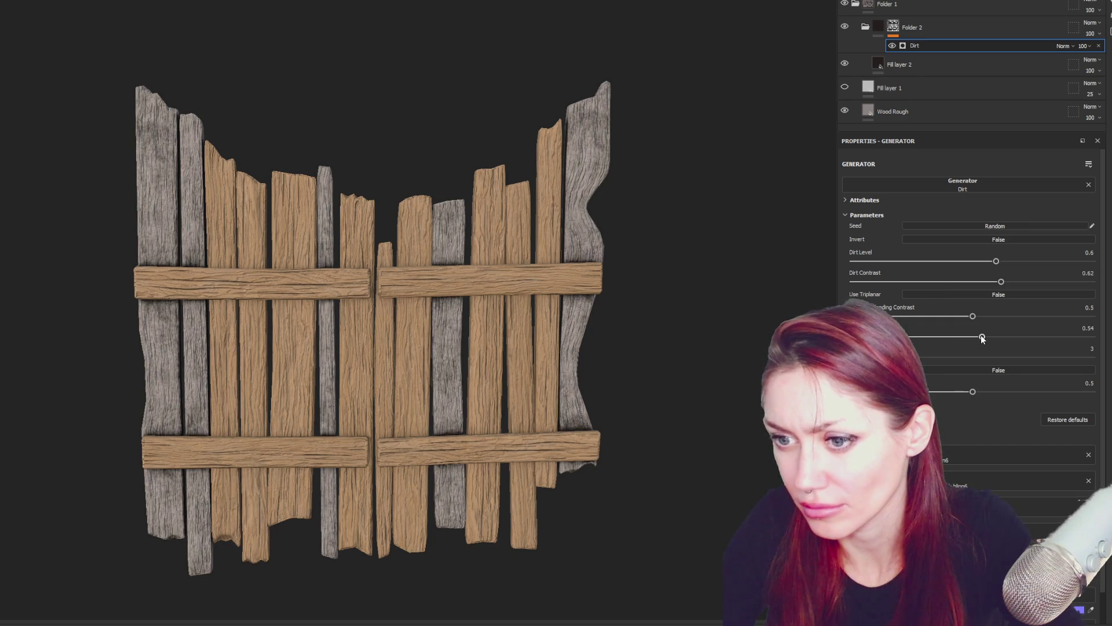
click(898, 27)
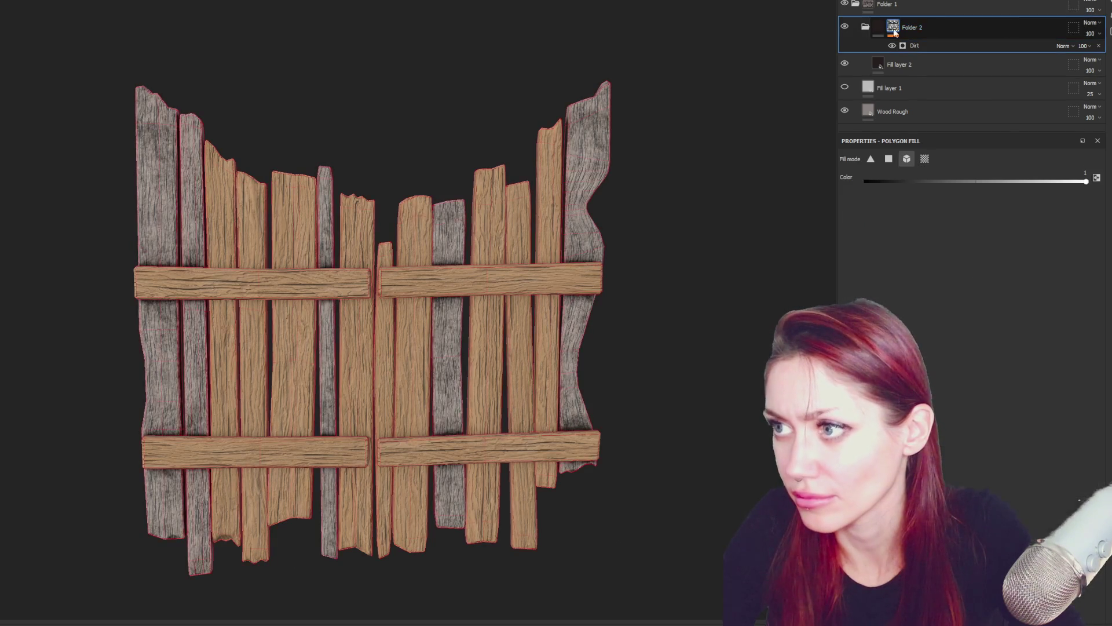
Duplicate Folder 2 and give the copy's fill a muted brown base colour 4F382E.
key(ctrl+d)
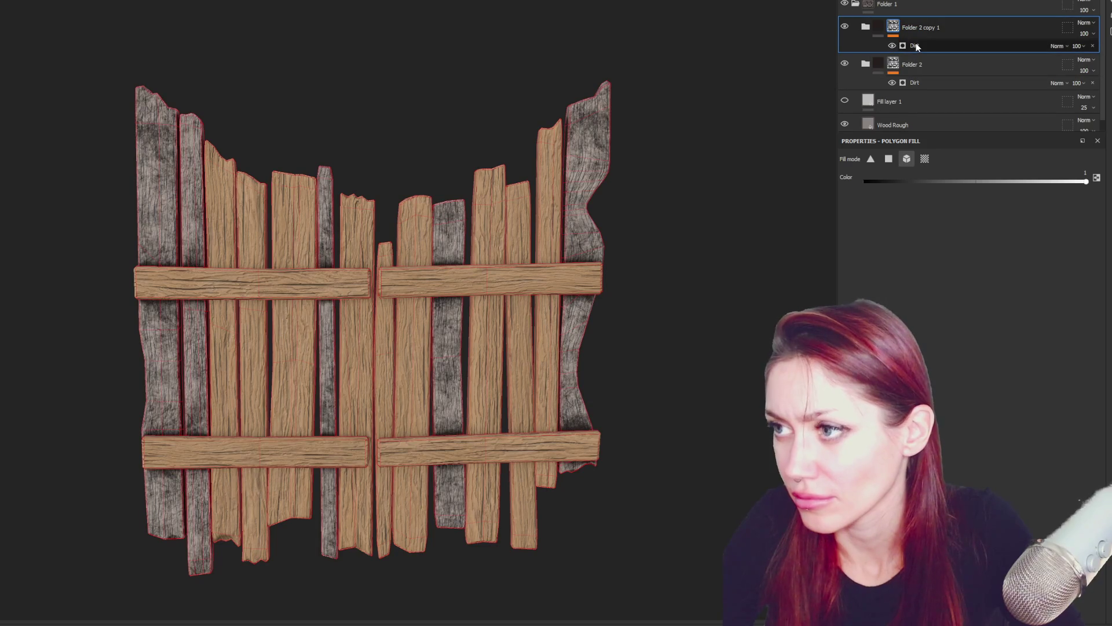
click(926, 1)
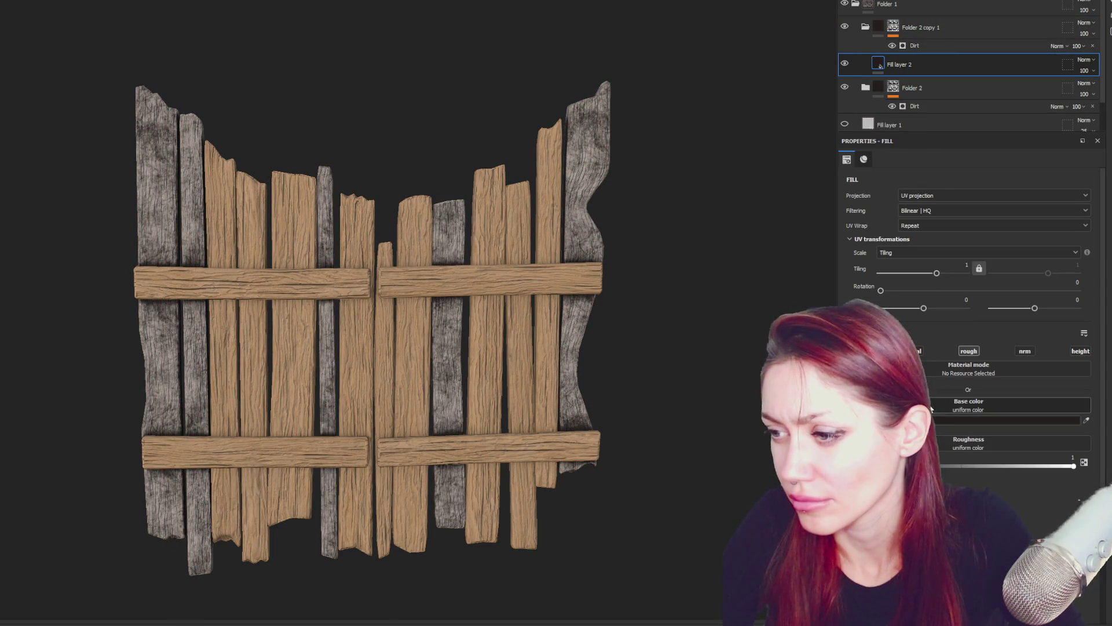
click(1011, 420)
click(1009, 417)
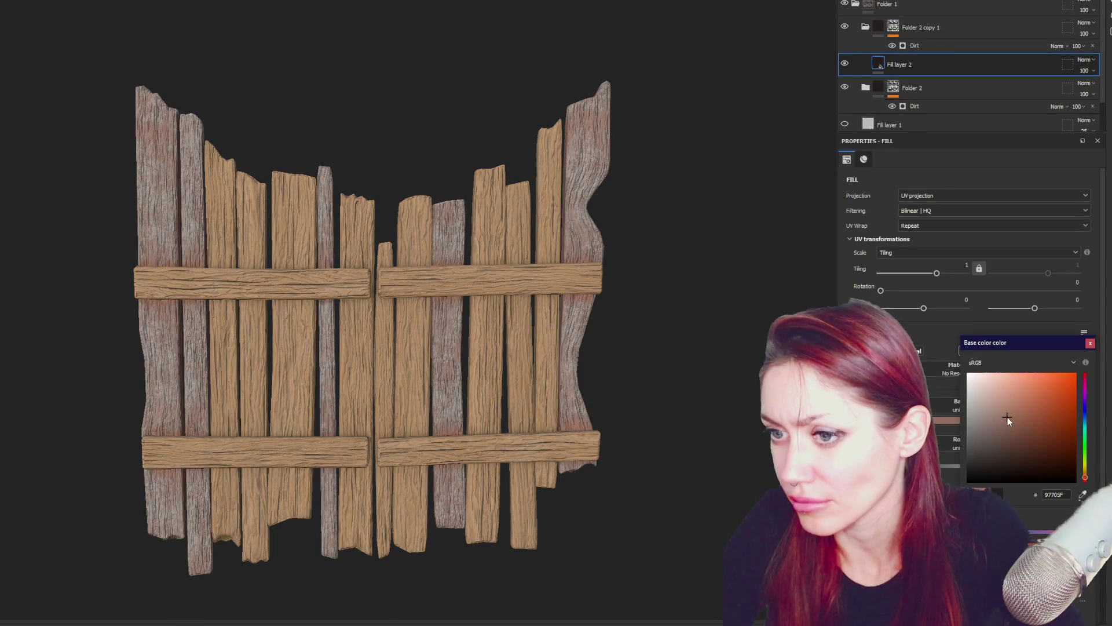
click(1013, 436)
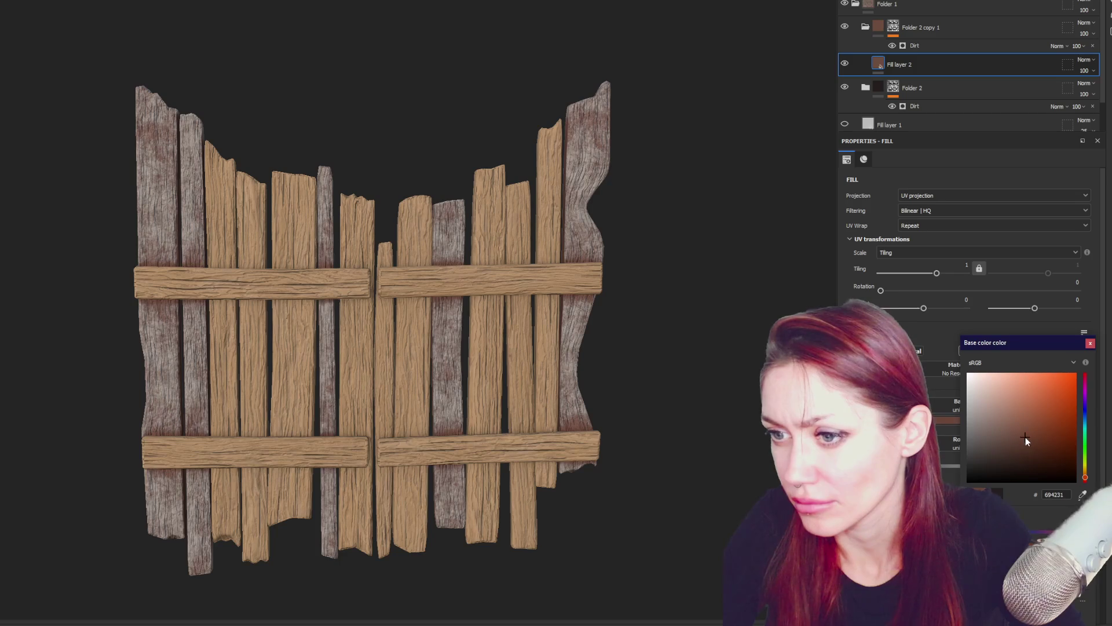
click(1032, 449)
click(1013, 448)
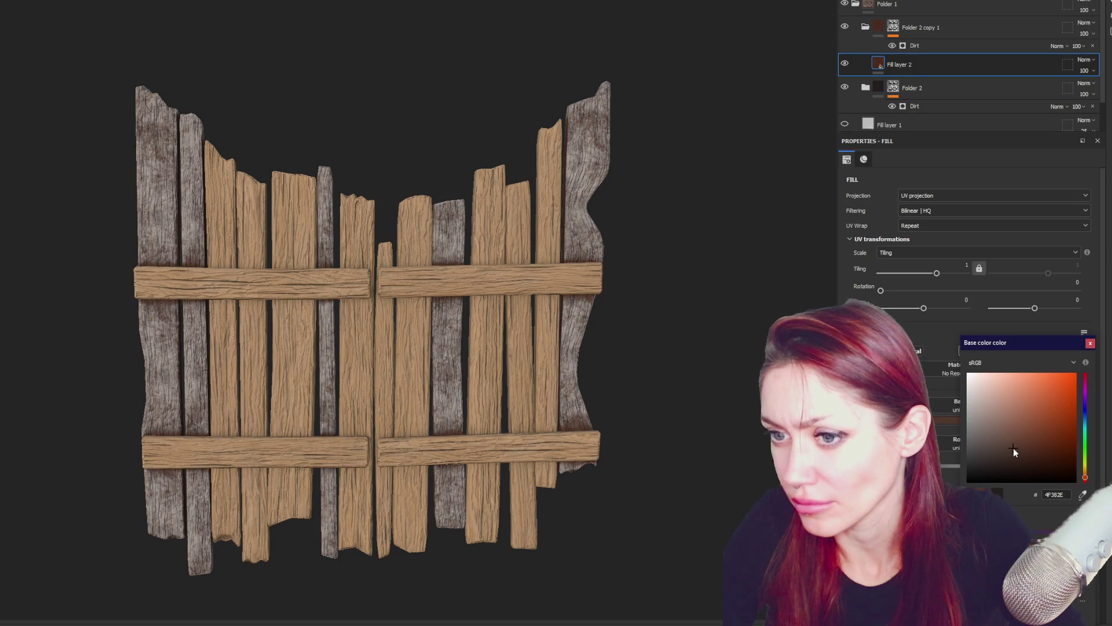
Set the copy's Dirt generator to Grunge Amount 0.75, heavier grime, a new random seed and Dirt Level 0.63.
click(920, 47)
drag(989, 336, 1032, 336)
drag(923, 357, 899, 357)
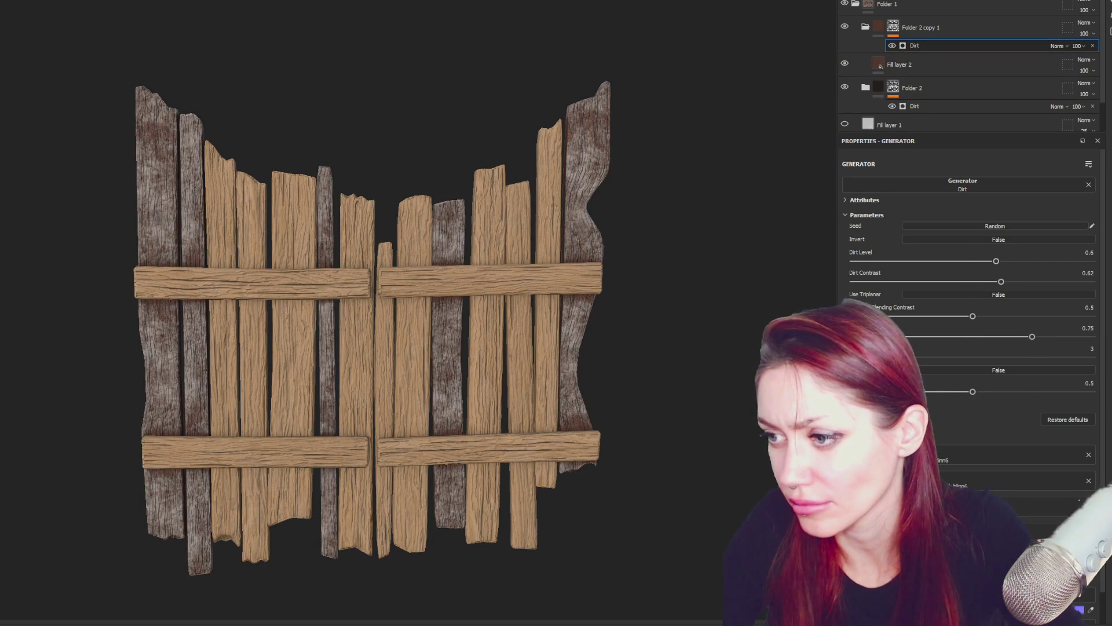
click(976, 227)
drag(1031, 260, 910, 281)
drag(1020, 260, 1009, 260)
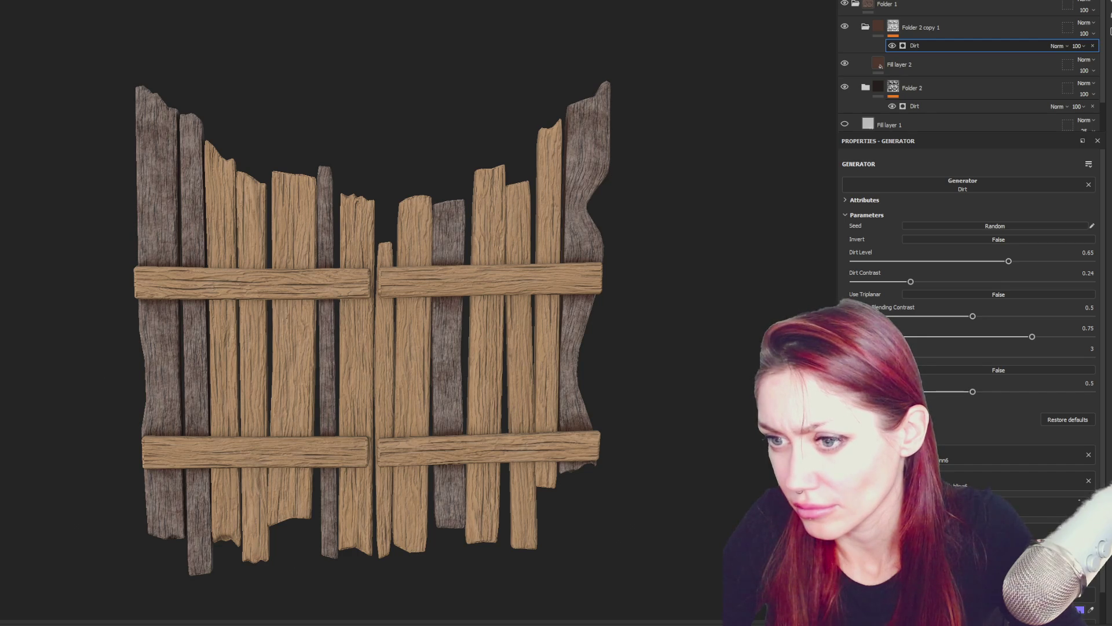
mouse_move(406, 249)
alt+mouse_down()
mouse_move(792, 234)
mouse_move(268, 213)
mouse_move(643, 197)
alt+mouse_up()
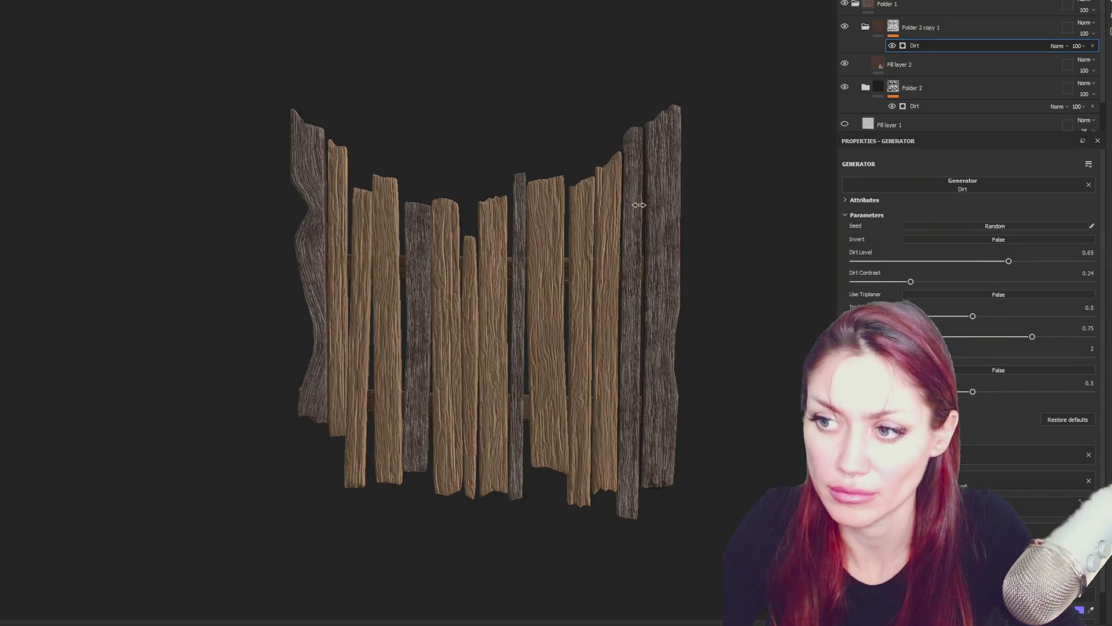
alt+middle_drag(643, 196, 525, 196)
mouse_move(525, 197)
alt+mouse_down()
mouse_move(603, 210)
mouse_move(585, 214)
alt+mouse_up()
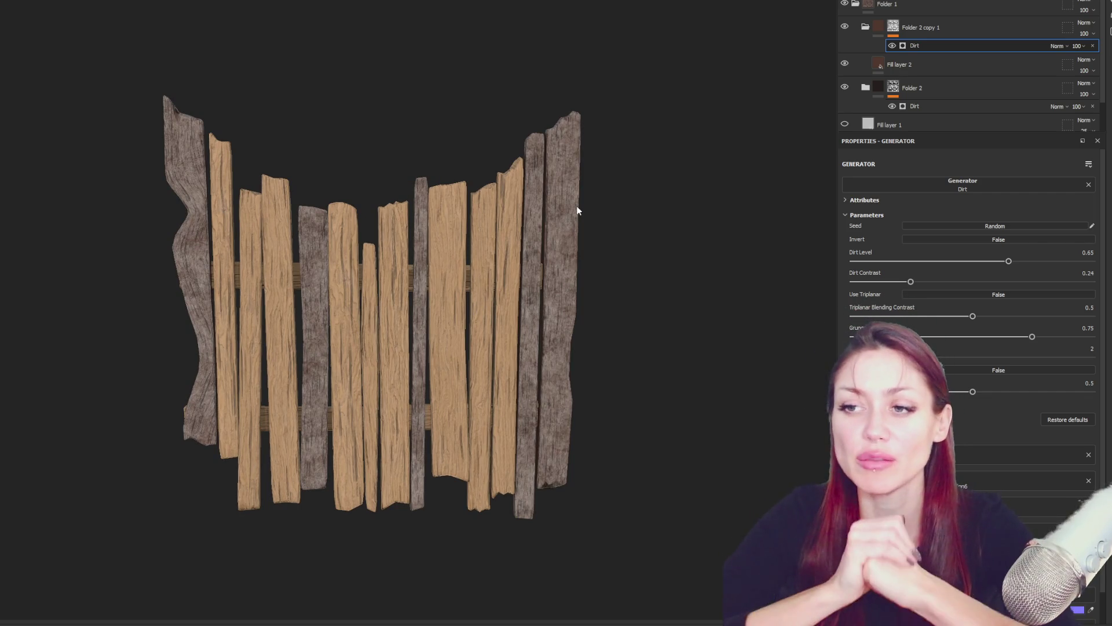
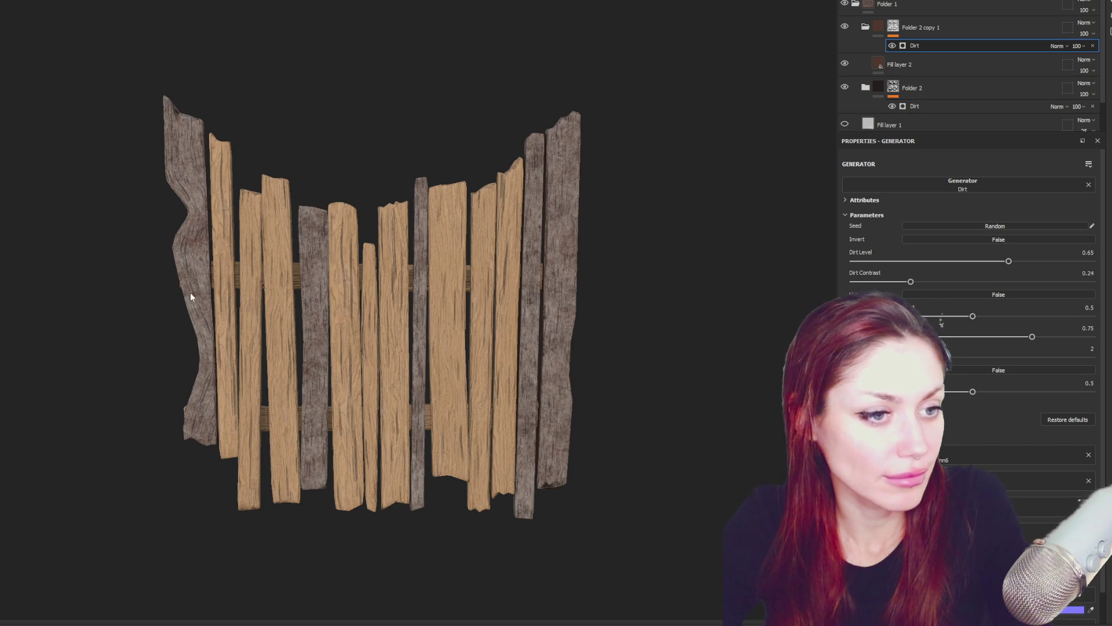
Move Folder 2 above Fill layer 2, then create Folder 3 holding a new Fill layer 3.
scroll(385, 280, down, 2)
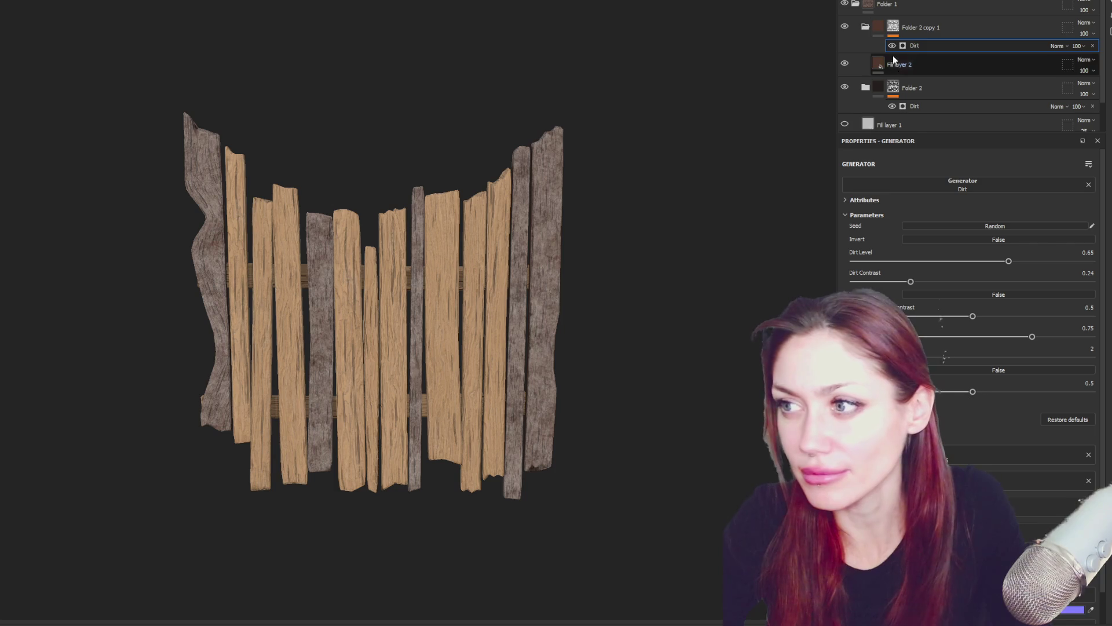
drag(866, 88, 864, 65)
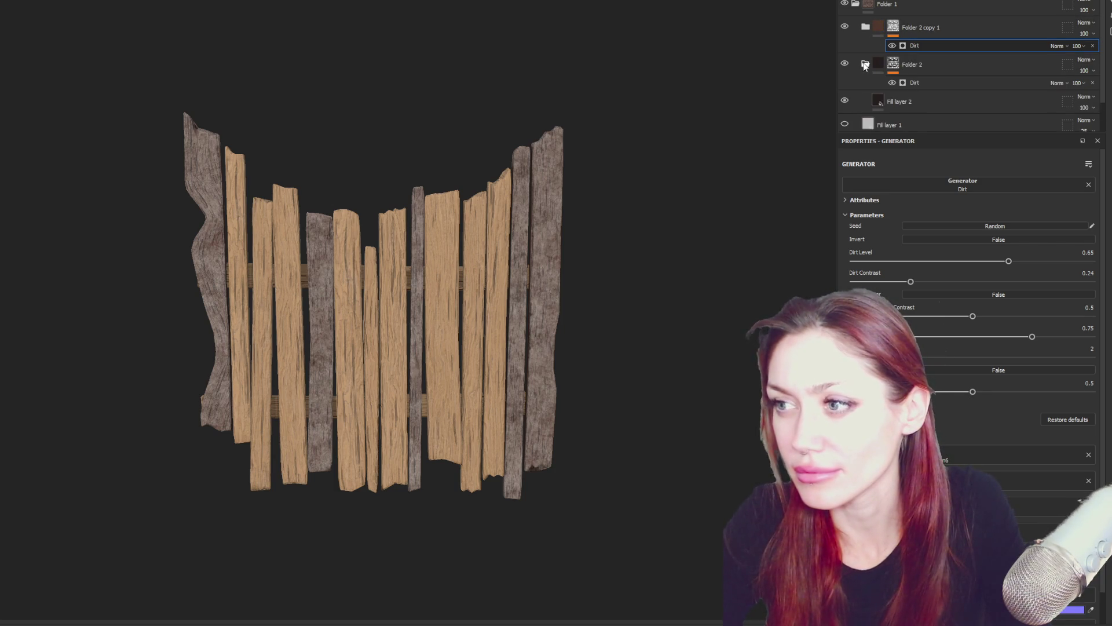
click(1016, 29)
key(ctrl+g)
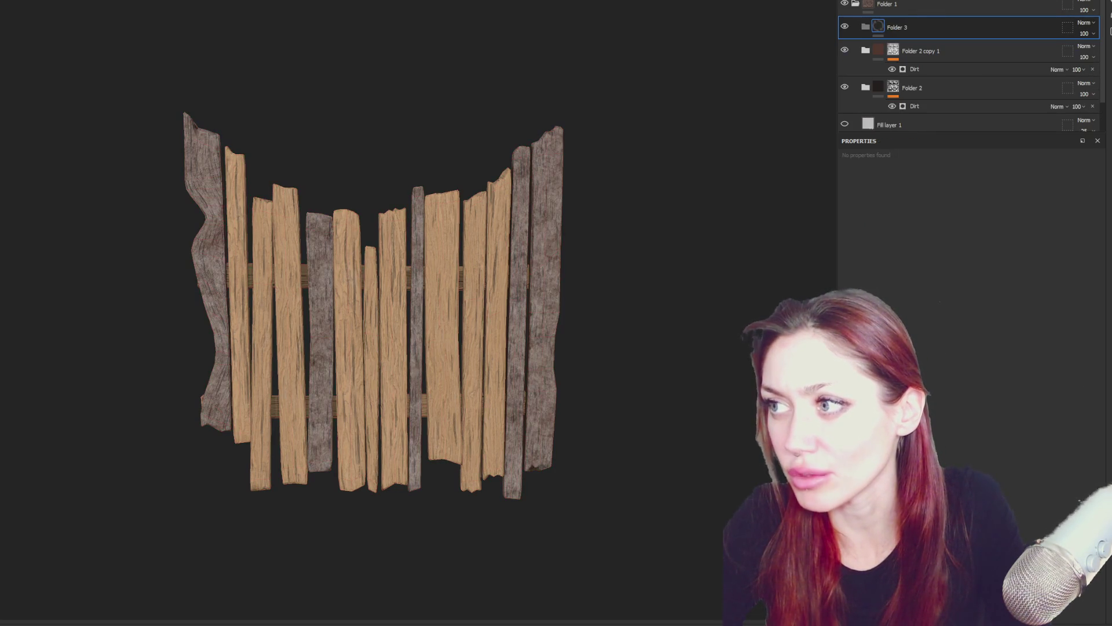
click(956, 50)
click(893, 50)
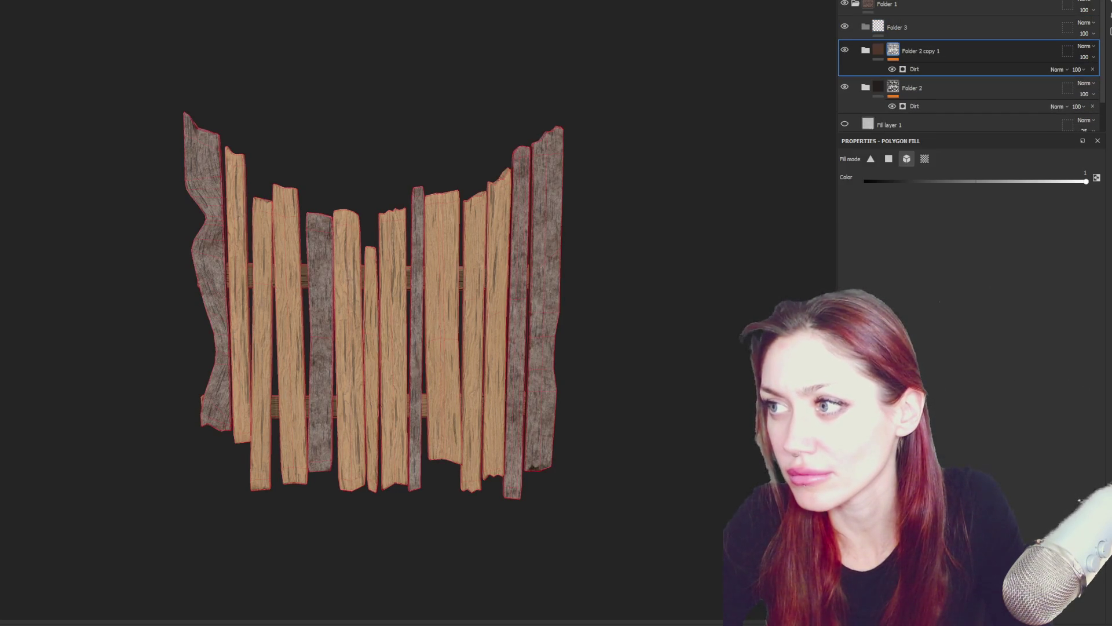
drag(903, 51, 909, 30)
Add an empty generator to Folder 3's mask.
right_click(914, 22)
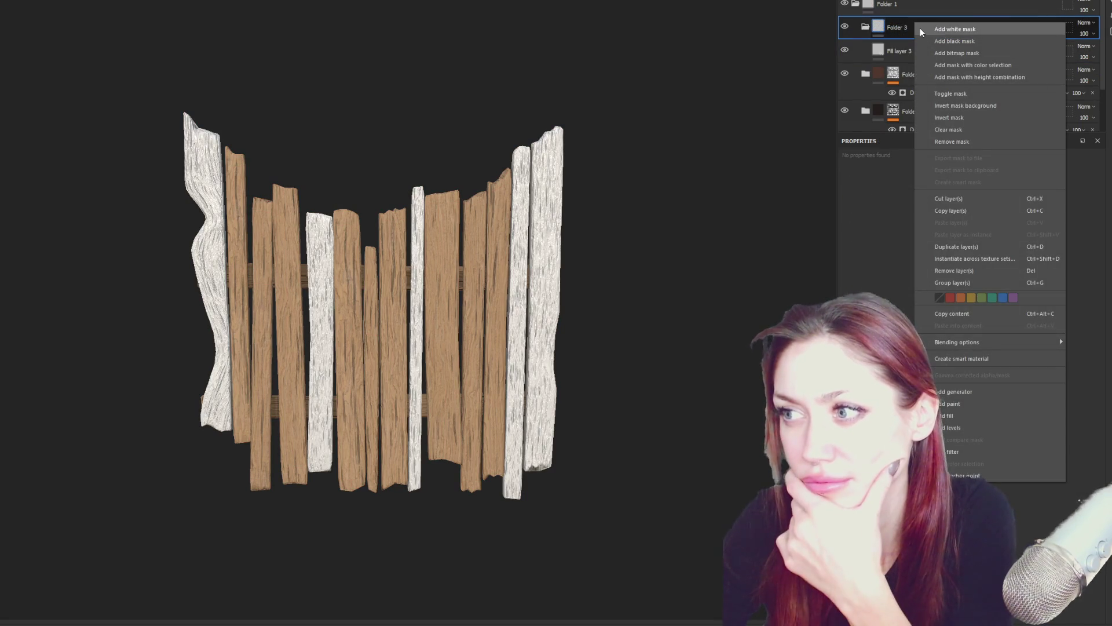
click(1015, 3)
click(1016, 3)
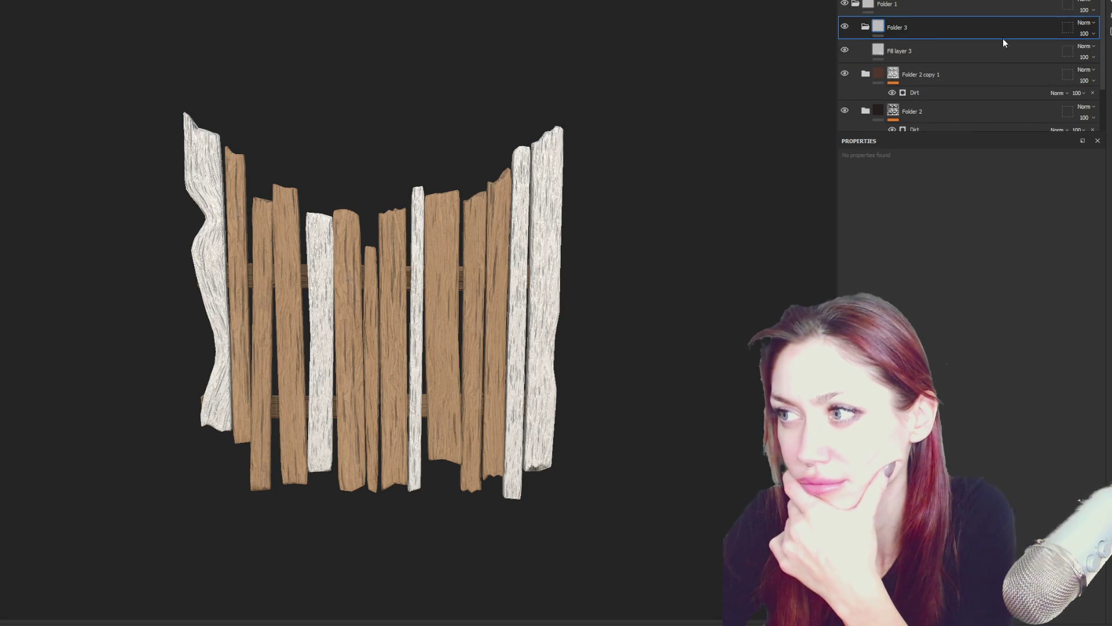
click(924, 194)
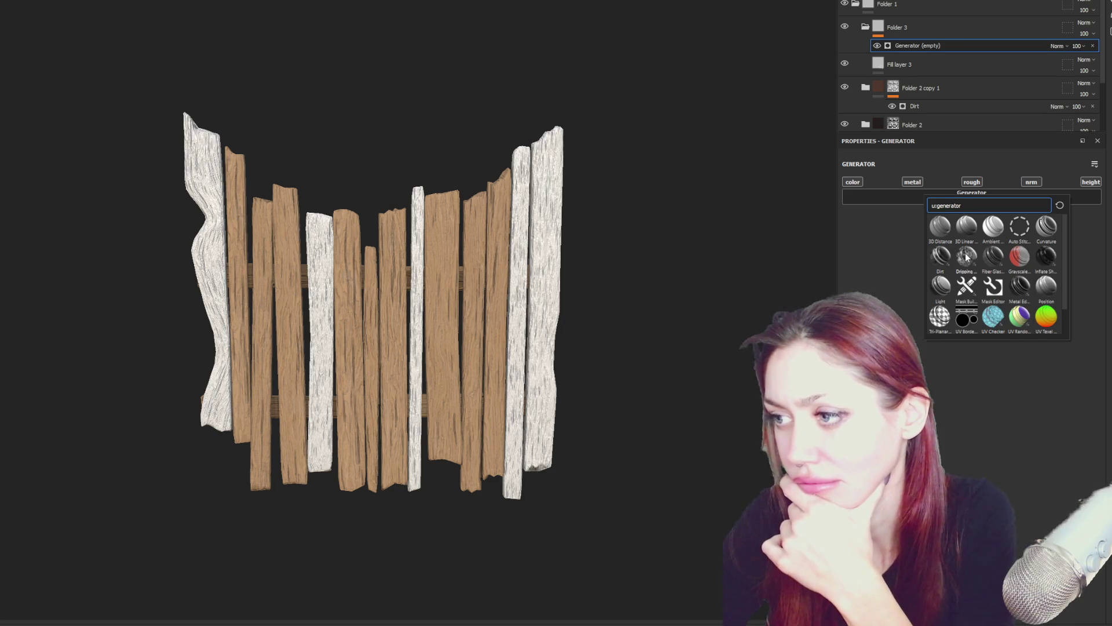
Apply Dripping Rust with Rust Contrast 0.1 and Rust Spreading 0.25, then hide Folder 3 to compare.
click(967, 255)
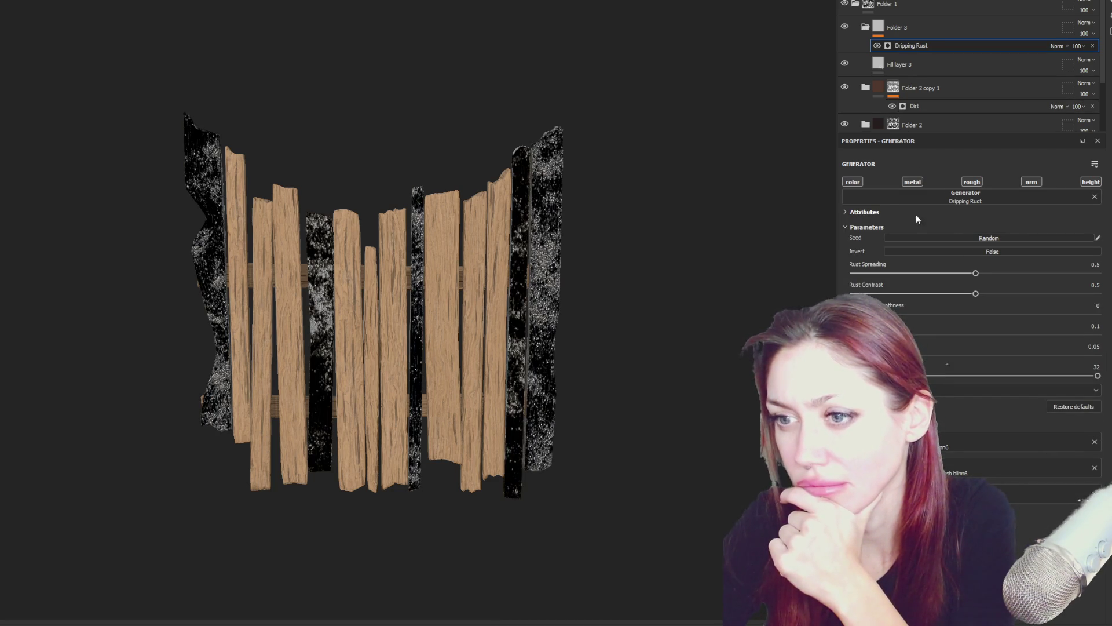
click(907, 294)
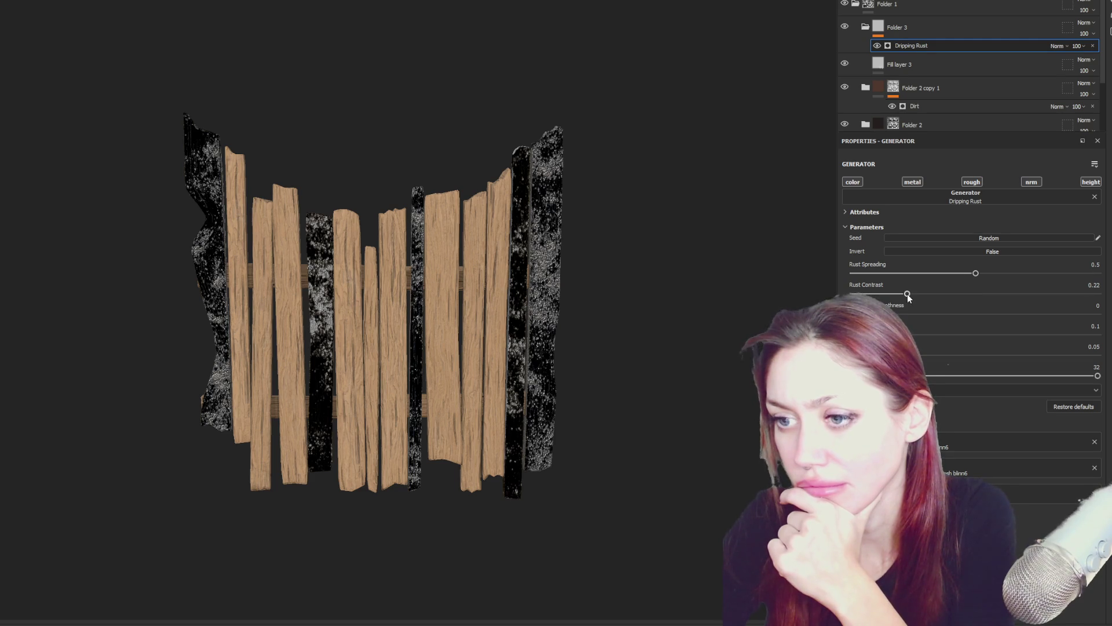
click(879, 294)
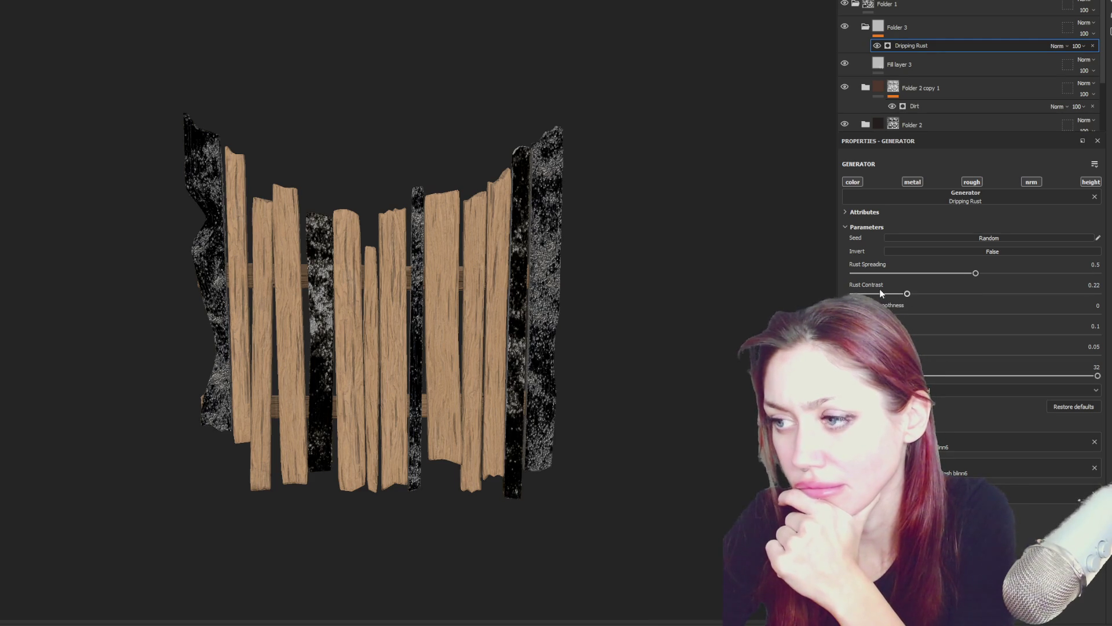
click(915, 274)
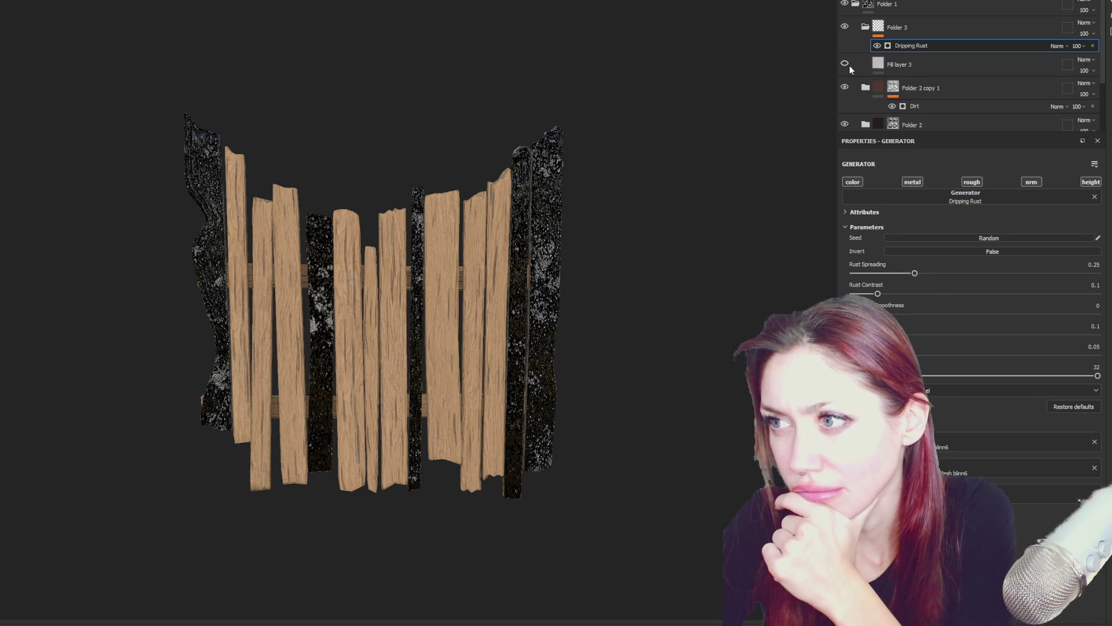
click(847, 29)
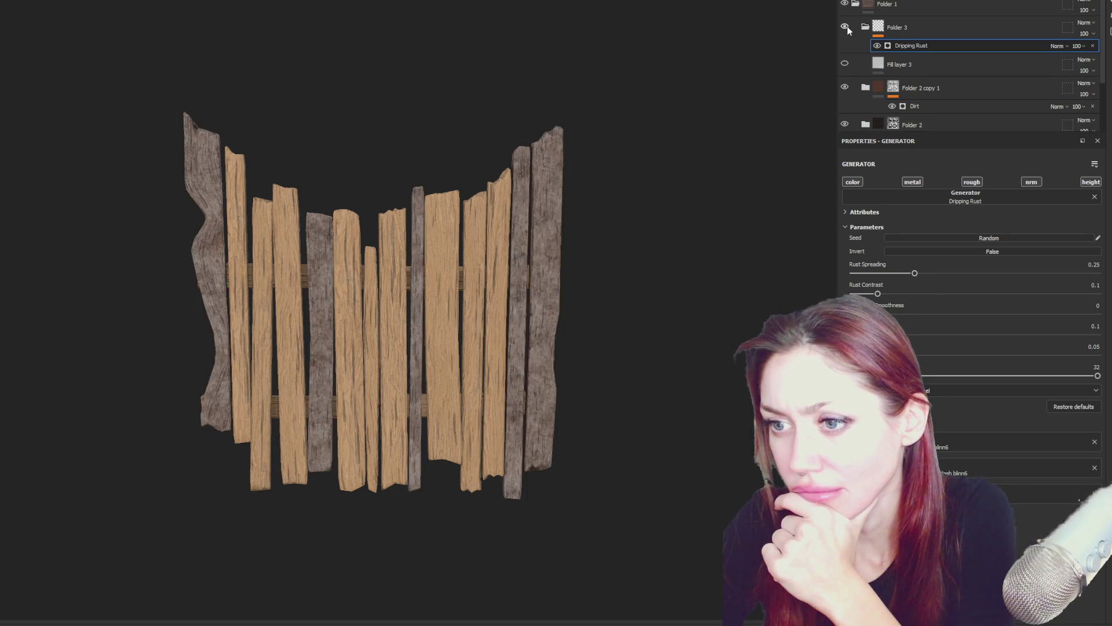
Show Folder 3 again and raise Rust Spreading so the rust covers more wood.
click(847, 29)
scroll(611, 253, up, 6)
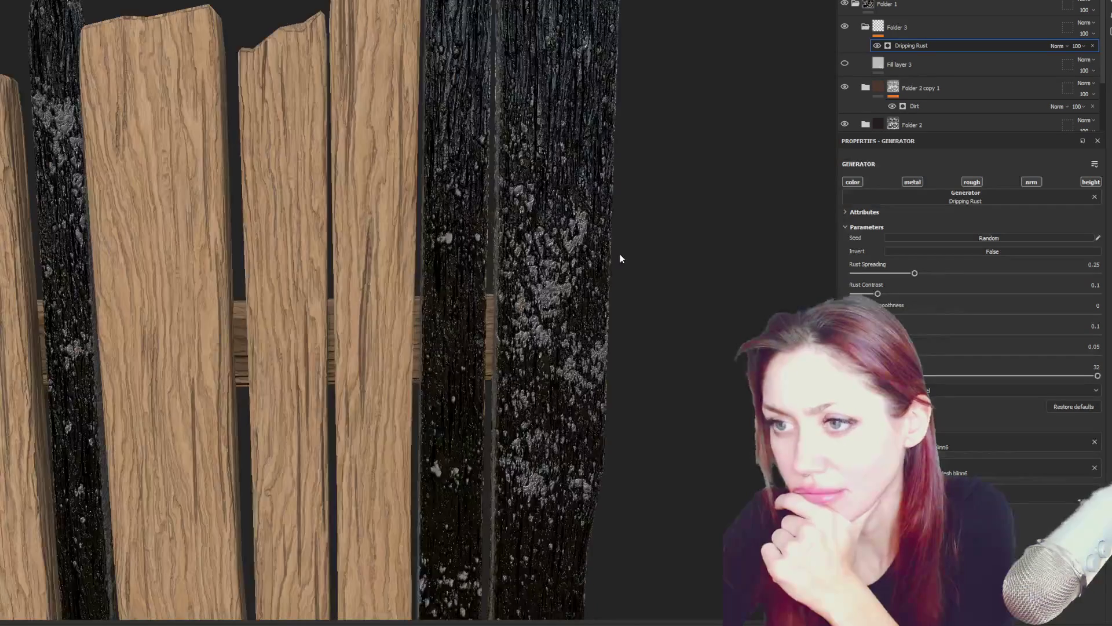
scroll(620, 258, up, 3)
scroll(620, 259, down, 6)
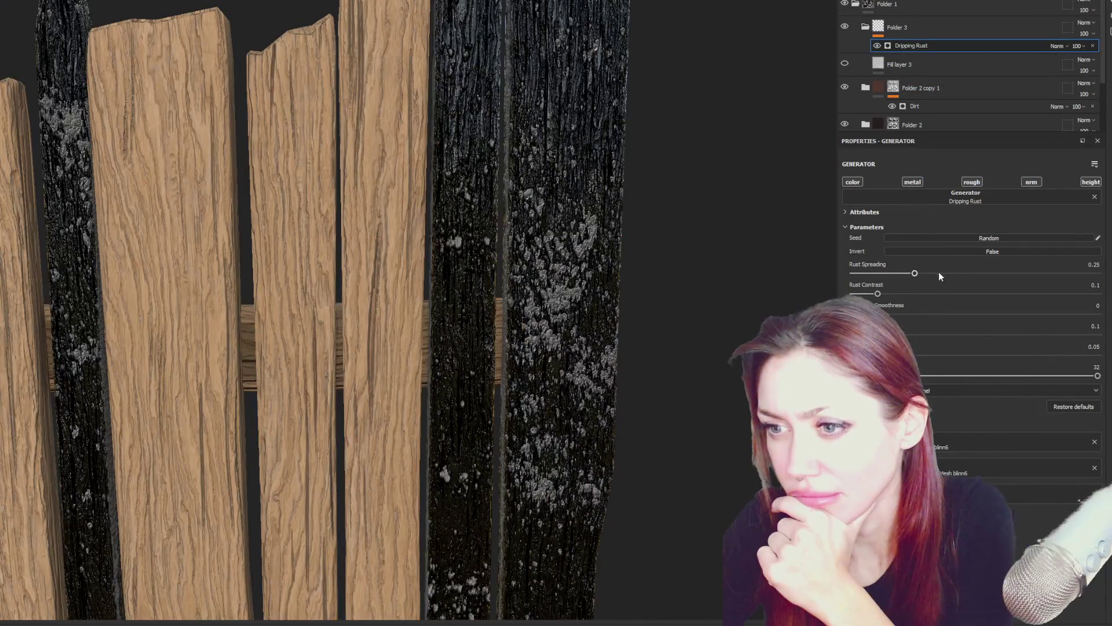
click(873, 273)
mouse_move(881, 274)
mouse_down()
mouse_move(1054, 272)
mouse_move(1002, 273)
mouse_up()
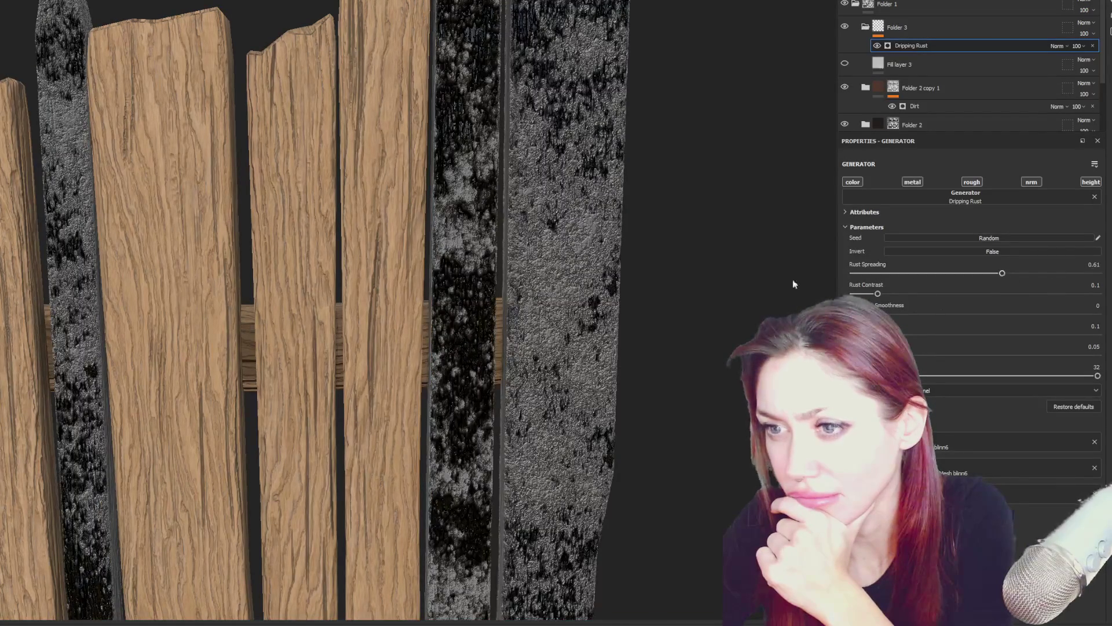
Set Rust Contrast to 0.79 and Rust Spreading to 0.37 with the whole fence framed.
scroll(690, 278, down, 2)
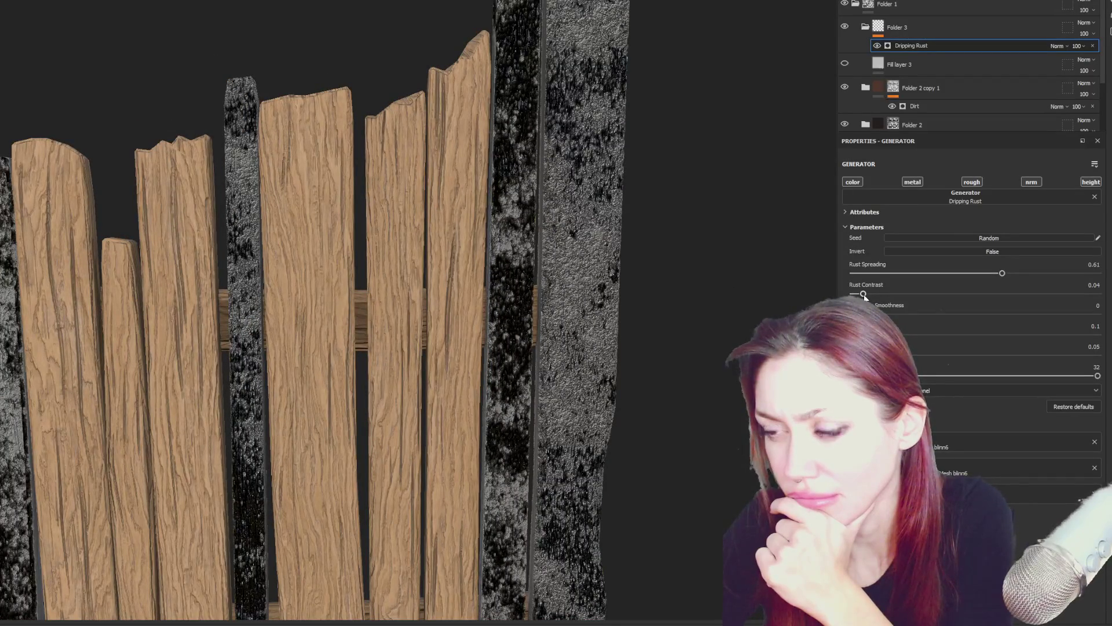
drag(863, 294, 978, 295)
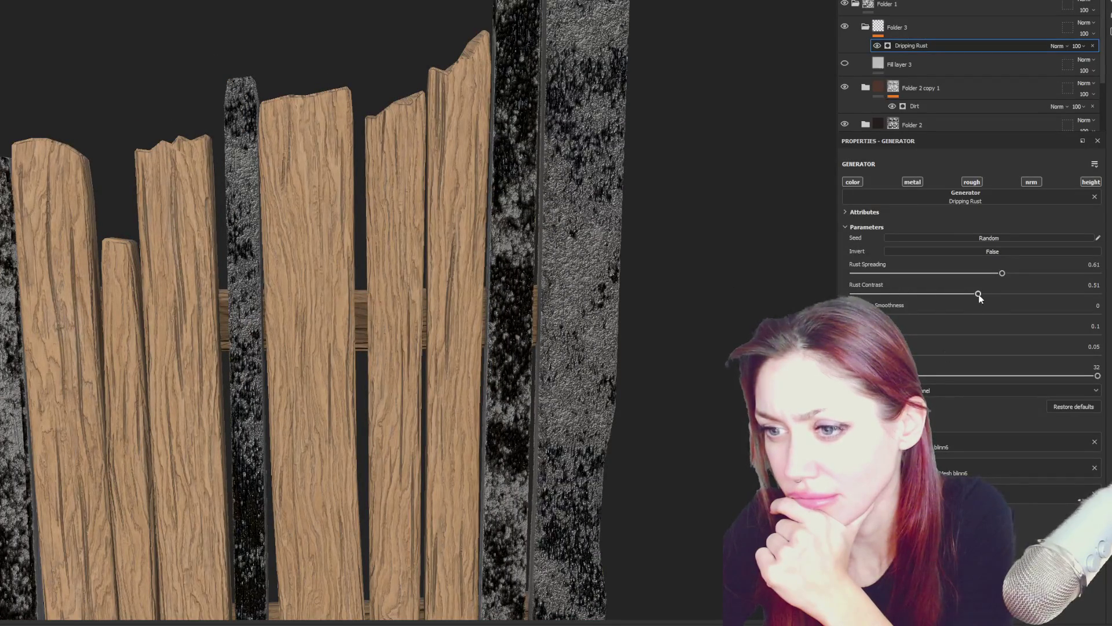
click(937, 294)
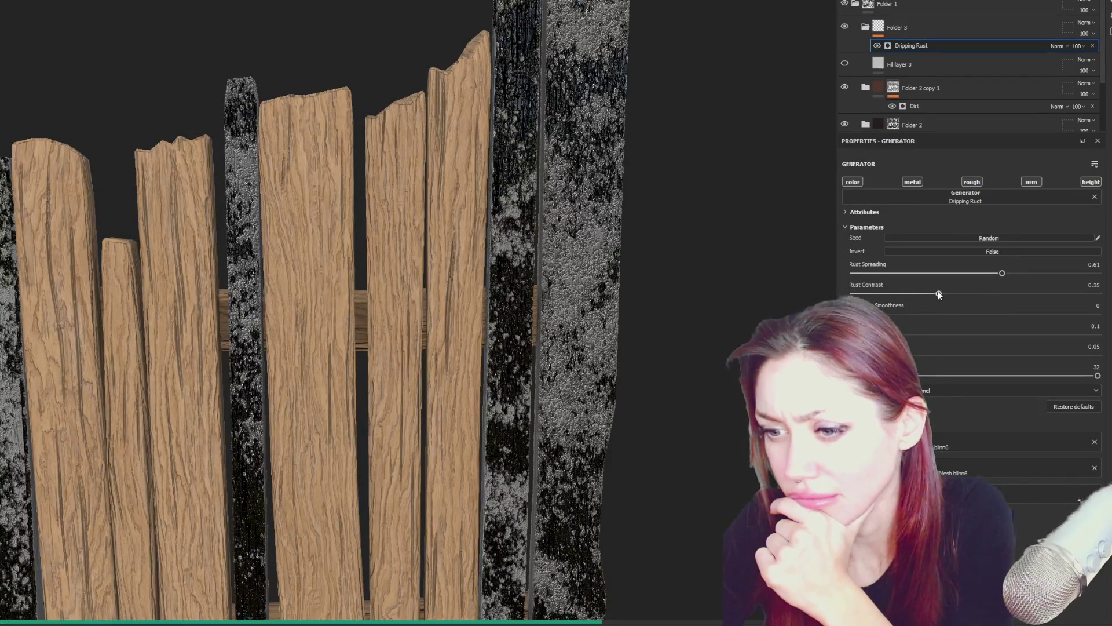
click(1046, 294)
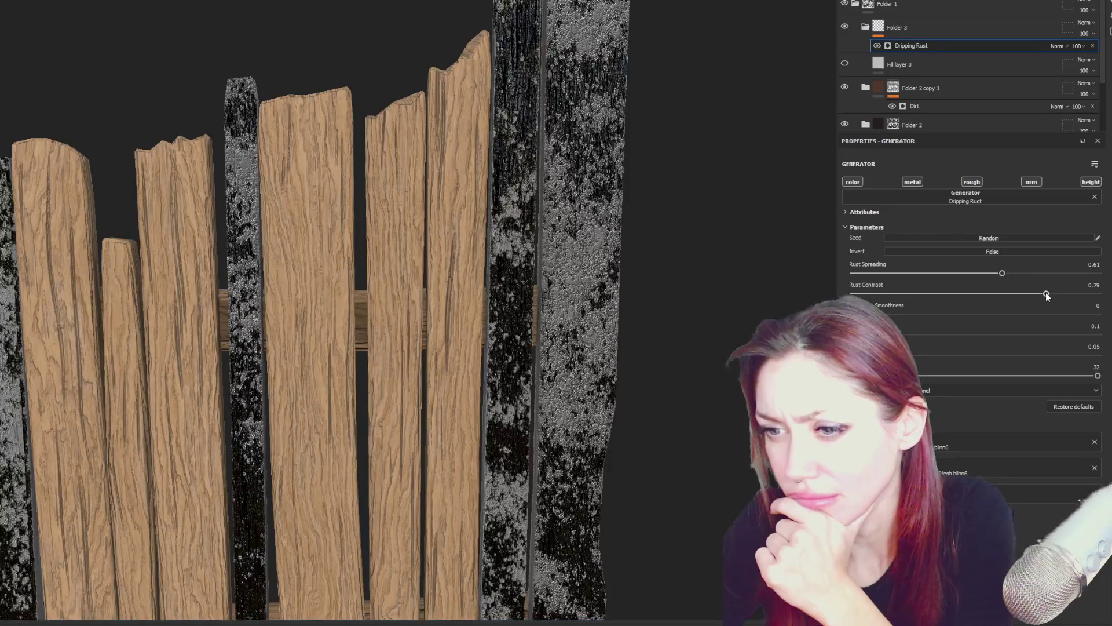
click(918, 274)
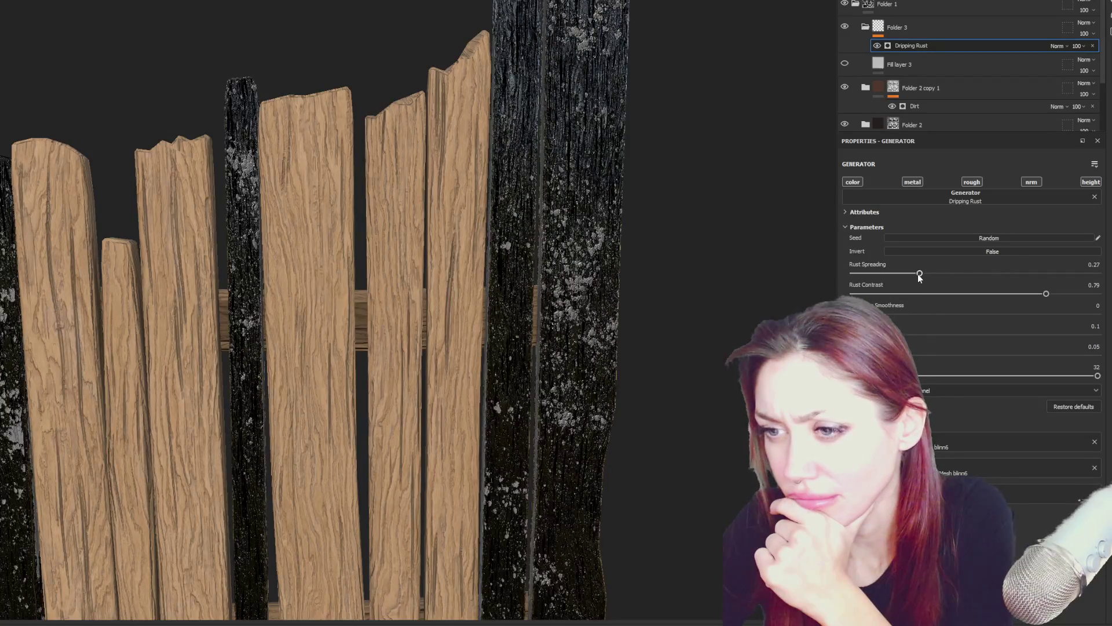
key(f)
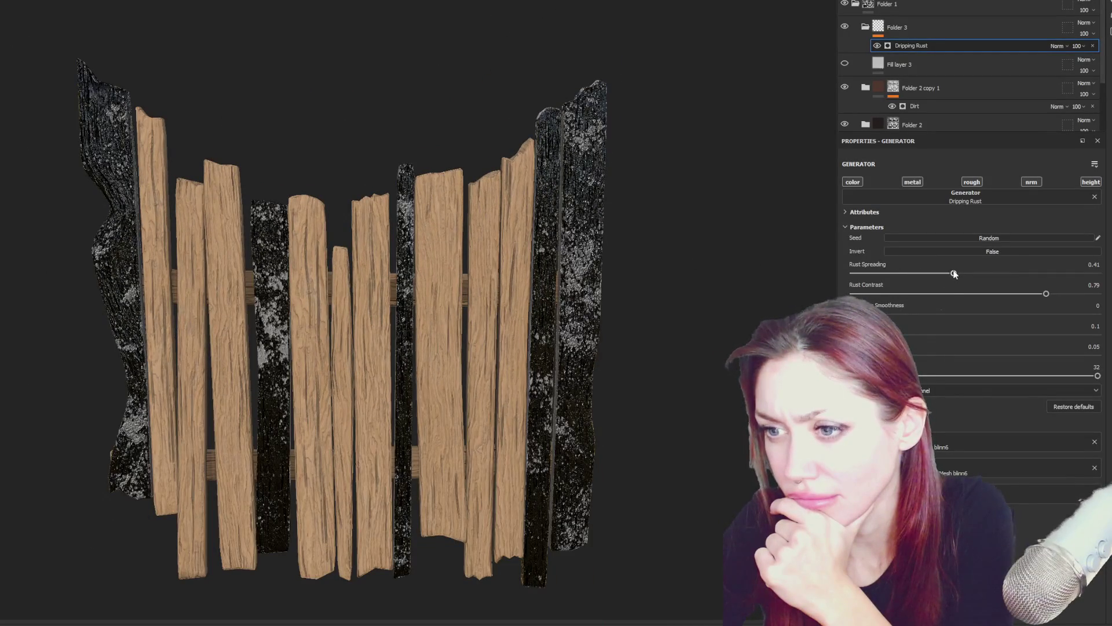
drag(948, 273, 944, 273)
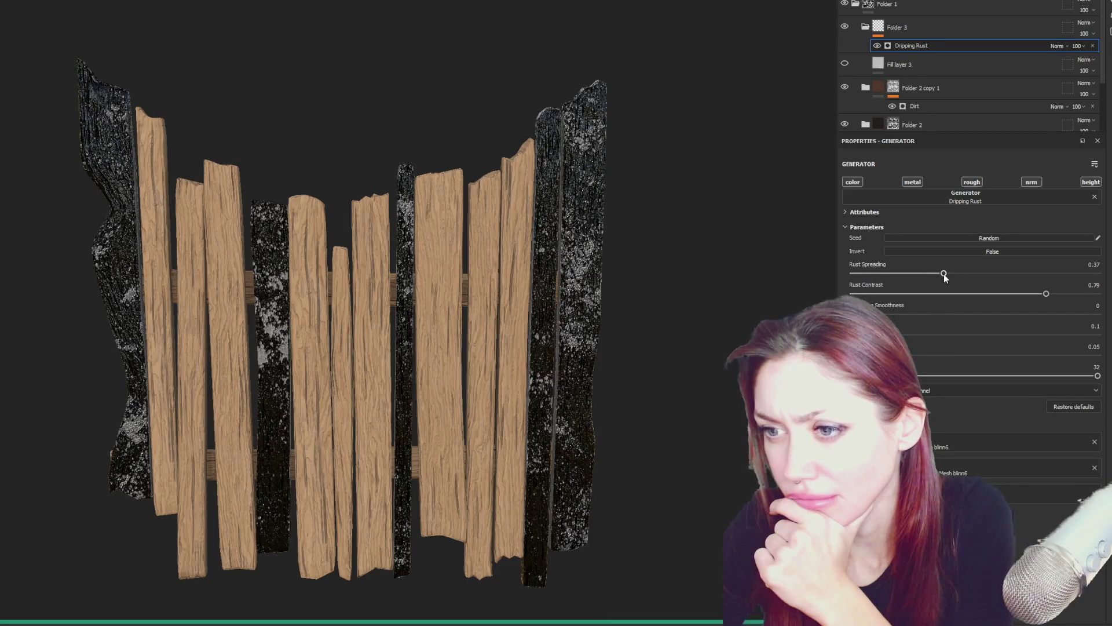
click(927, 69)
click(941, 420)
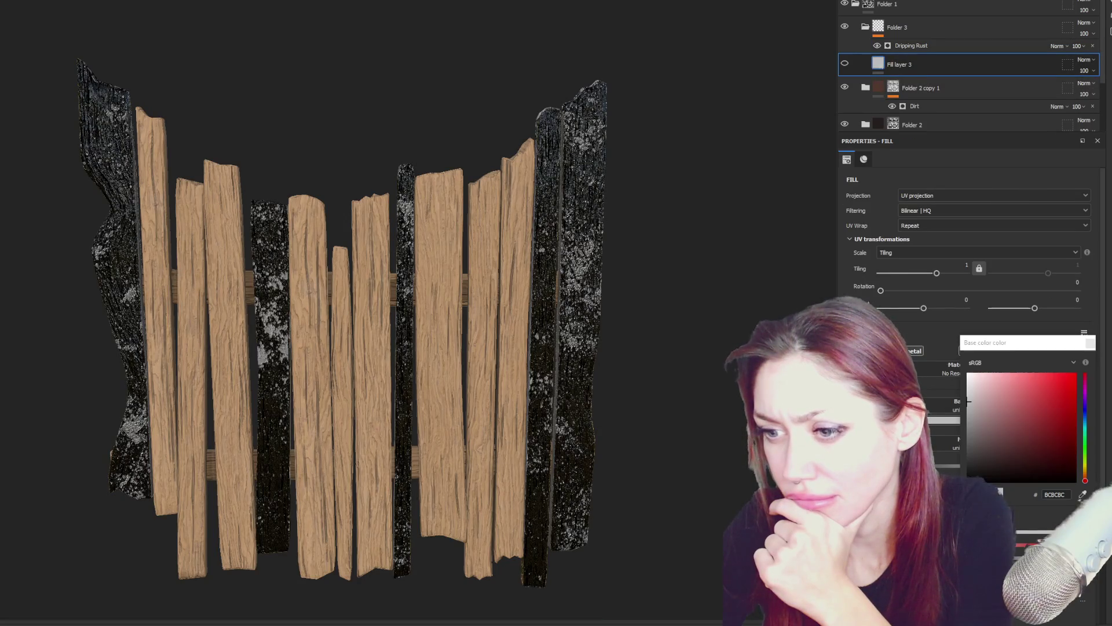
Try several base colours on Fill layer 3 and settle on pure red FF0000.
click(992, 419)
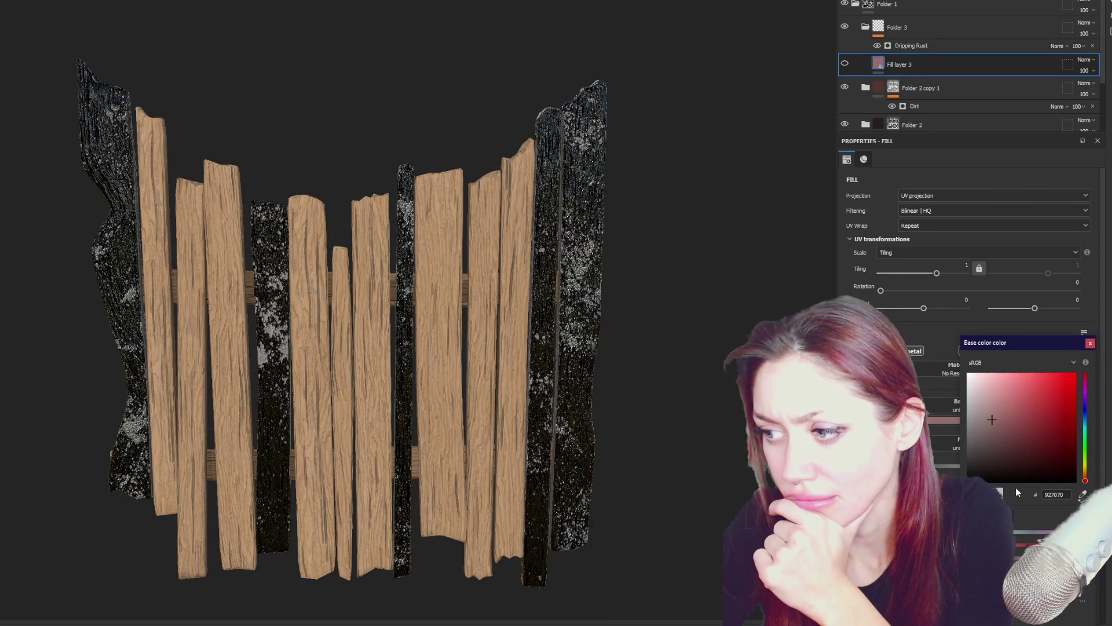
drag(1083, 463, 1085, 456)
click(1020, 462)
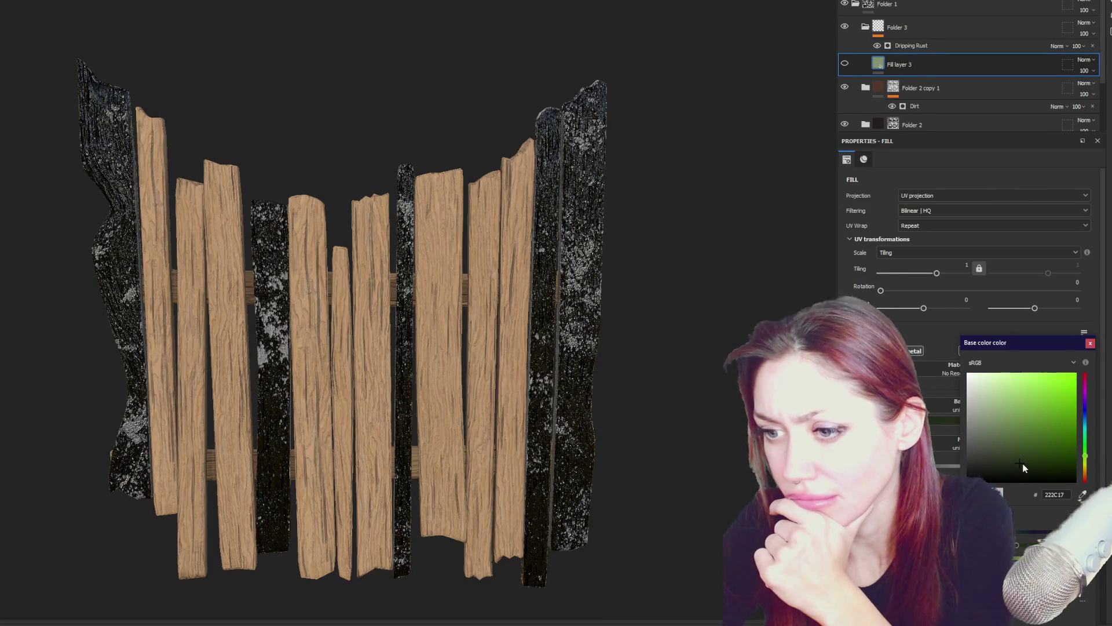
click(1041, 409)
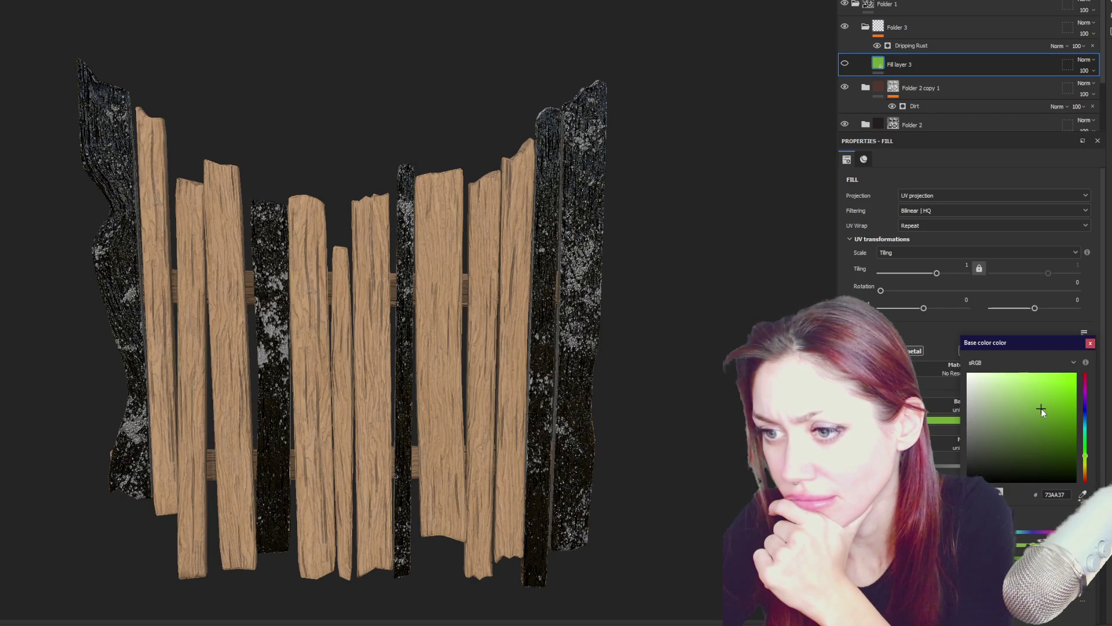
drag(1047, 404, 1076, 374)
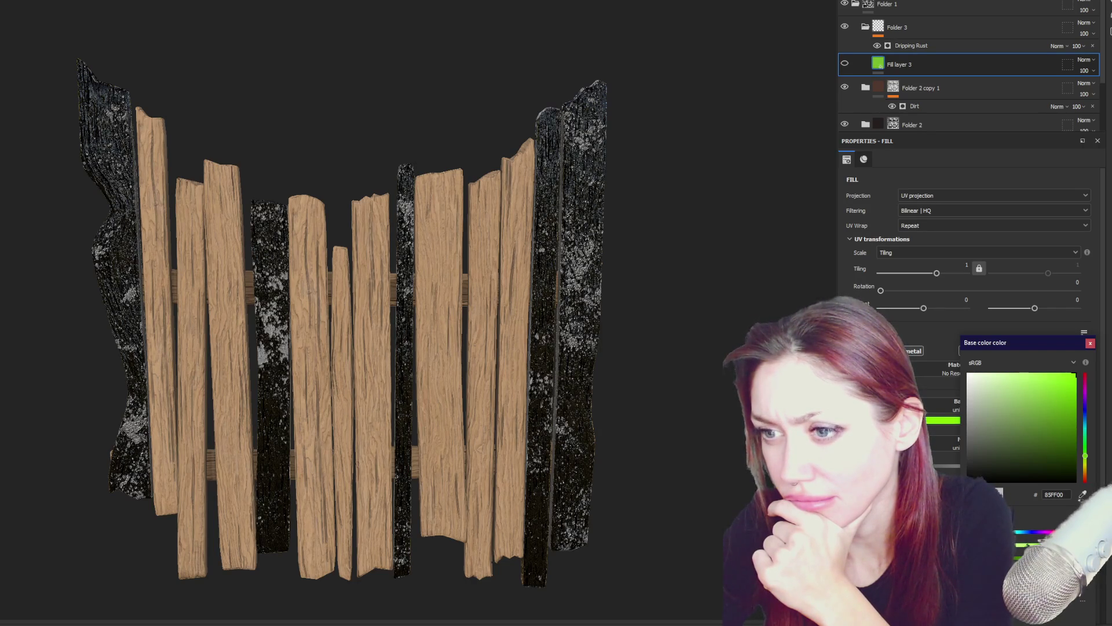
drag(1085, 455, 1085, 373)
click(1090, 343)
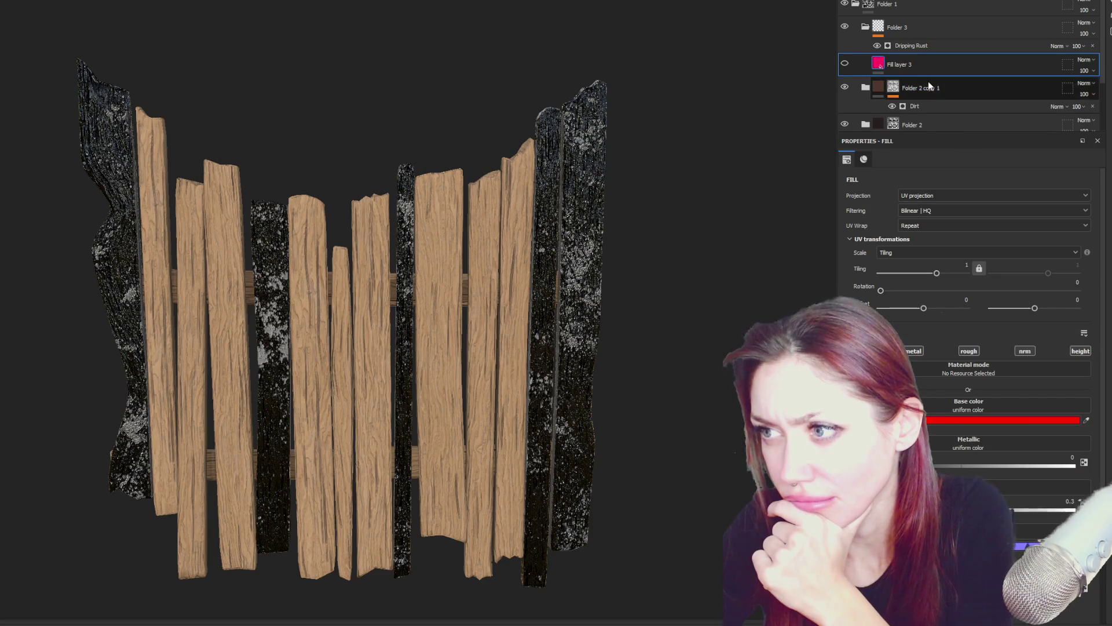
click(894, 44)
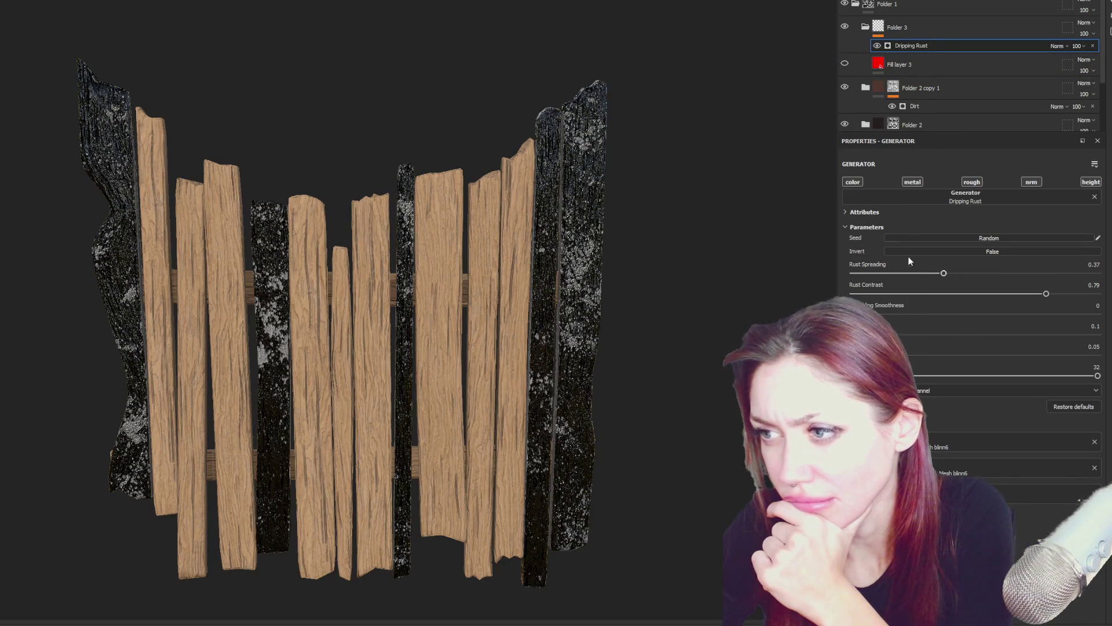
Toggle the Dripping Rust channels so the rust affects roughness.
click(851, 183)
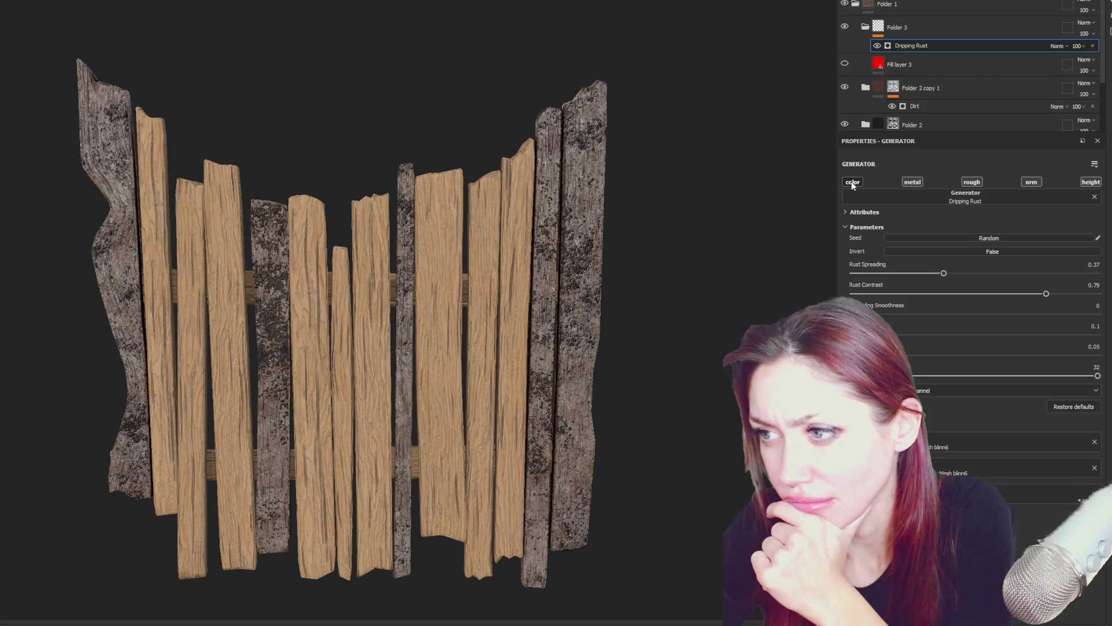
click(920, 182)
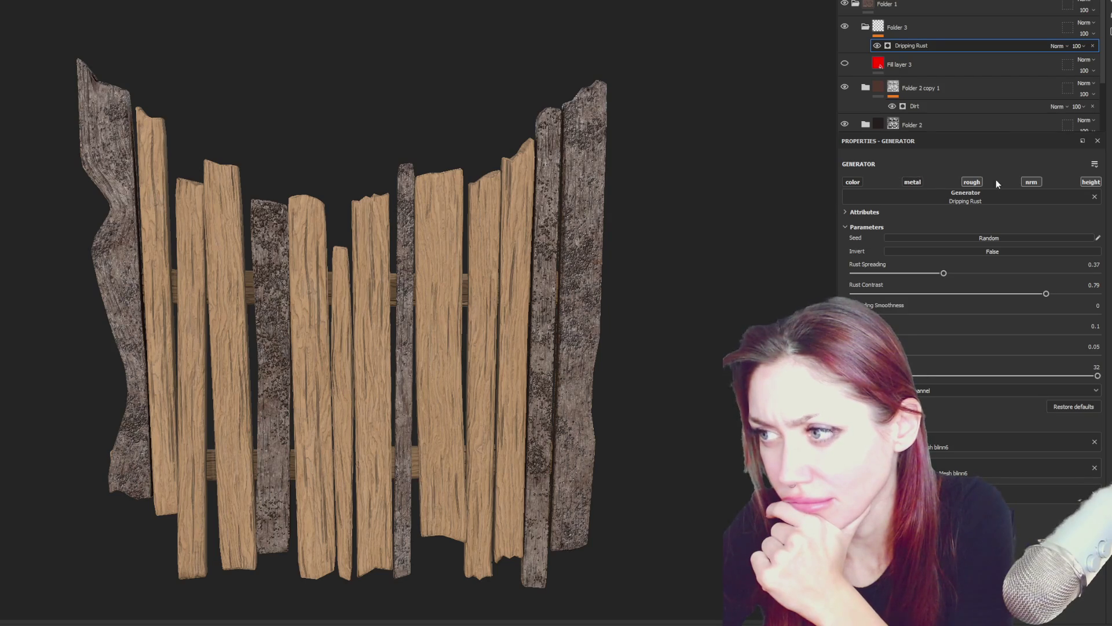
click(973, 183)
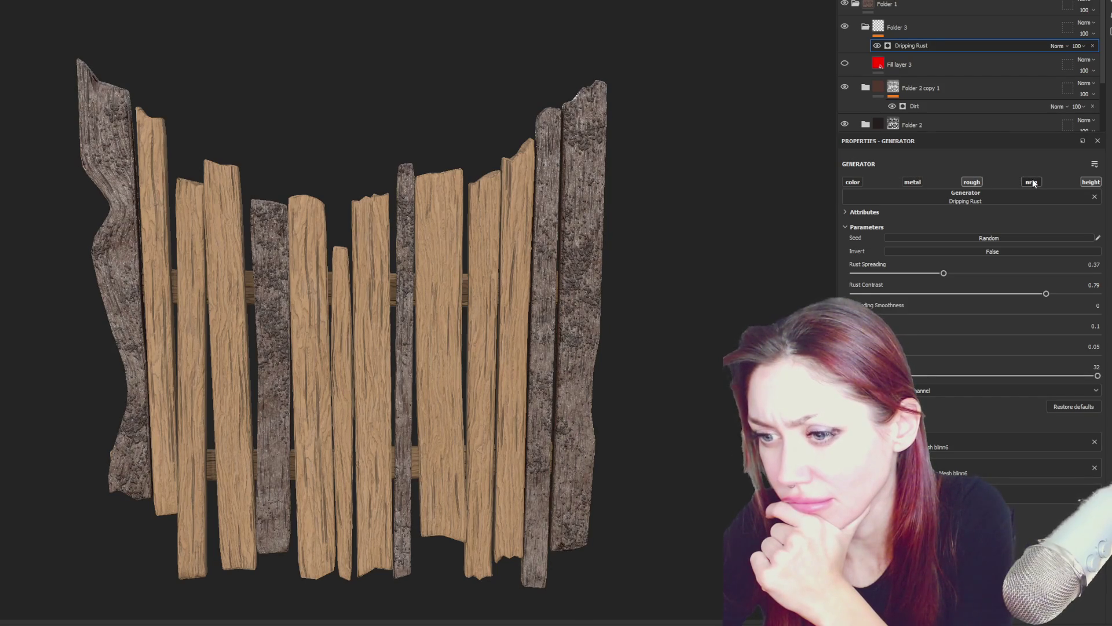
scroll(683, 227, up, 5)
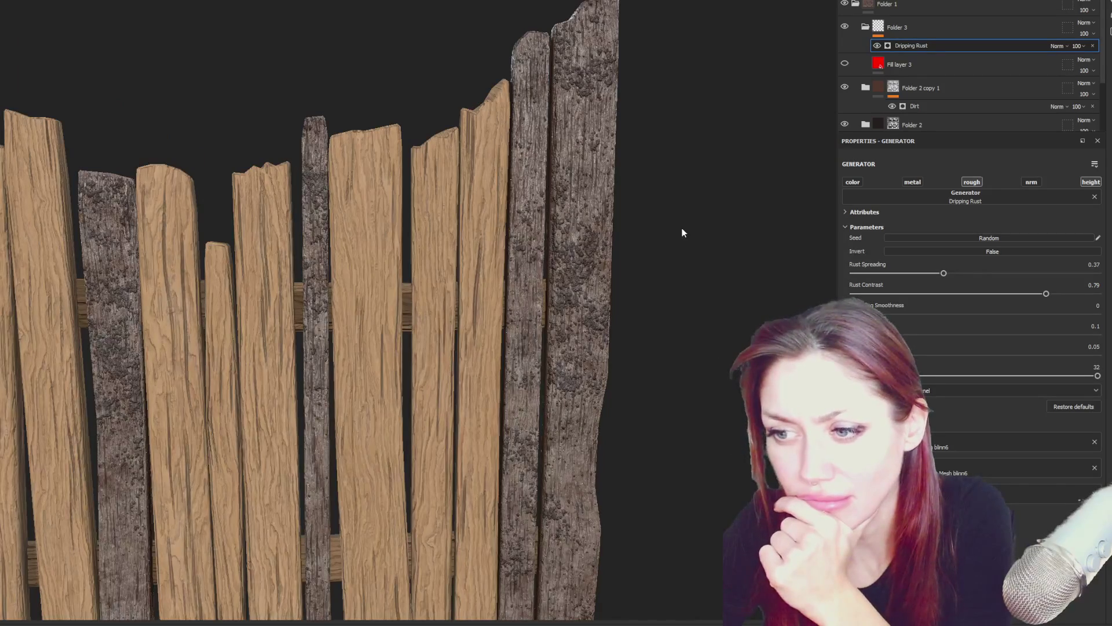
Set Rust Spreading to 0.44 and Rust Contrast to 0.69.
drag(943, 273, 927, 273)
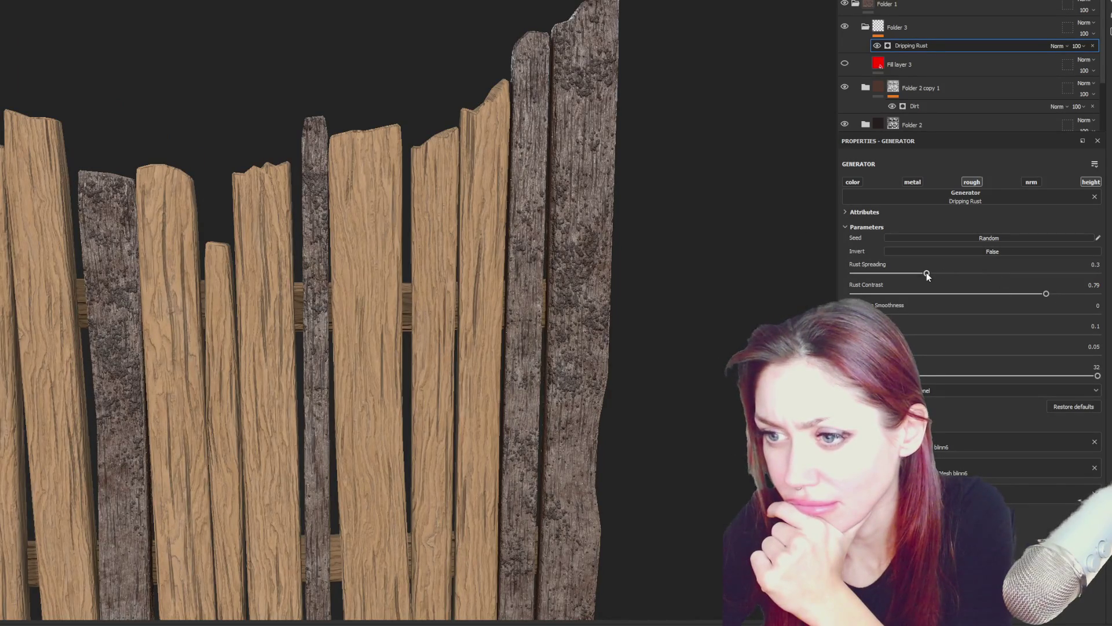
drag(998, 277, 1013, 275)
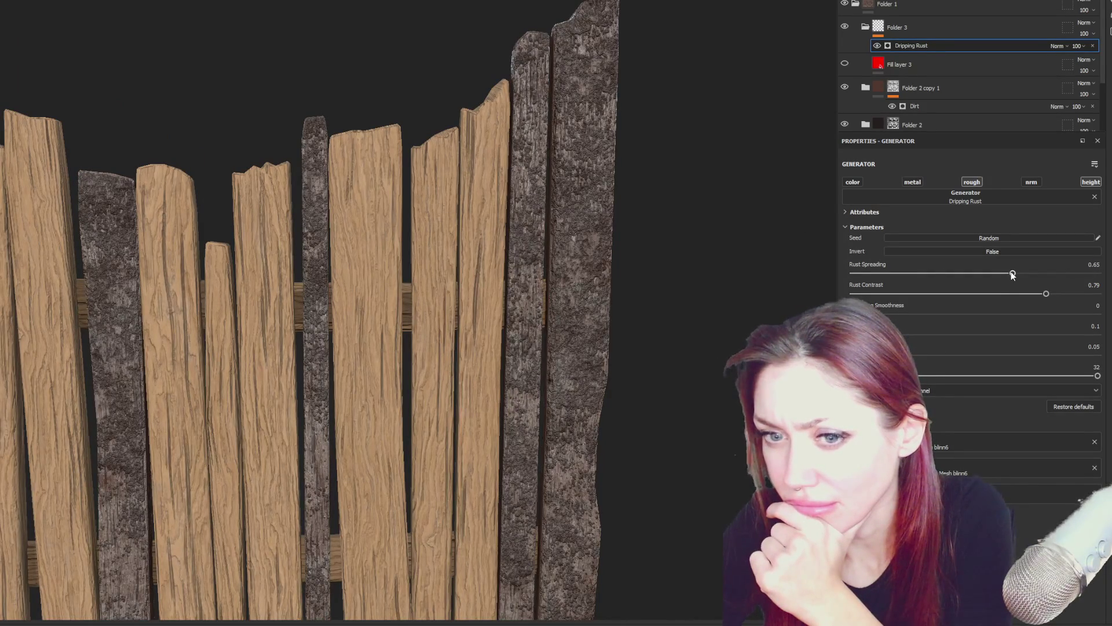
click(961, 273)
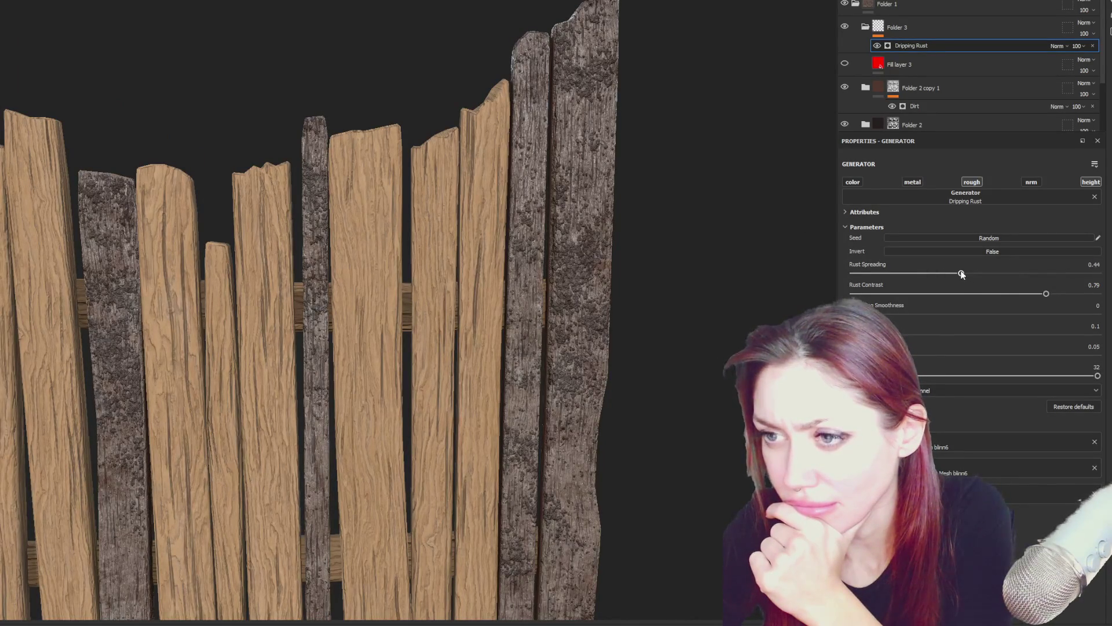
click(979, 294)
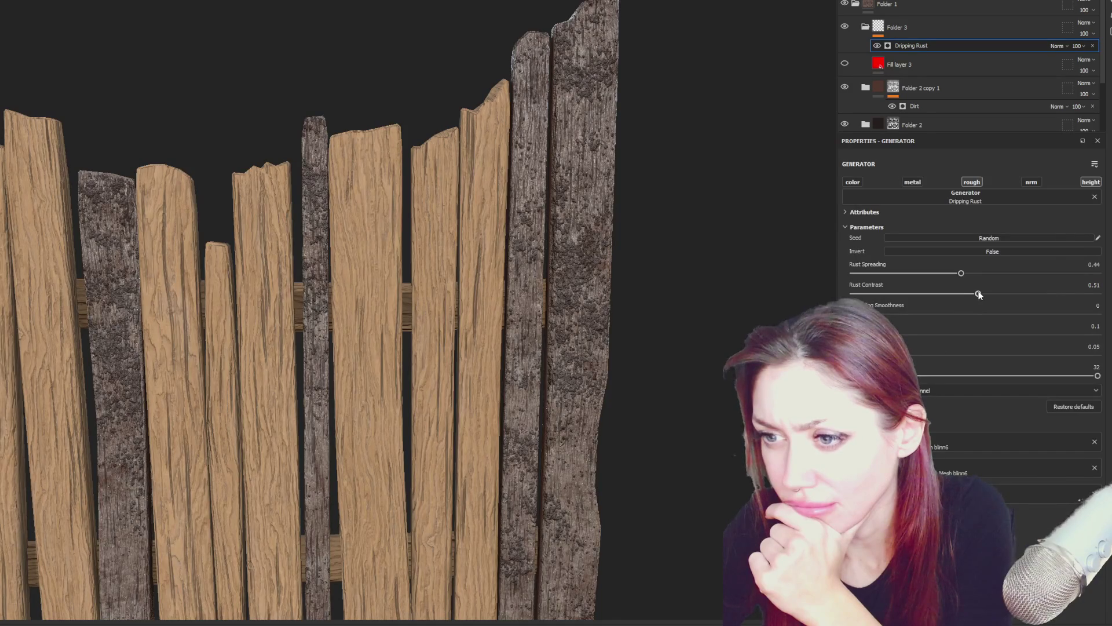
click(886, 293)
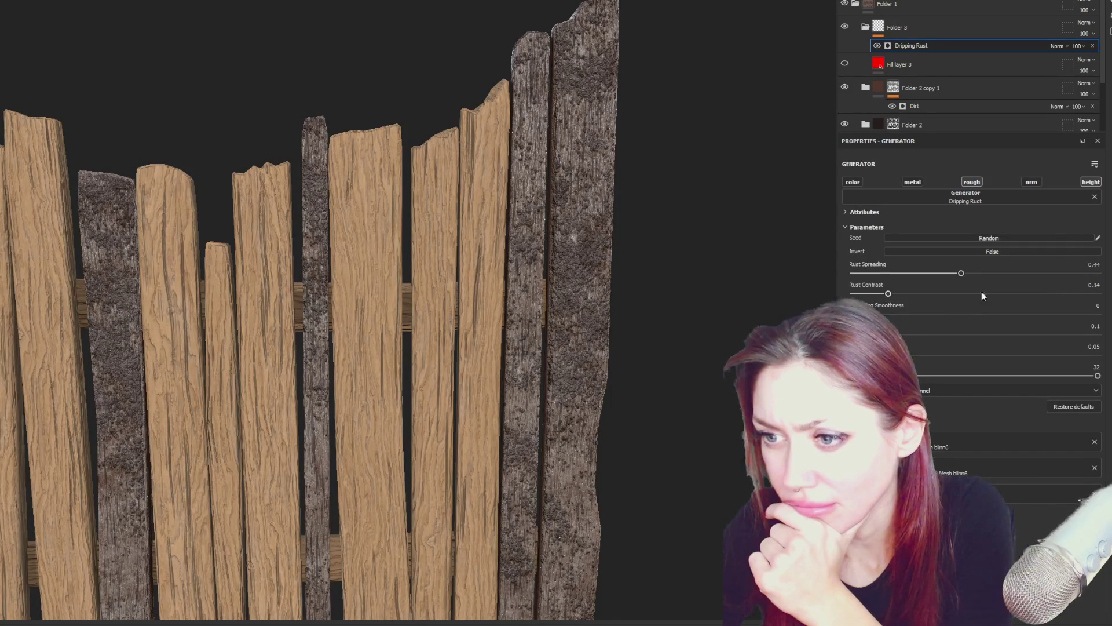
click(1055, 294)
click(1022, 293)
key(f)
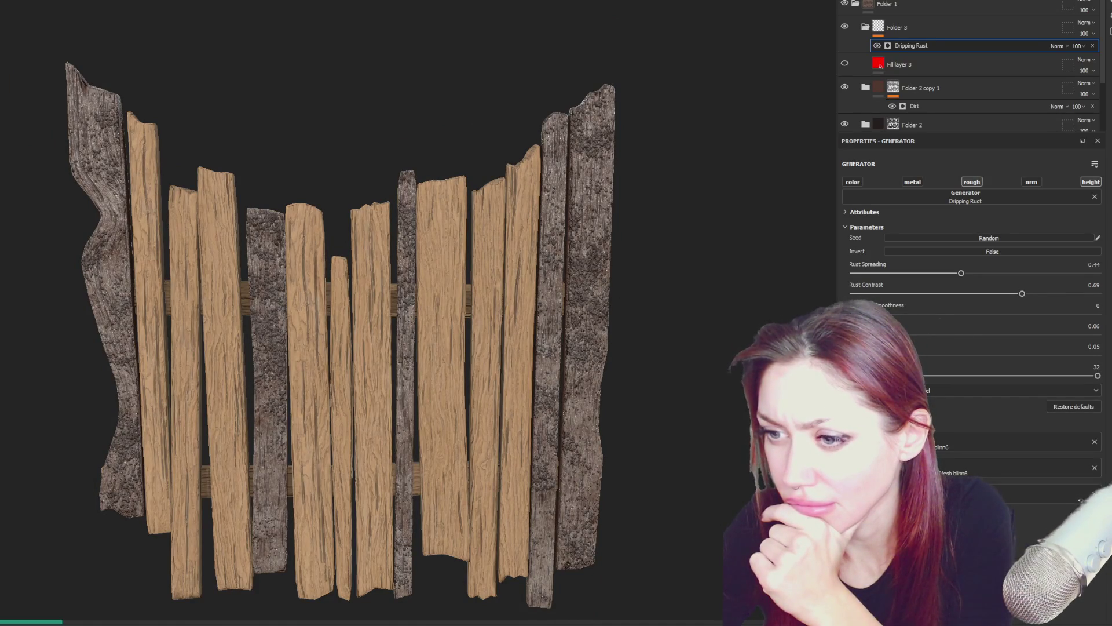
Raise Drips Intensity to 0.92 and select the red Fill layer 3.
drag(1018, 335, 1078, 334)
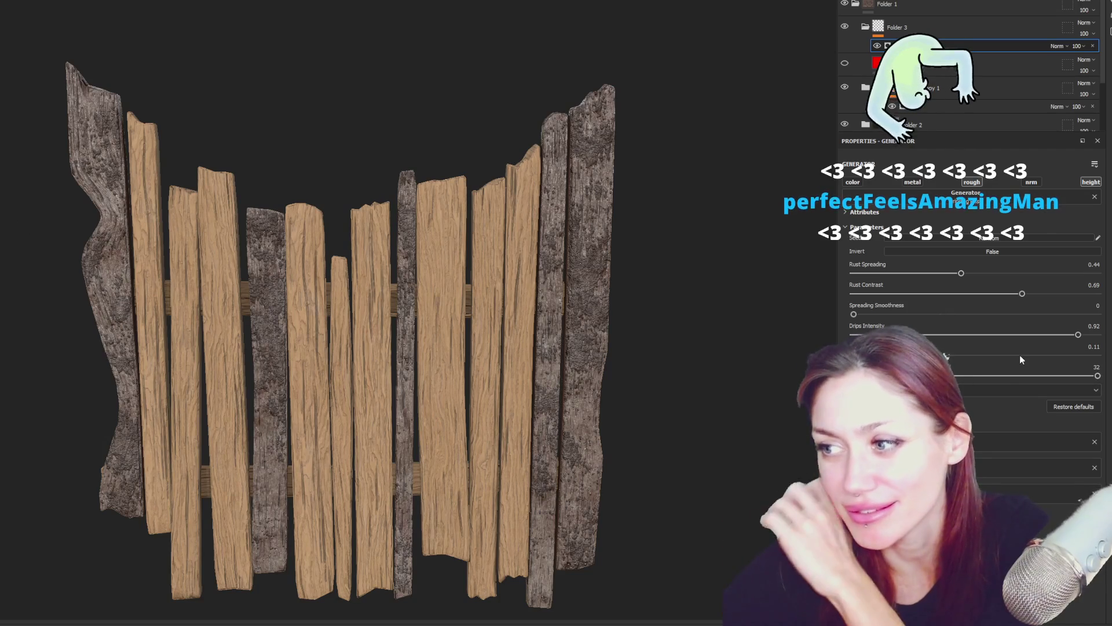
click(925, 69)
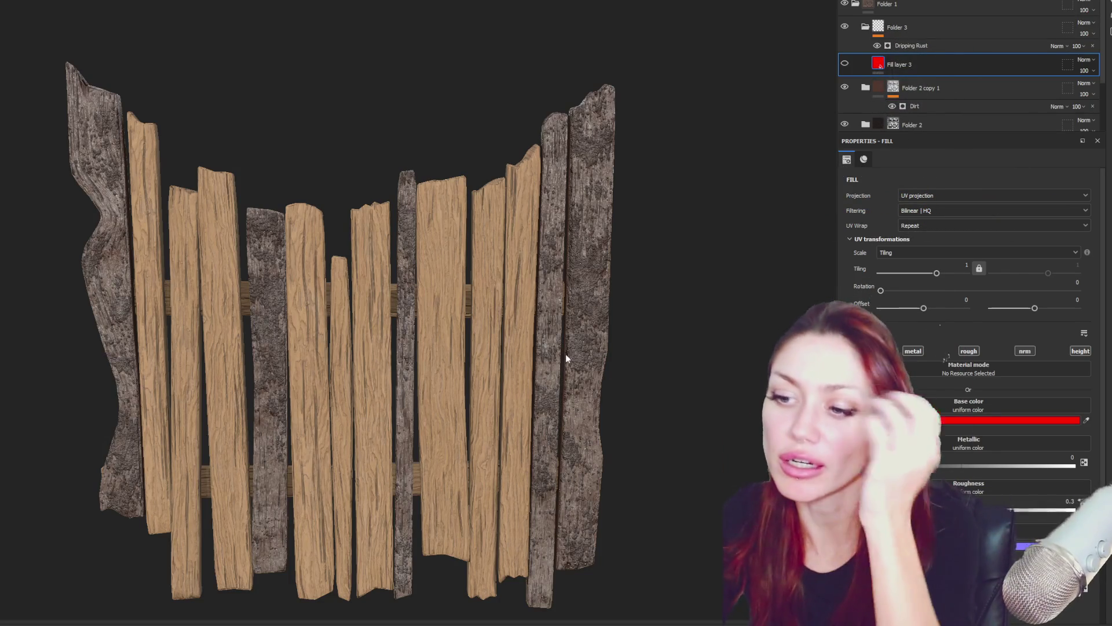
Move the red fill into Folder 3 and add a new Folder 4 with a black mask.
mouse_move(895, 64)
mouse_down()
mouse_move(864, 24)
mouse_move(884, 26)
mouse_up()
click(943, 20)
right_click(907, 30)
click(918, 43)
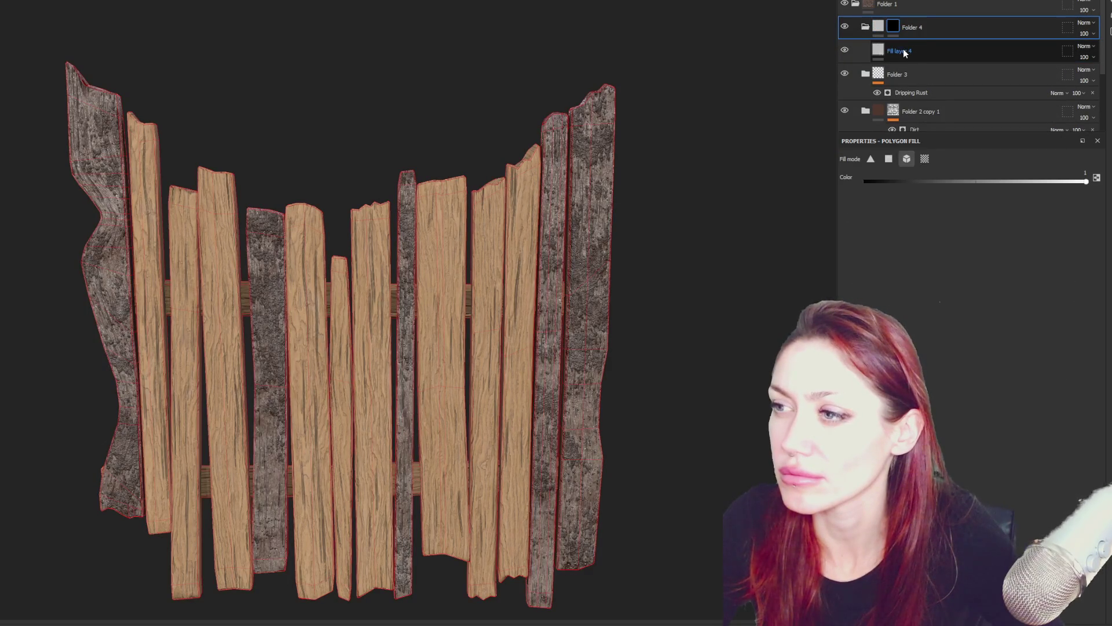
Make Fill layer 4 near-black #141111 with its metalness, normal and height channels off.
click(908, 52)
click(918, 351)
click(1024, 351)
click(1081, 351)
click(1005, 420)
click(980, 474)
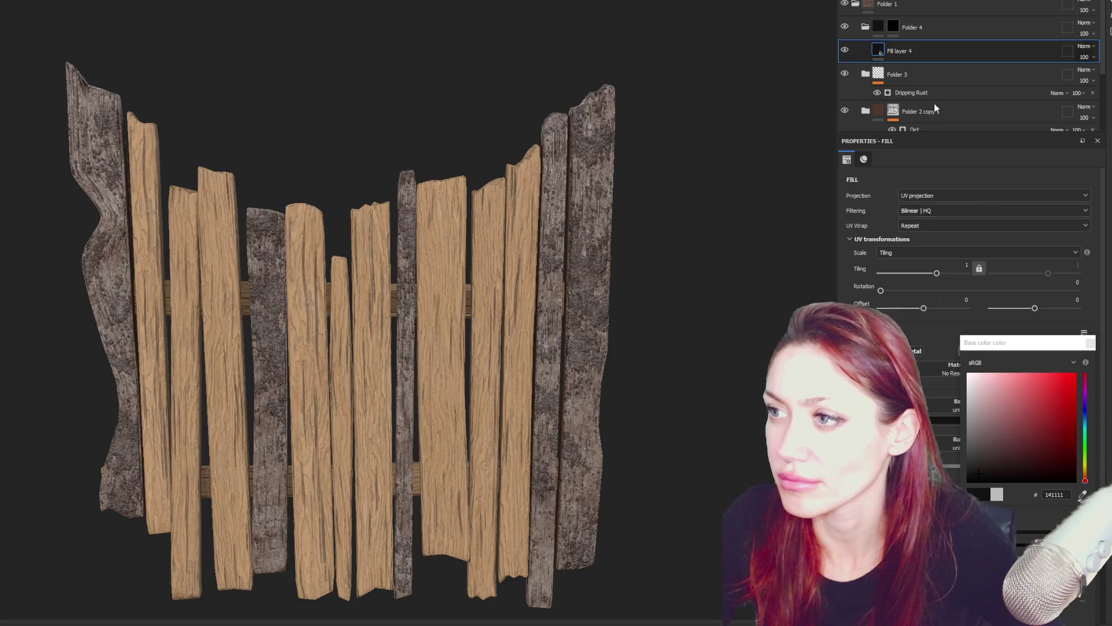
Set Folder 4's mask paint value to white and raise Fill layer 4's roughness to 1.
click(894, 28)
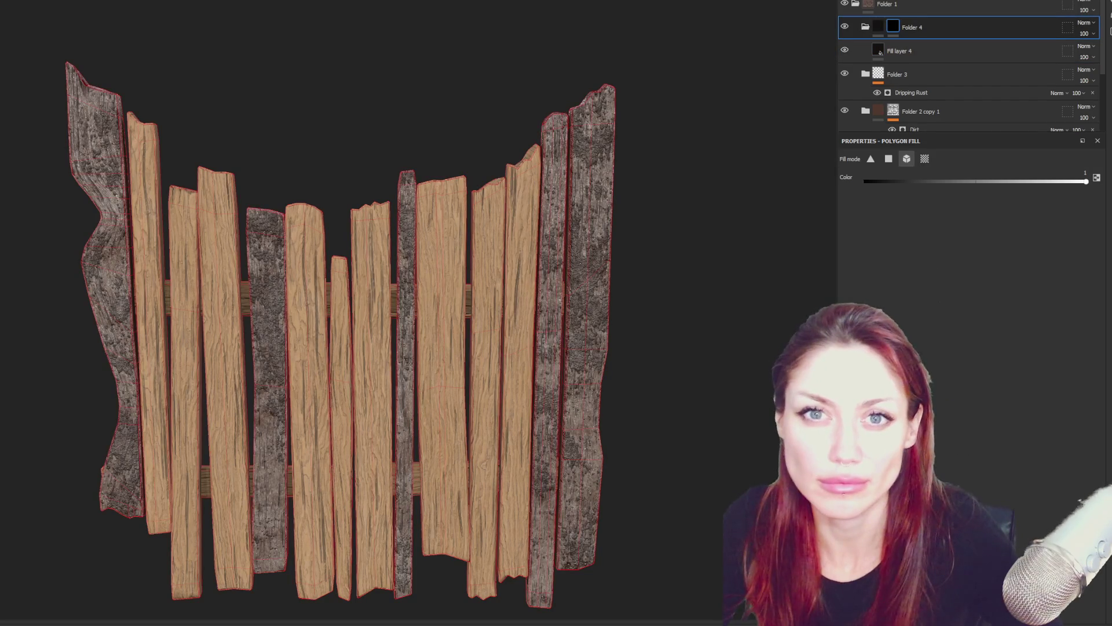
key(1)
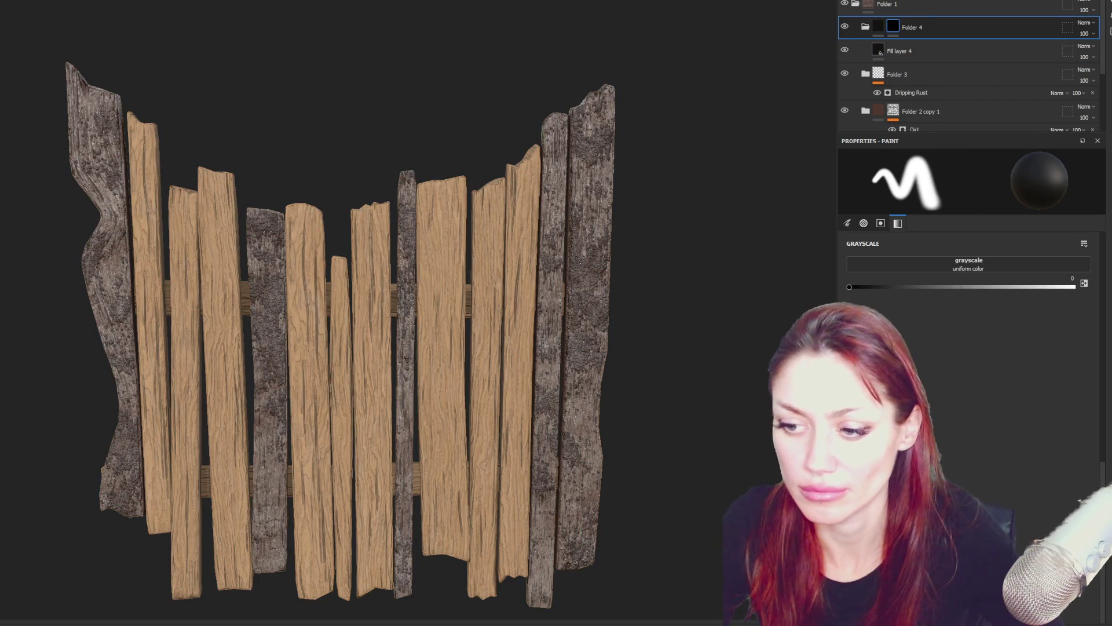
scroll(703, 459, down, 2)
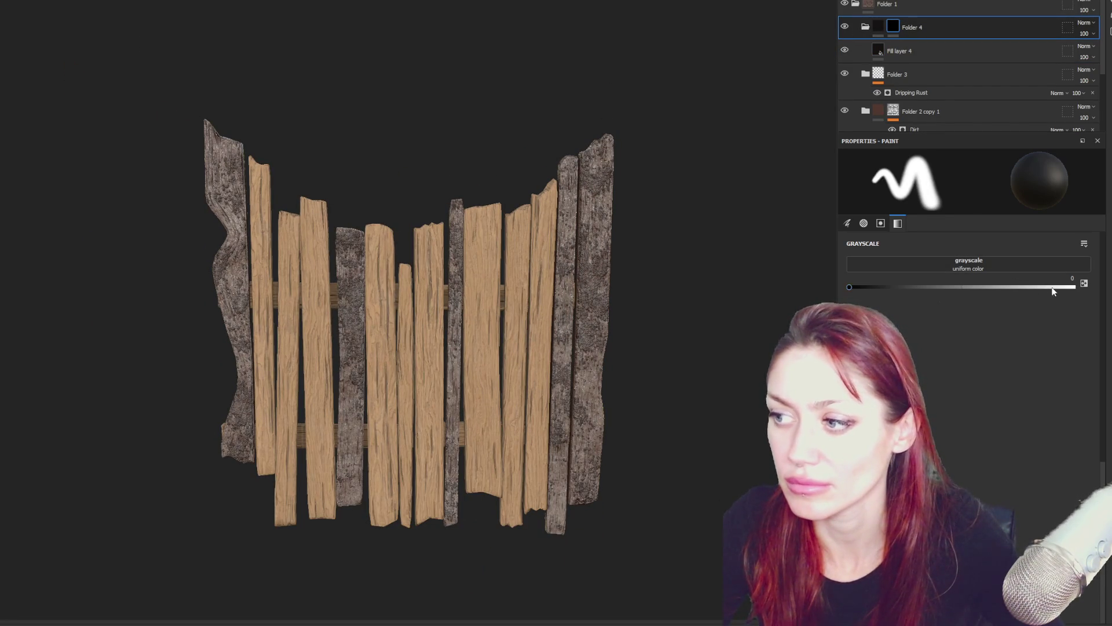
click(1074, 287)
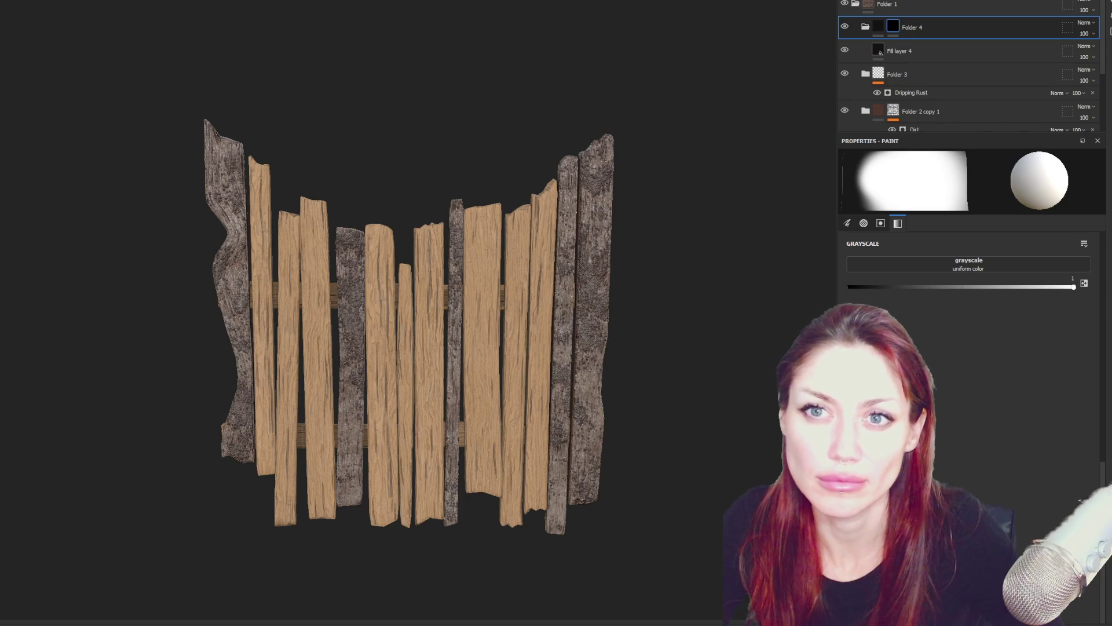
mouse_move(551, 534)
alt+mouse_down()
mouse_move(645, 479)
mouse_move(596, 533)
alt+mouse_up()
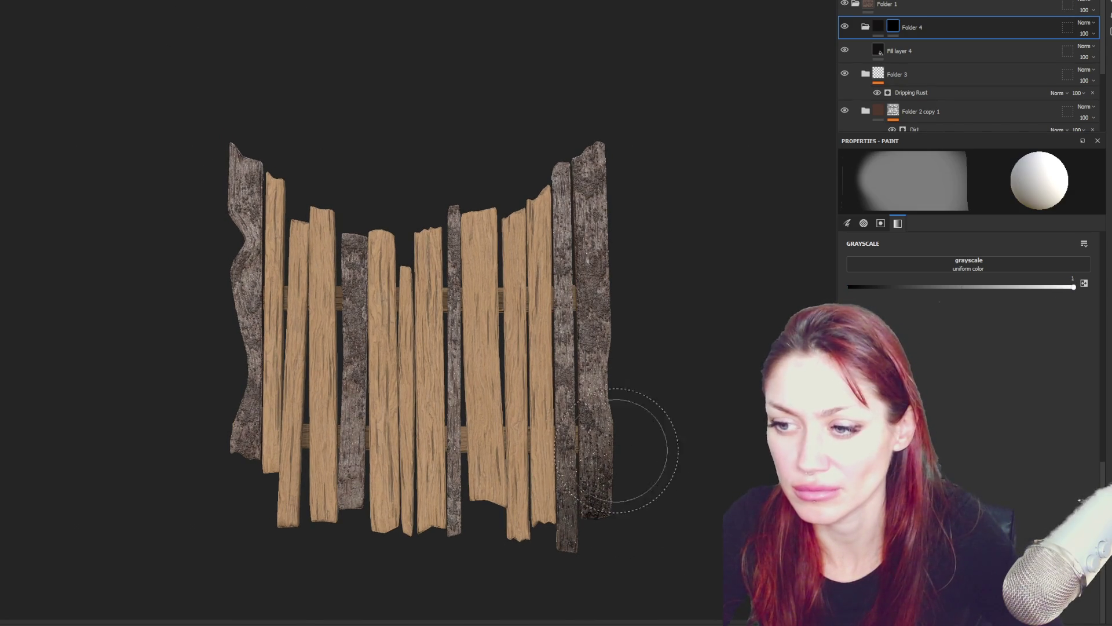
click(974, 51)
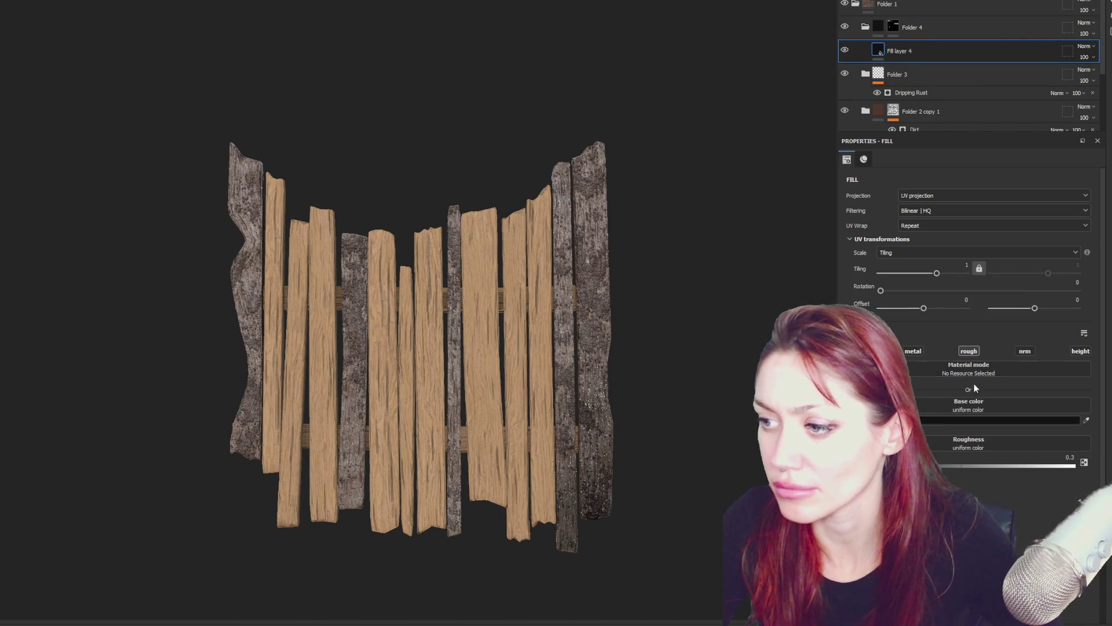
drag(948, 465, 1077, 465)
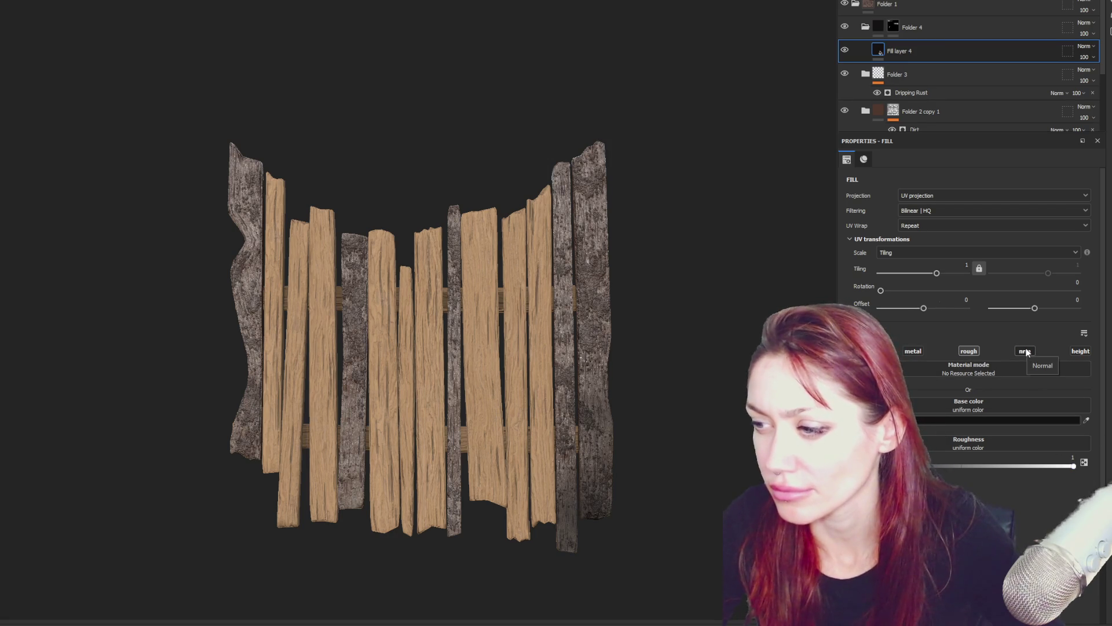
click(893, 26)
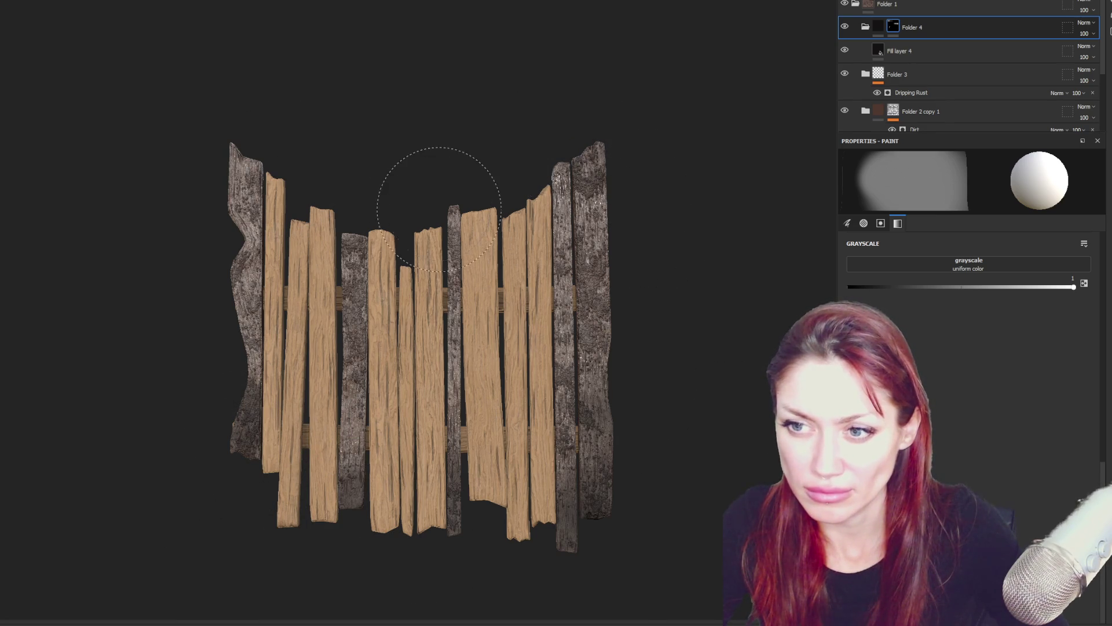
Paint dark weathering over the lower-left and lower middle planks through Folder 4's mask.
alt+drag(459, 203, 442, 193)
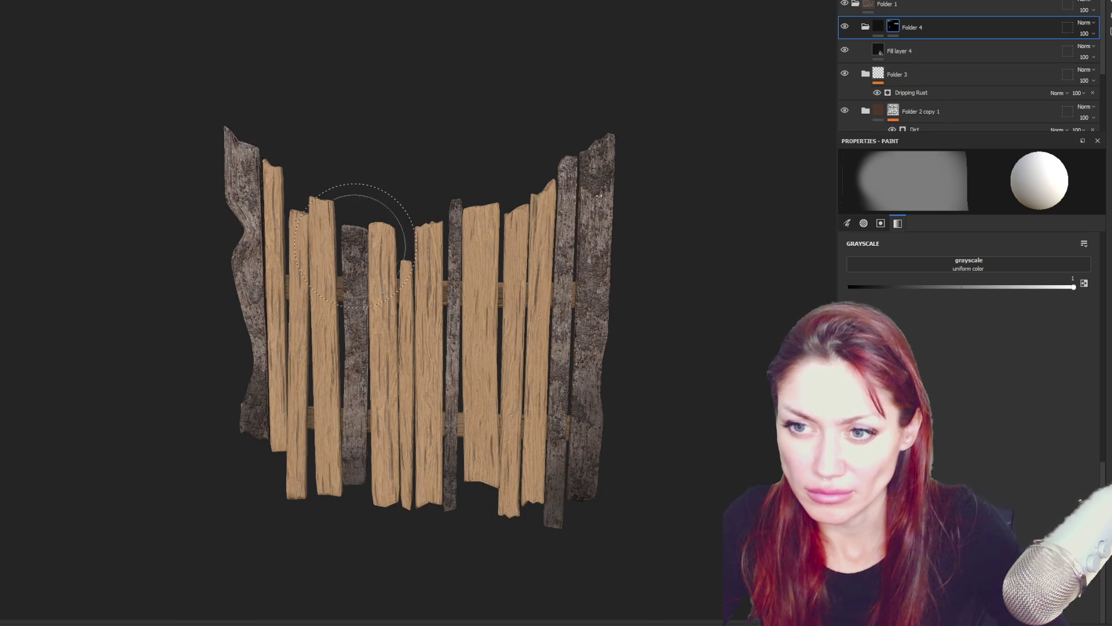
mouse_move(681, 305)
alt+mouse_down()
mouse_move(82, 280)
mouse_move(87, 250)
alt+mouse_up()
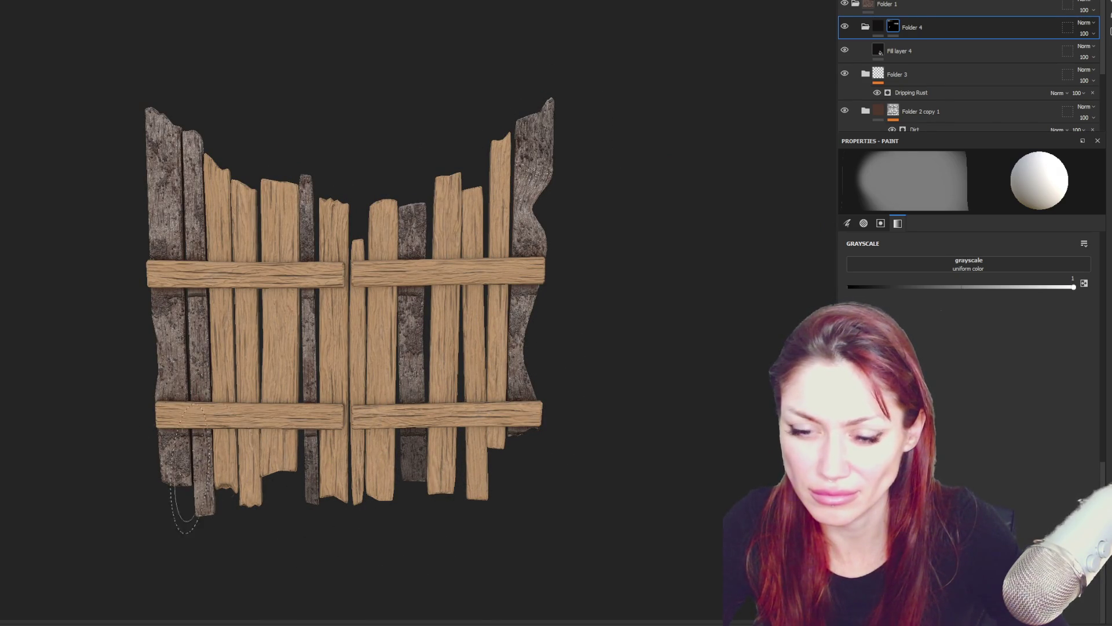
mouse_move(181, 414)
mouse_down()
mouse_move(191, 504)
mouse_move(164, 462)
mouse_up()
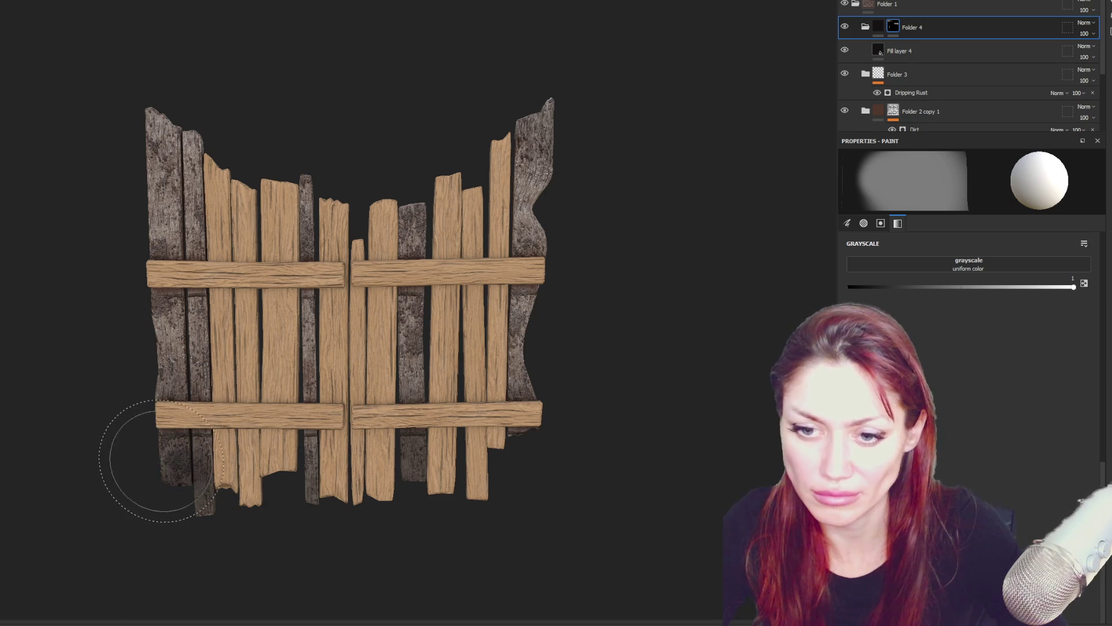
mouse_move(208, 499)
mouse_down()
mouse_move(124, 461)
mouse_move(236, 509)
mouse_move(298, 497)
mouse_move(313, 479)
mouse_up()
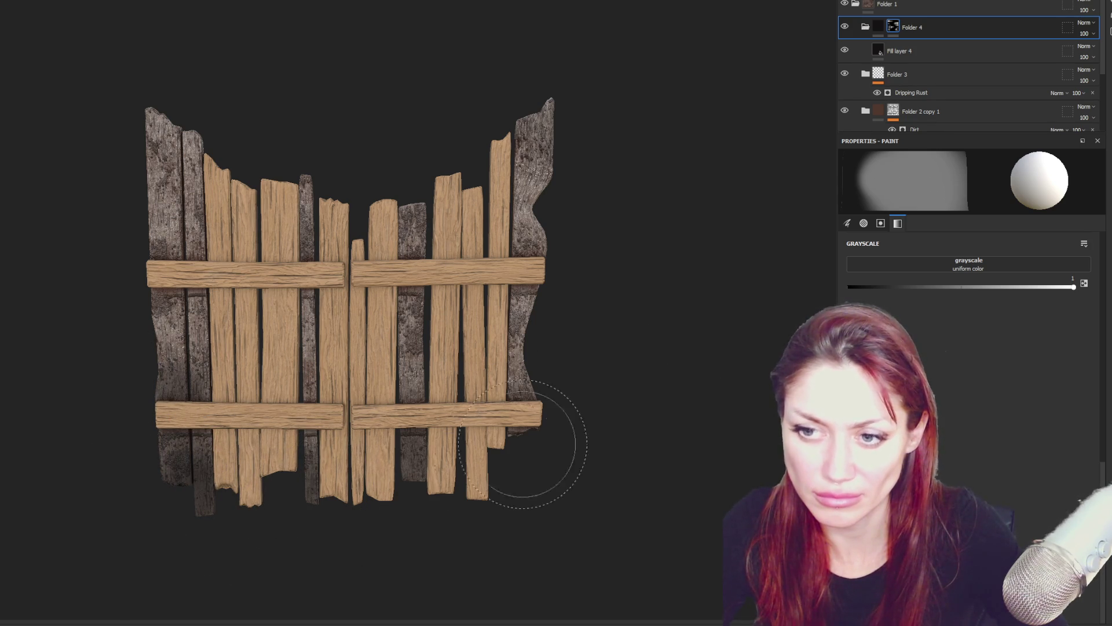
Inspect the fence from several angles and lighting, returning the mask paint value to white.
scroll(281, 374, down, 2)
key(x)
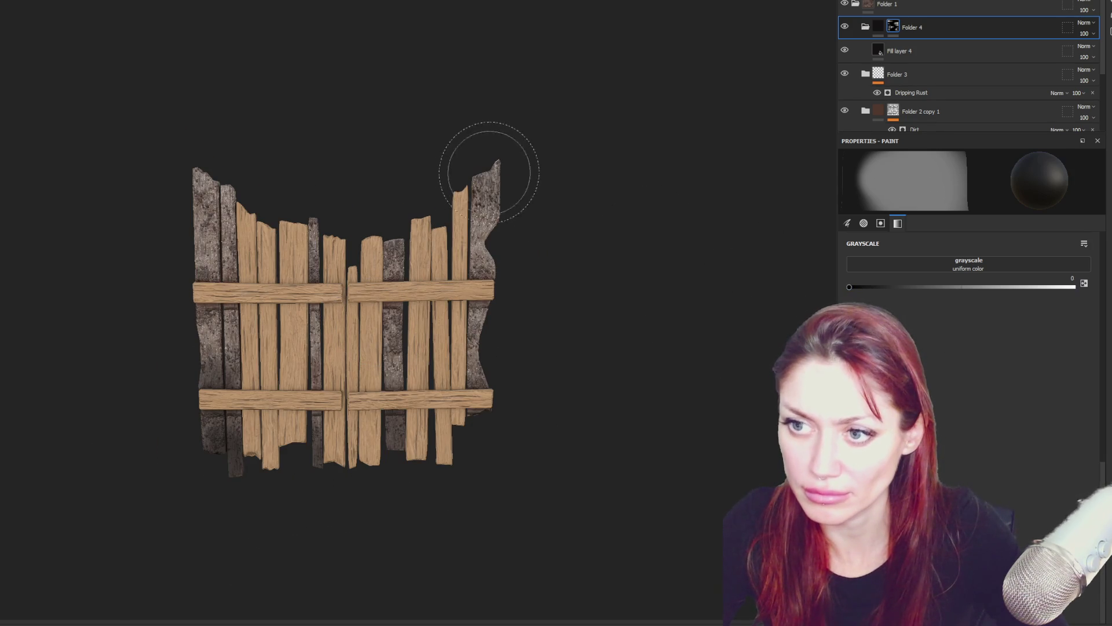
mouse_move(126, 394)
alt+mouse_down()
mouse_move(636, 374)
mouse_move(186, 376)
alt+mouse_up()
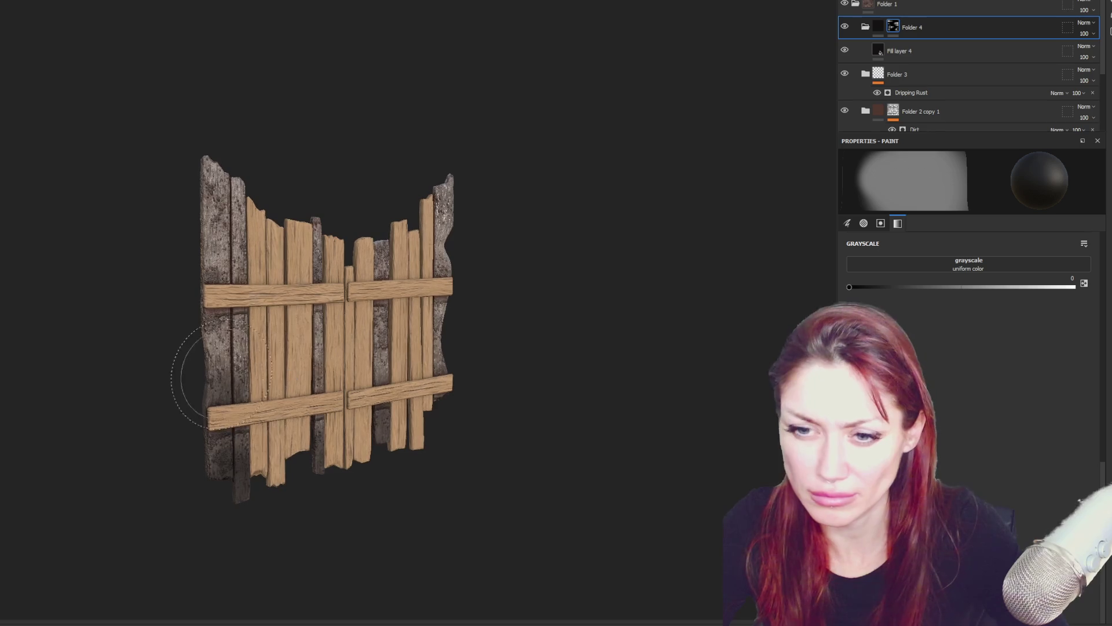
mouse_move(226, 443)
alt+mouse_down()
mouse_move(408, 348)
mouse_move(394, 355)
alt+mouse_up()
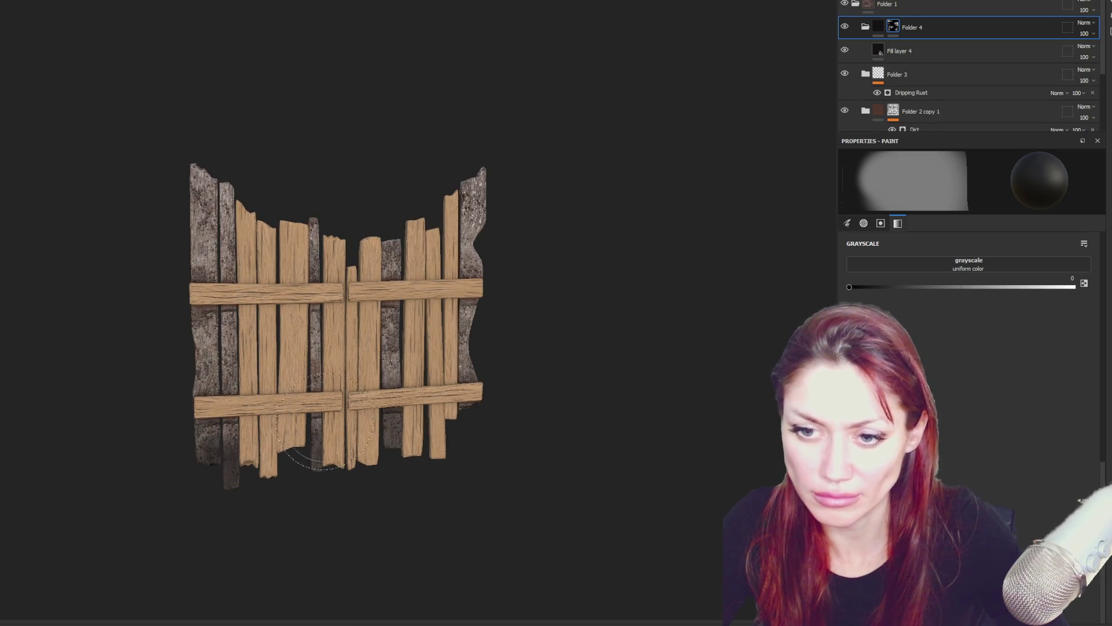
alt+drag(109, 392, 720, 362)
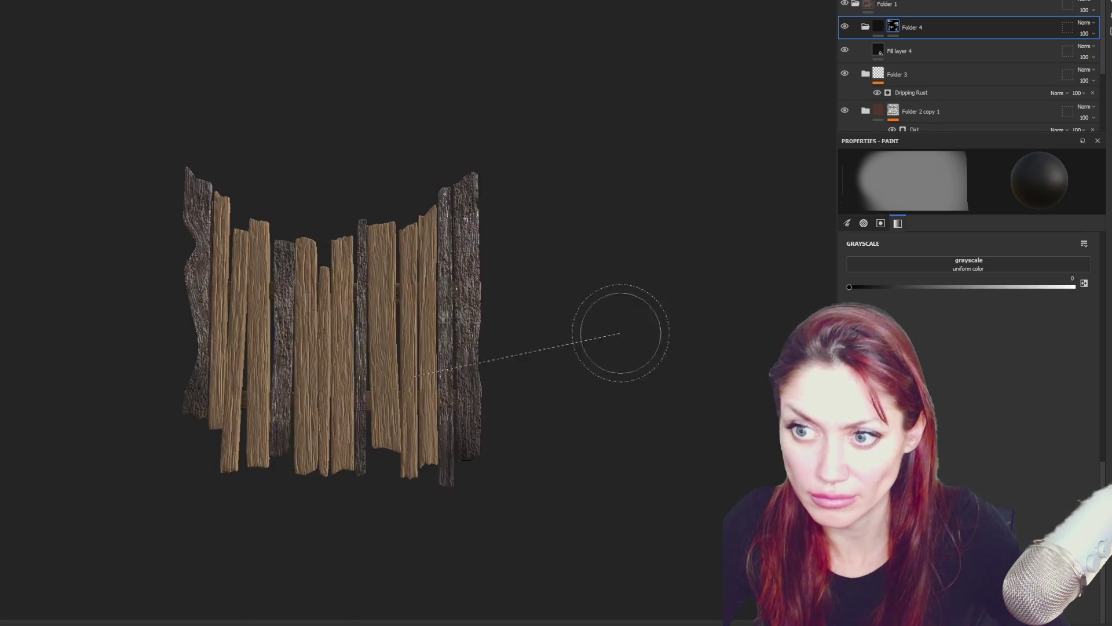
shift+right_drag(527, 255, 495, 264)
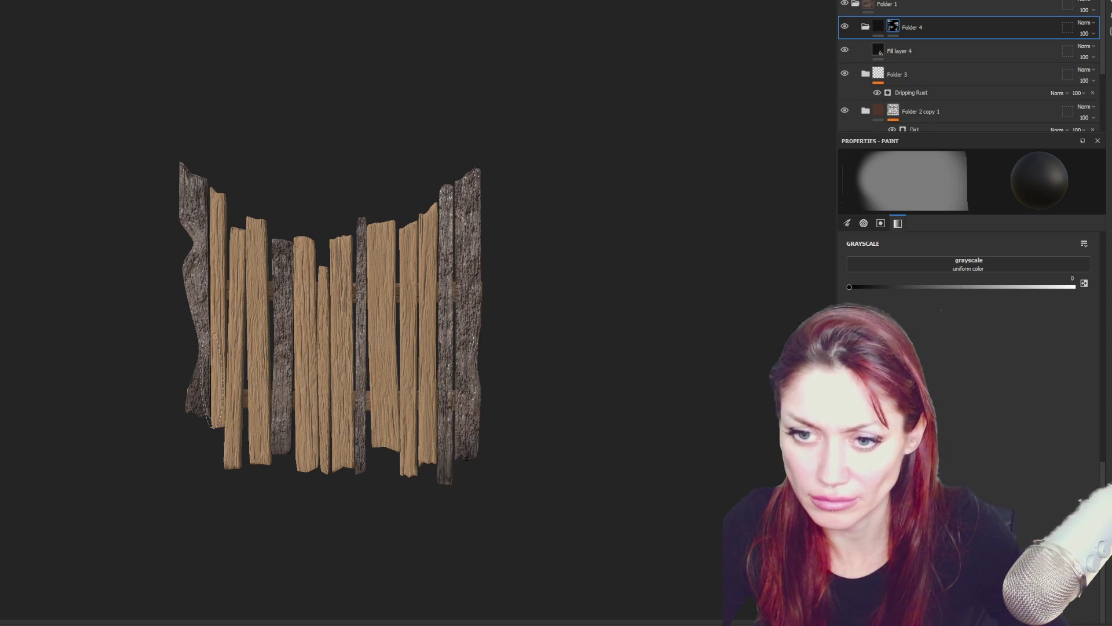
drag(987, 289, 1076, 287)
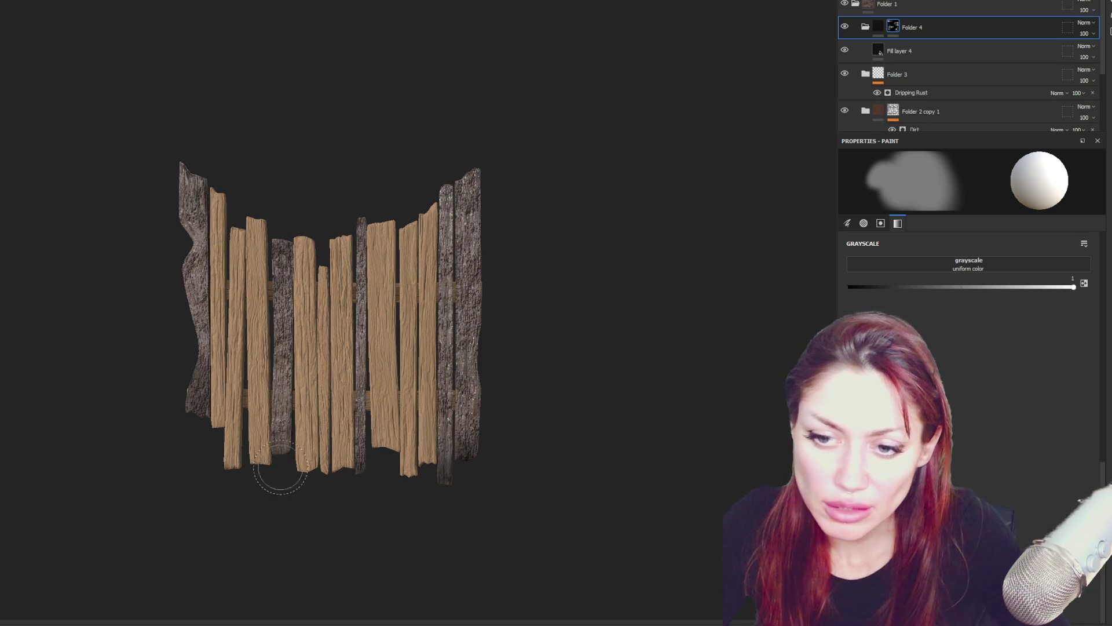
Paint black on Folder 4's mask to trim the dark wood, checking the gate from several angles.
mouse_move(535, 528)
alt+mouse_down()
mouse_move(569, 290)
mouse_move(502, 355)
alt+mouse_up()
mouse_move(560, 382)
alt+mouse_down()
mouse_move(82, 442)
mouse_move(110, 412)
alt+mouse_up()
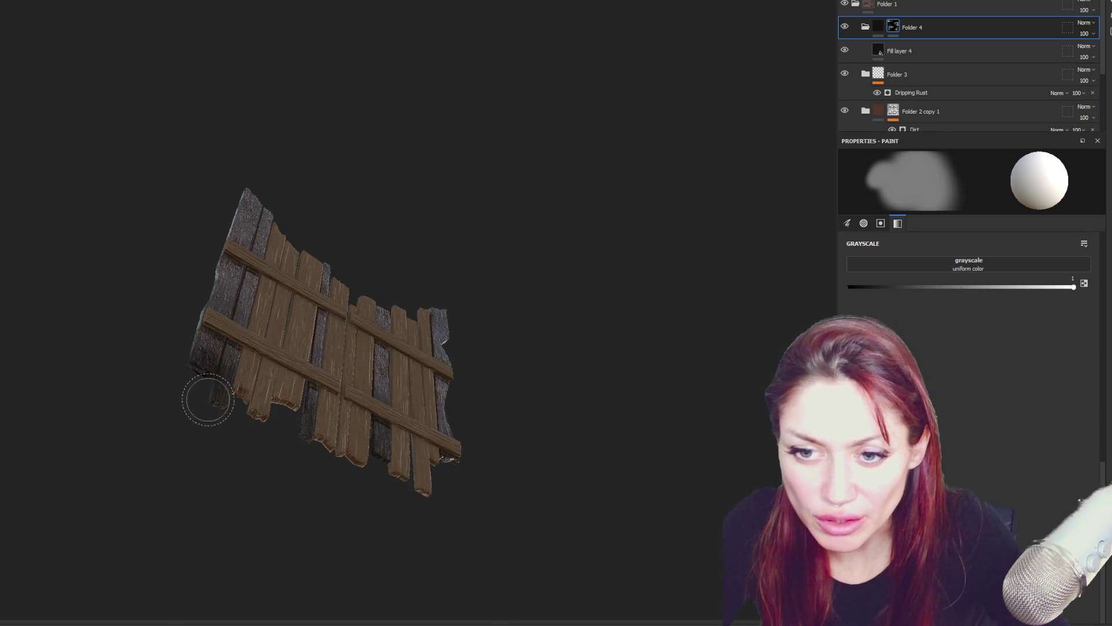
alt+drag(211, 400, 287, 512)
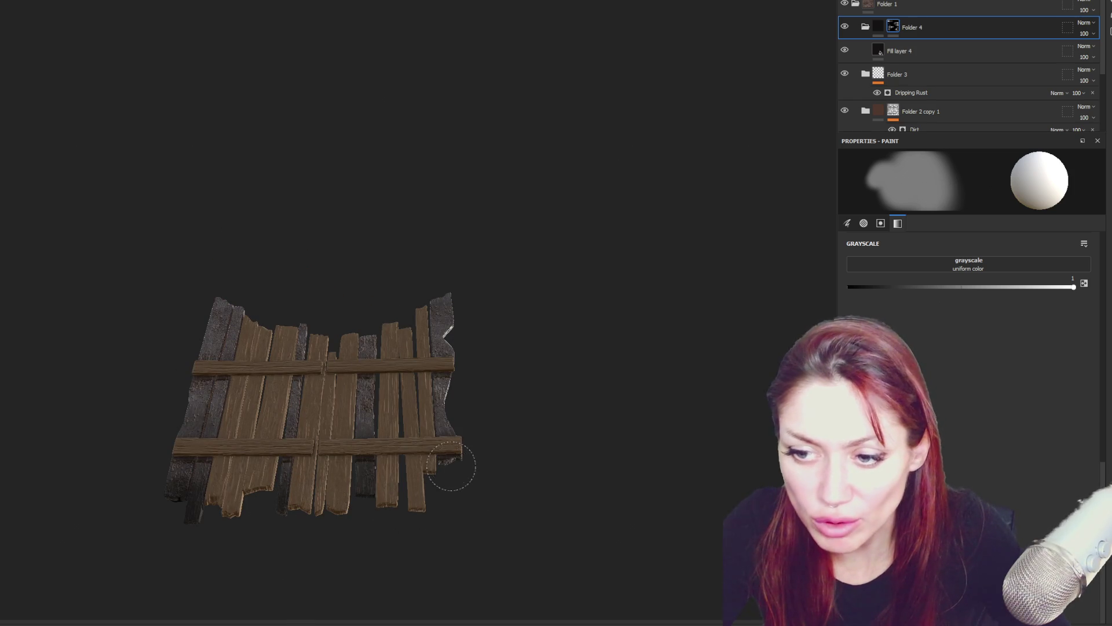
mouse_move(587, 464)
alt+mouse_down()
mouse_move(541, 385)
mouse_move(579, 574)
mouse_move(600, 472)
mouse_move(589, 477)
alt+mouse_up()
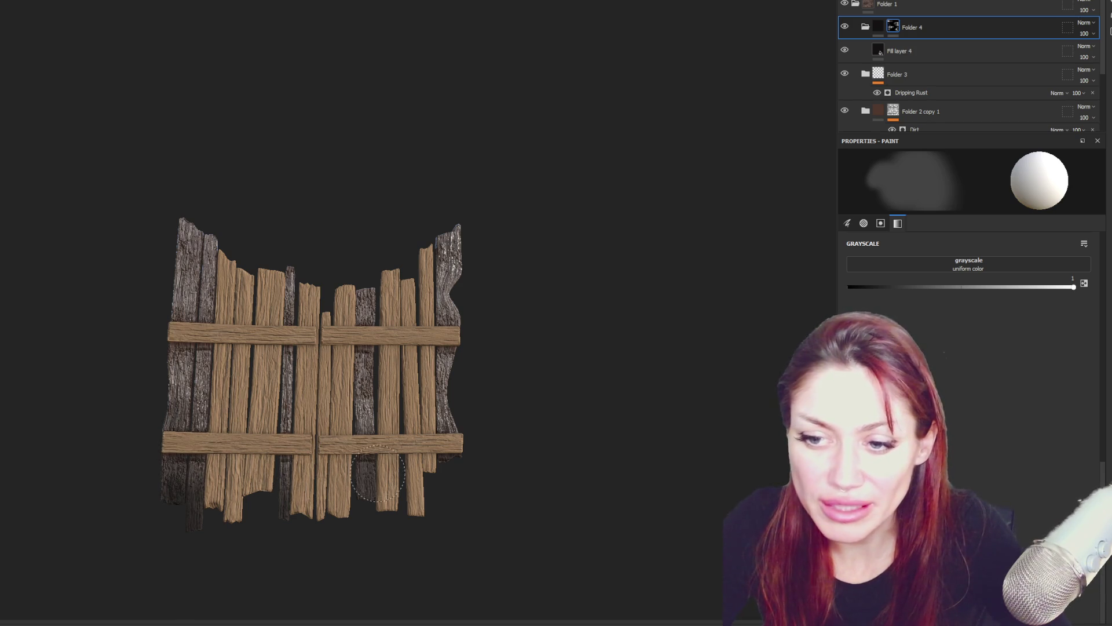
alt+drag(466, 429, 458, 422)
drag(883, 289, 849, 287)
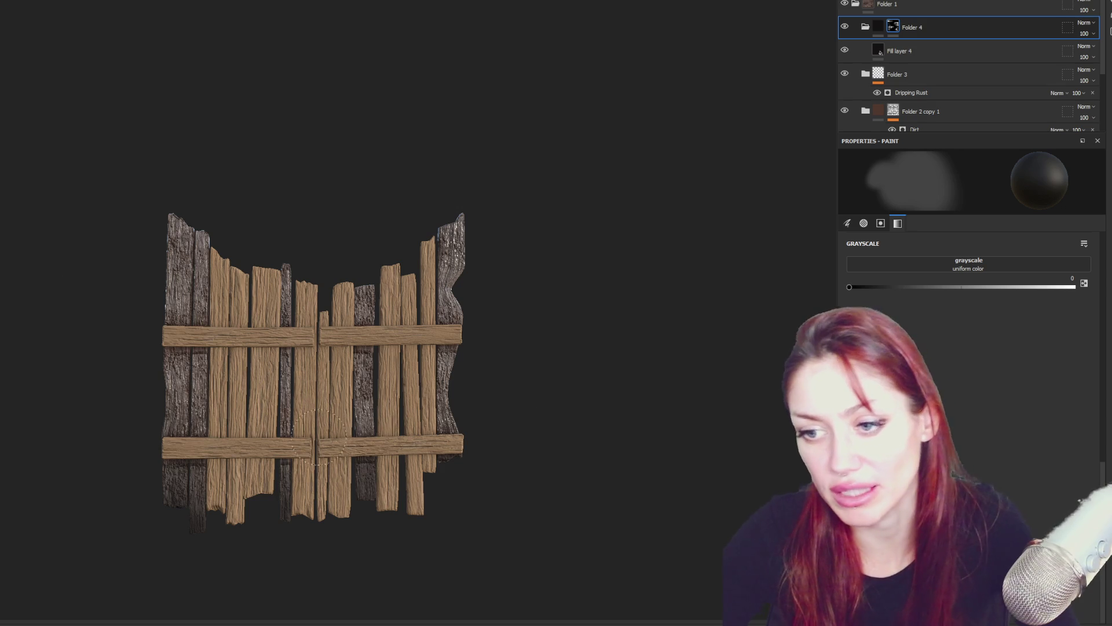
mouse_move(155, 368)
alt+mouse_down()
mouse_move(249, 375)
mouse_move(405, 317)
mouse_move(300, 285)
mouse_move(633, 259)
mouse_move(592, 272)
alt+mouse_up()
shift+right_drag(591, 272, 582, 273)
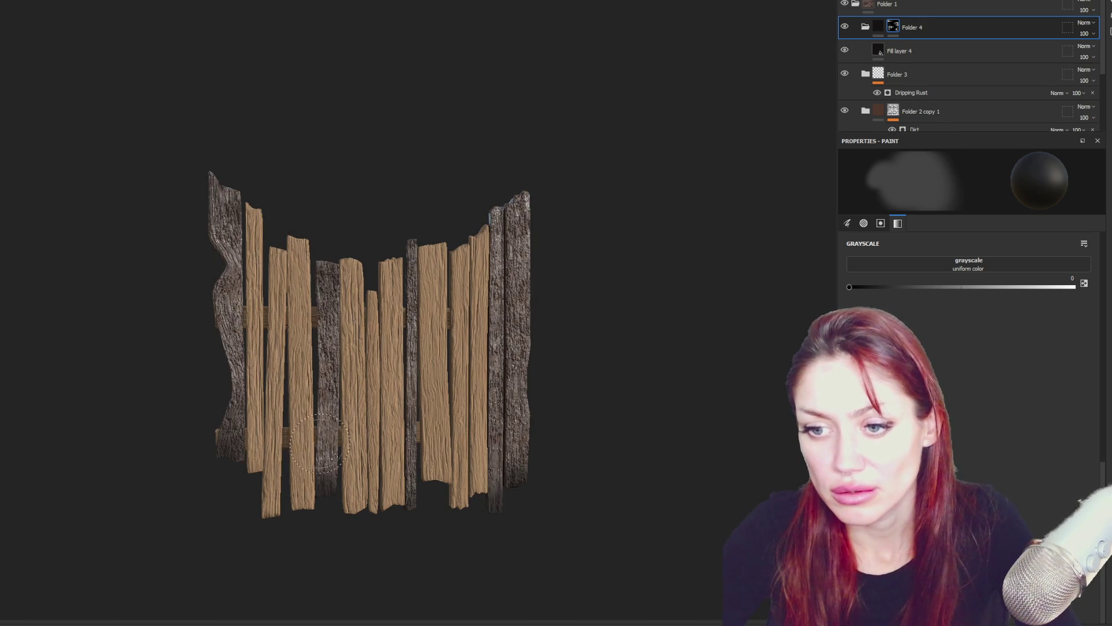
Touch up the mask alternating white and black values, finishing with black active.
drag(849, 286, 1075, 286)
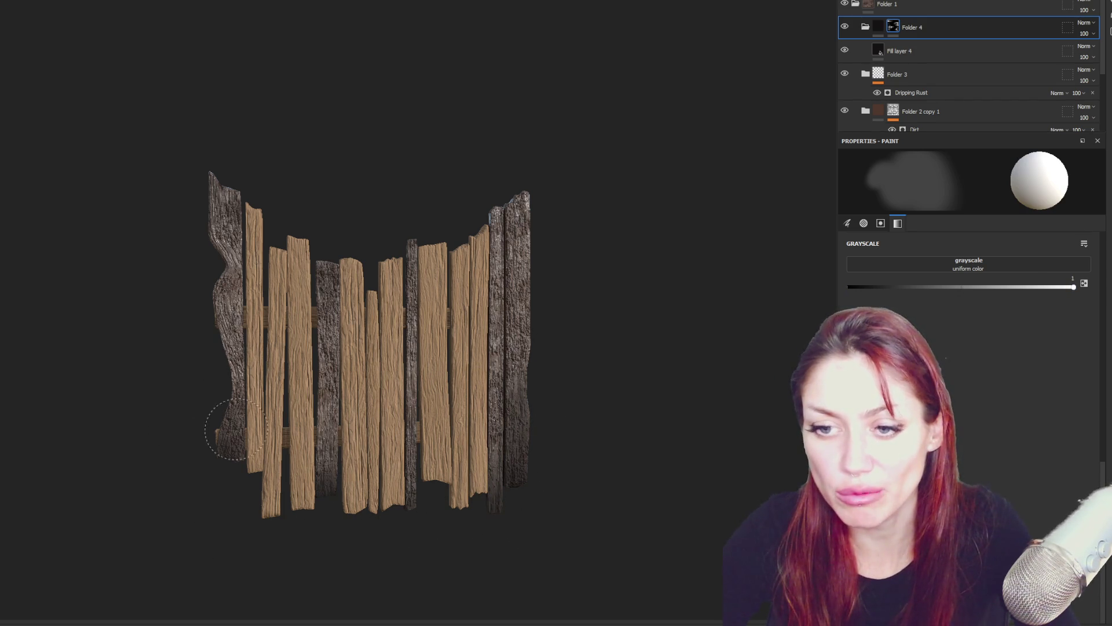
alt+drag(235, 398, 416, 389)
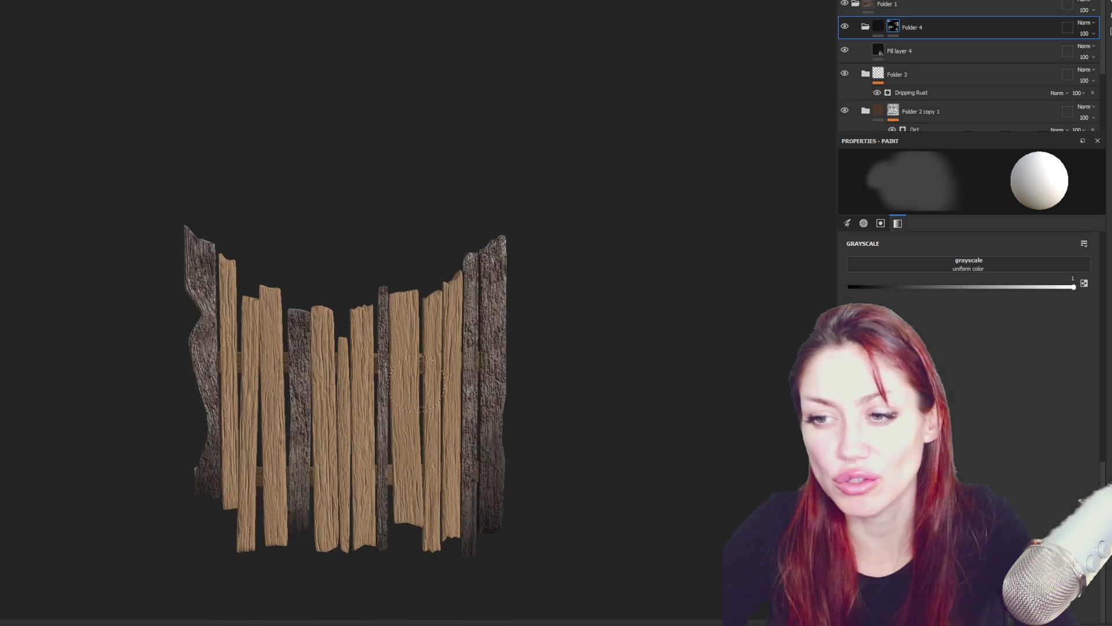
click(851, 286)
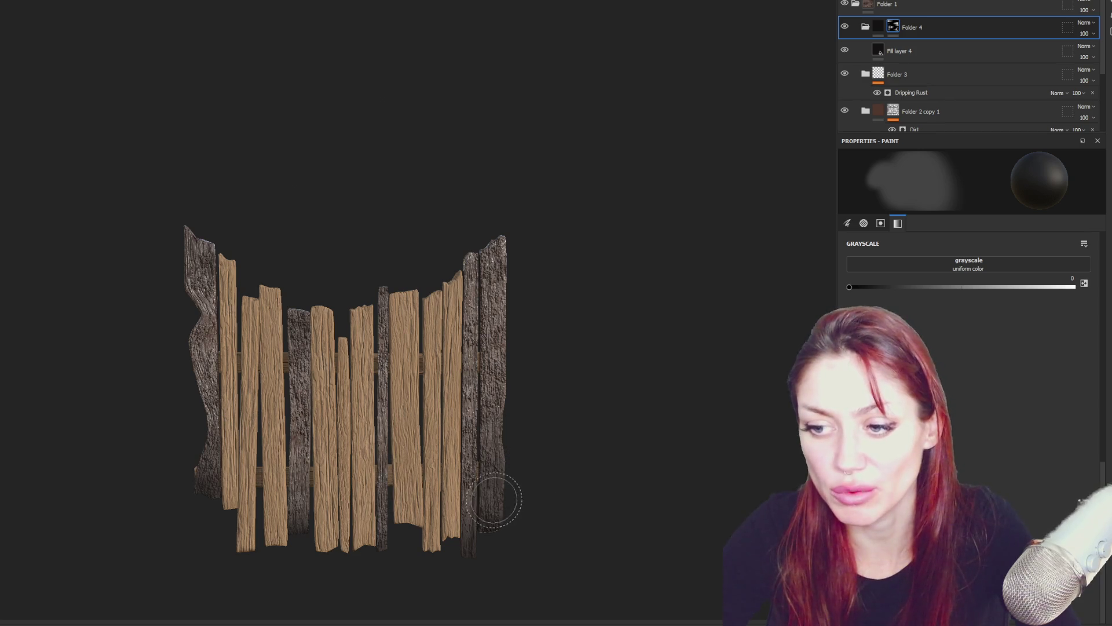
click(1073, 286)
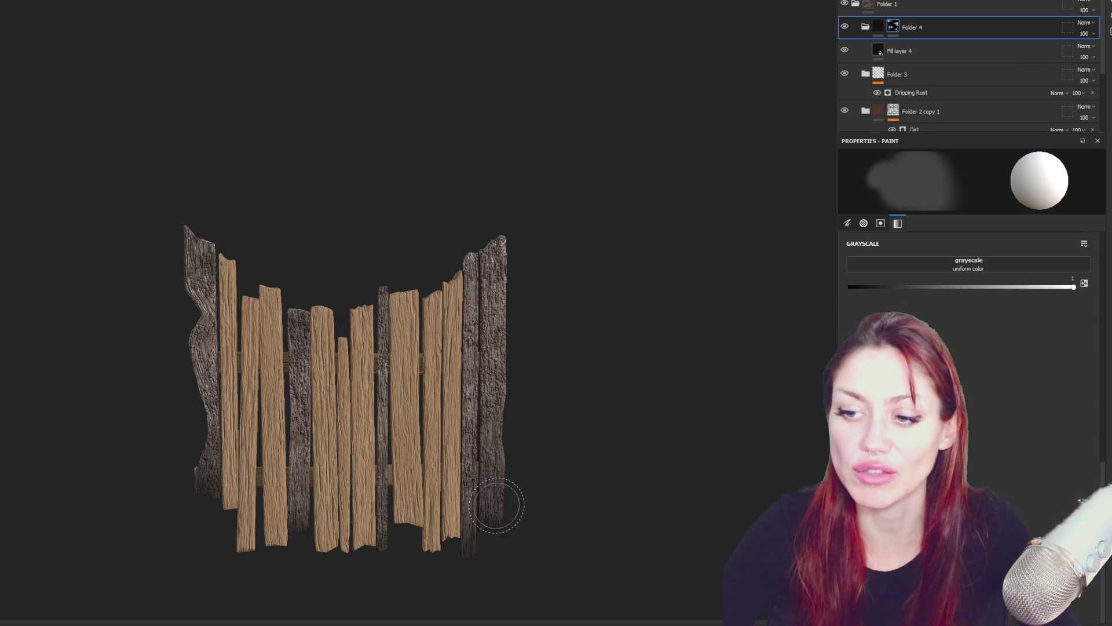
key(ctrl+z)
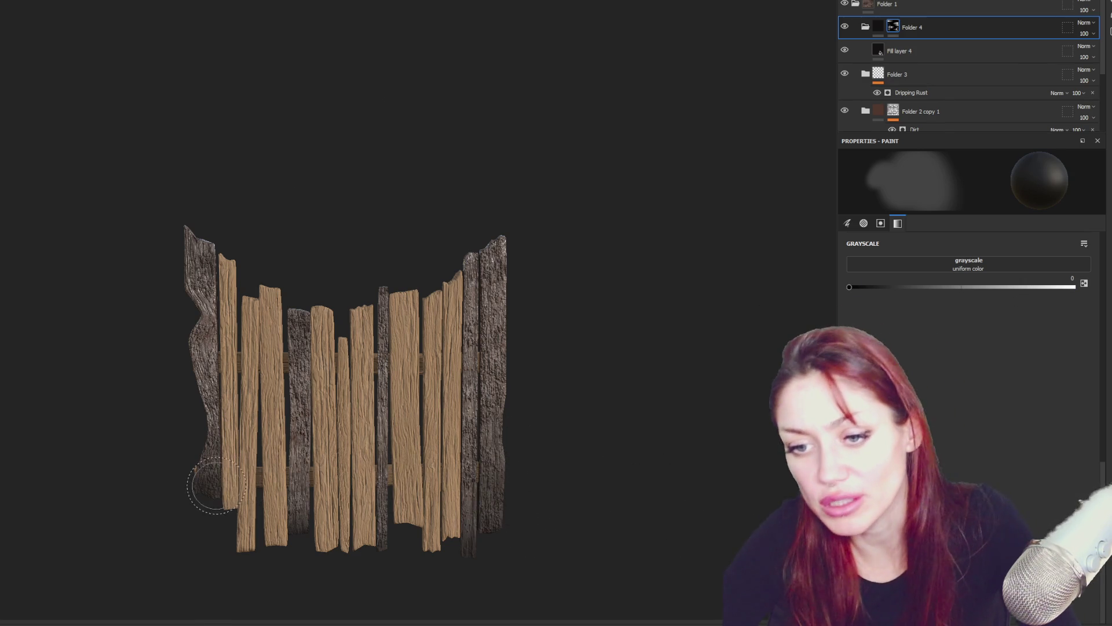
scroll(613, 254, down, 3)
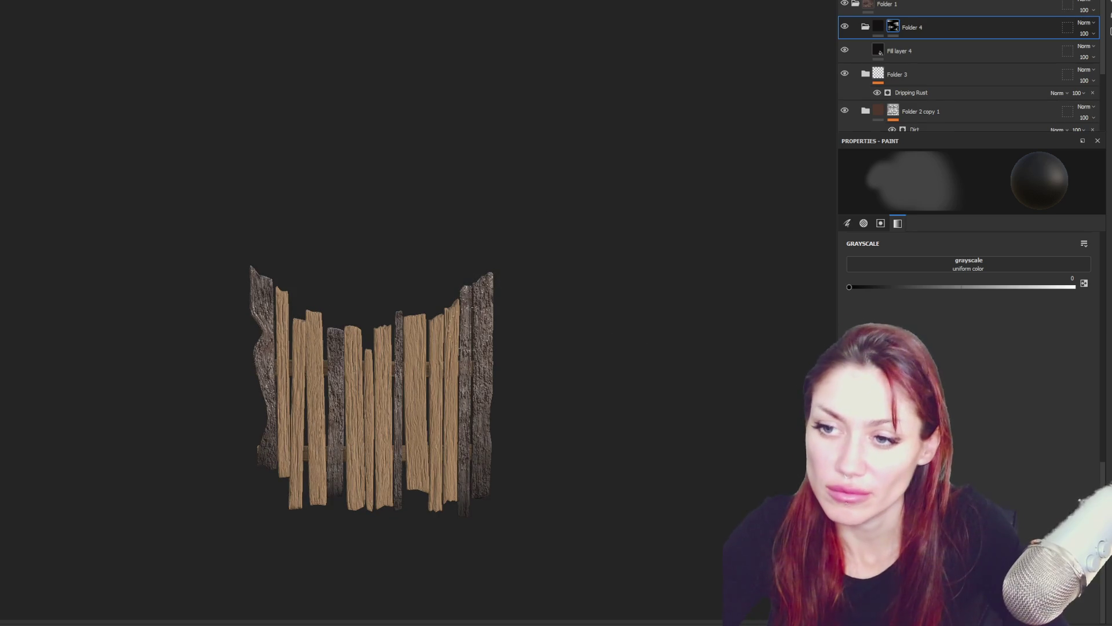
click(921, 91)
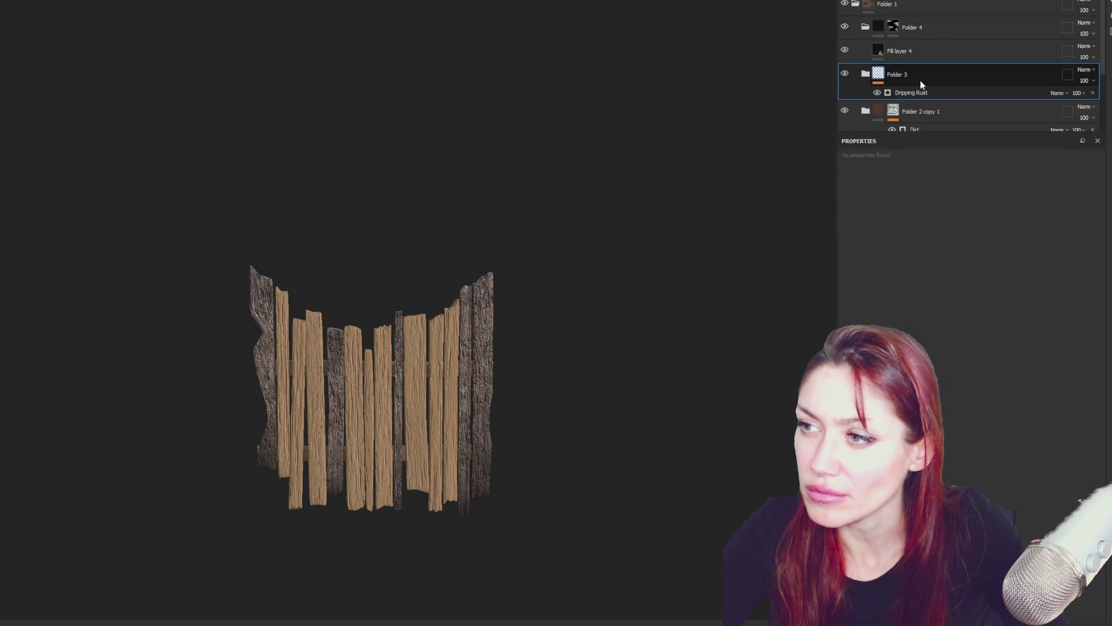
Set Drips Intensity to about 0.78 and toggle the rust's height channel to compare.
click(873, 334)
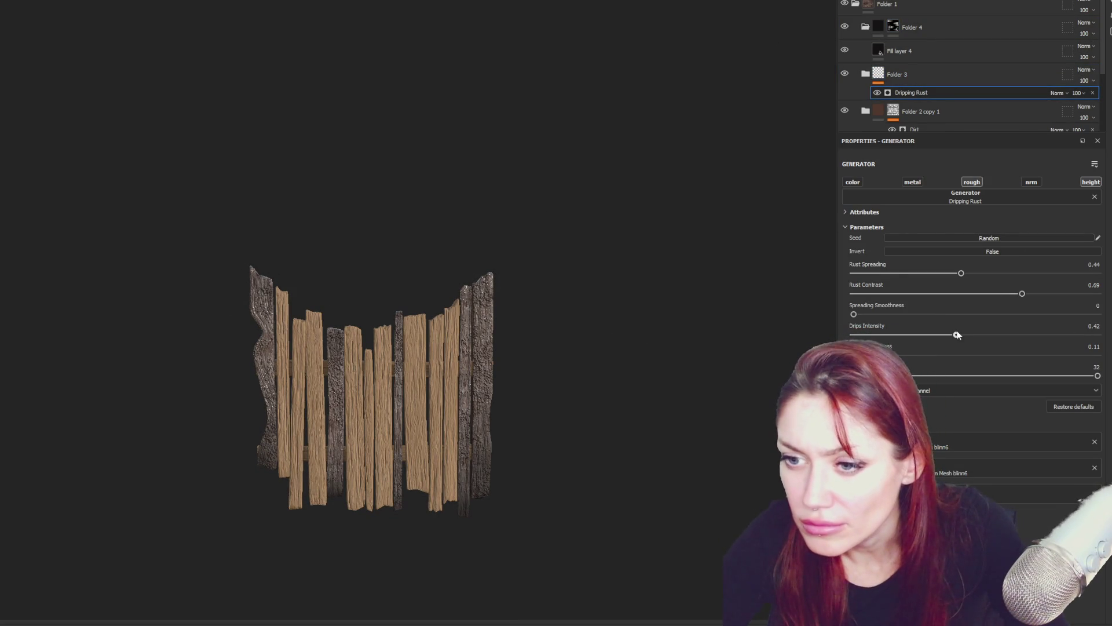
click(1018, 335)
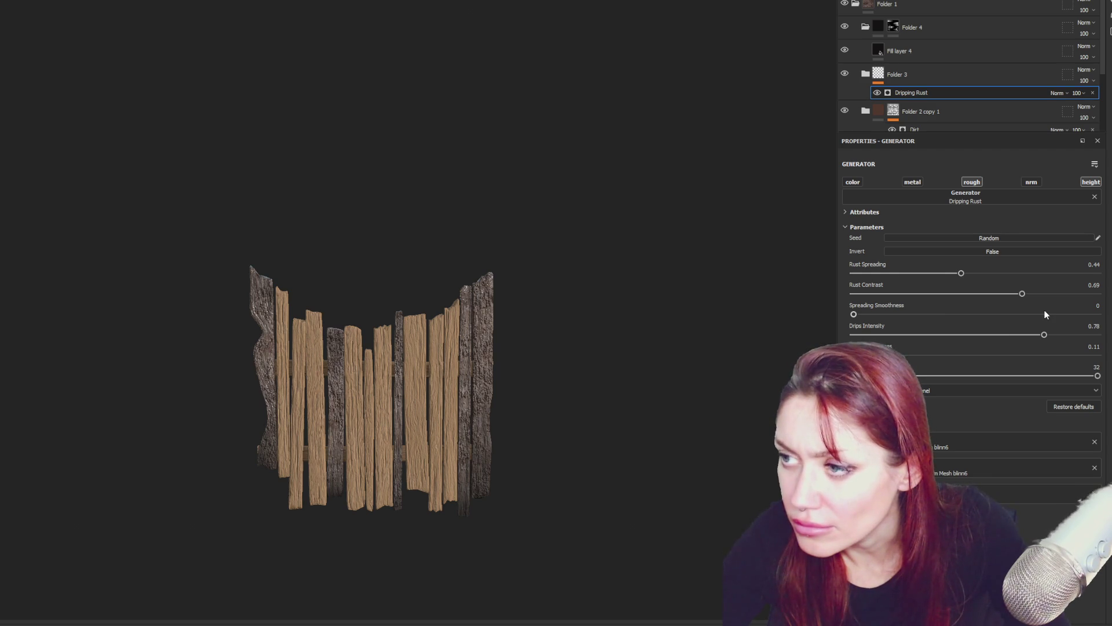
click(1092, 183)
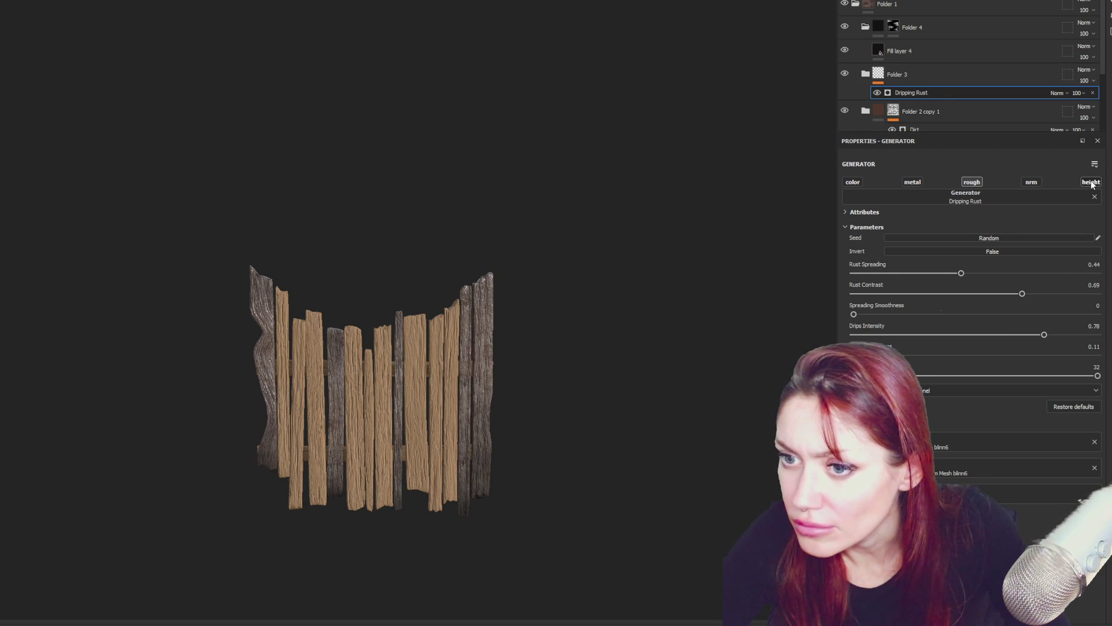
scroll(705, 278, up, 3)
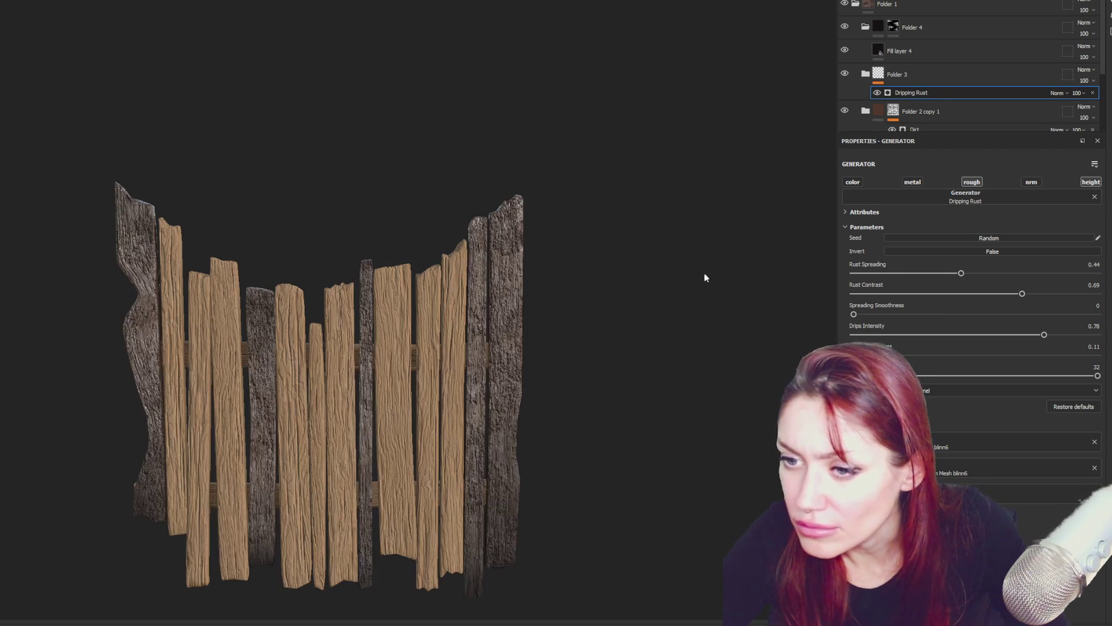
click(1087, 183)
click(1089, 184)
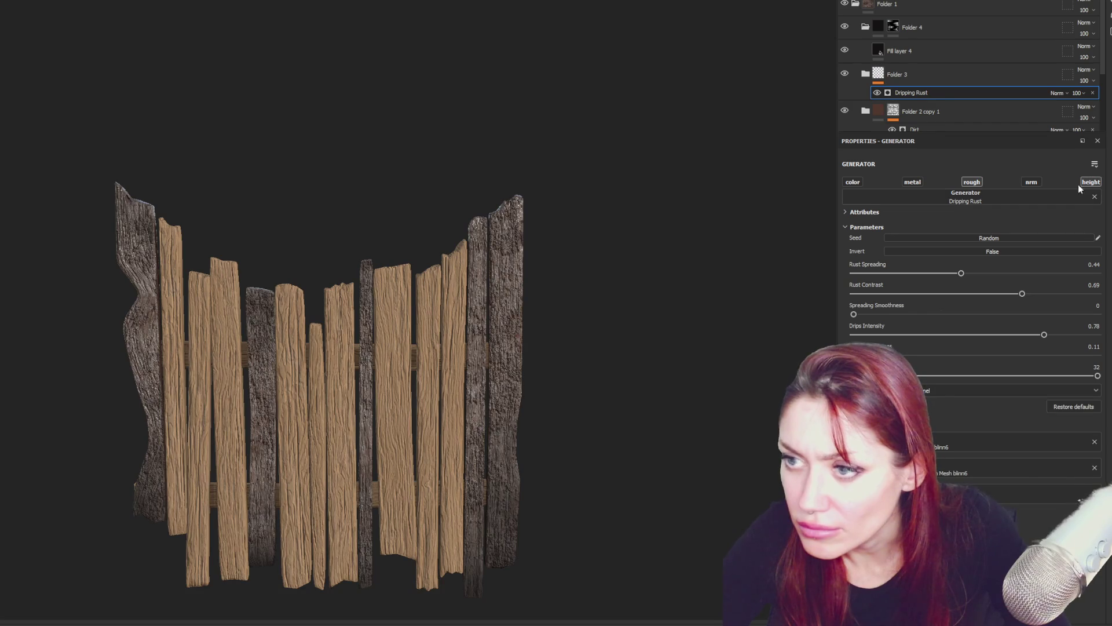
Turn off the Dripping Rust's normal channel after comparing on a close-up of the planks.
click(1026, 183)
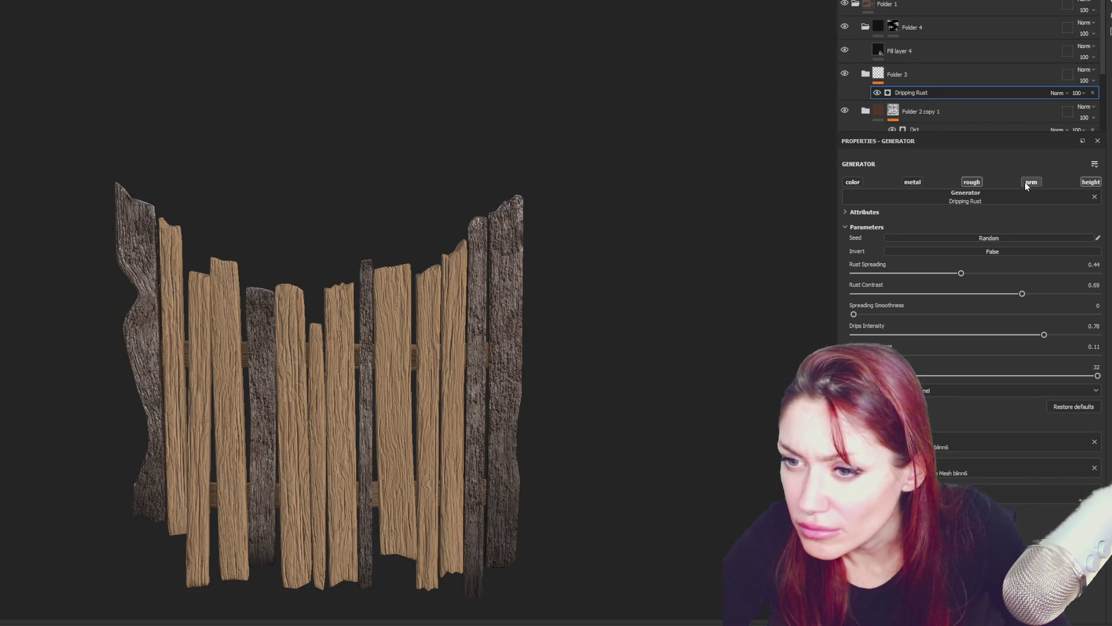
click(1026, 183)
scroll(802, 256, up, 3)
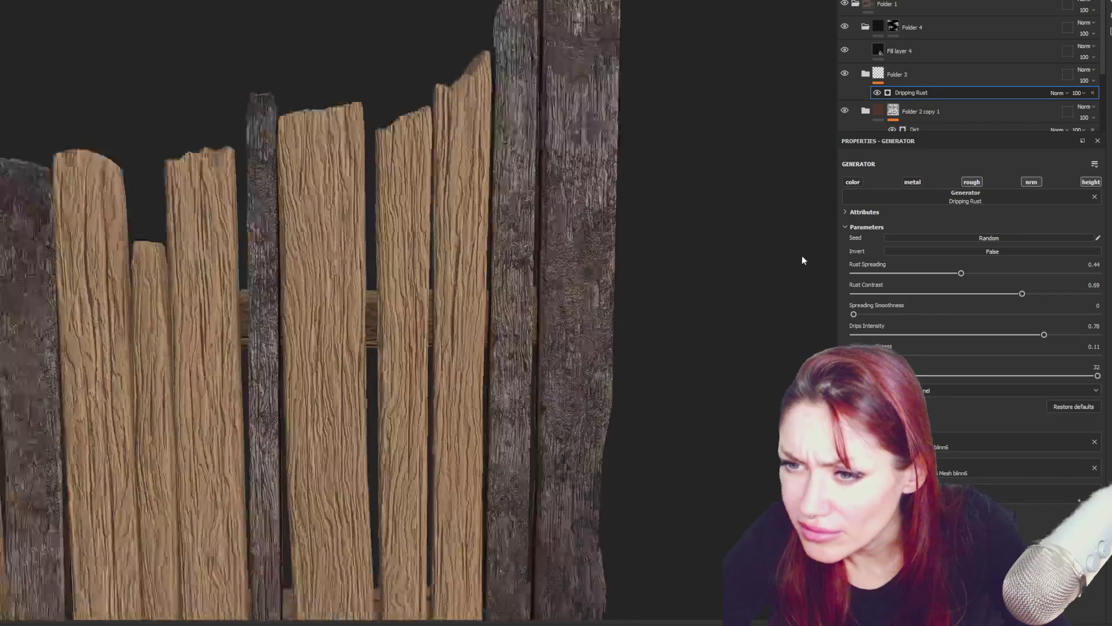
mouse_move(802, 255)
alt+mouse_down()
mouse_move(637, 183)
mouse_move(458, 187)
mouse_move(384, 316)
mouse_move(730, 259)
alt+mouse_up()
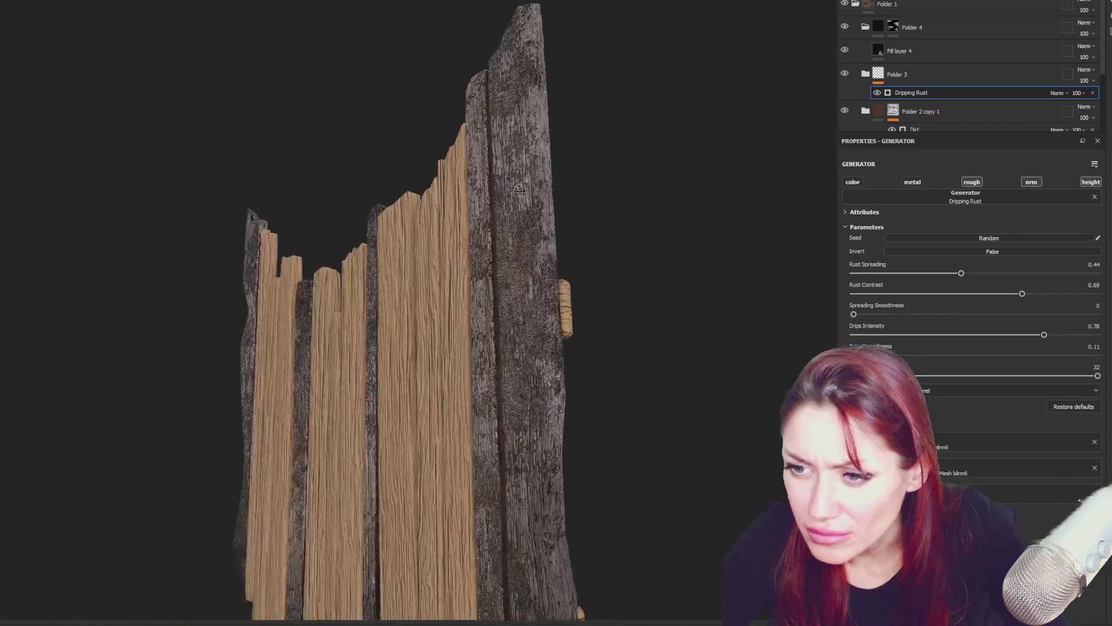
alt+middle_drag(730, 258, 690, 262)
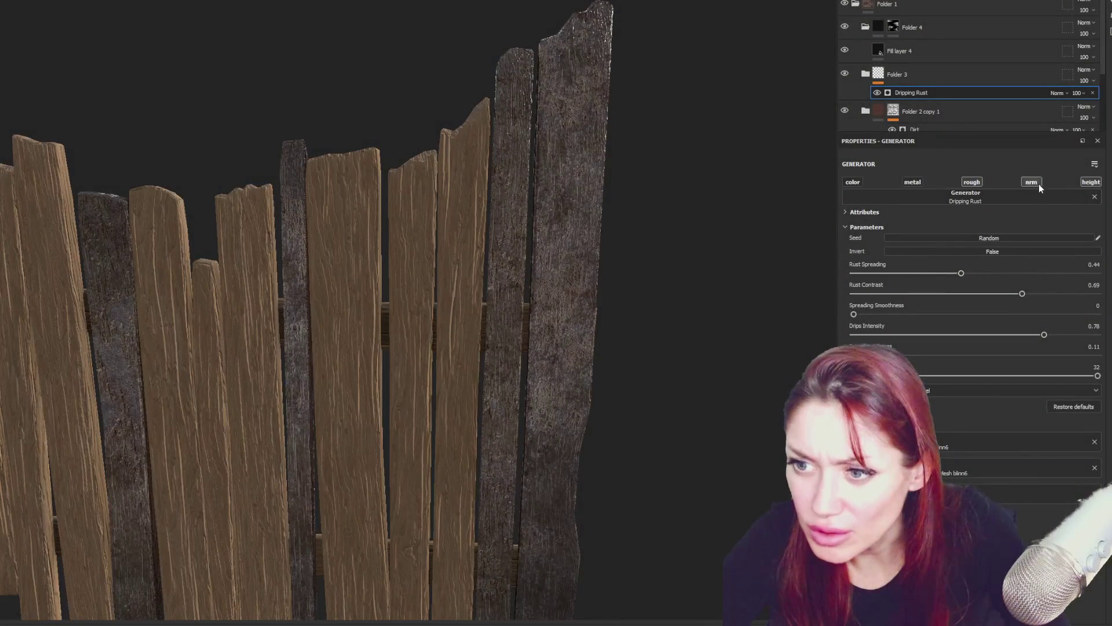
click(1039, 183)
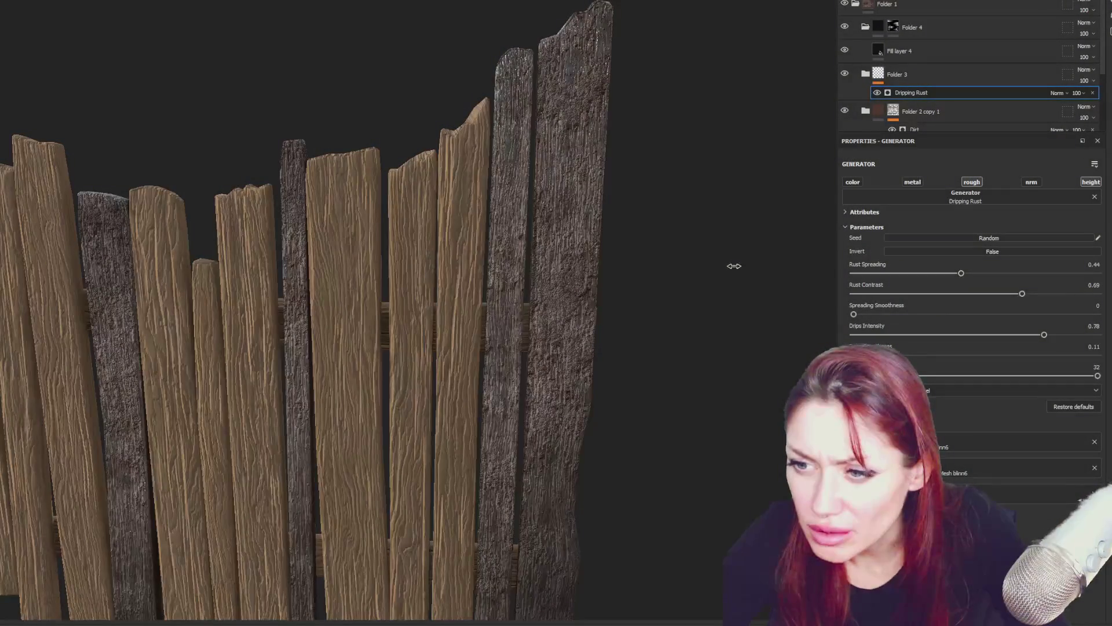
click(914, 58)
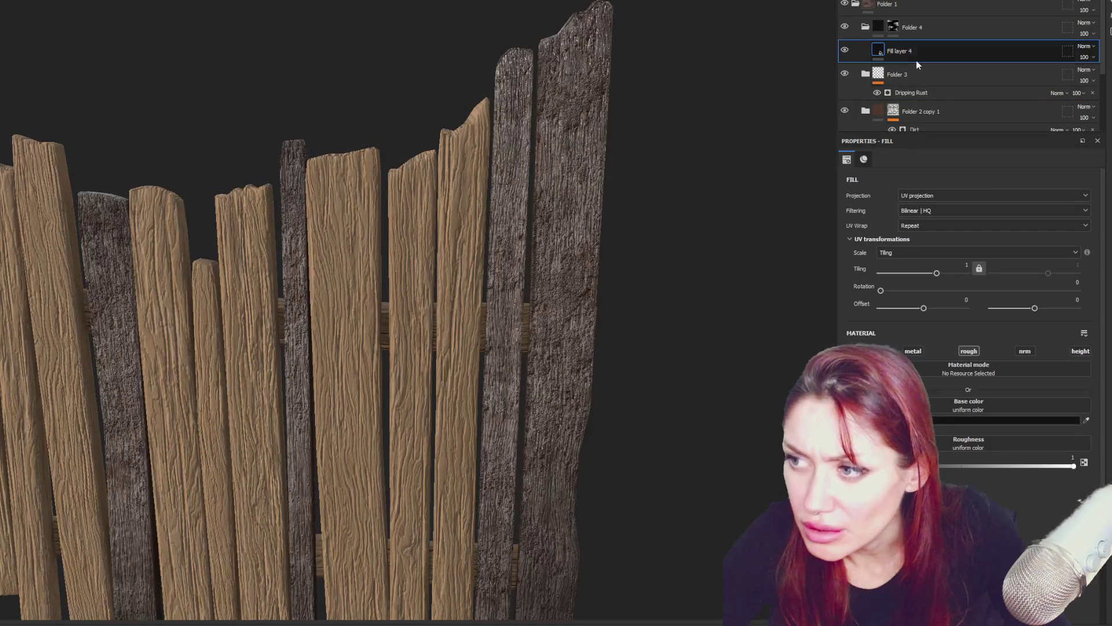
Turn off Fill layer 3's color, metal and normal channels, keeping only roughness 0.3 and height.
click(919, 109)
scroll(919, 109, down, 2)
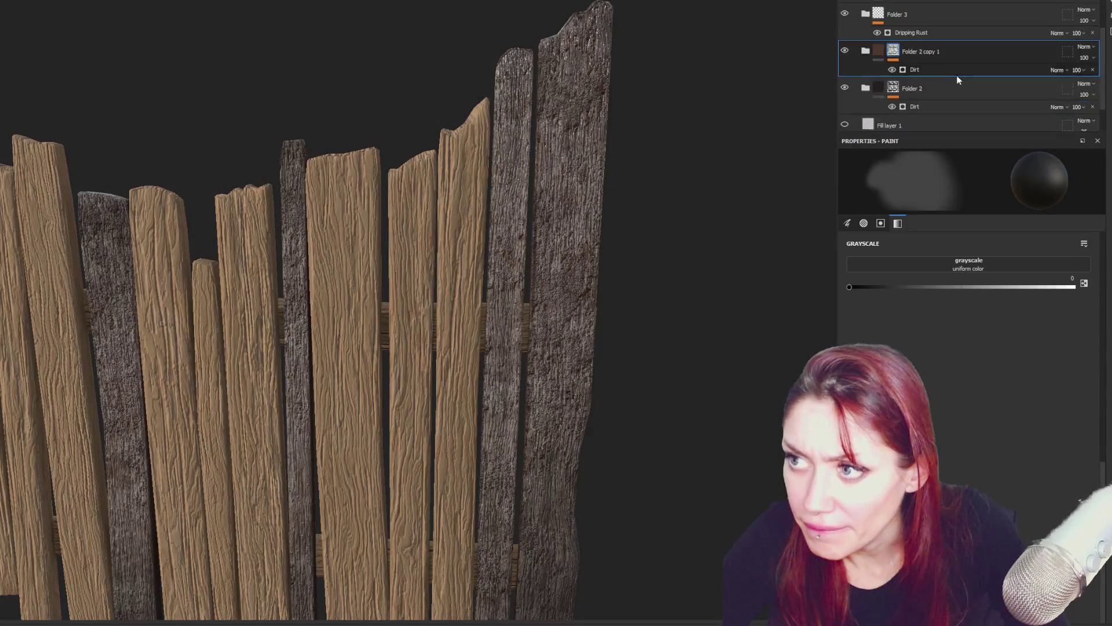
click(866, 13)
click(932, 51)
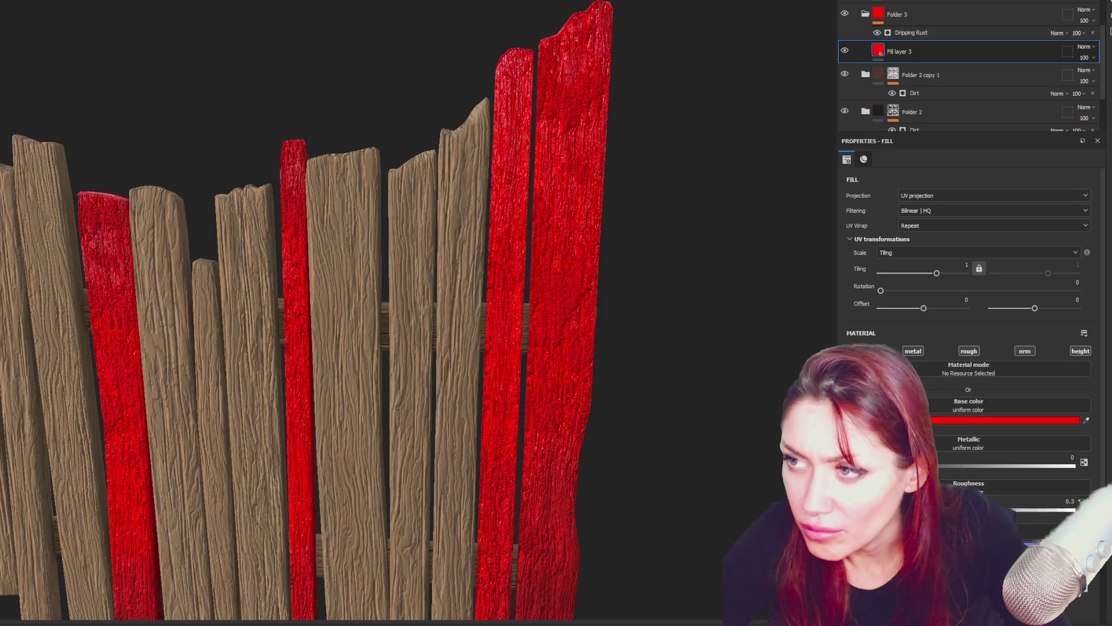
click(858, 350)
click(913, 350)
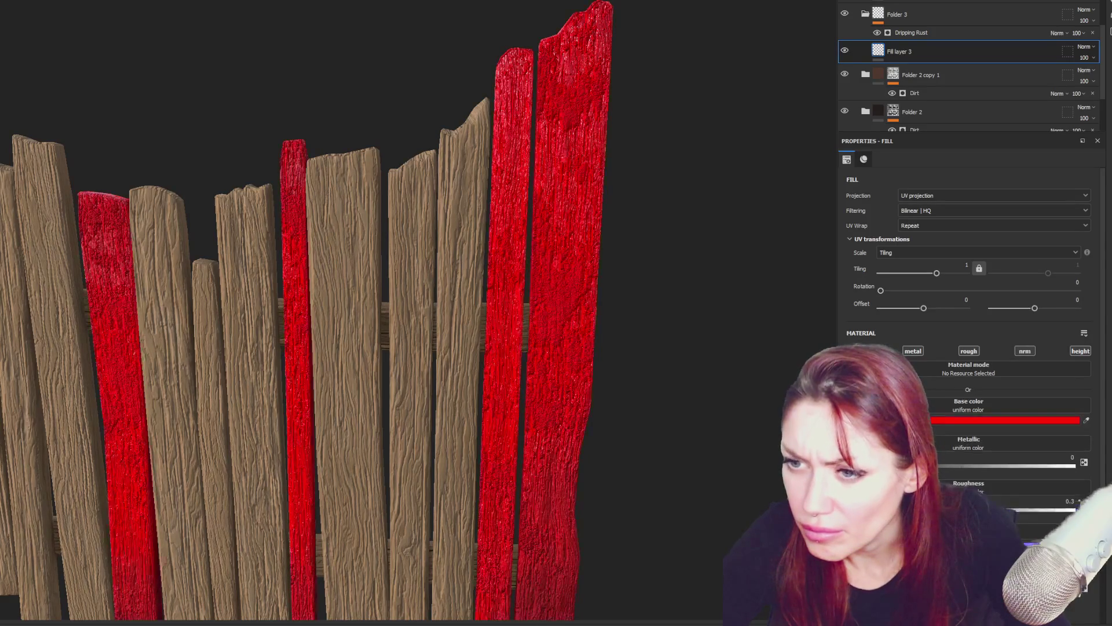
click(1033, 351)
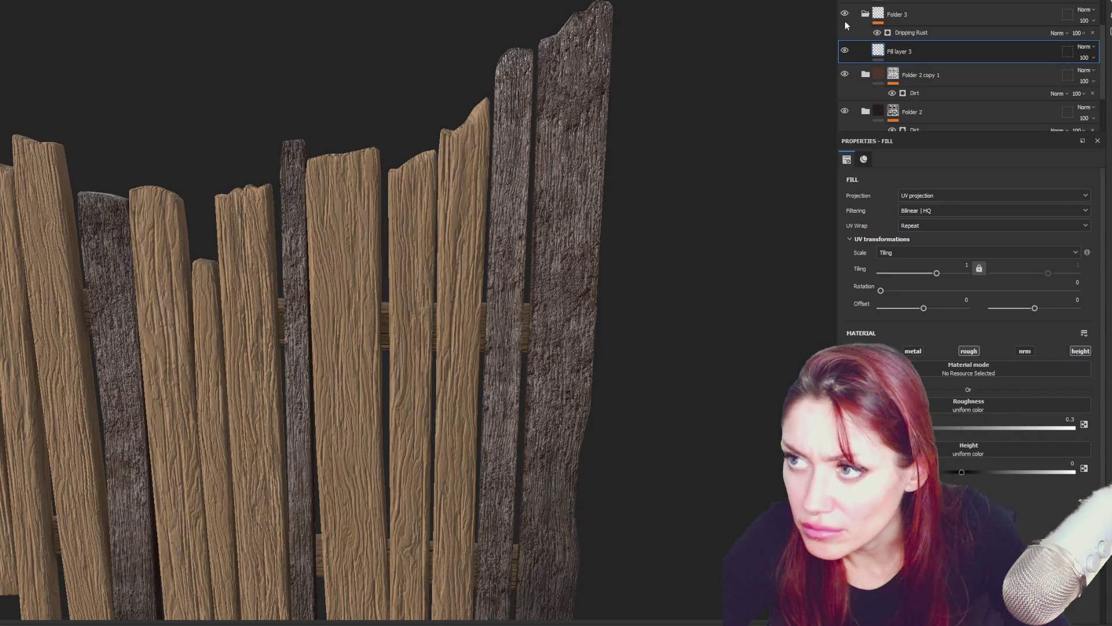
scroll(559, 226, down, 5)
alt+drag(559, 226, 492, 232)
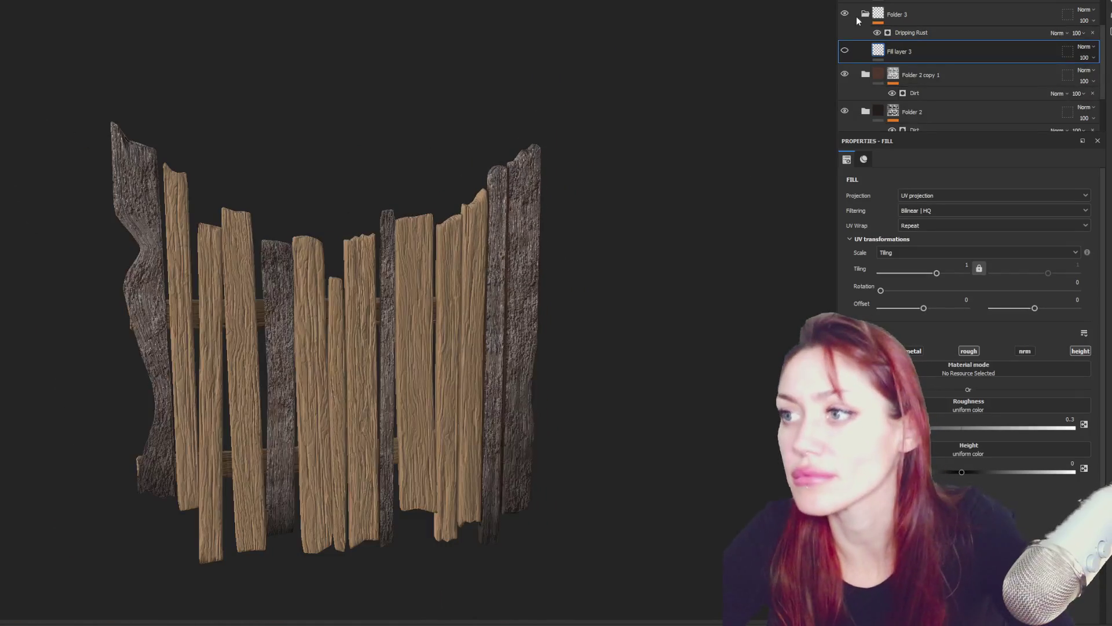
click(865, 14)
scroll(932, 32, up, 2)
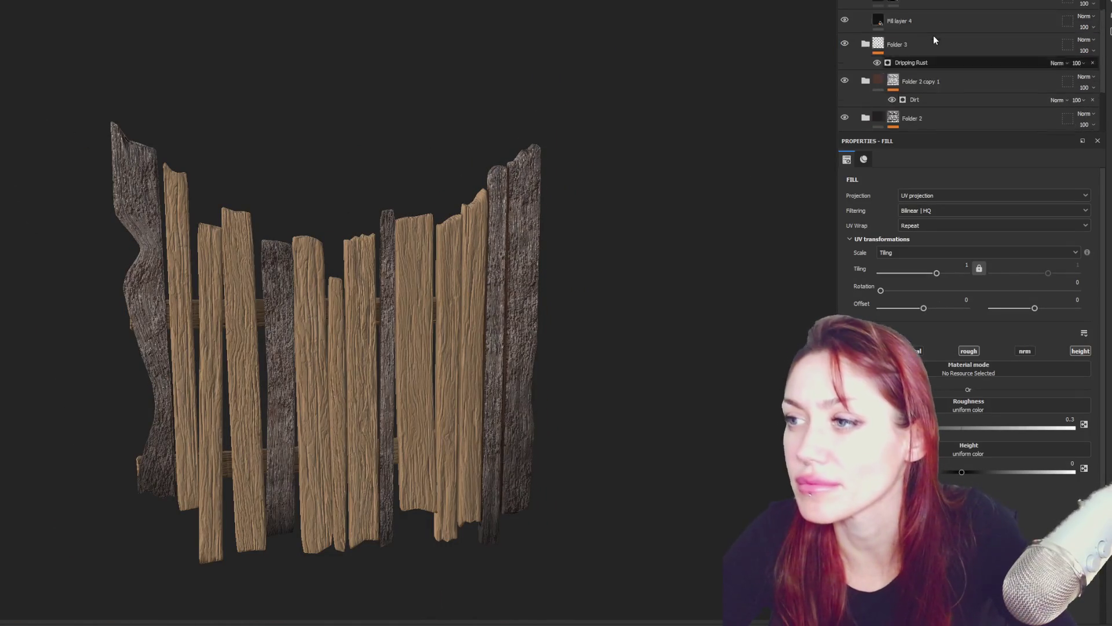
Rename the top Wood folder to 'Wood Worn' and save it as a smart material.
click(856, 5)
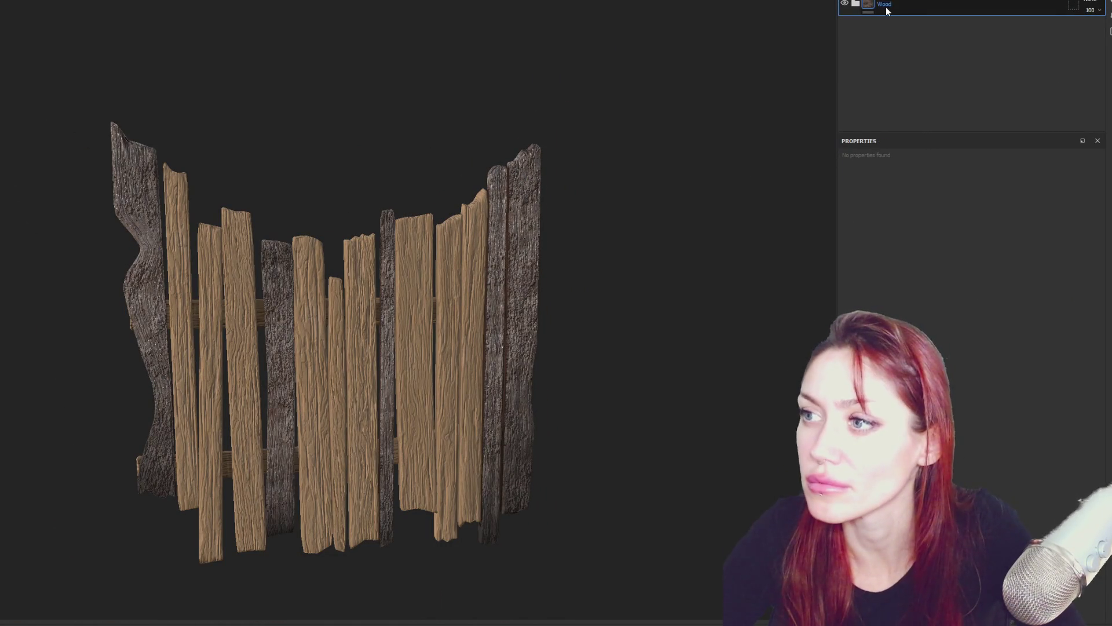
double_click(890, 8)
text(orn)
key(Return)
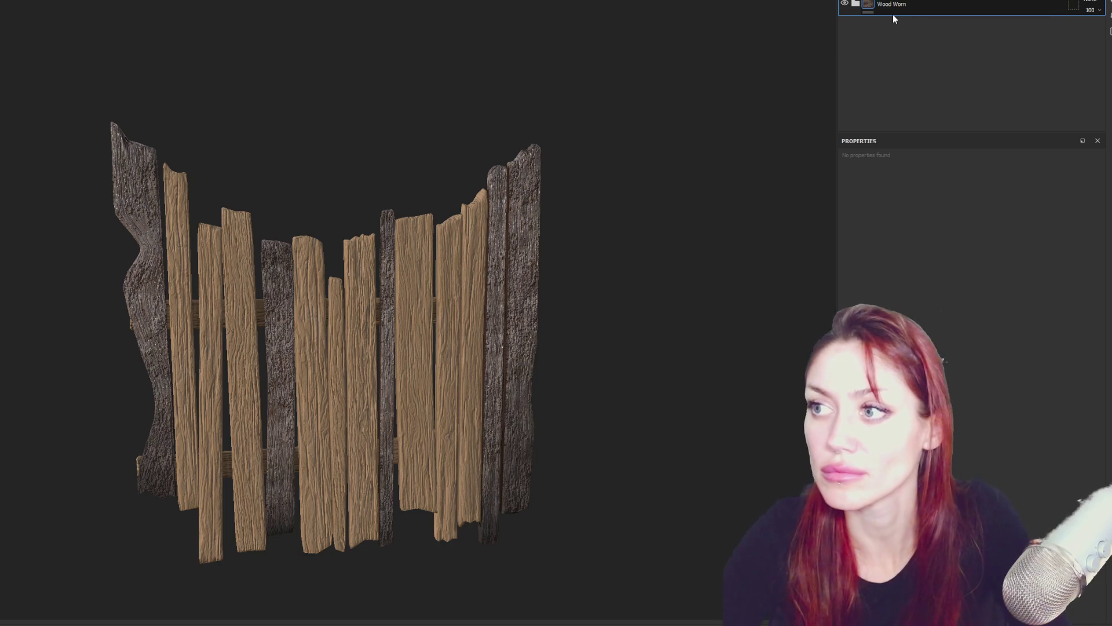
right_click(909, 6)
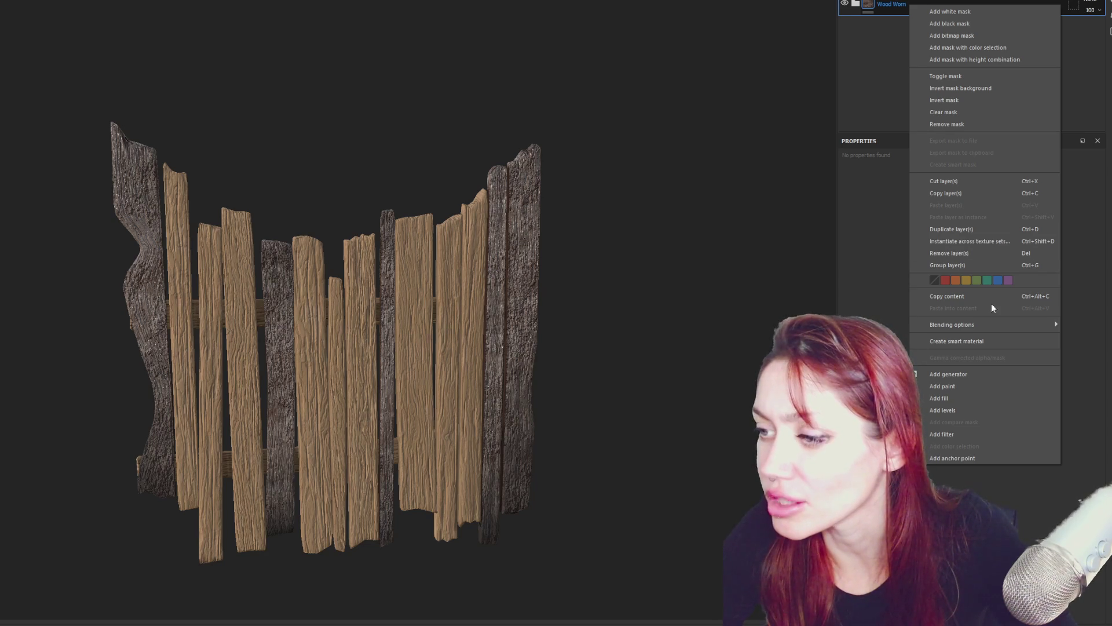
click(987, 341)
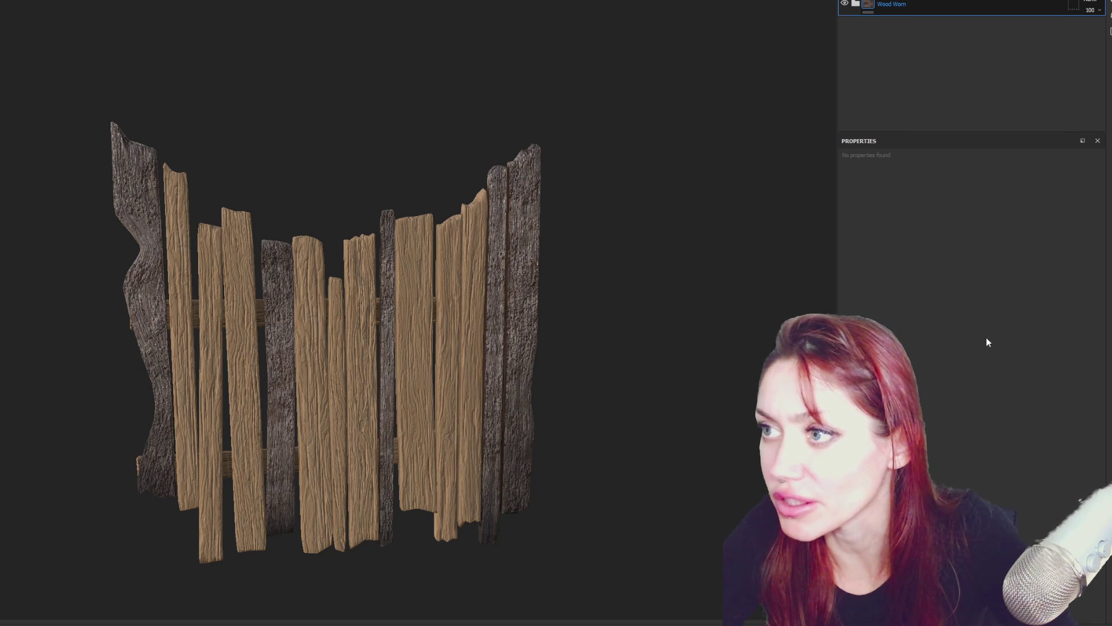
Instantiate the Wood Worn layer across the blinn3, blinn4 and blinn5 texture sets.
right_click(921, 10)
click(921, 9)
right_click(921, 10)
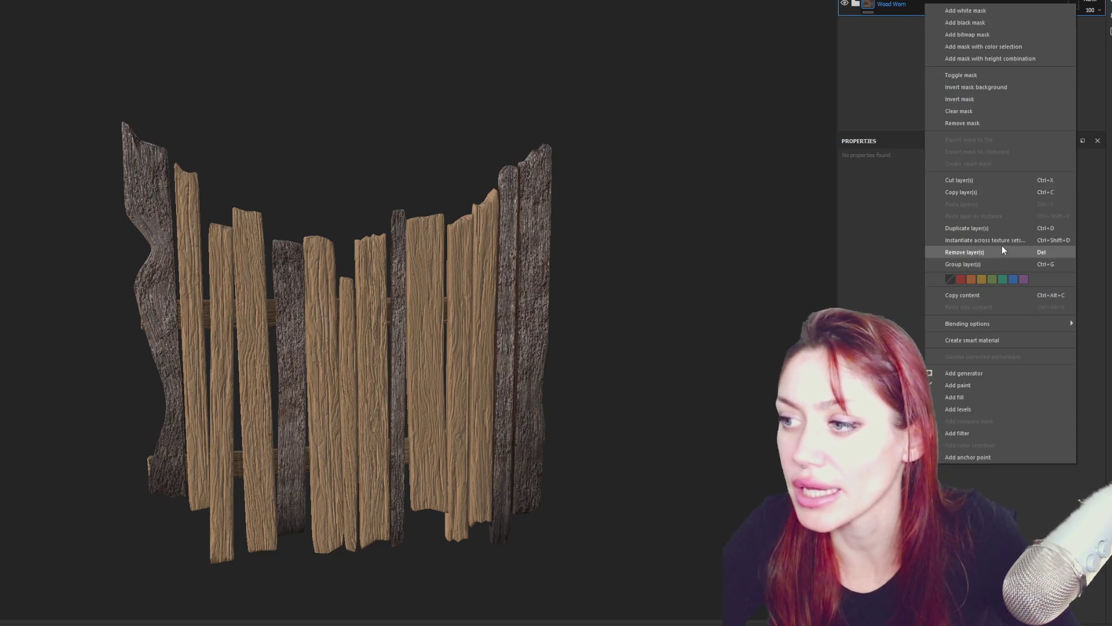
click(1003, 245)
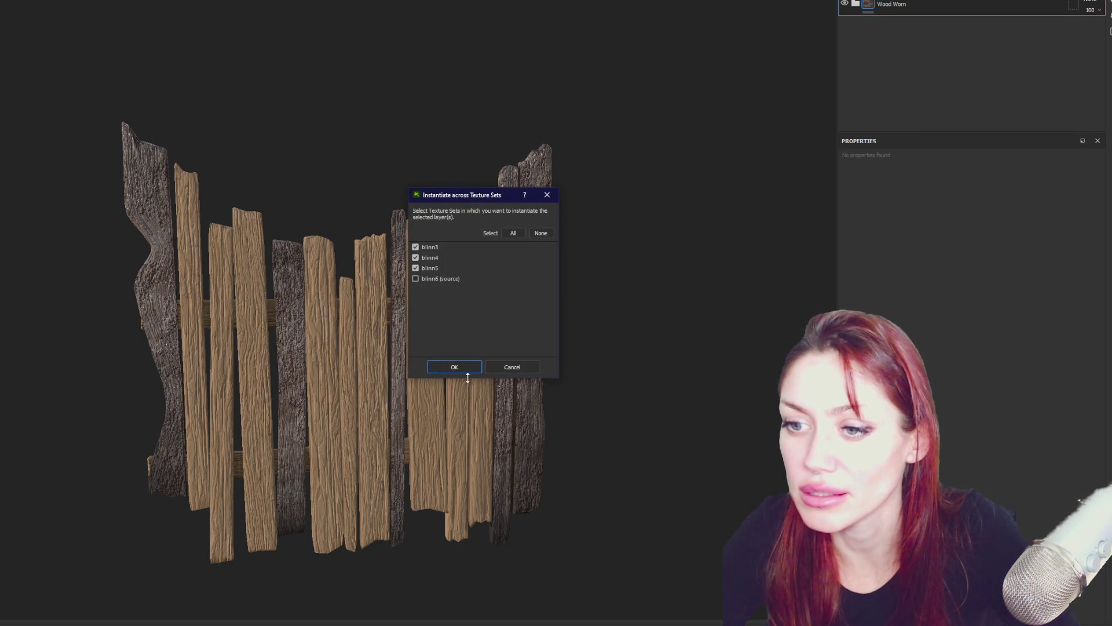
click(431, 366)
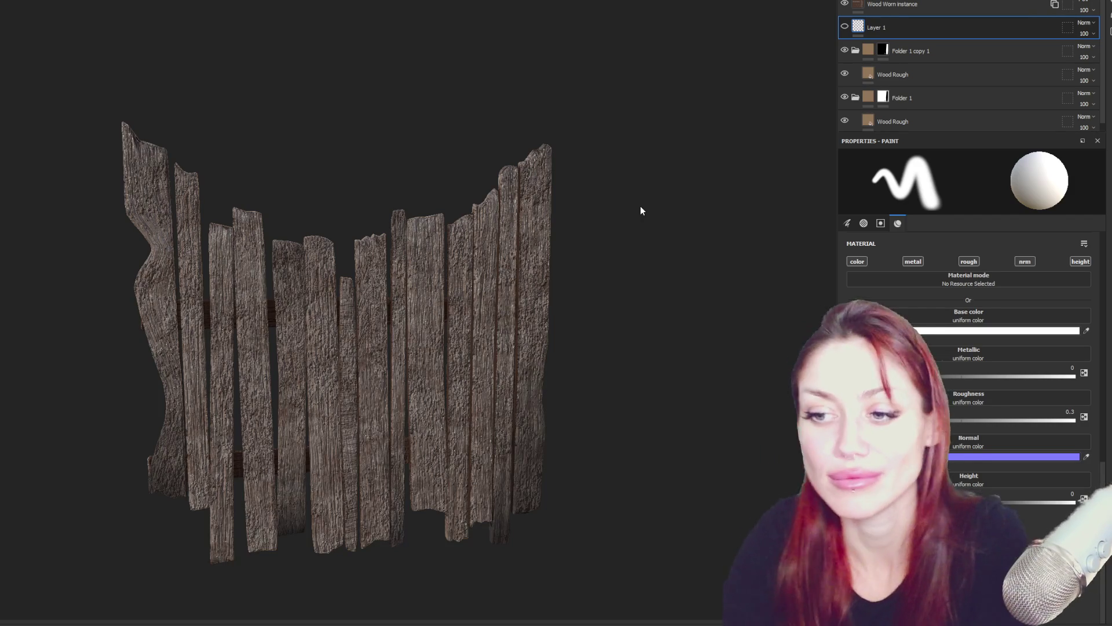
Move the Wood Worn instance below Folder 1 copy 1 and delete the upper Wood Rough fill.
scroll(657, 248, down, 3)
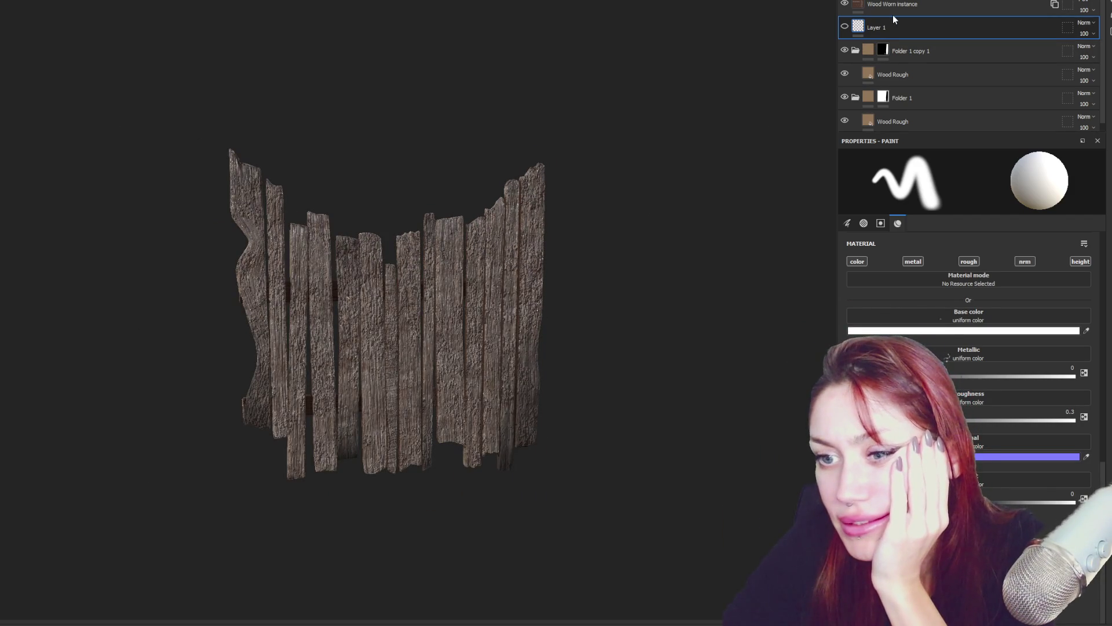
drag(892, 15, 887, 54)
click(889, 72)
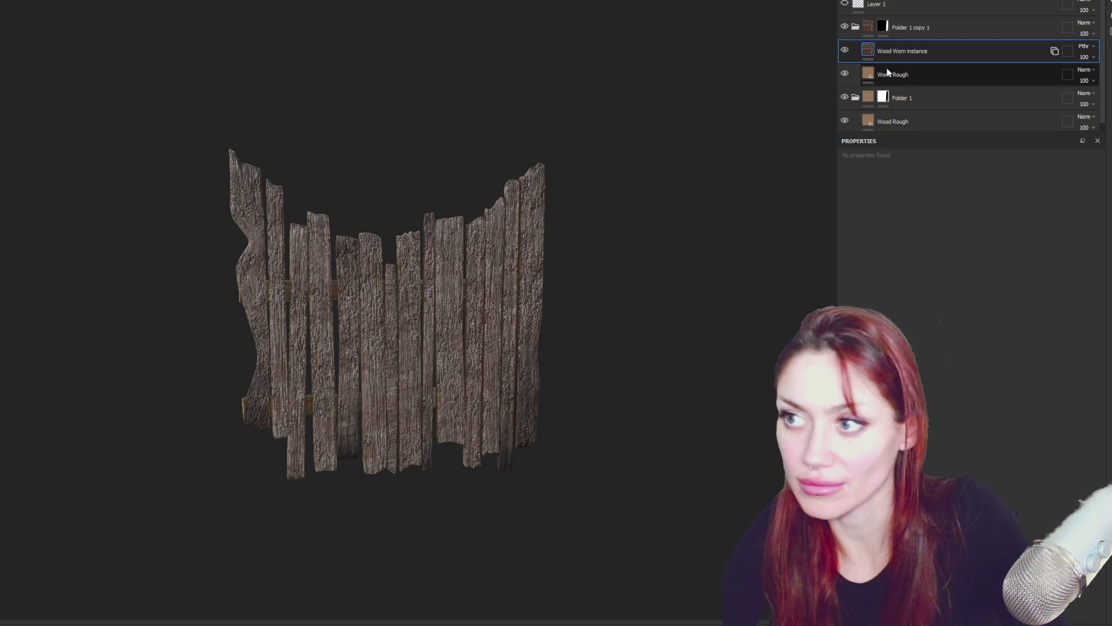
key(Delete)
Duplicate the Wood Worn instance beneath Folder 1 and delete the remaining Wood Rough layer.
click(900, 50)
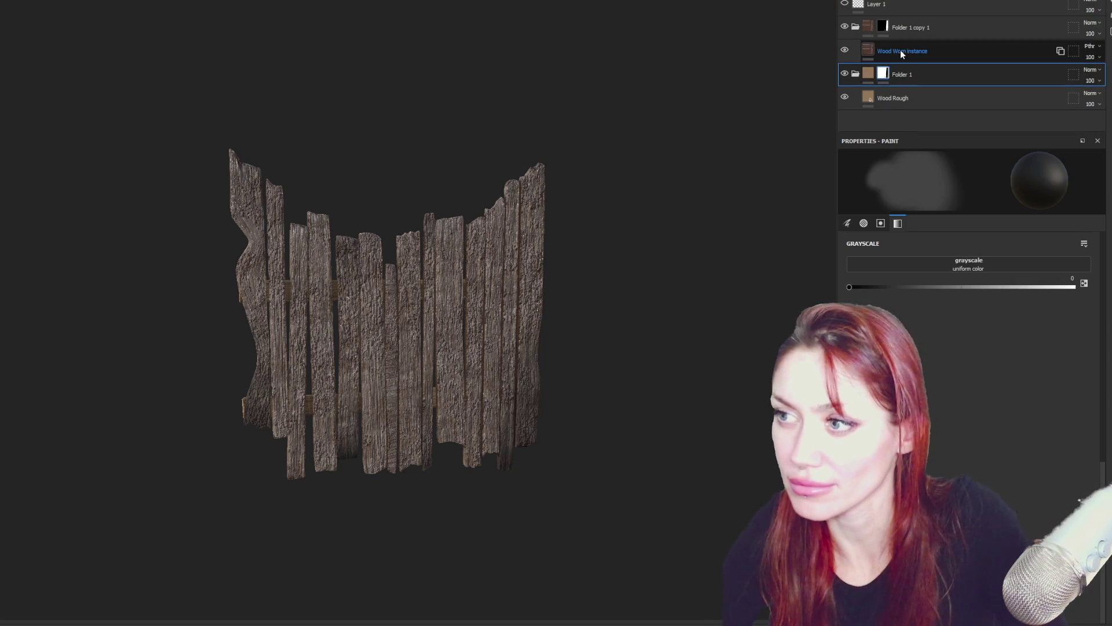
key(ctrl+d)
mouse_move(900, 57)
mouse_down()
mouse_move(906, 111)
mouse_move(887, 114)
mouse_up()
click(887, 120)
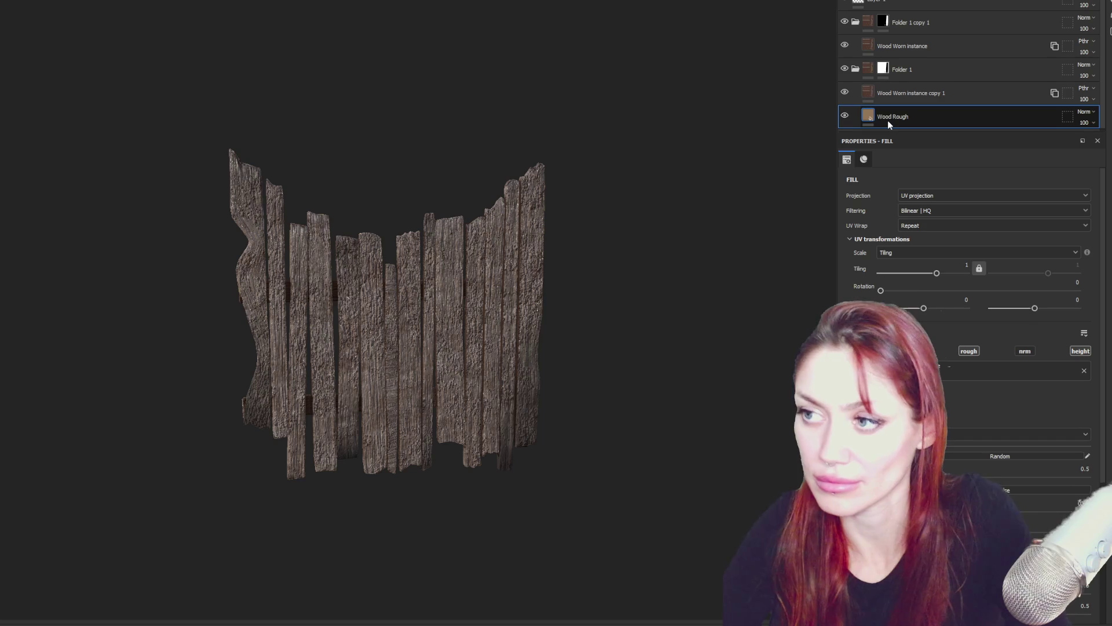
key(Delete)
Inspect Wood Worn instance copy 1 and Folder 1 copy 1 while orbiting the fence, changing nothing.
scroll(633, 210, up, 2)
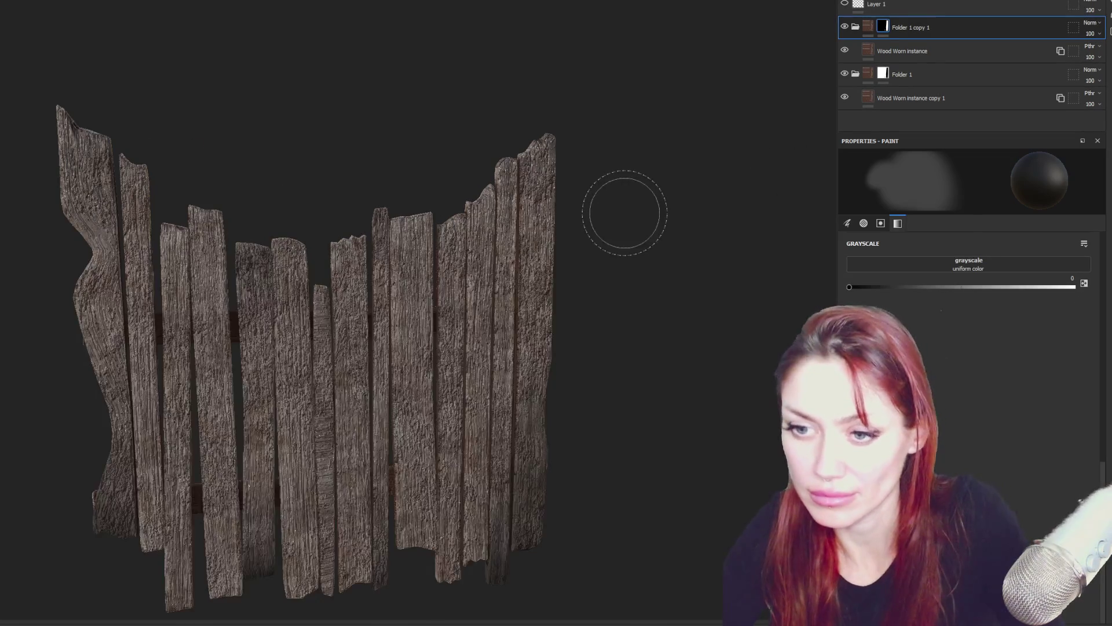
click(877, 107)
double_click(892, 97)
click(872, 101)
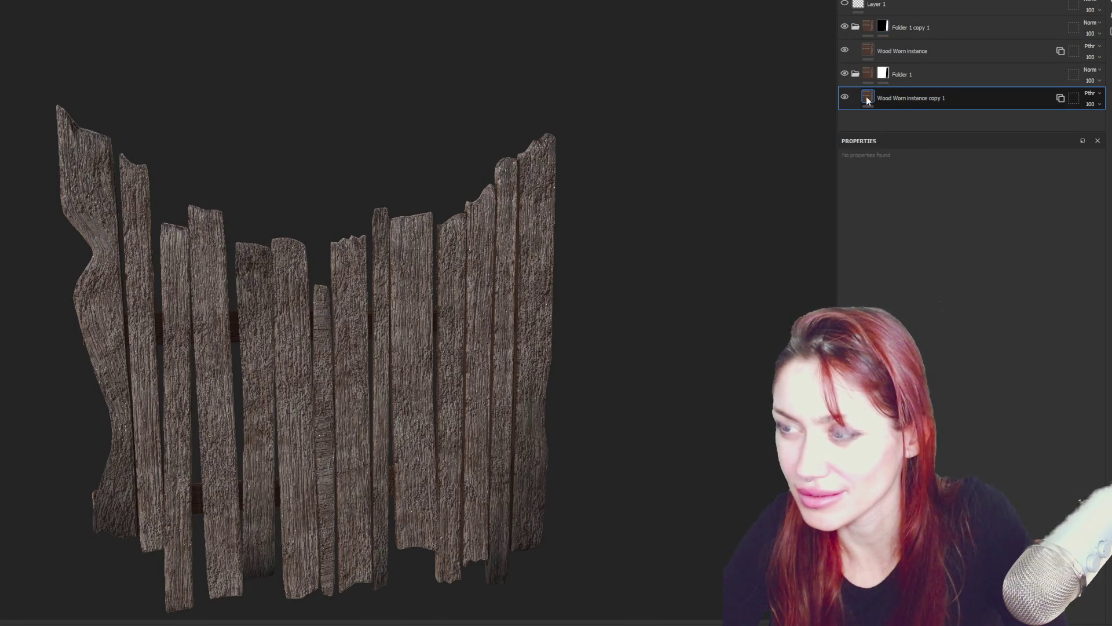
click(975, 104)
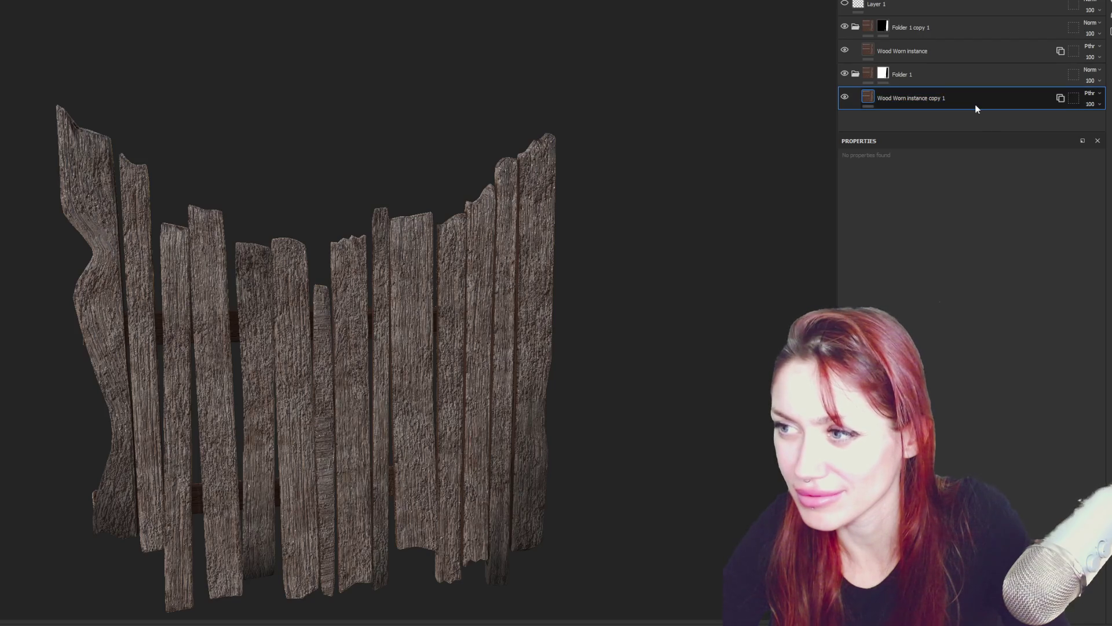
click(907, 22)
scroll(907, 23, down, 1)
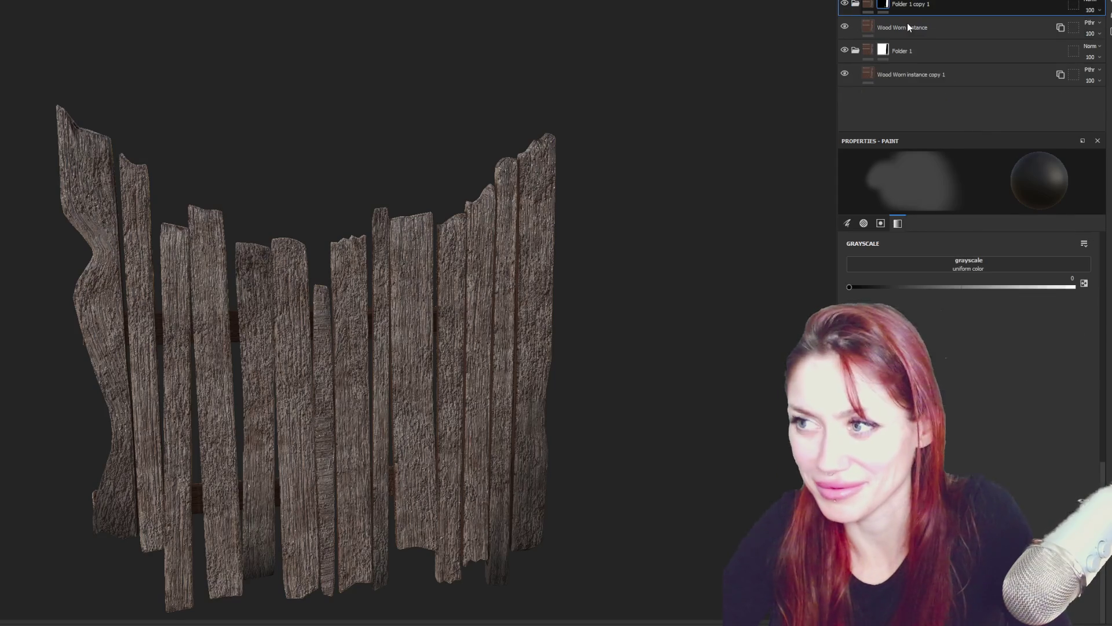
mouse_move(452, 348)
alt+mouse_down()
mouse_move(414, 352)
mouse_move(723, 387)
mouse_move(800, 324)
mouse_move(896, 104)
alt+mouse_up()
click(895, 74)
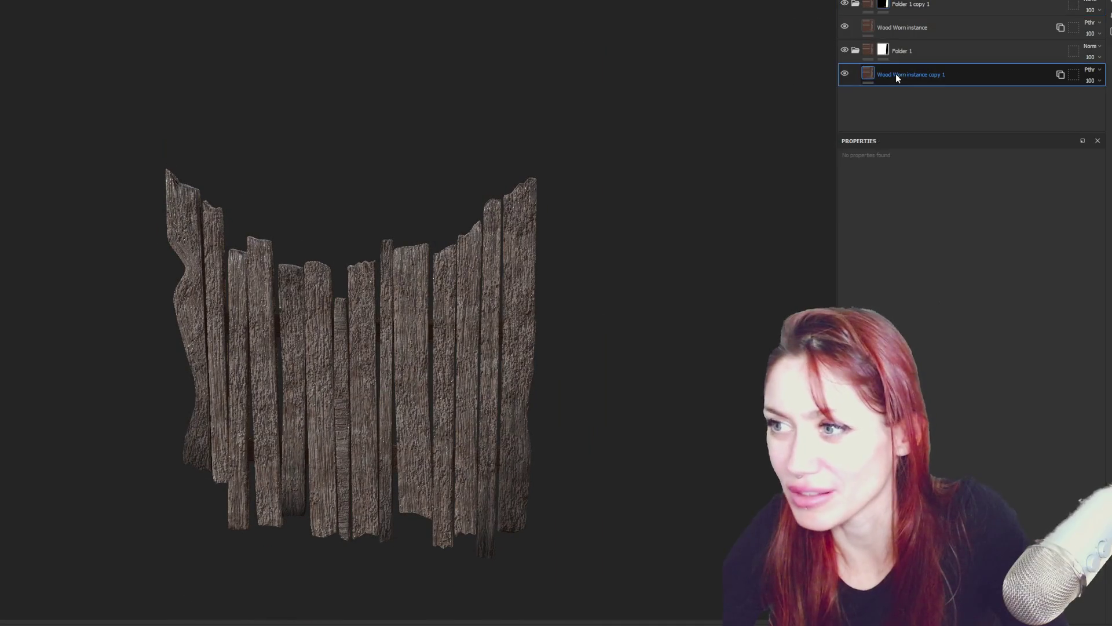
right_click(920, 75)
click(863, 117)
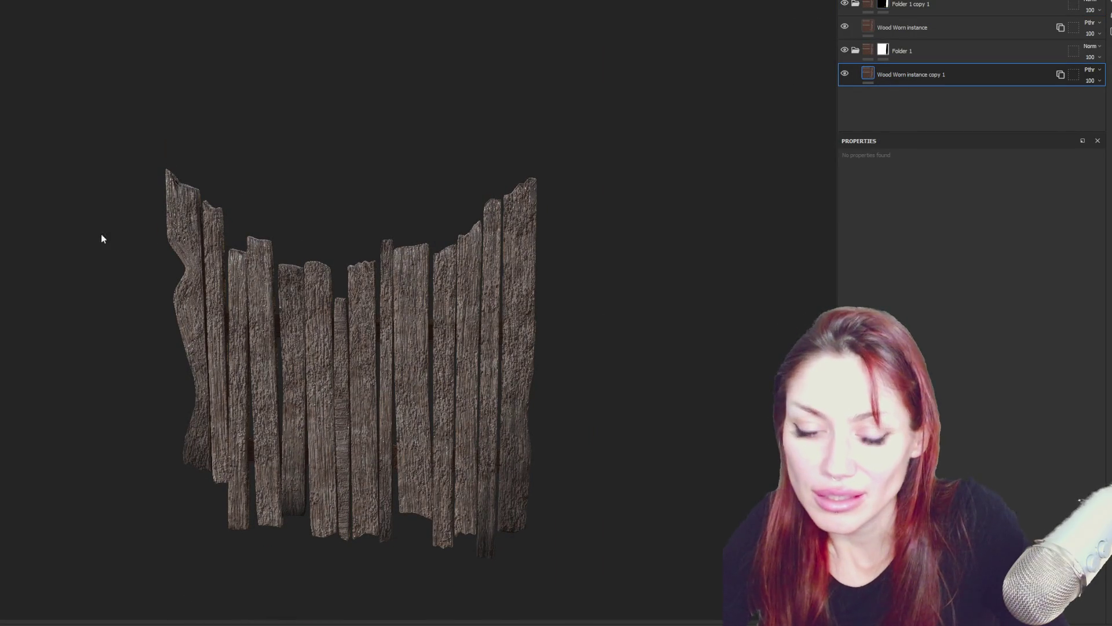
Check where the Wood Worn instance is used, jumping to its blinn5 and blinn6 copies.
click(1060, 75)
click(965, 201)
click(965, 212)
click(879, 173)
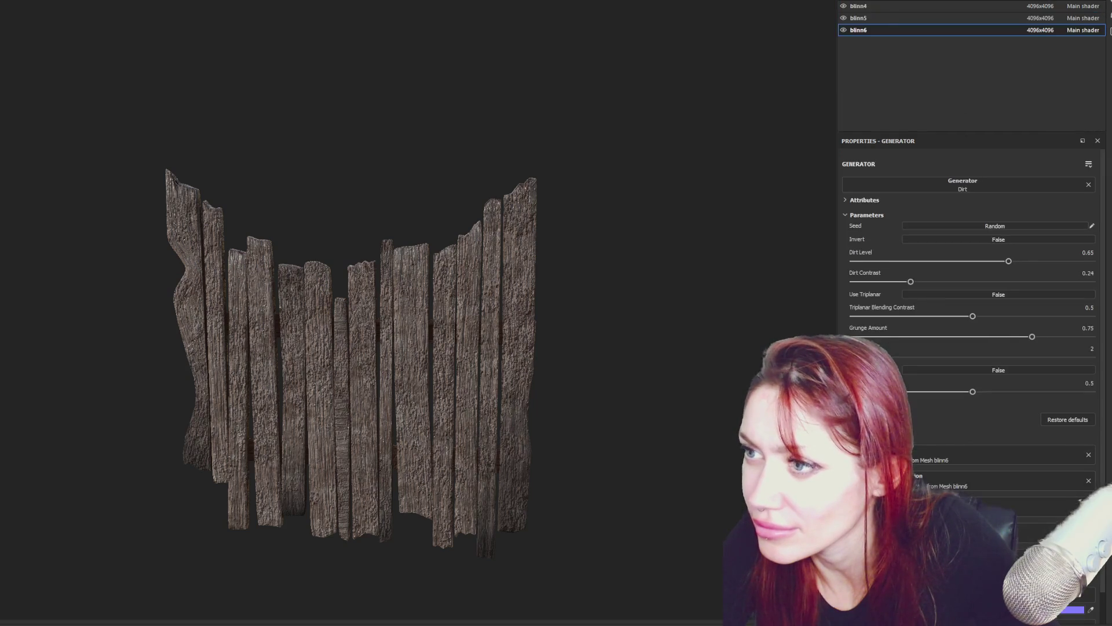
Browse the blinn4, blinn5 and blinn6 layer stacks through the texture set list.
click(911, 6)
click(917, 2)
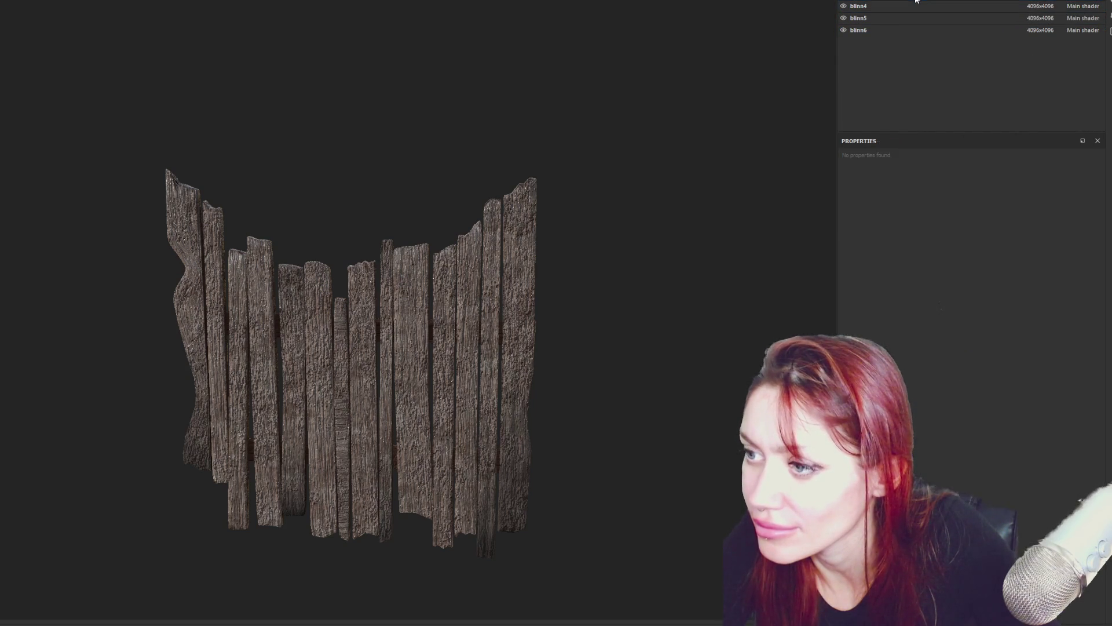
click(894, 5)
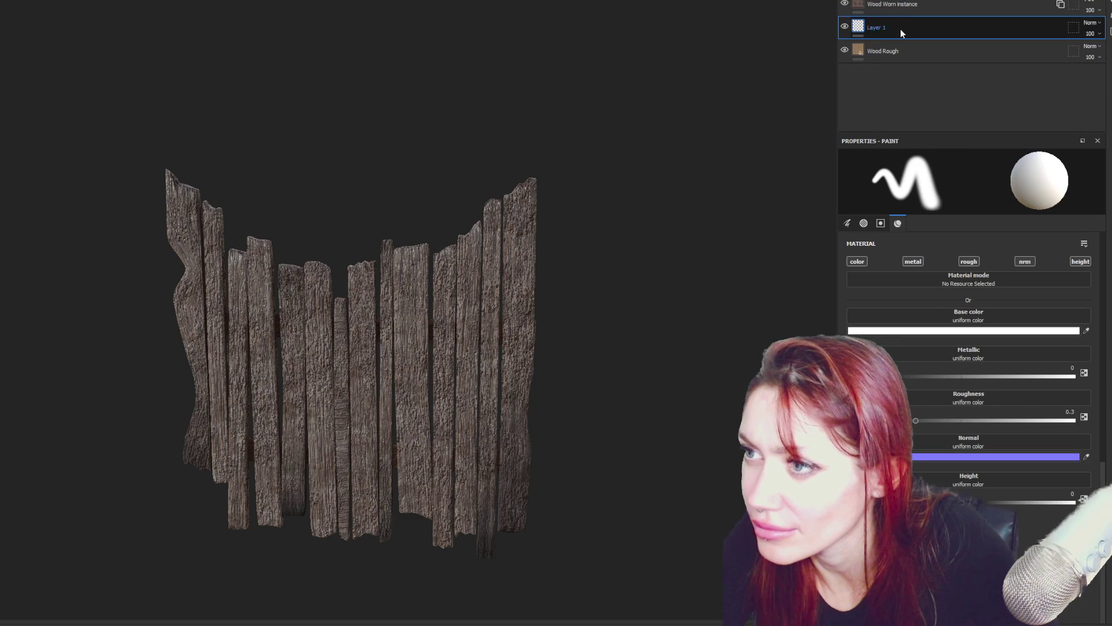
click(909, 26)
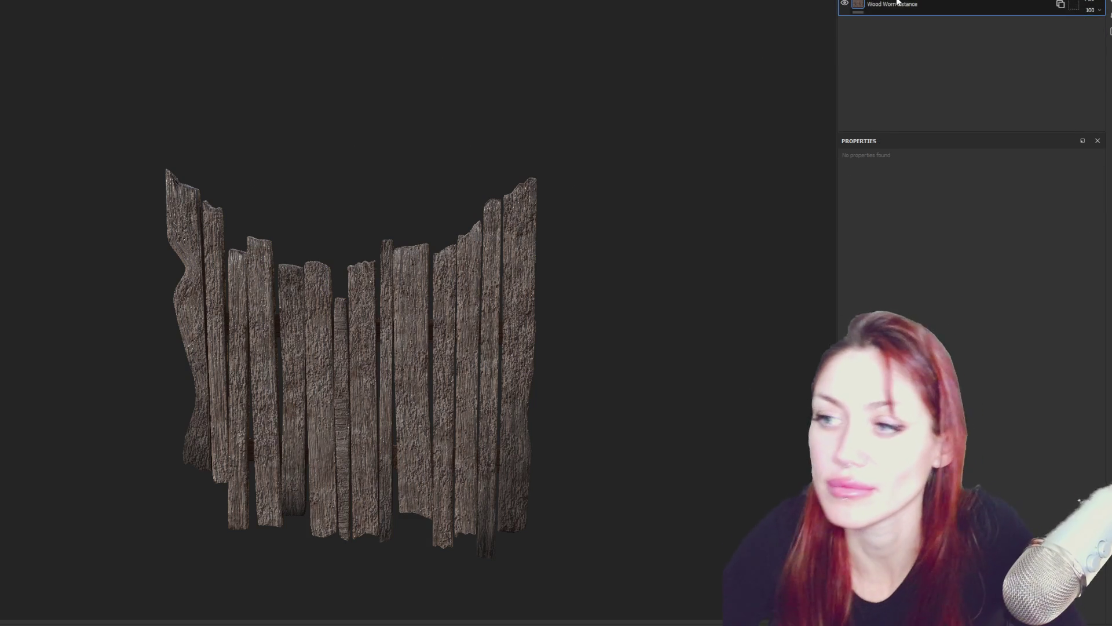
click(898, 17)
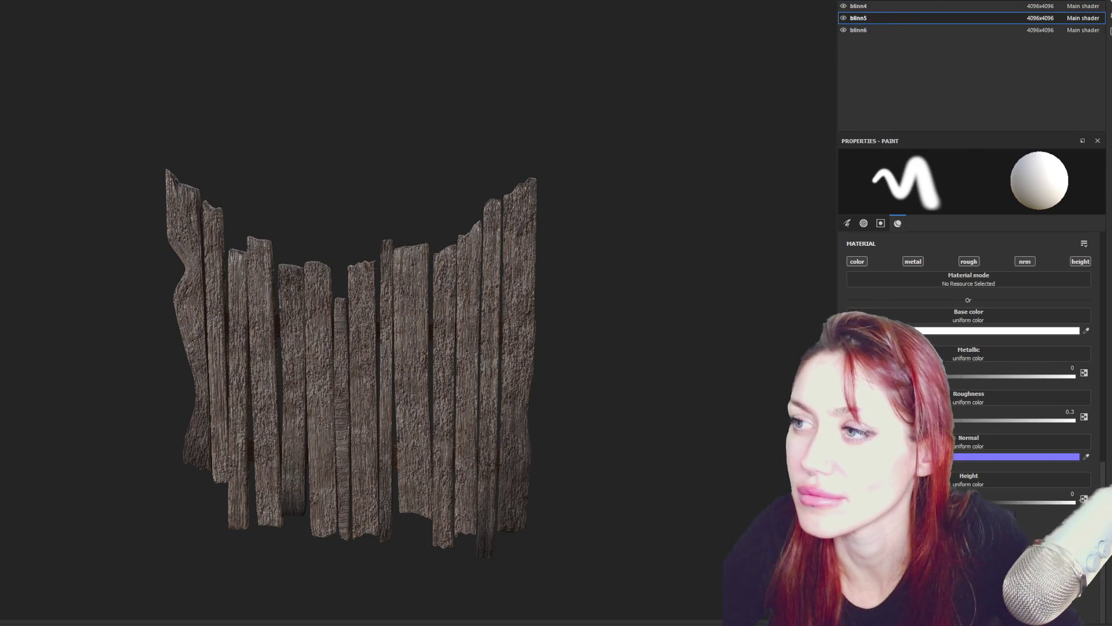
click(902, 50)
click(905, 26)
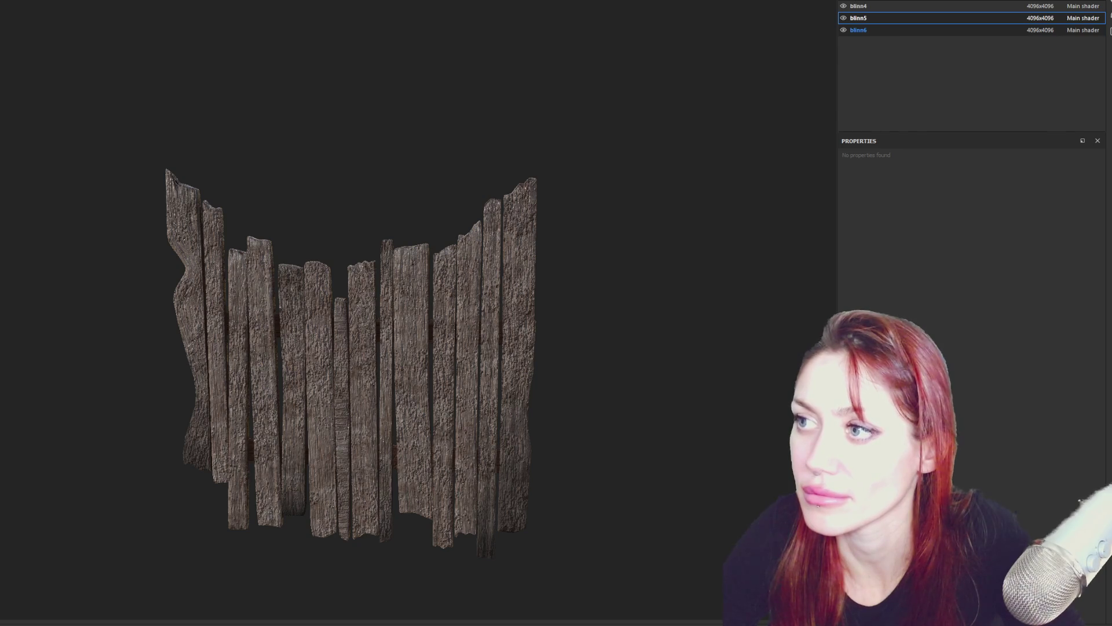
click(883, 30)
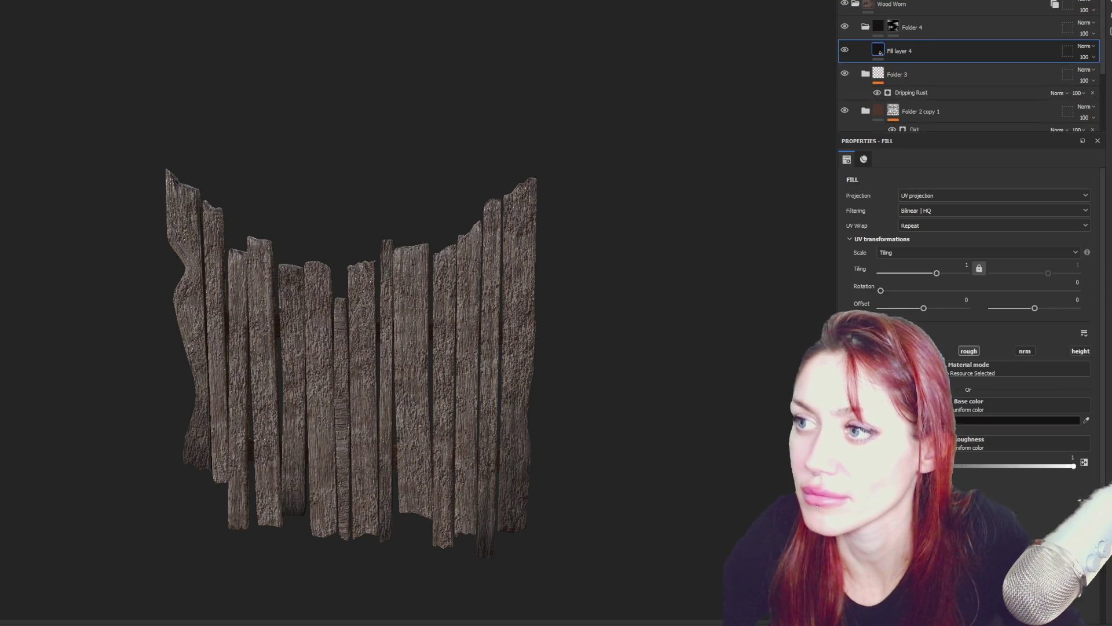
click(855, 1)
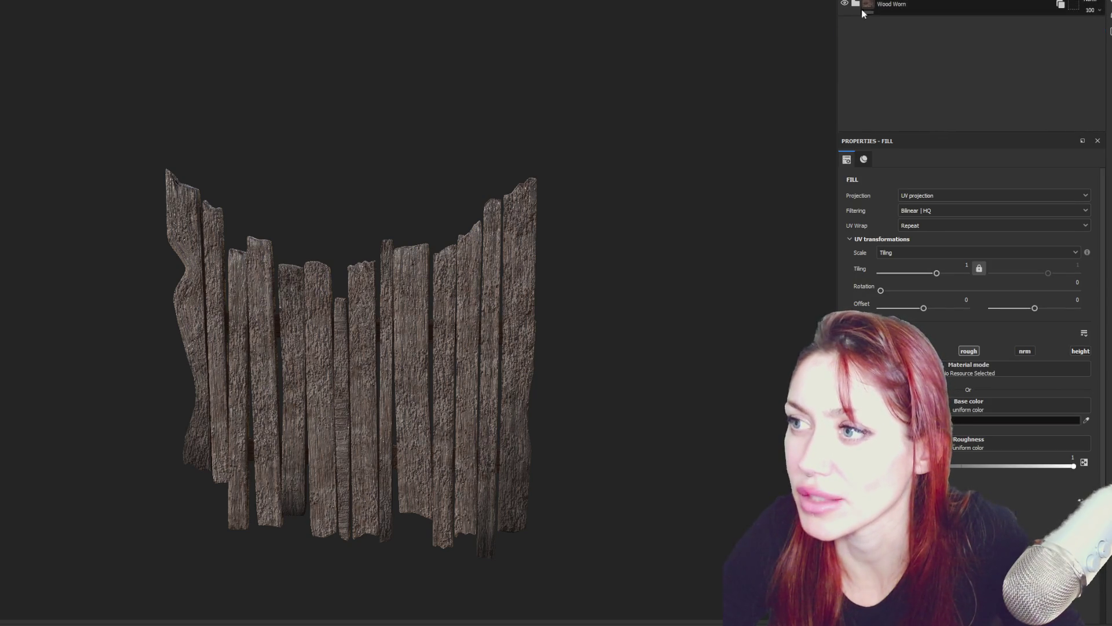
click(871, 12)
scroll(879, 33, down, 1)
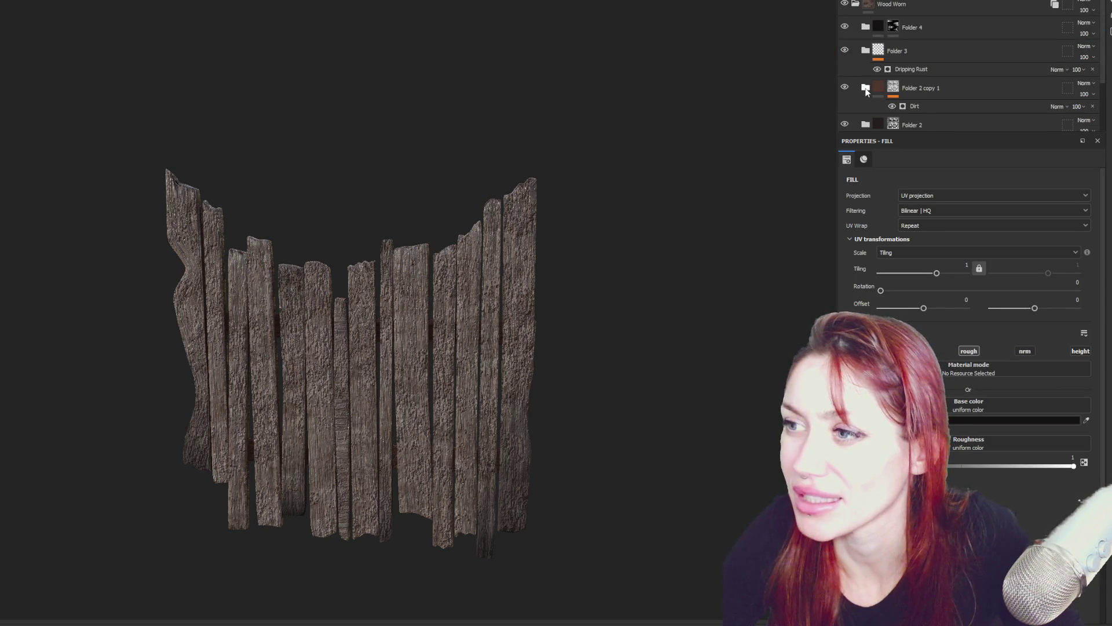
Give Folder 3 a white mask and toggle its visibility to compare the fence's look.
click(866, 88)
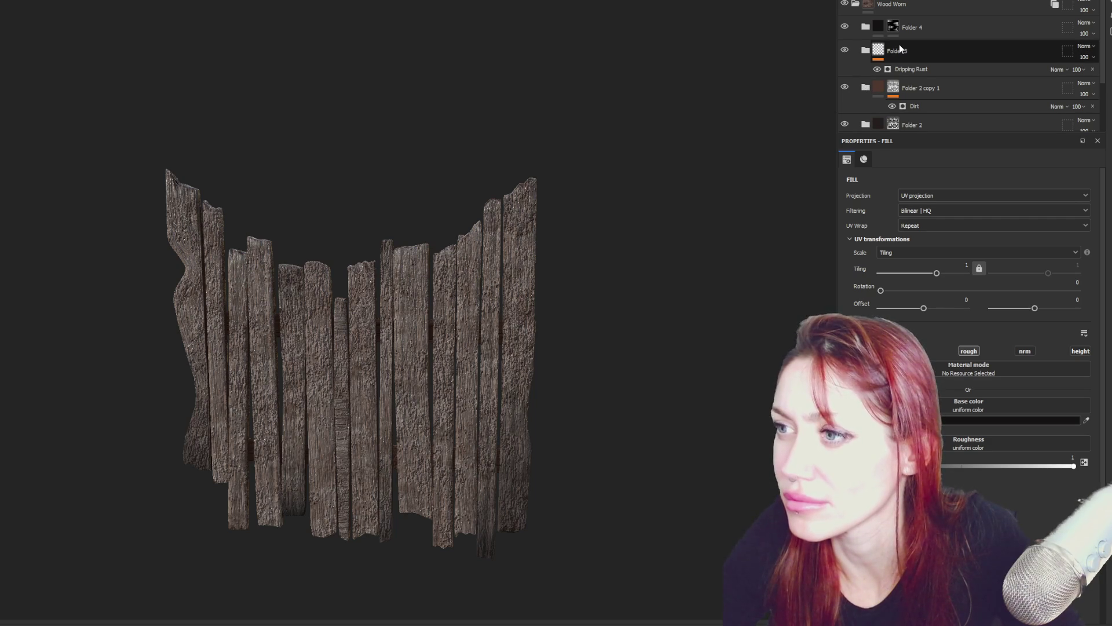
right_click(923, 50)
click(964, 70)
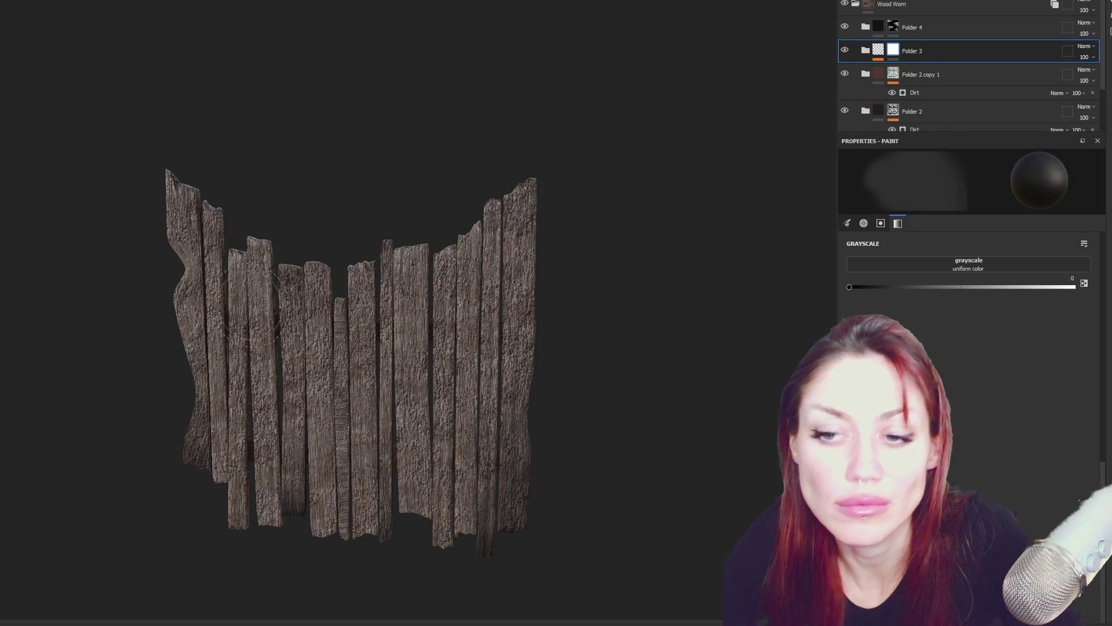
scroll(568, 168, down, 2)
mouse_move(569, 169)
alt+mouse_down()
mouse_move(437, 248)
mouse_move(542, 316)
alt+mouse_up()
click(845, 51)
click(845, 51)
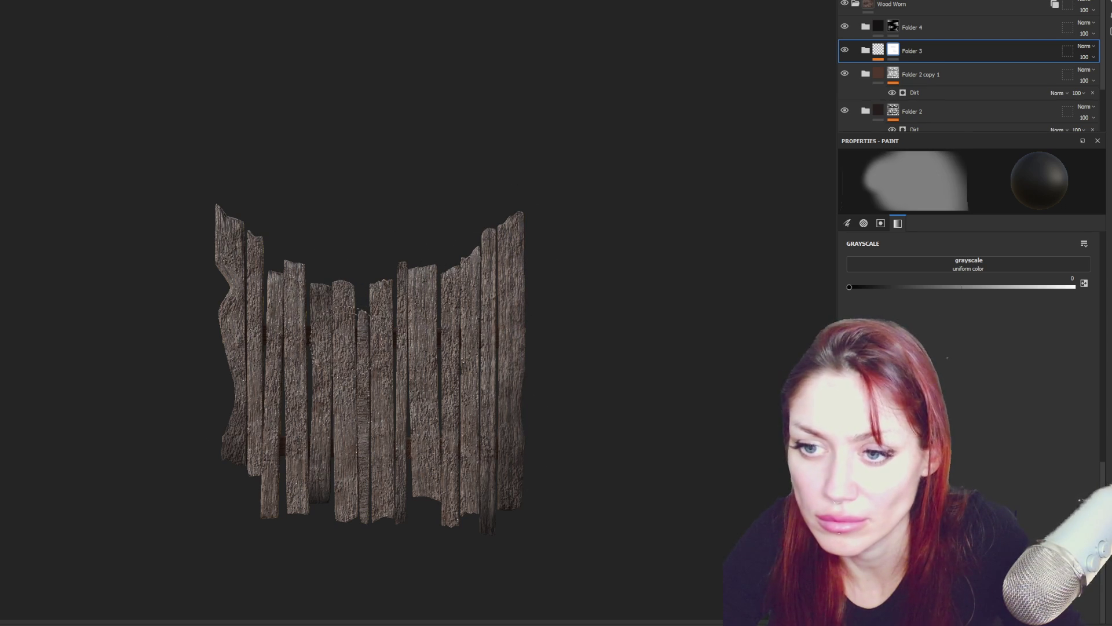
scroll(348, 307, up, 2)
click(882, 24)
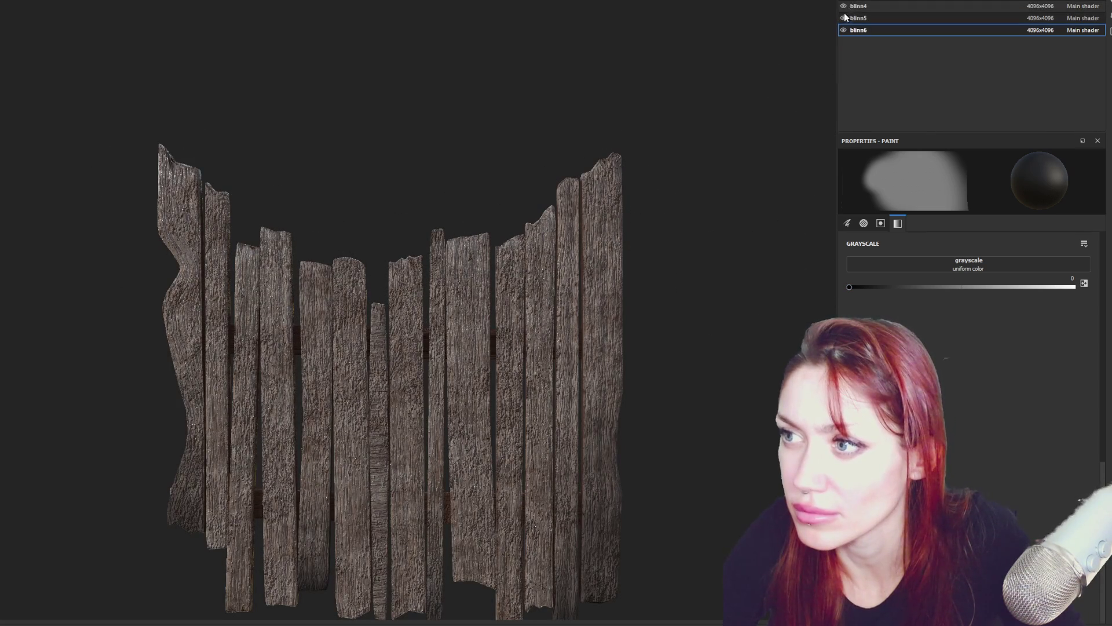
Isolate some texture sets' planks in the viewport and select Folder 3's mask.
click(844, 18)
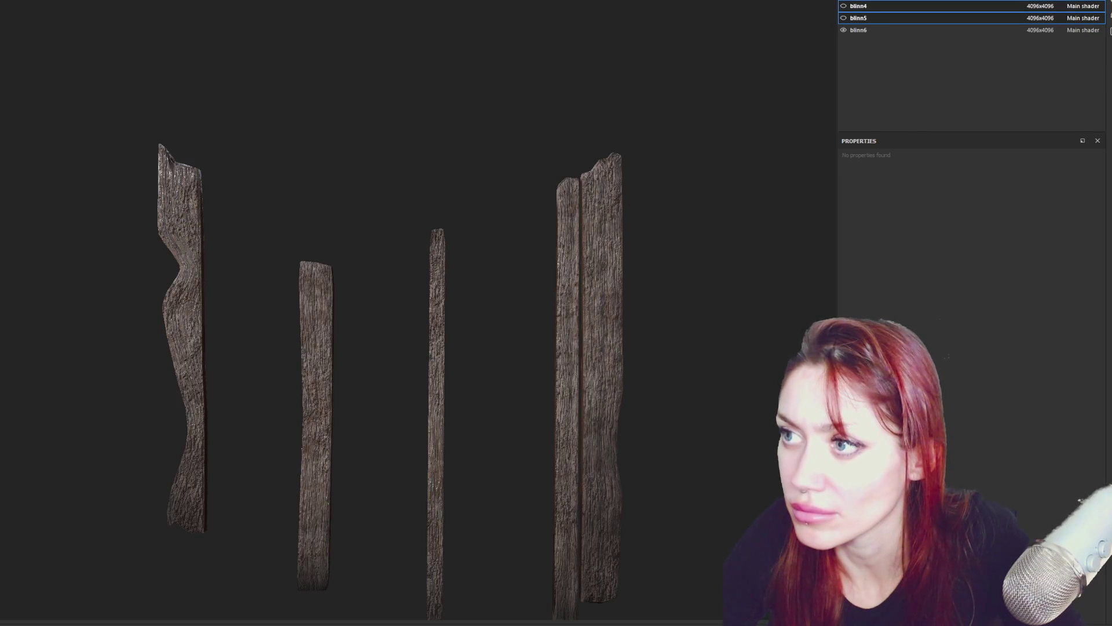
click(874, 32)
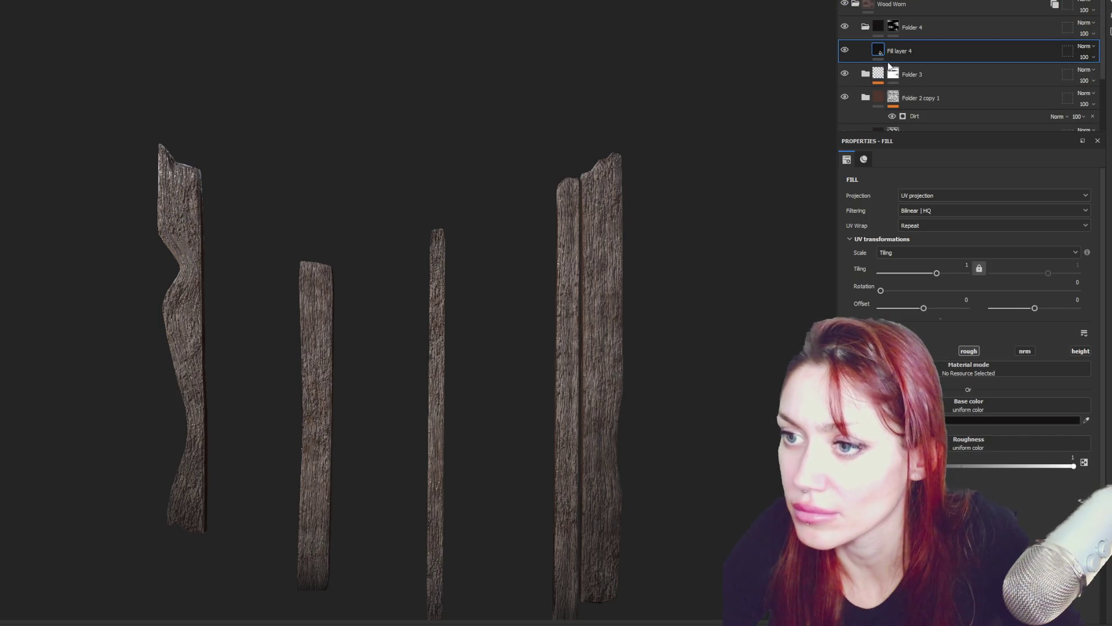
click(894, 75)
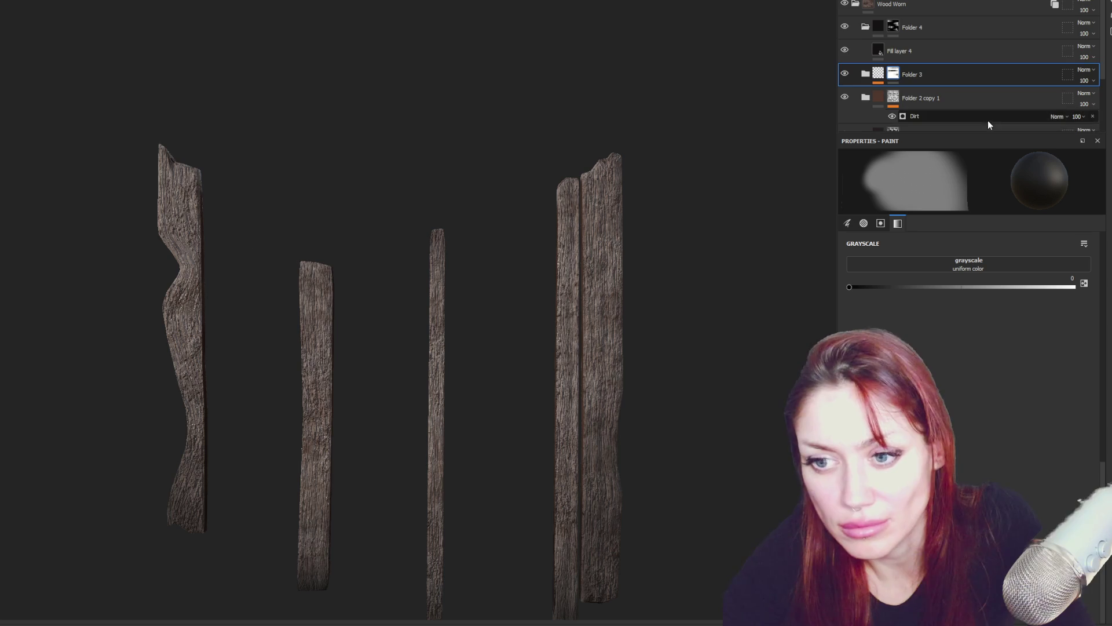
click(855, 6)
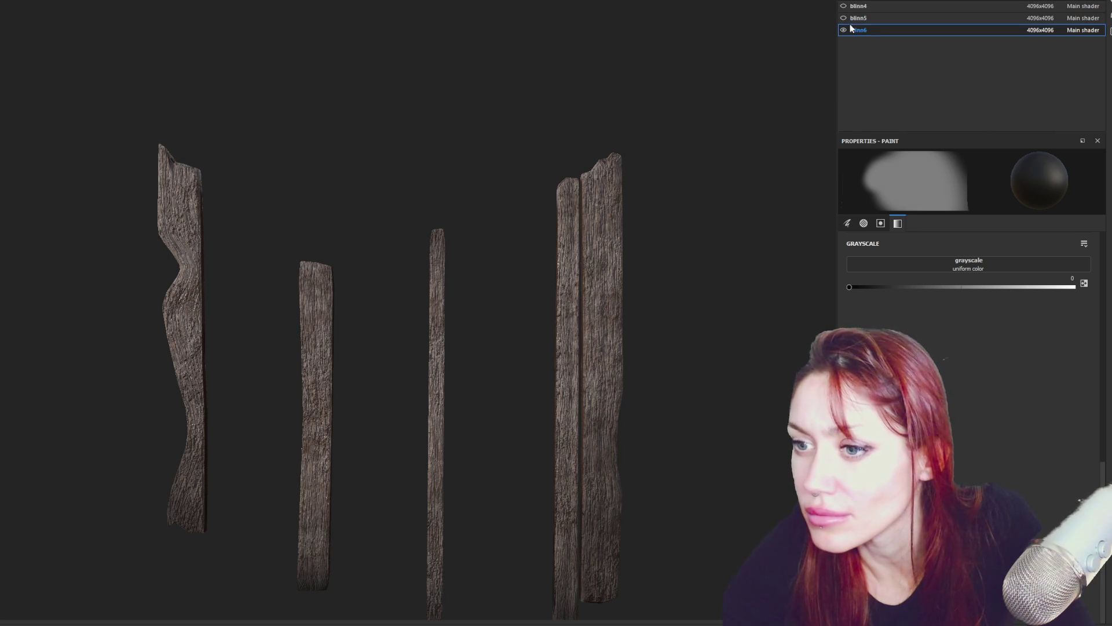
scroll(638, 137, down, 3)
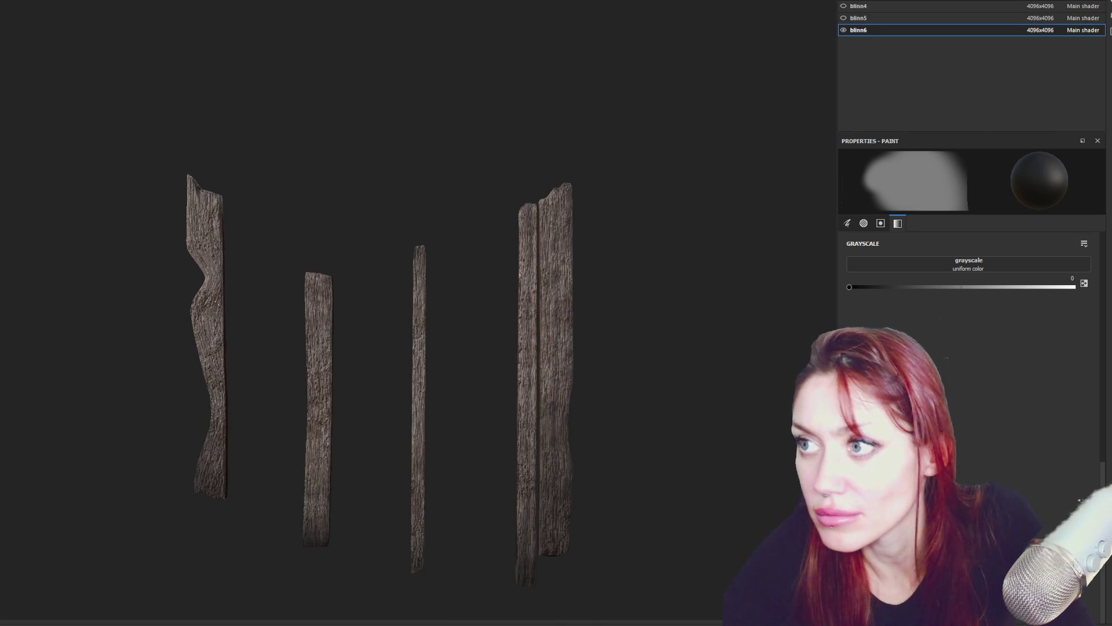
click(885, 21)
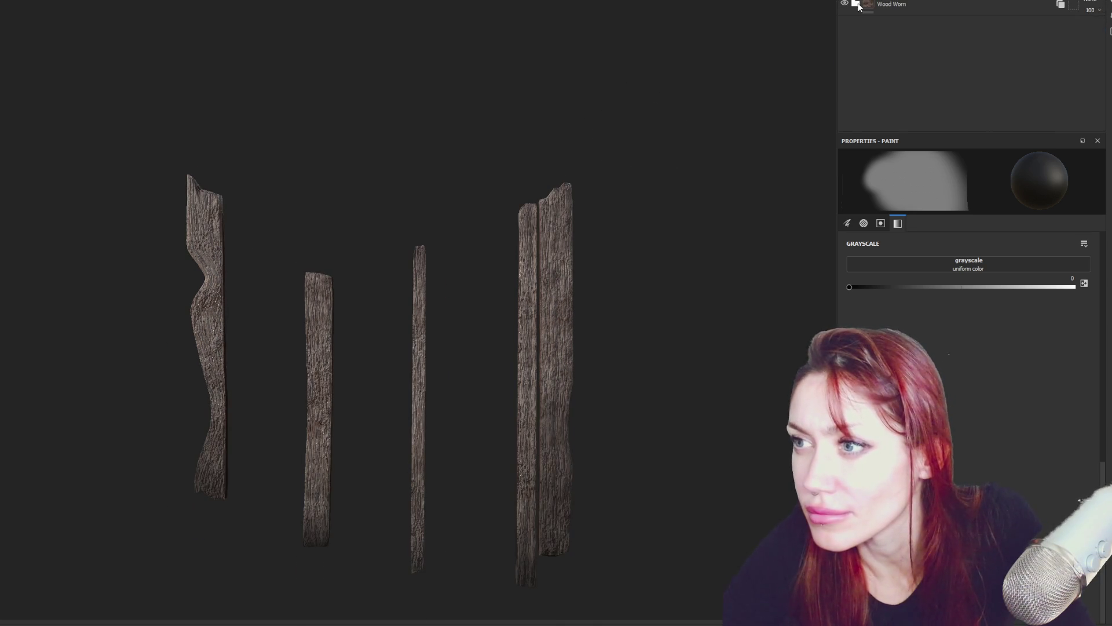
scroll(914, 68, down, 1)
Create Folder 5, move Folder 2 into it, and give Folder 5 a black mask.
click(922, 106)
scroll(938, 83, down, 1)
click(941, 72)
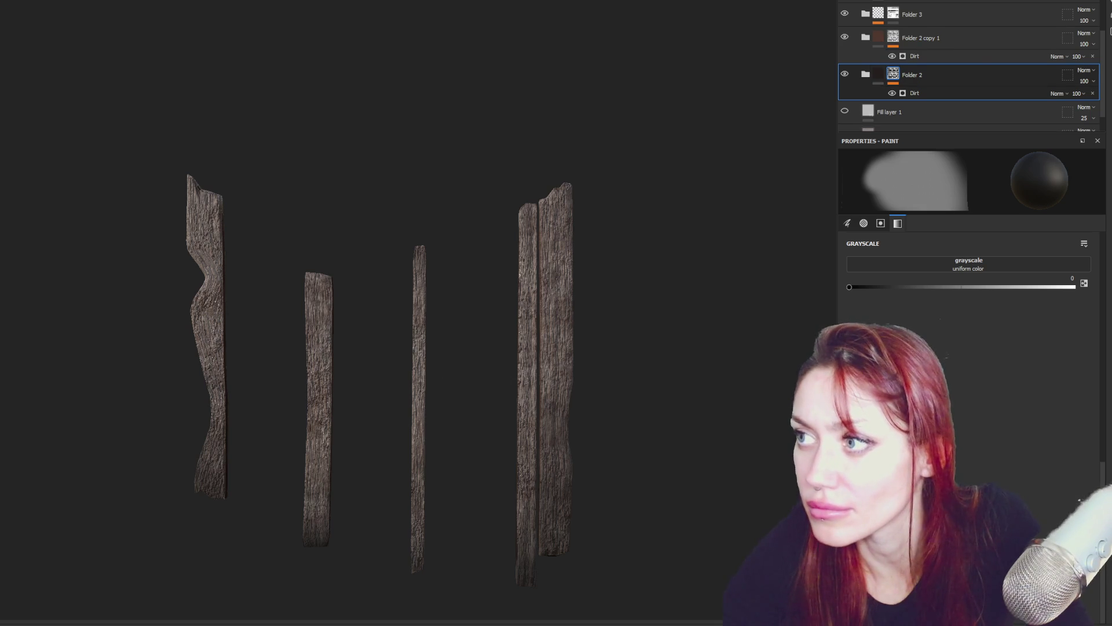
click(1056, 8)
mouse_move(922, 101)
mouse_down()
mouse_move(935, 77)
mouse_move(915, 75)
mouse_up()
right_click(916, 75)
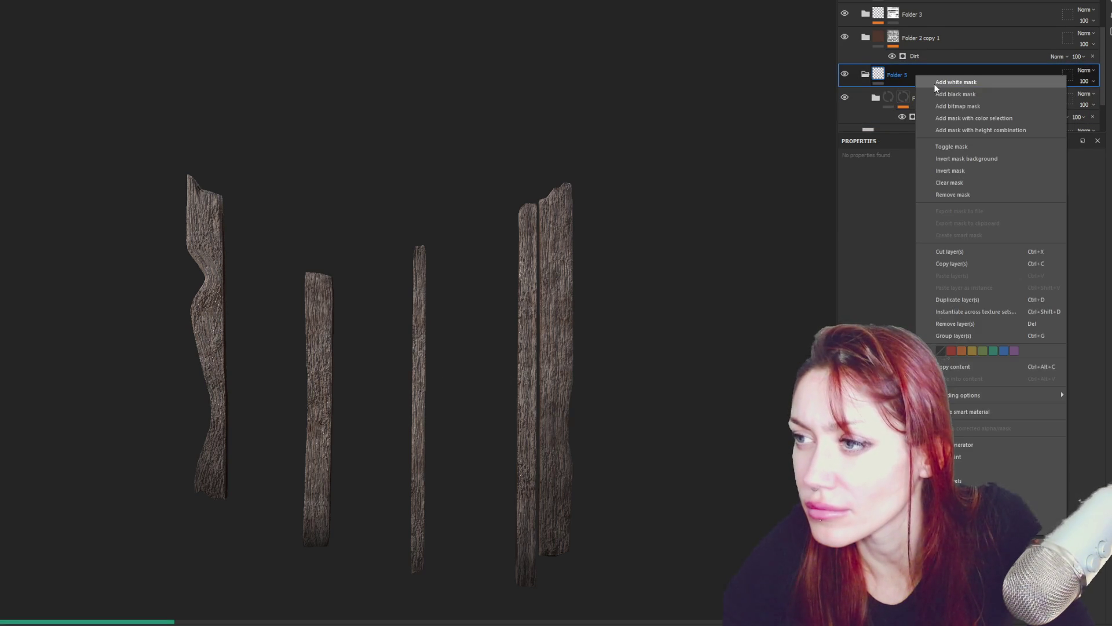
click(938, 94)
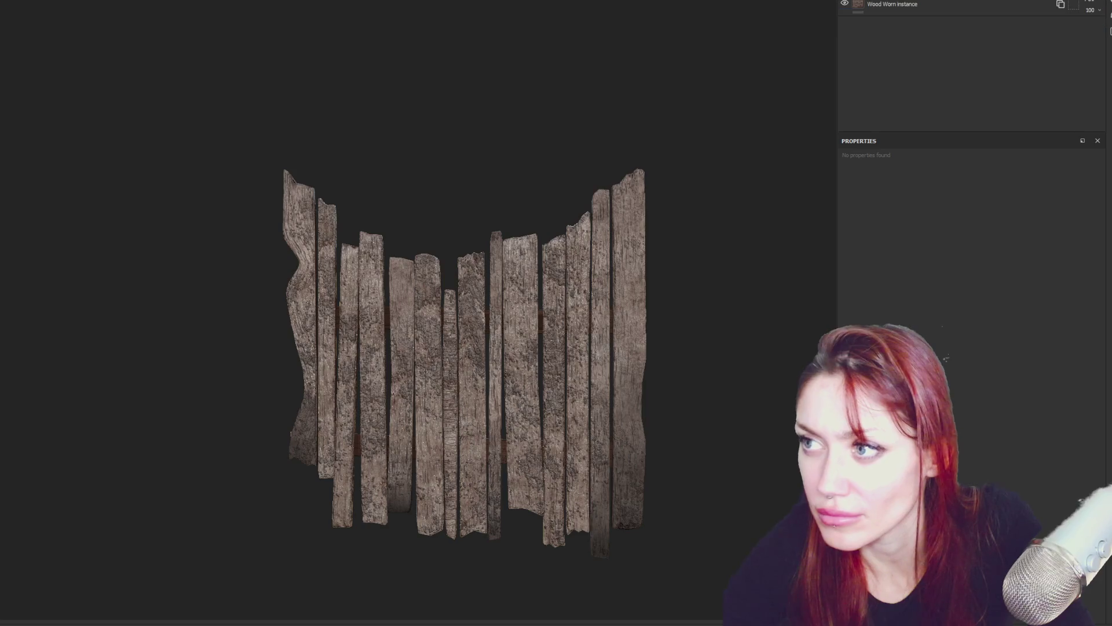
Dock the Texture Set List showing blinn3–blinn6 beneath the Layers panel.
click(859, 6)
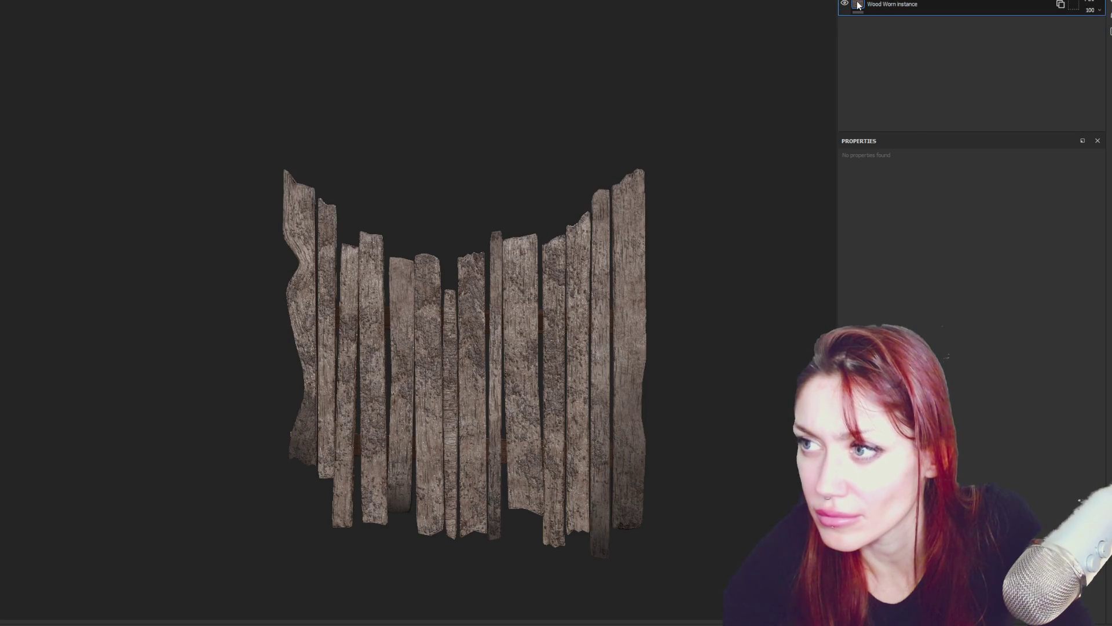
right_click(929, 6)
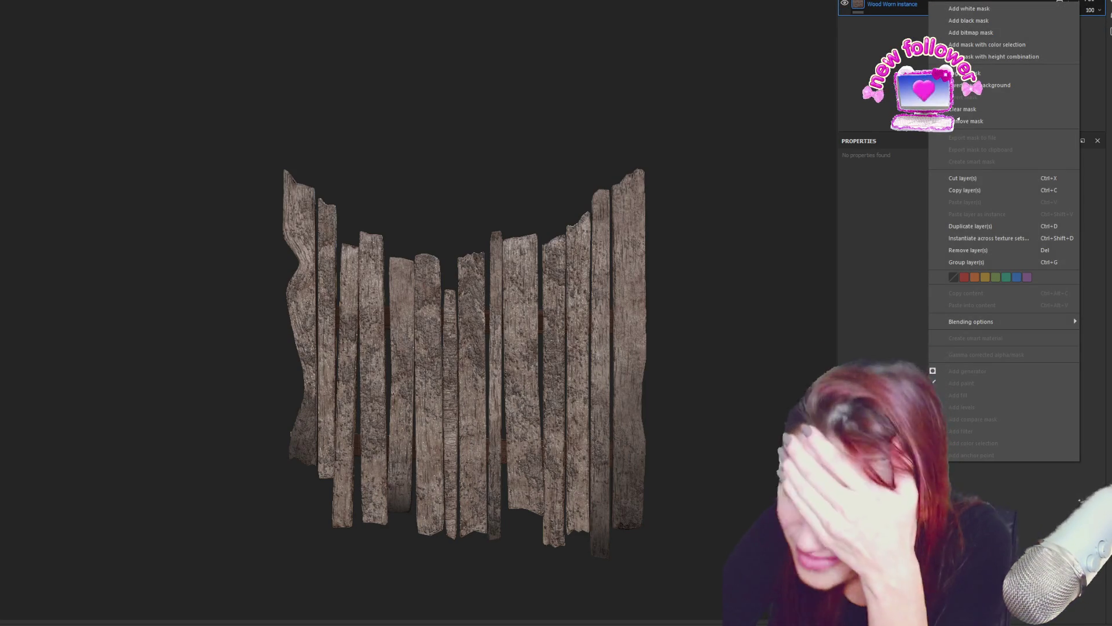
click(958, 120)
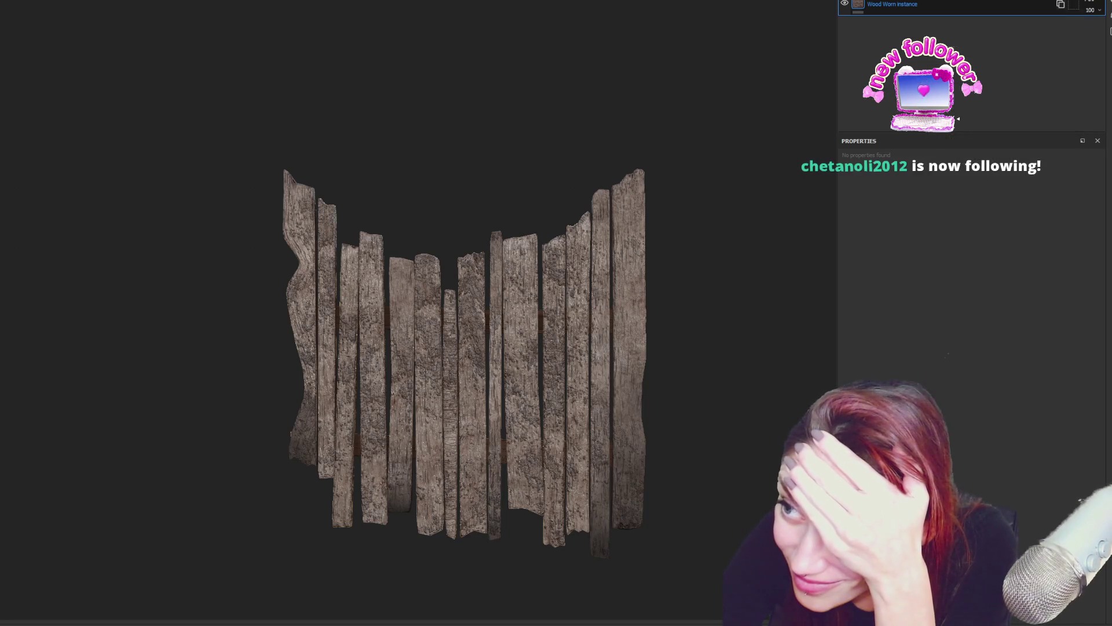
right_click(889, 8)
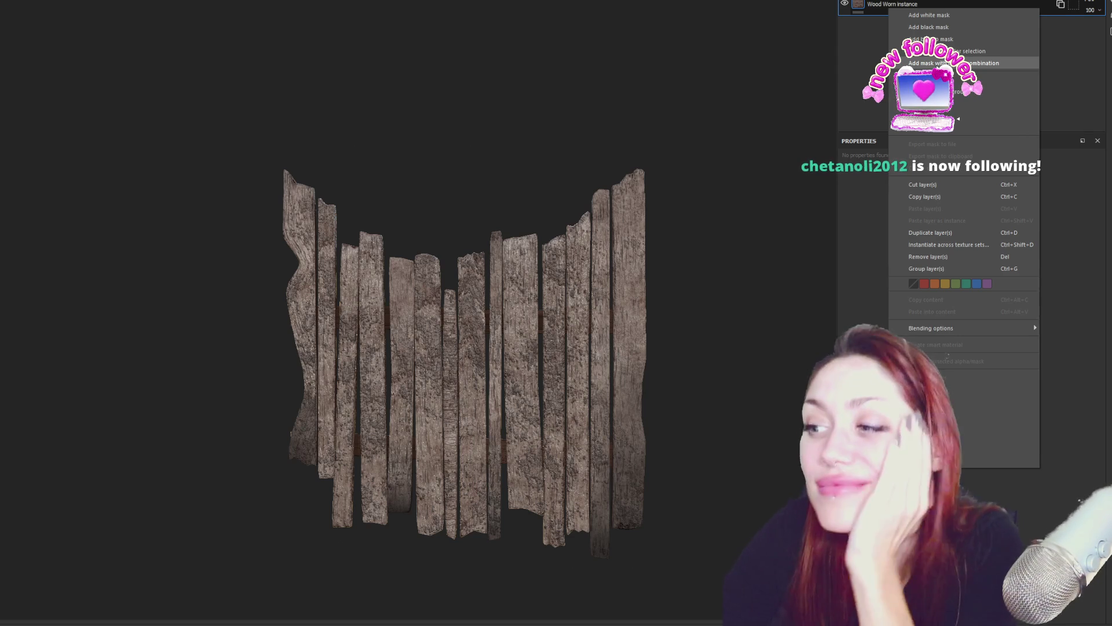
click(858, 44)
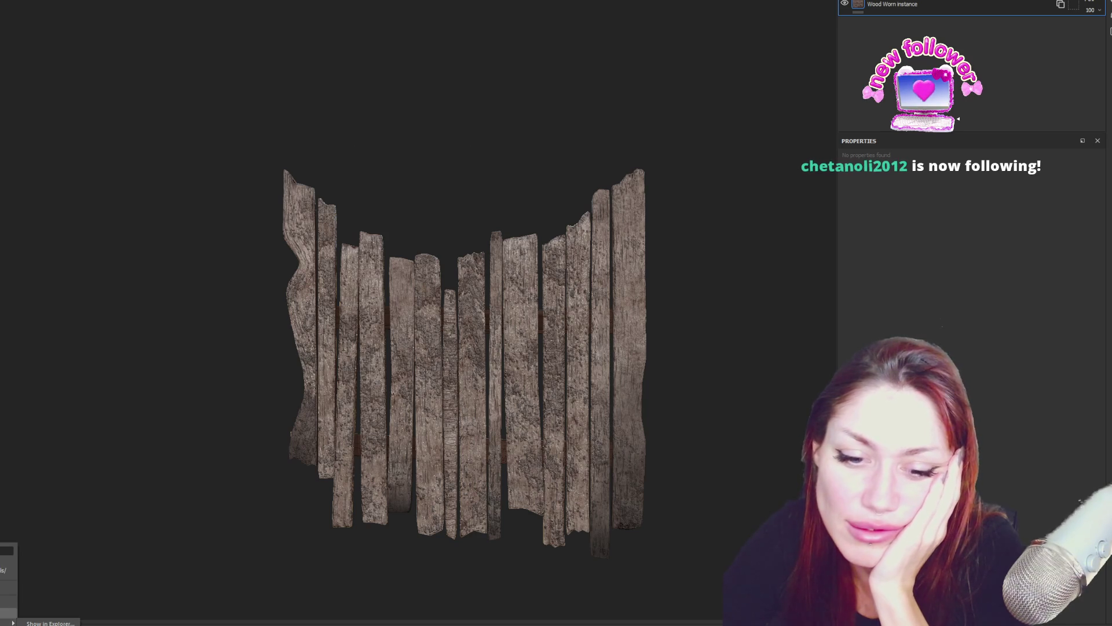
click(158, 496)
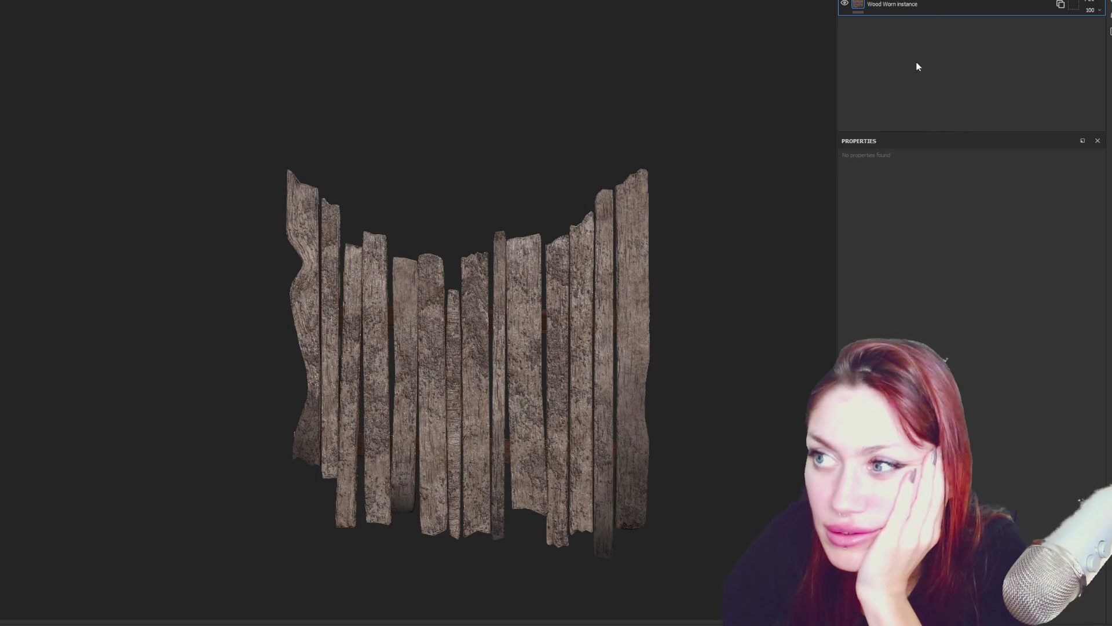
click(923, 1)
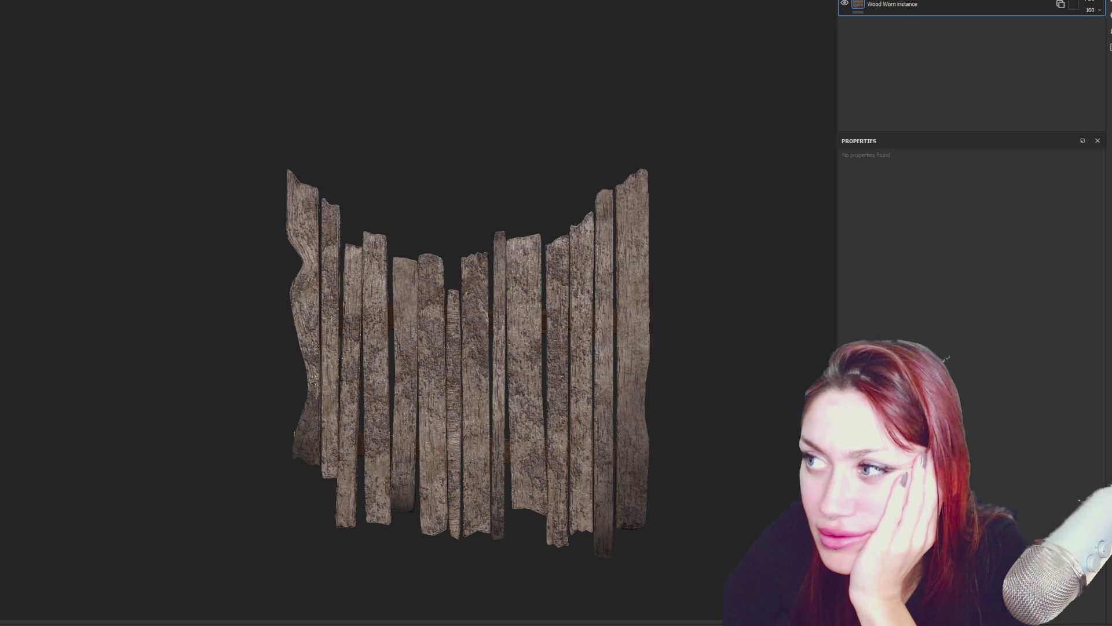
mouse_move(940, 1)
mouse_down()
mouse_move(862, 3)
mouse_move(1001, 3)
mouse_move(922, 134)
mouse_move(900, 111)
mouse_move(909, 137)
mouse_up()
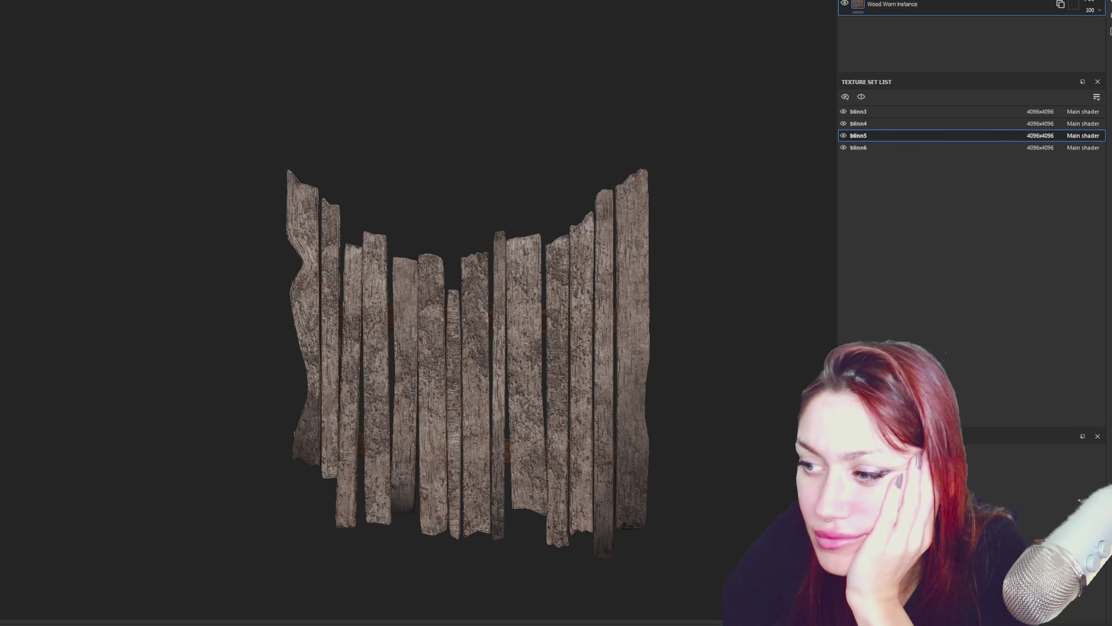
In blinn3, remove the Wood Worn instance layers from the stack and from Folder 1.
click(911, 112)
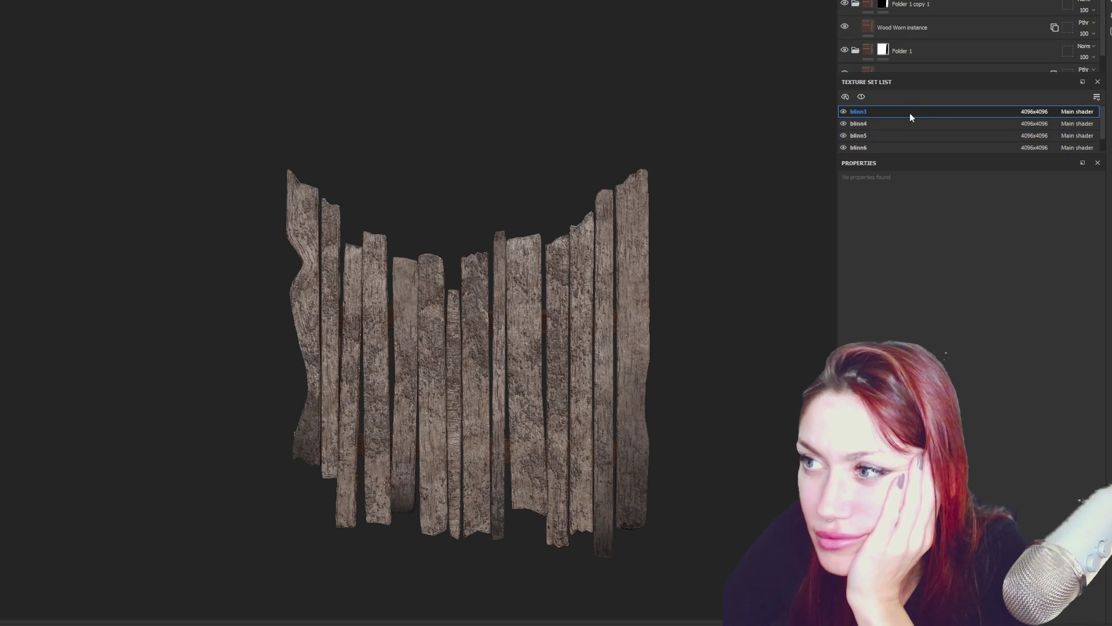
click(871, 25)
key(Delete)
click(856, 26)
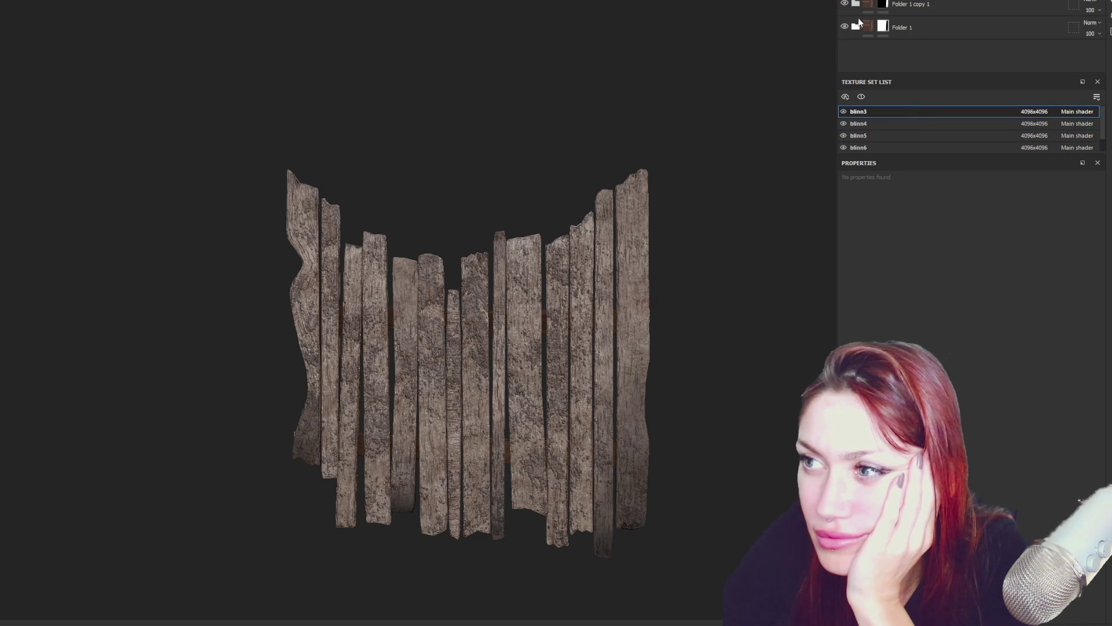
key(ctrl+z)
right_click(901, 23)
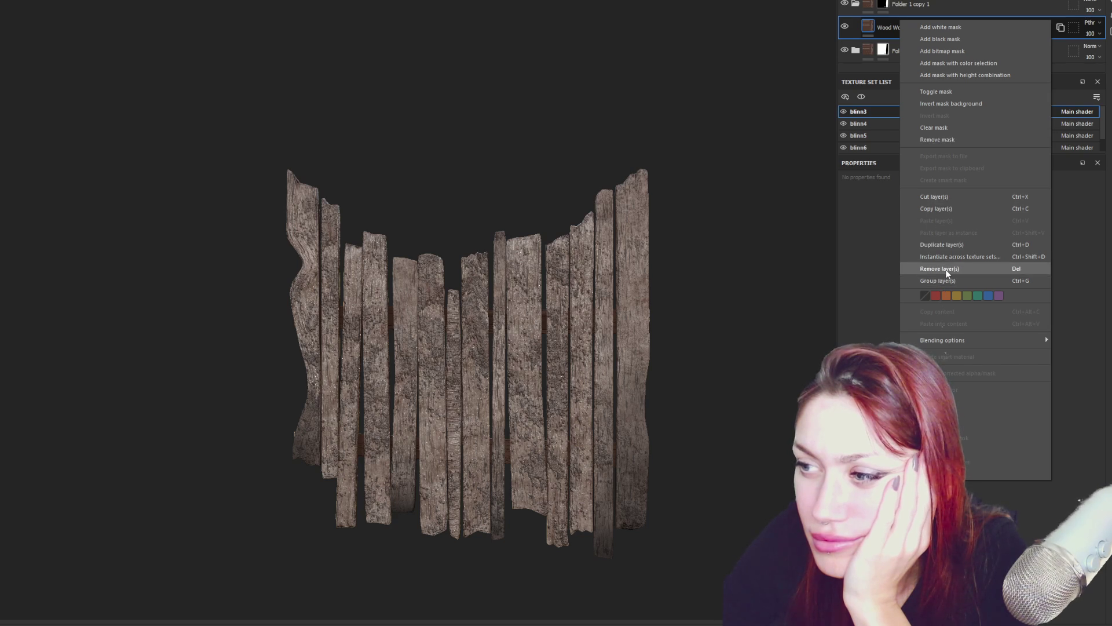
click(932, 269)
click(871, 28)
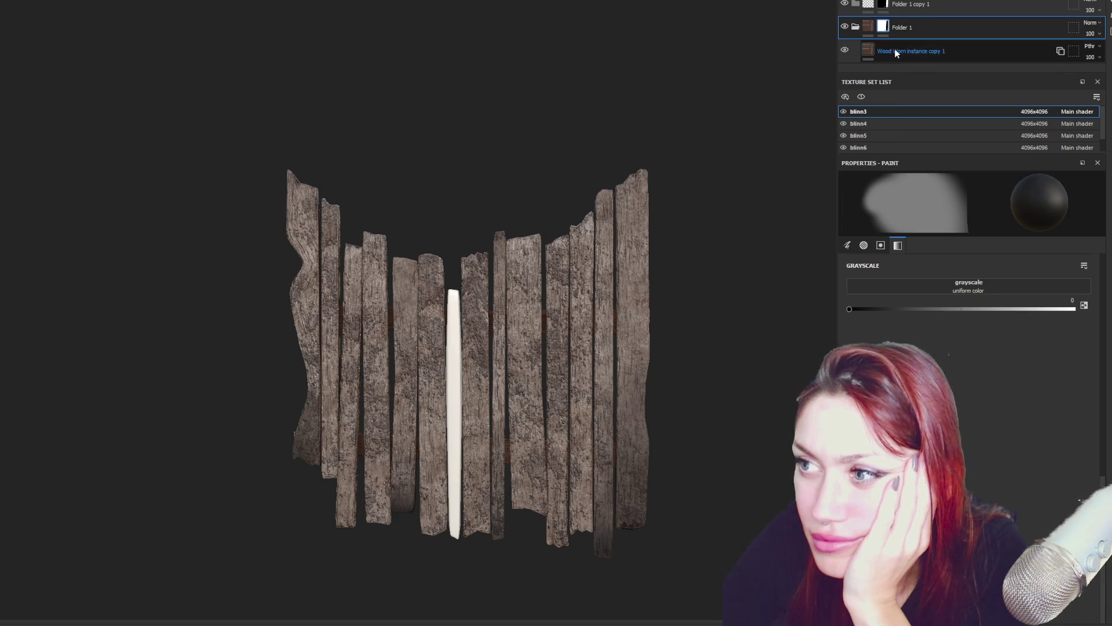
right_click(898, 50)
click(954, 298)
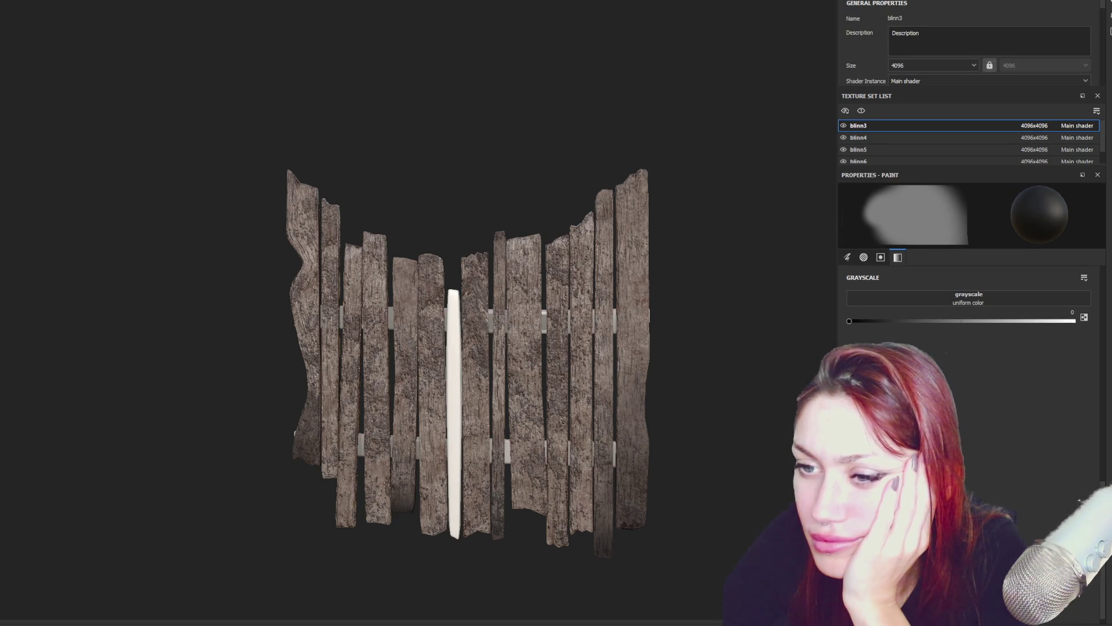
key(ctrl+v)
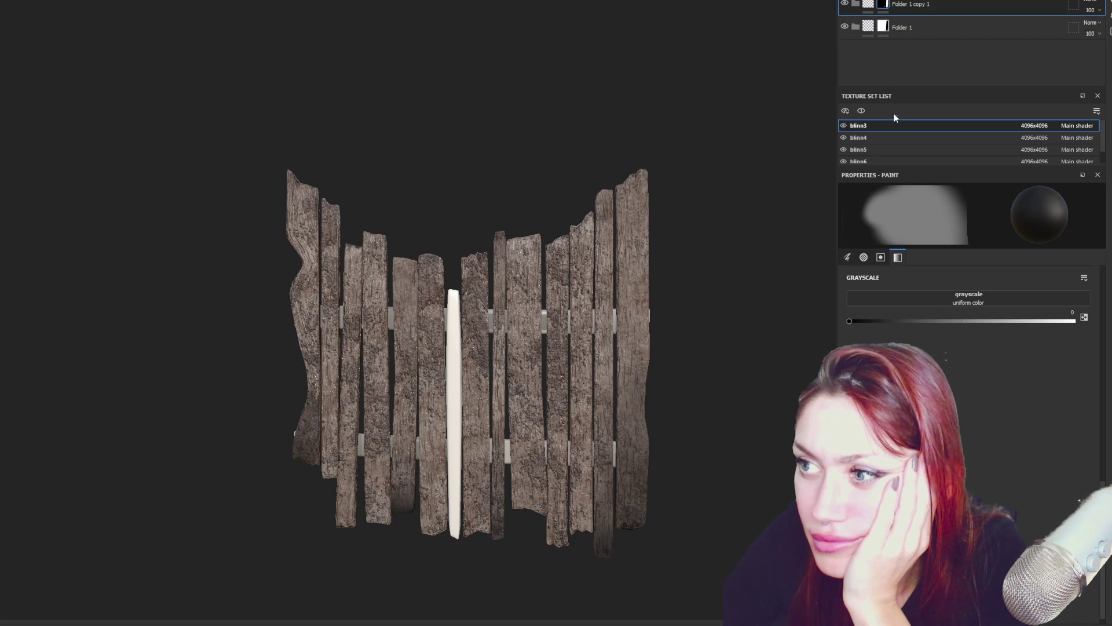
Copy the standalone Wood Worn layer from the blinn6 texture set.
scroll(884, 155, down, 1)
click(885, 151)
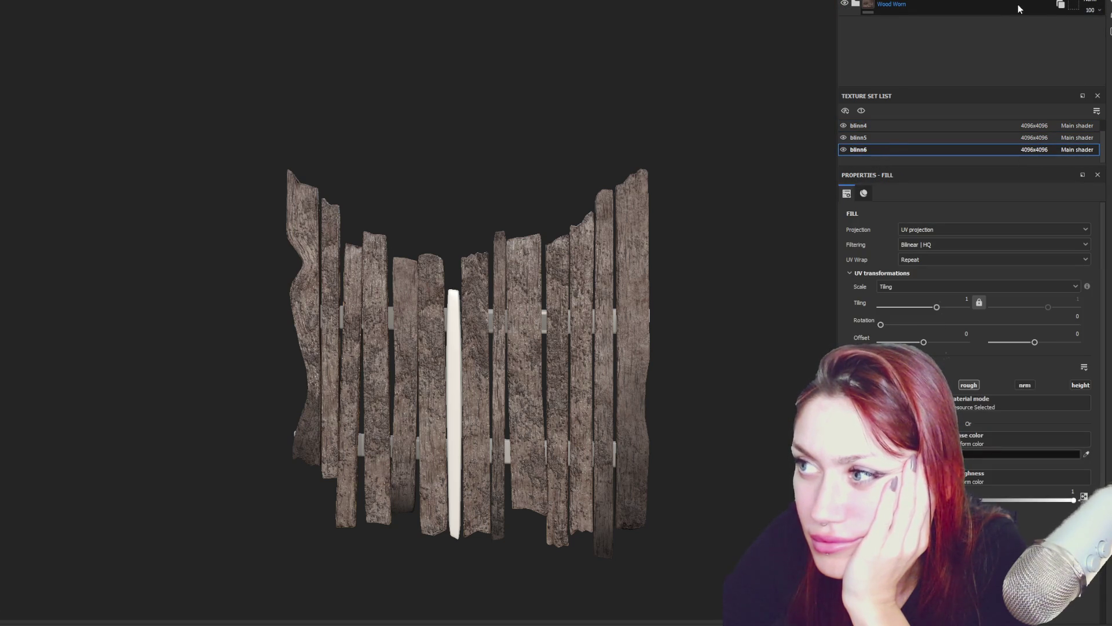
click(1059, 5)
right_click(1059, 5)
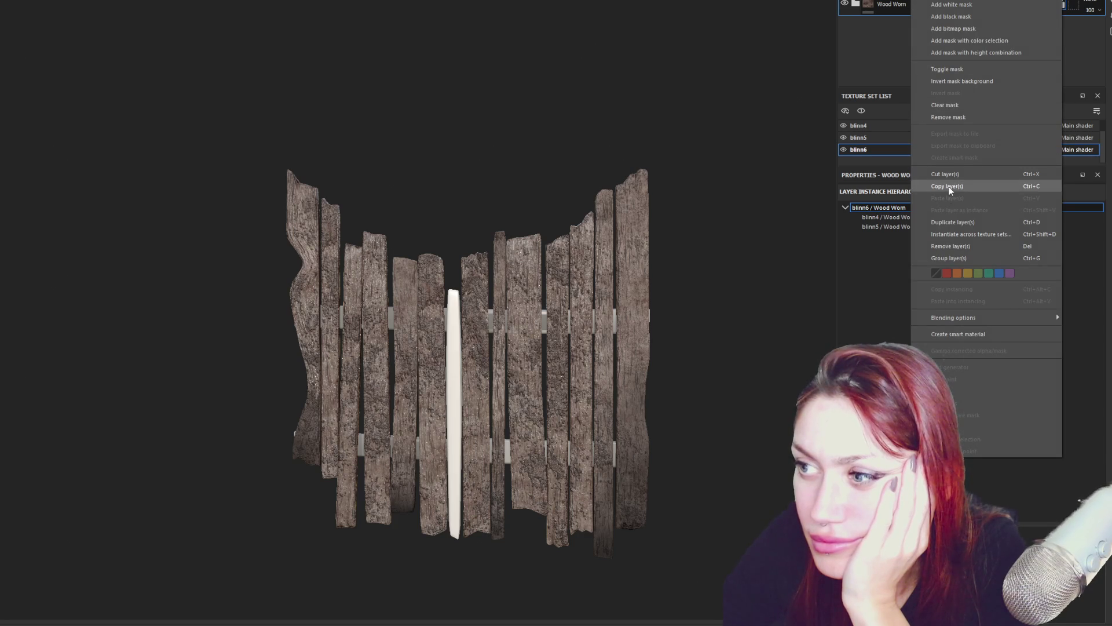
click(946, 186)
Replace blinn5's Wood Worn instance with the pasted standalone Wood Worn layer.
click(855, 139)
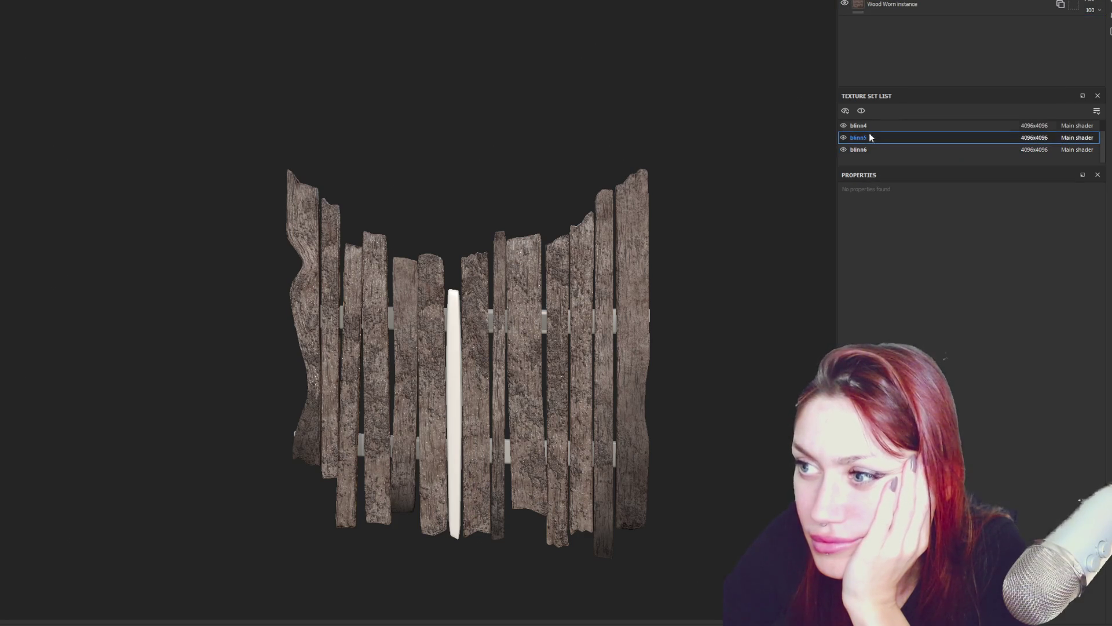
right_click(908, 9)
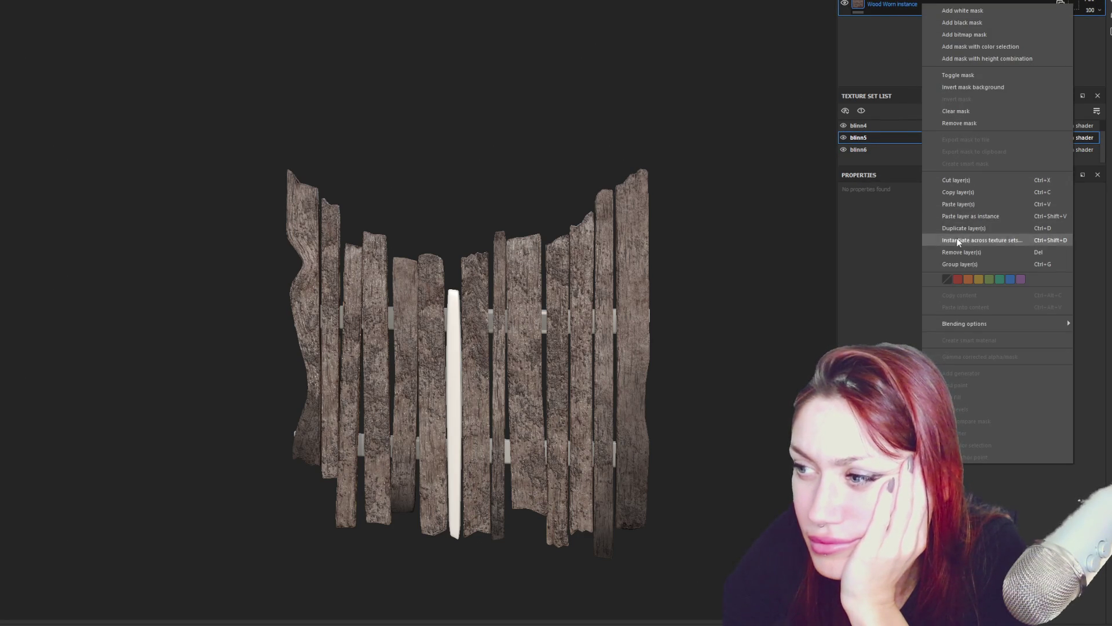
click(962, 252)
right_click(928, 28)
click(915, 4)
right_click(916, 4)
click(948, 35)
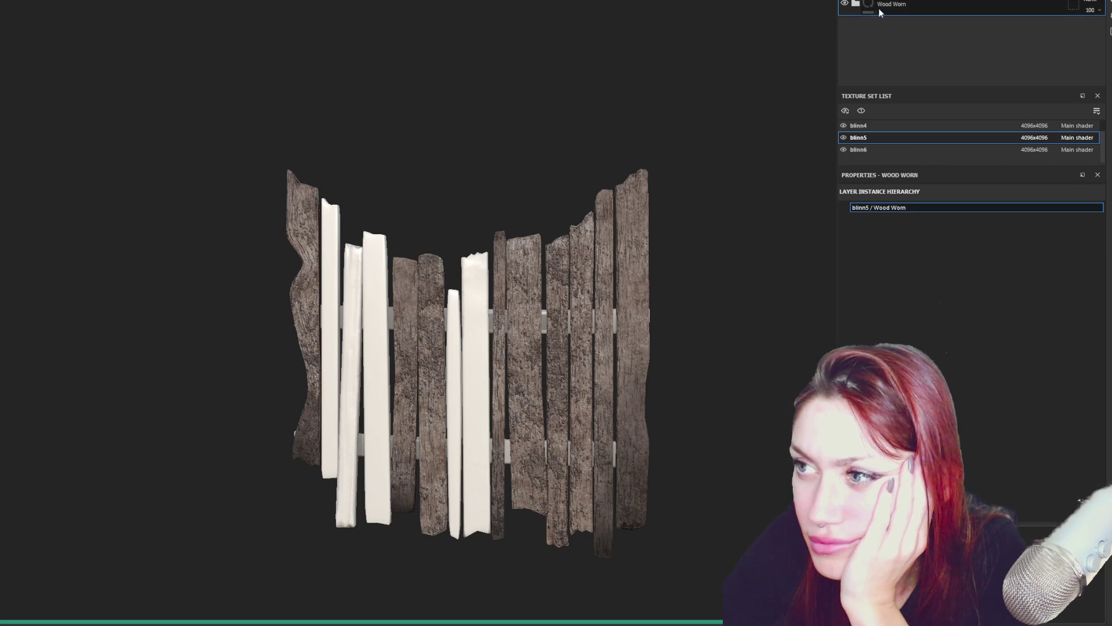
click(857, 4)
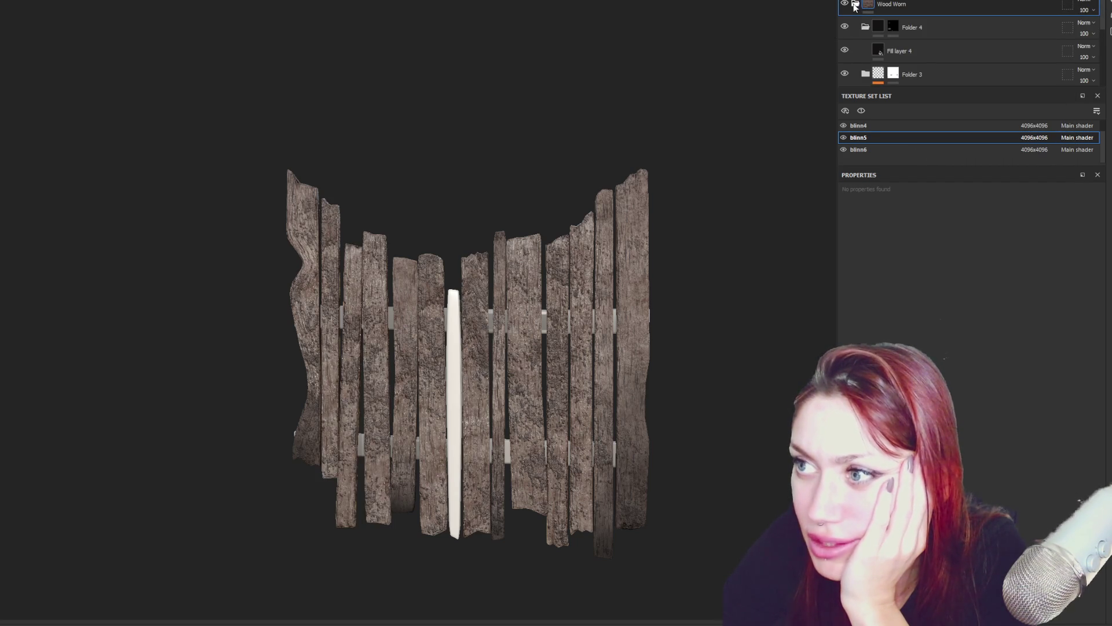
Delete the Wood Worn instance from blinn4 without pasting a replacement.
click(872, 126)
scroll(900, 128, up, 1)
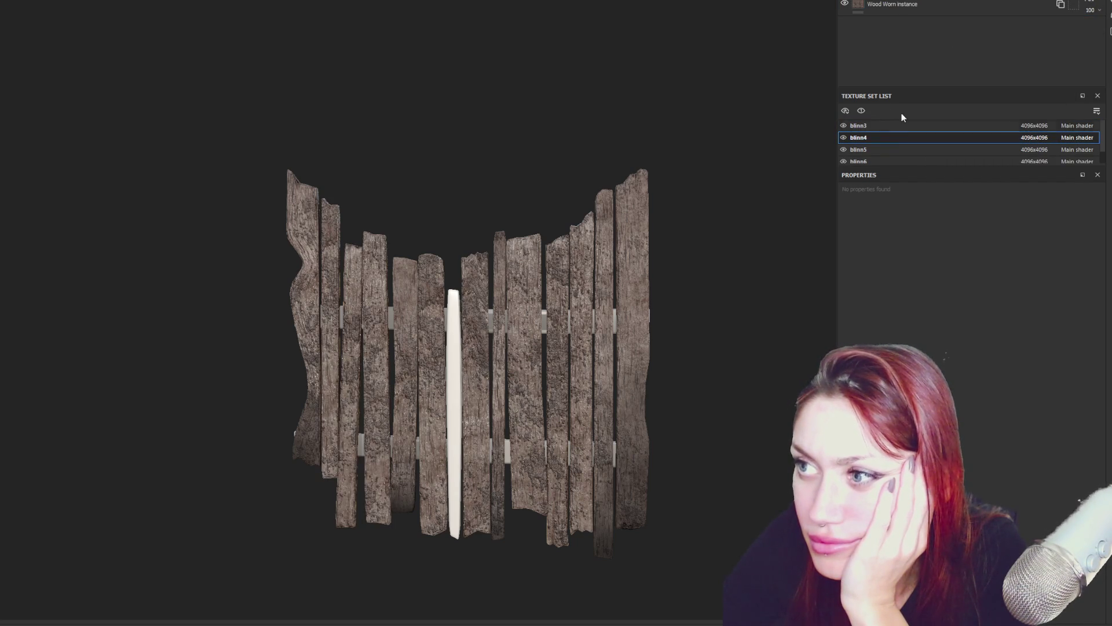
click(905, 9)
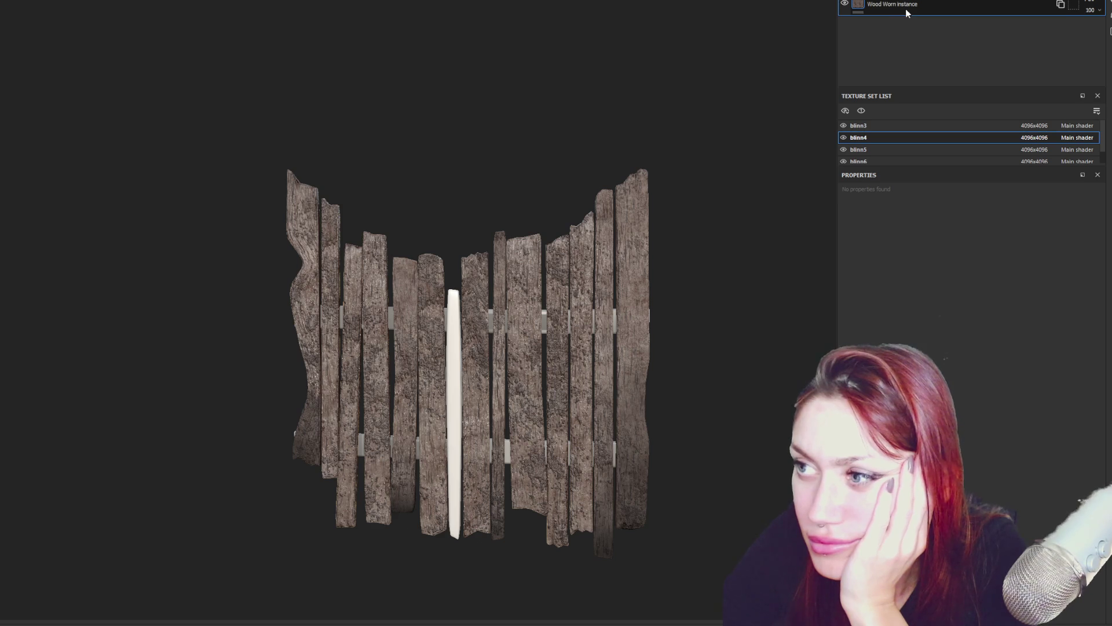
key(Delete)
right_click(985, 19)
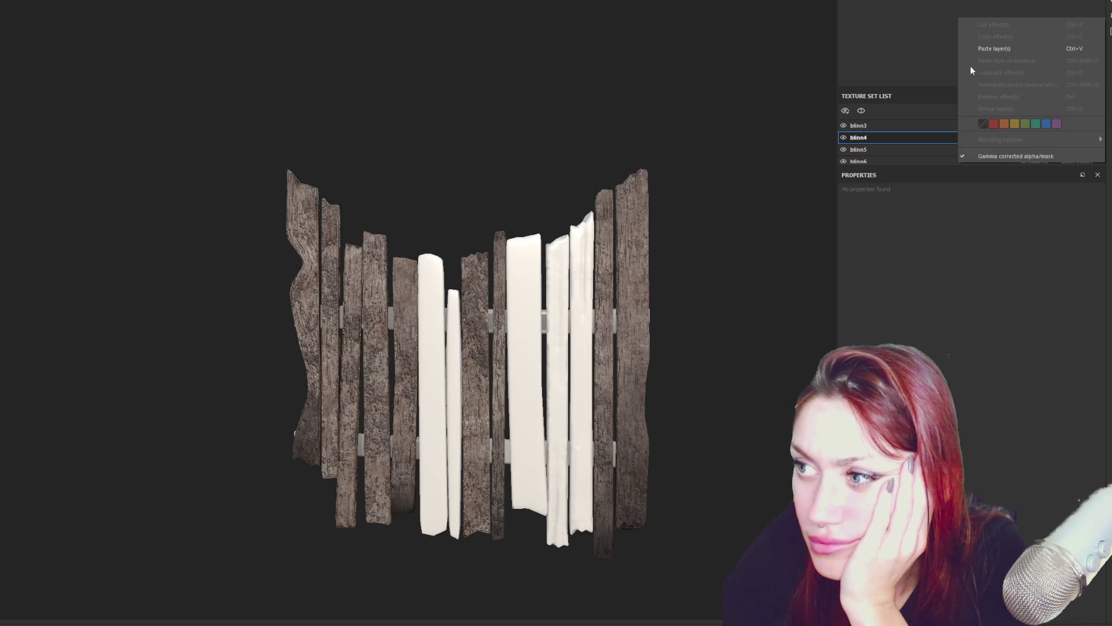
key(Escape)
Paste the Wood Worn layer into blinn3 above Folder 1.
click(867, 125)
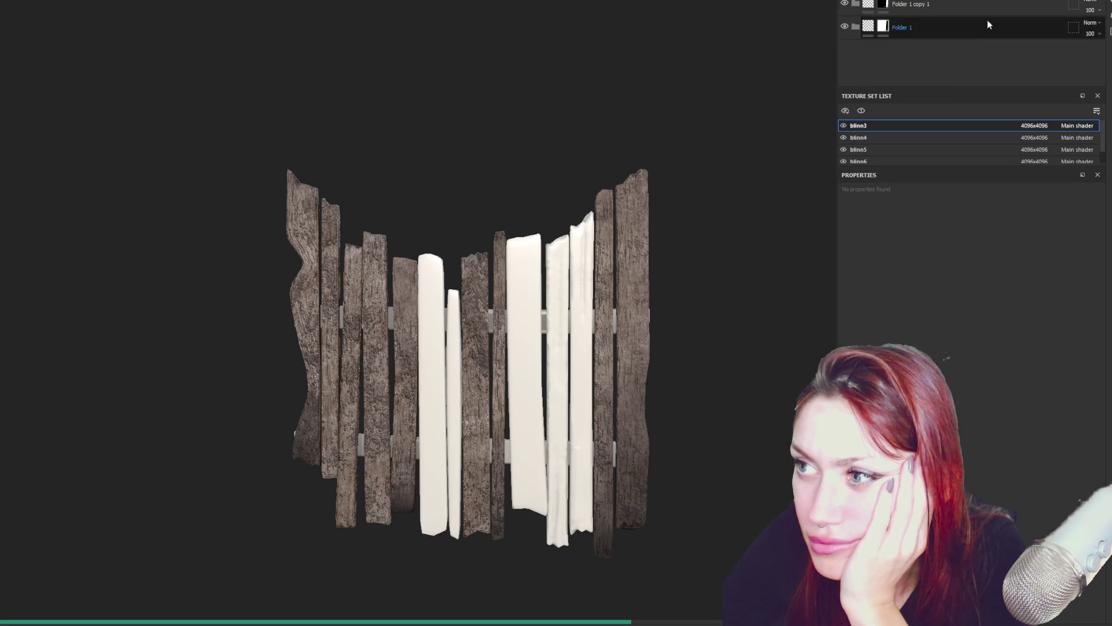
right_click(904, 29)
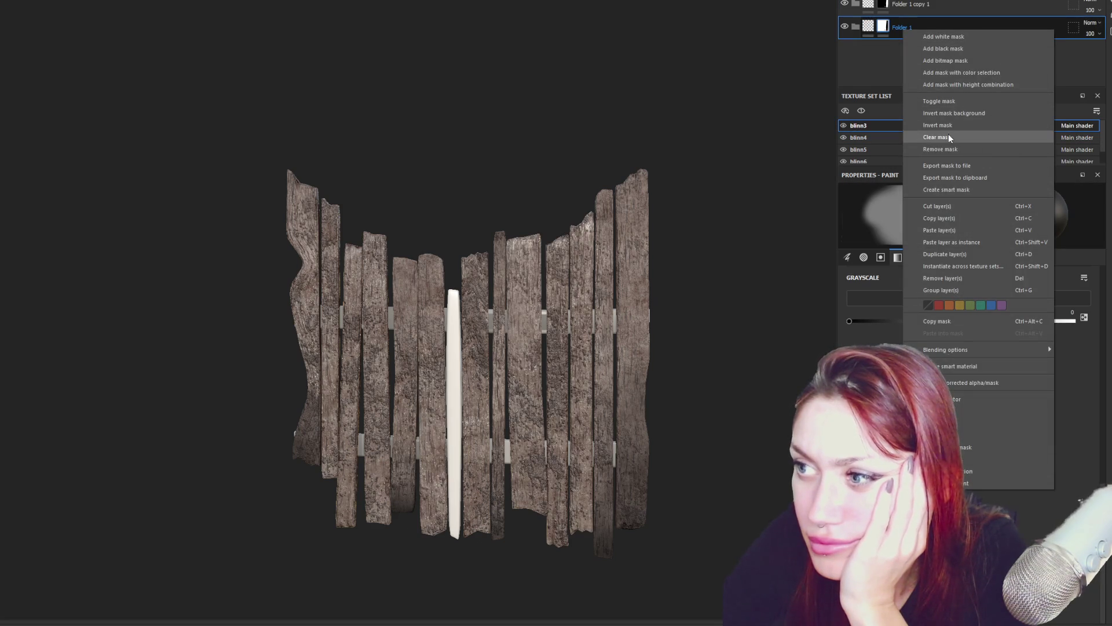
click(948, 231)
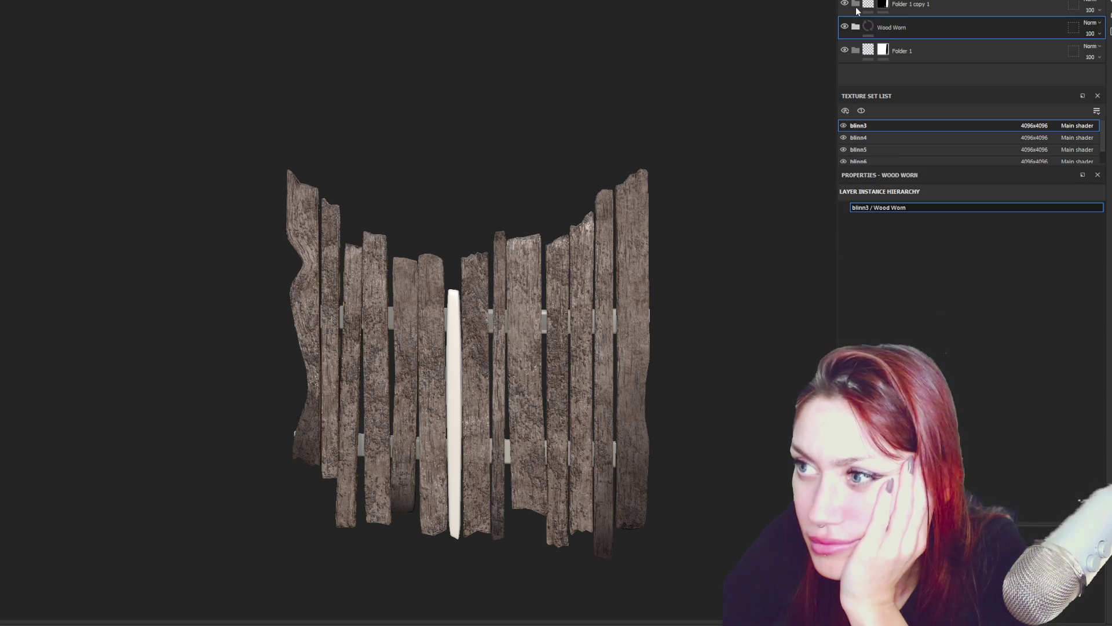
click(883, 5)
right_click(916, 6)
click(965, 197)
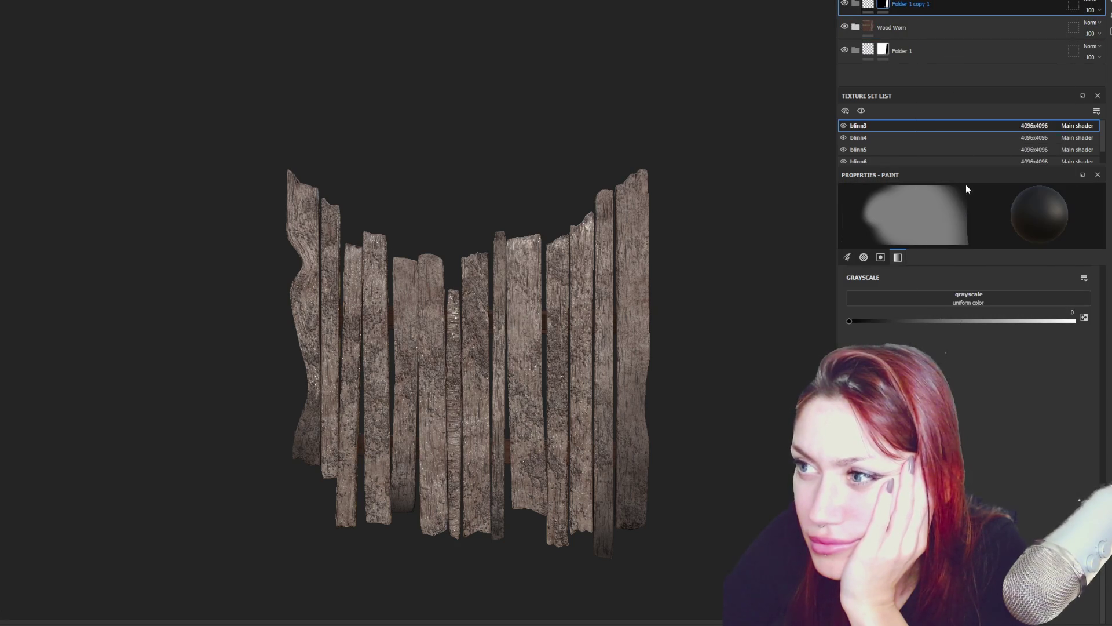
Set the mask's grayscale value to 1 and select Folder 1.
click(922, 27)
click(914, 52)
scroll(913, 53, up, 1)
click(898, 57)
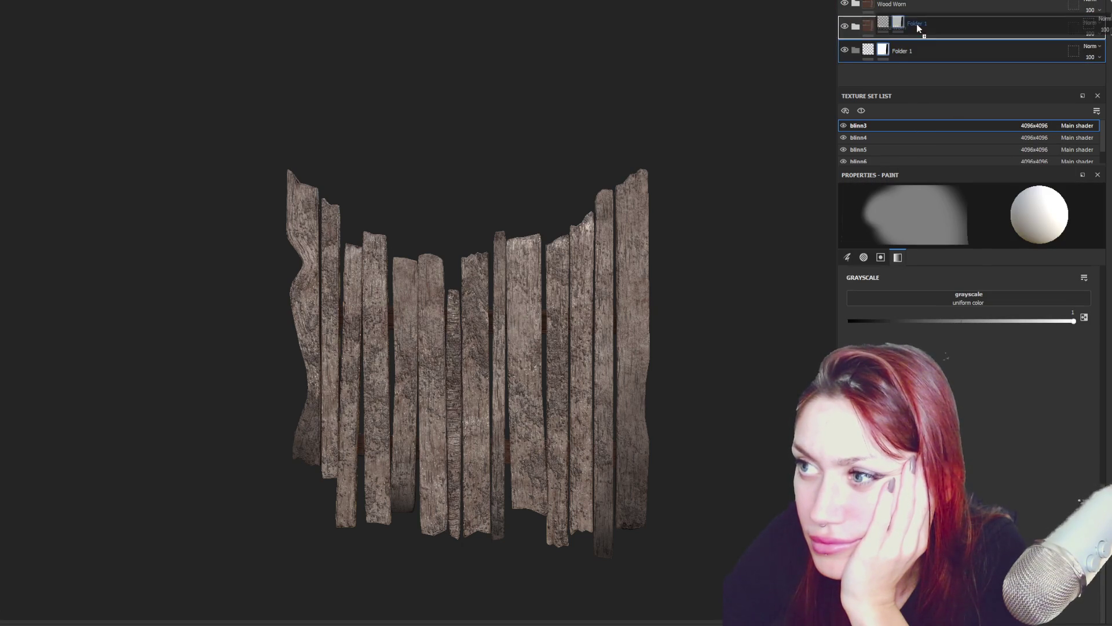
scroll(929, 51, down, 5)
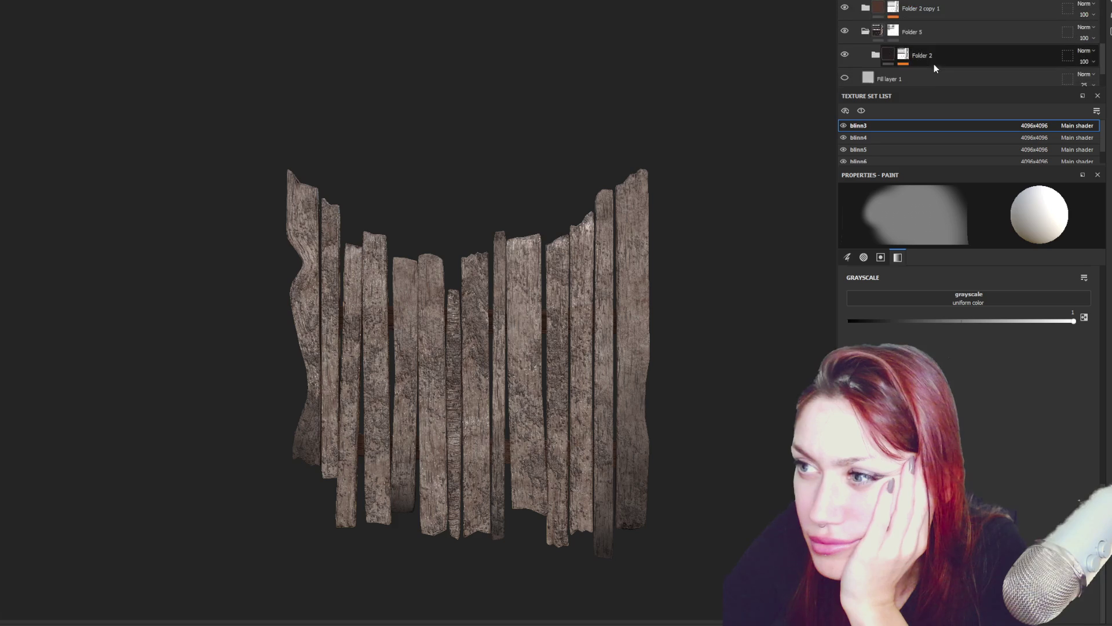
scroll(934, 57, down, 2)
Rotate the Wood Rough fill's texture to 90 degrees.
click(932, 64)
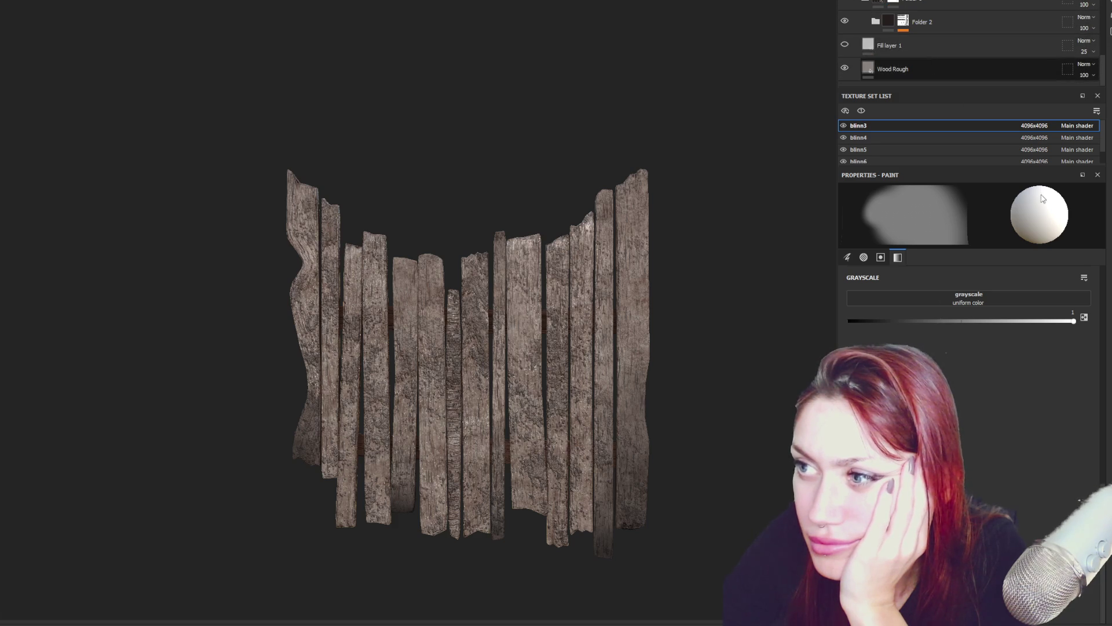
click(1049, 316)
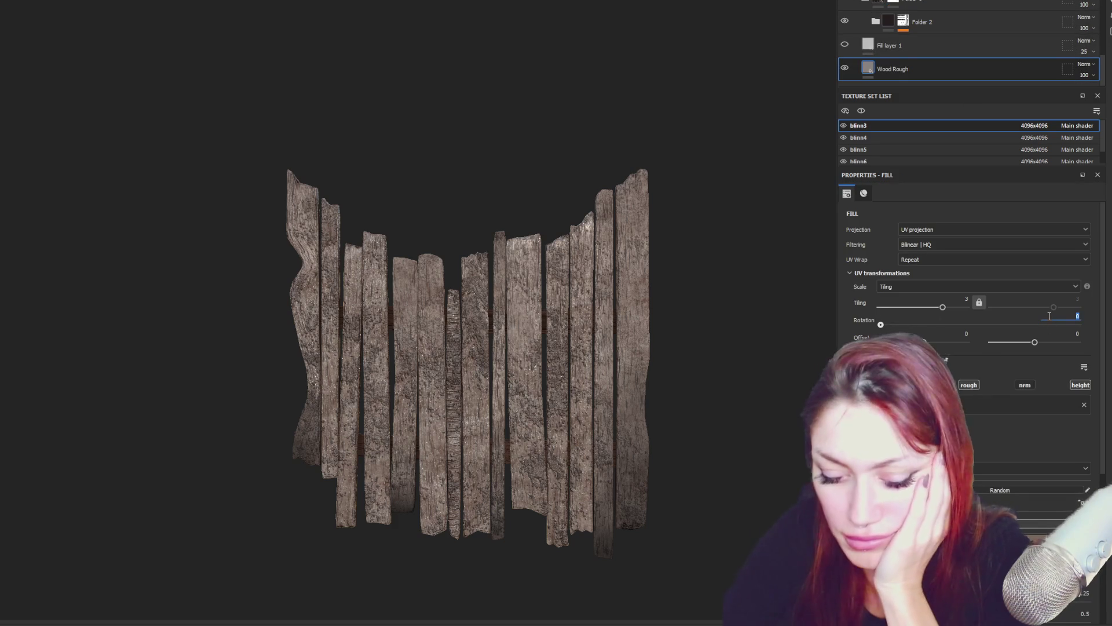
text(90)
key(Return)
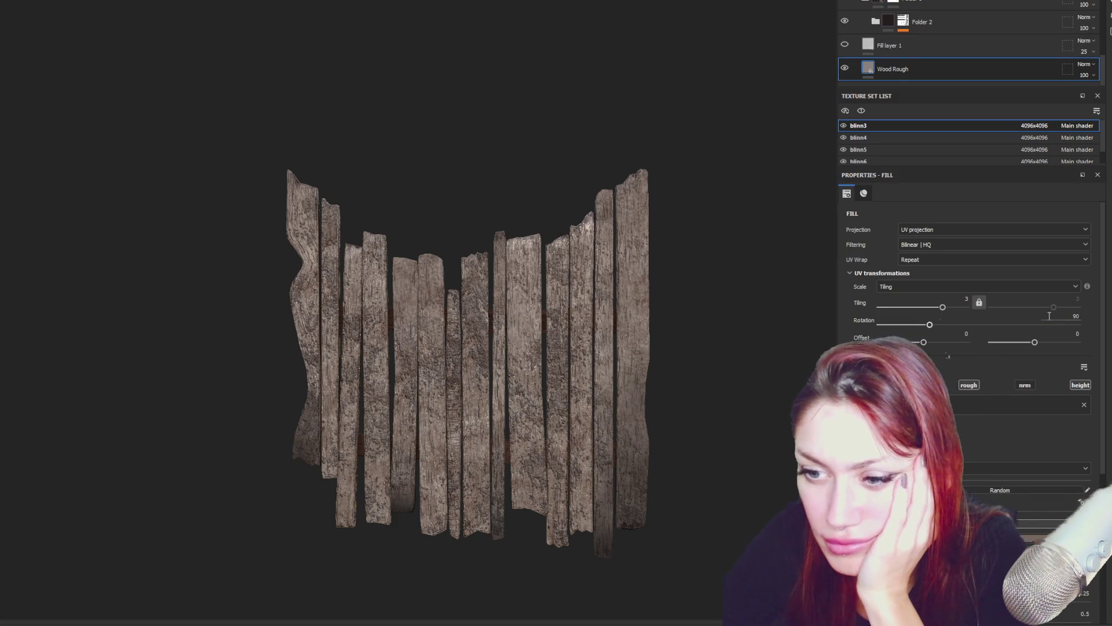
scroll(941, 64, up, 2)
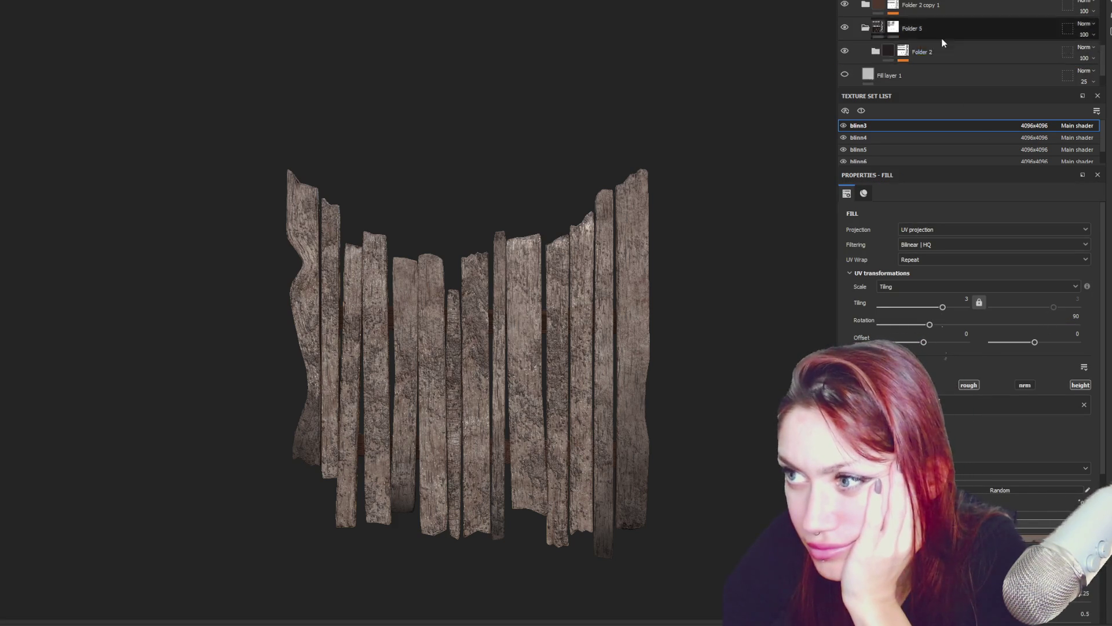
Open Folder 2 and inspect its Dirt generator's settings.
click(880, 27)
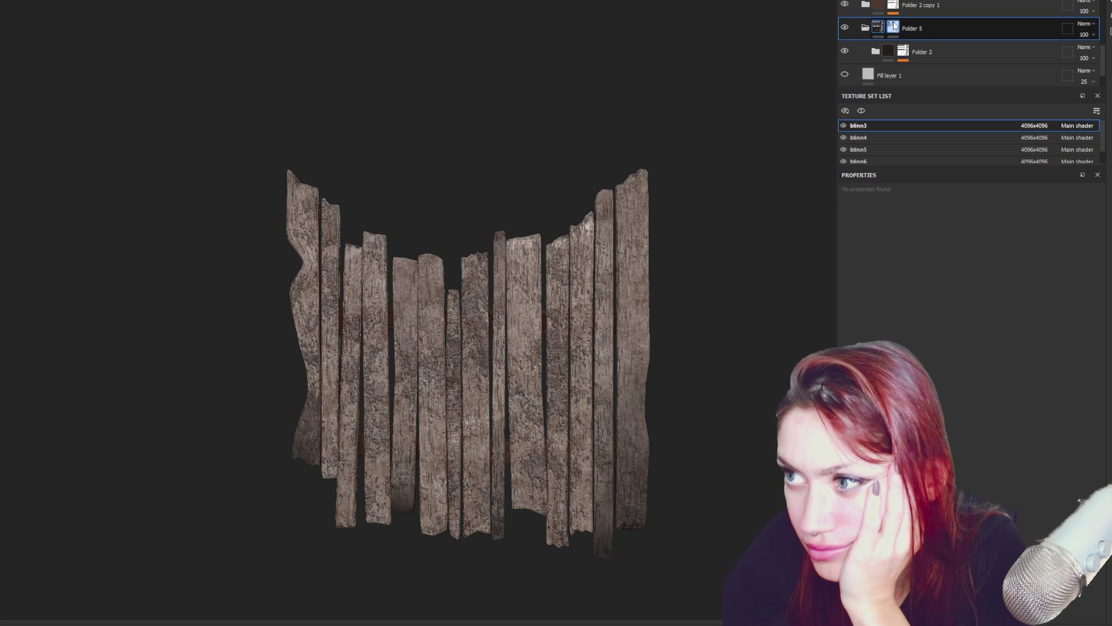
click(894, 26)
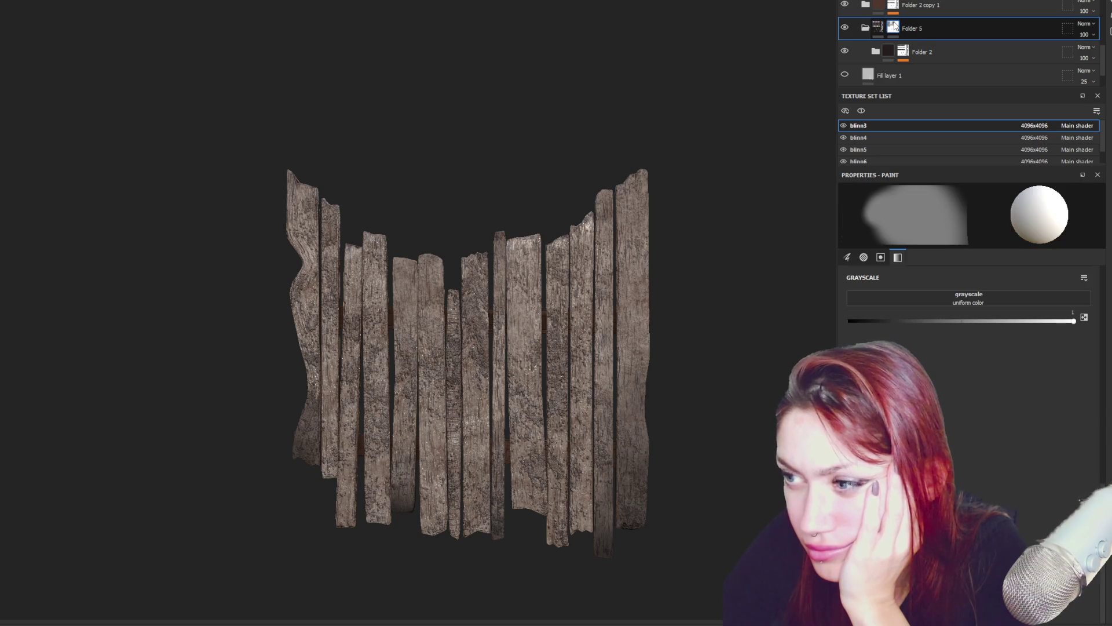
click(906, 51)
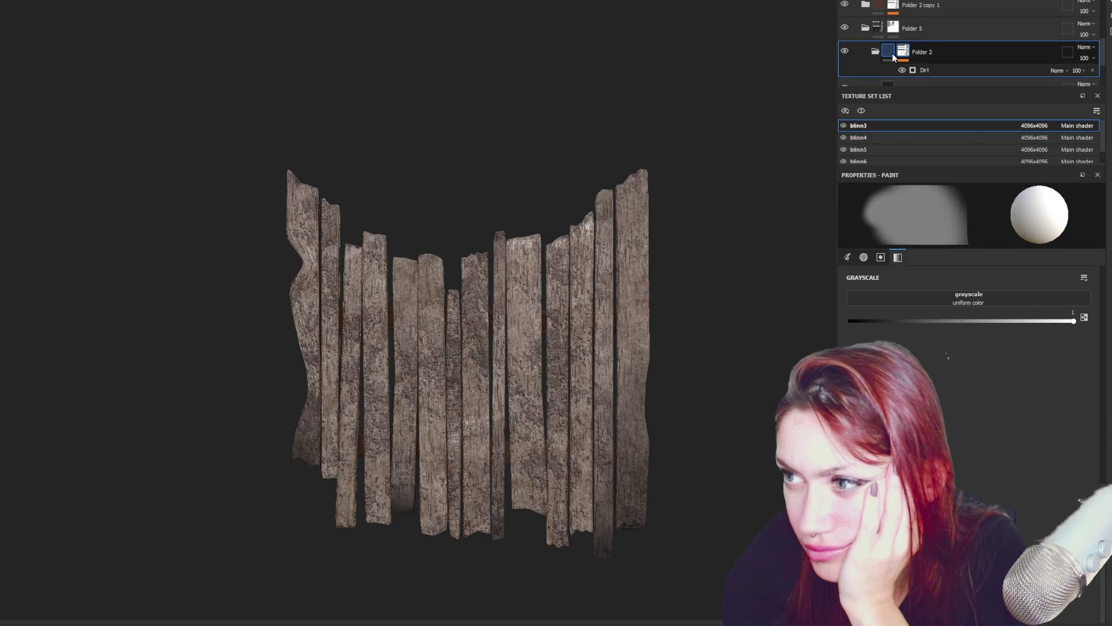
click(925, 69)
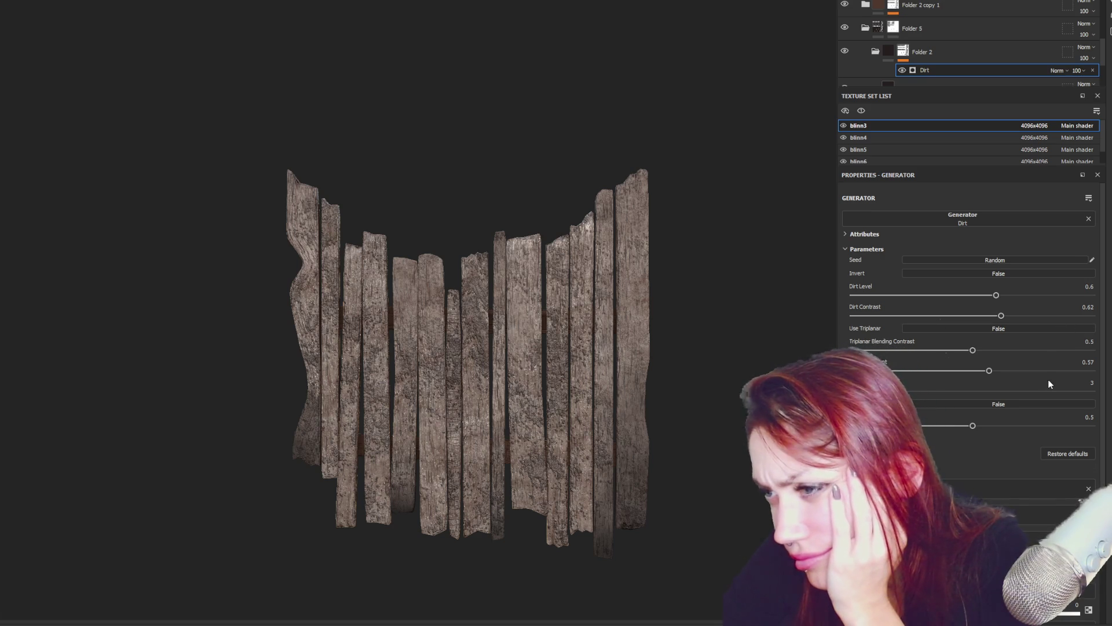
scroll(1047, 380, down, 2)
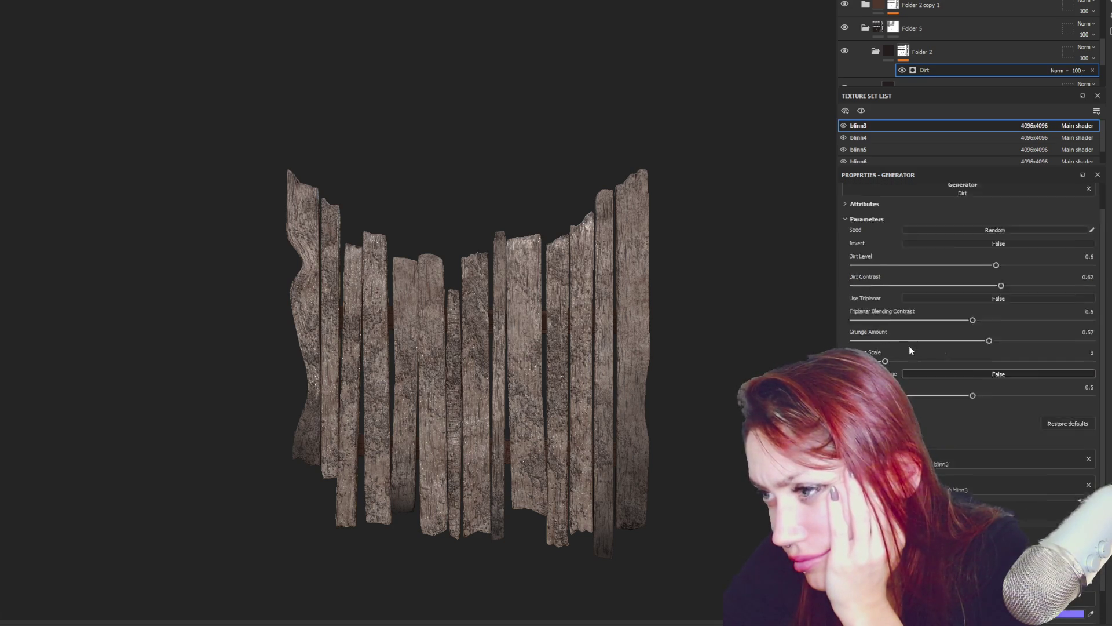
scroll(909, 354, up, 2)
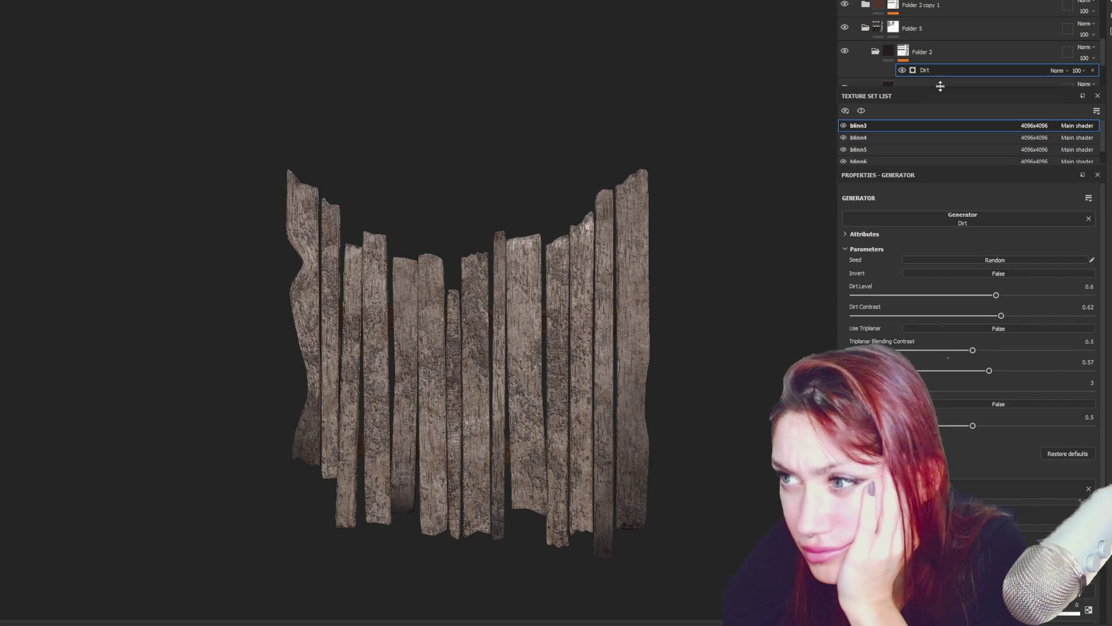
scroll(889, 27, up, 5)
Collapse the second Wood Worn folder, hide the top one, and view the gate's crossbar side.
click(855, 27)
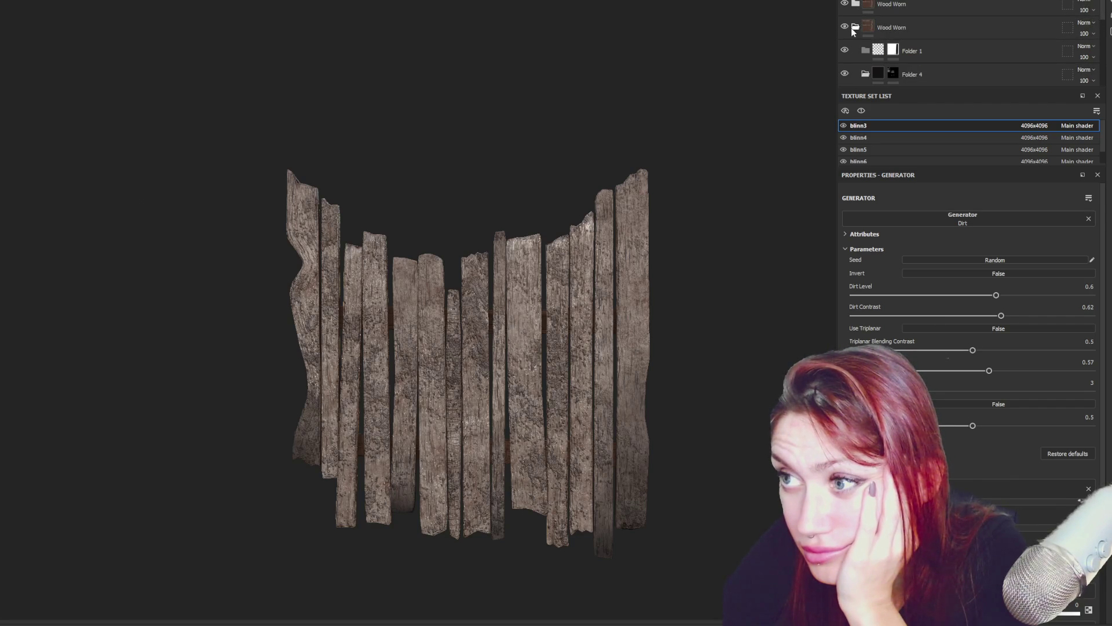
click(856, 4)
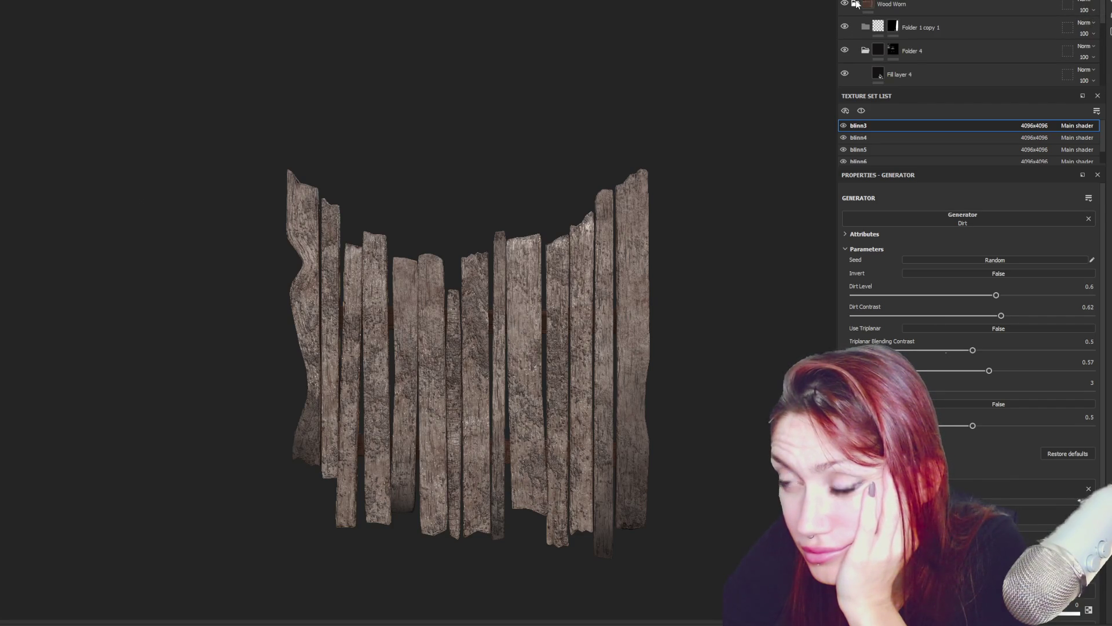
click(845, 4)
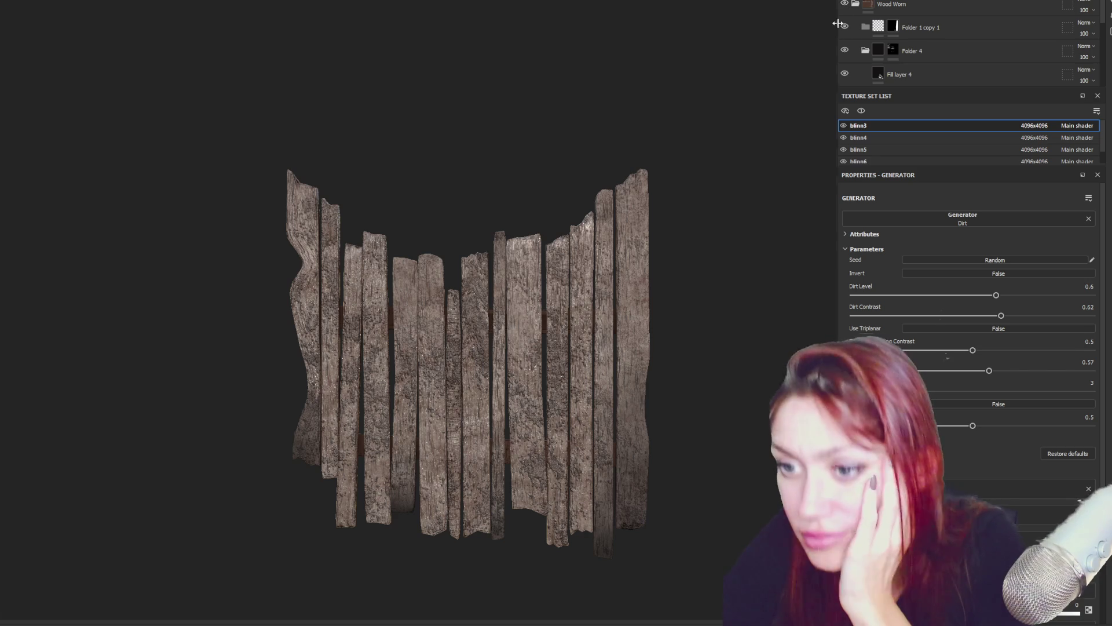
mouse_move(364, 249)
alt+mouse_down()
mouse_move(1021, 220)
mouse_move(300, 254)
mouse_move(498, 269)
alt+mouse_up()
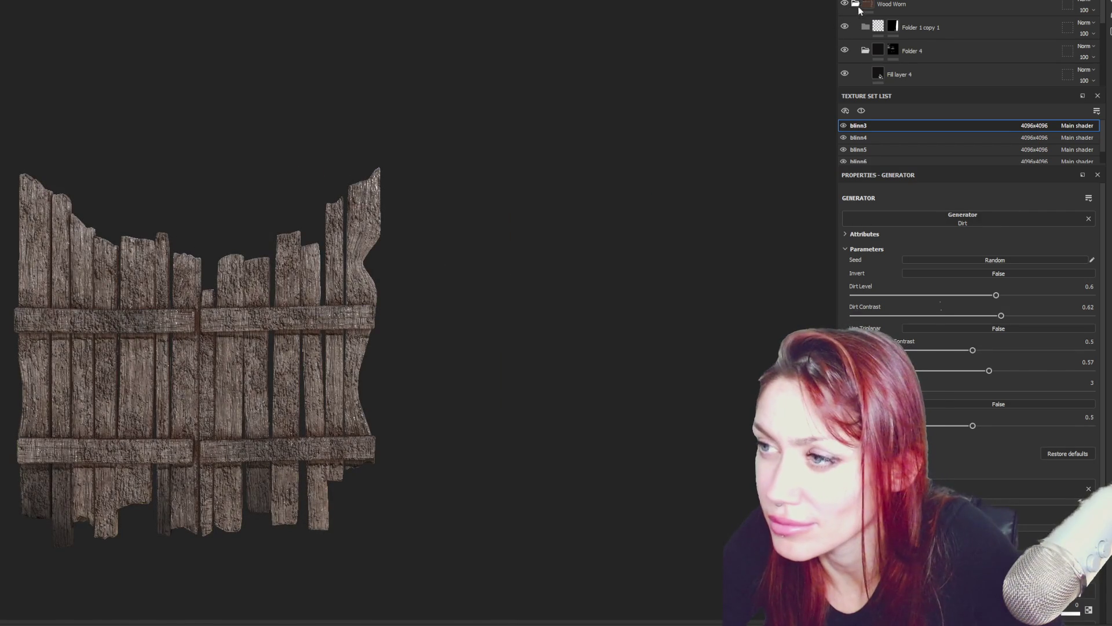
Set the Wood Rough layer's texture rotation to 90 again.
click(865, 51)
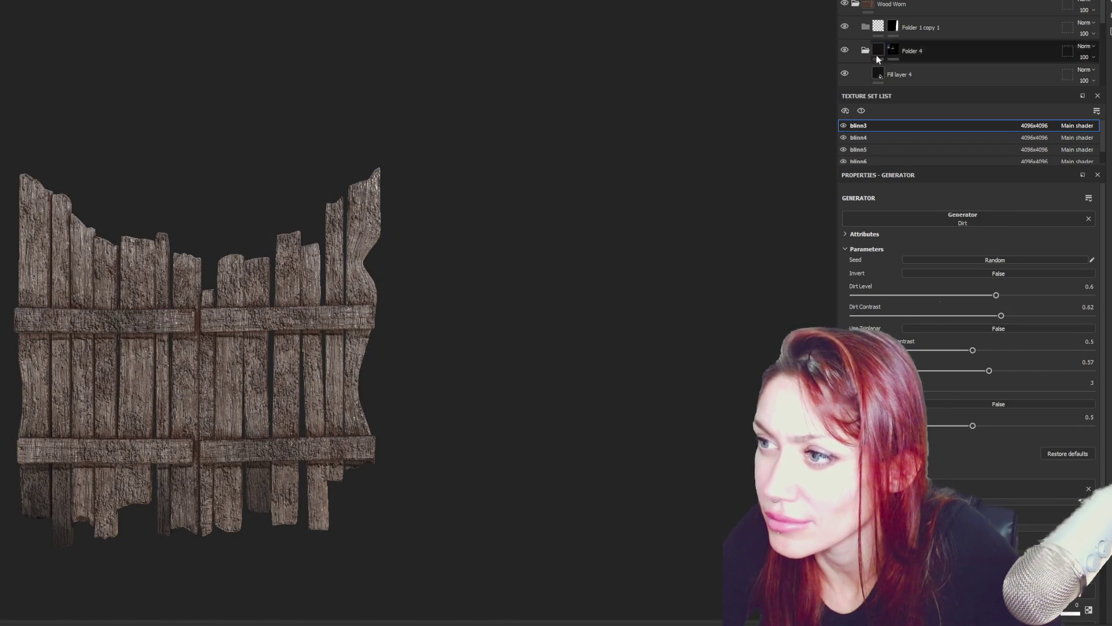
click(864, 44)
scroll(904, 52, down, 2)
click(931, 69)
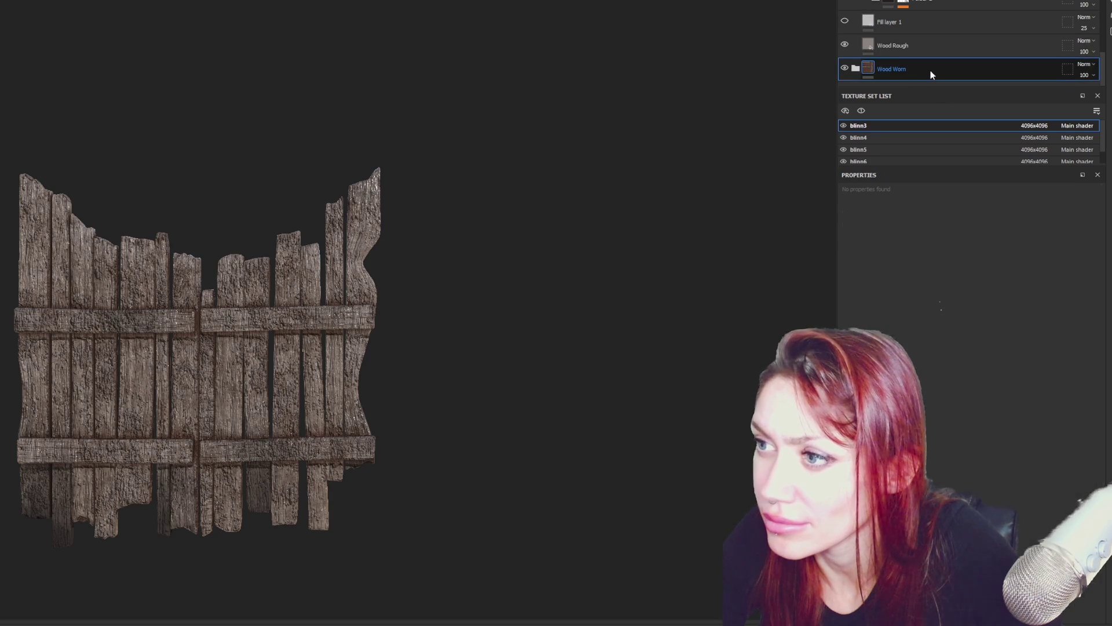
click(898, 47)
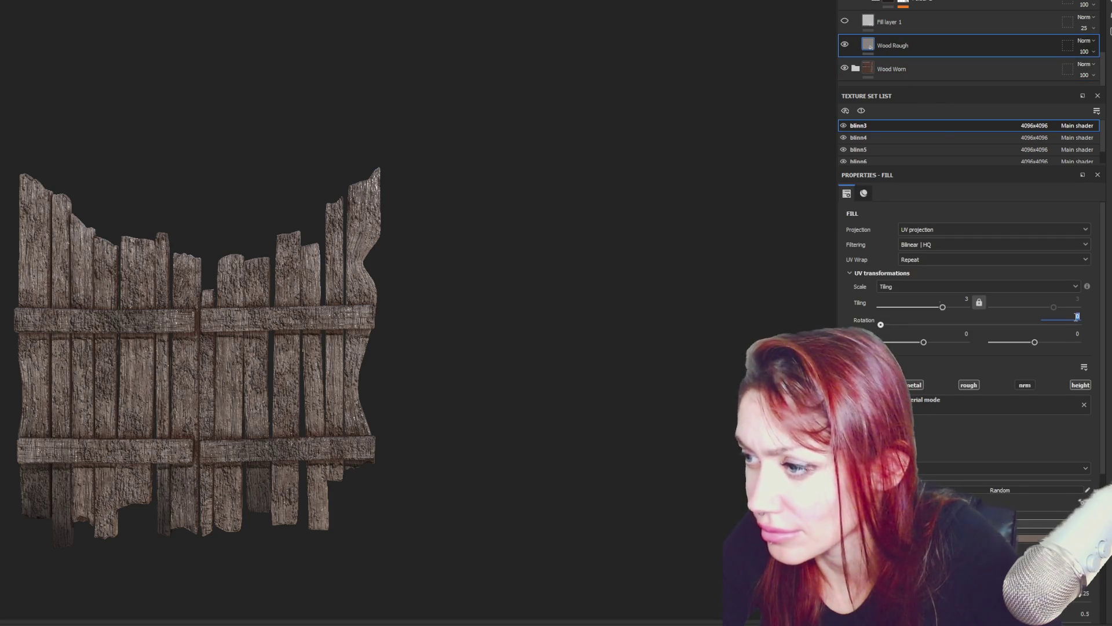
text(90)
key(Return)
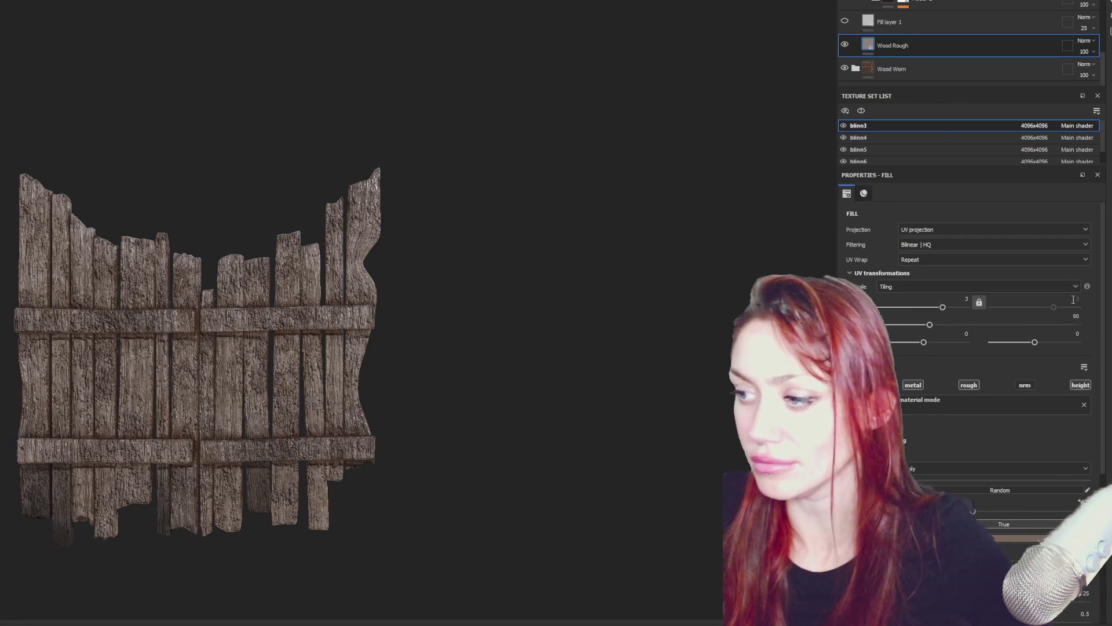
Reset the Wood Rough UV value to 0 and view the fence closer.
scroll(881, 27, up, 5)
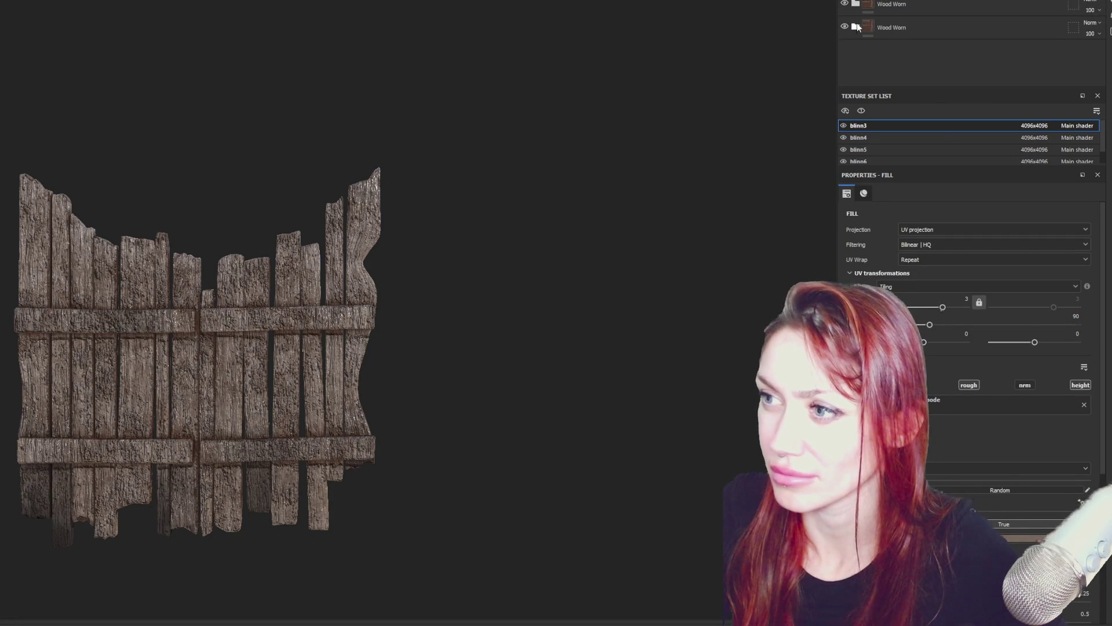
scroll(895, 41, down, 5)
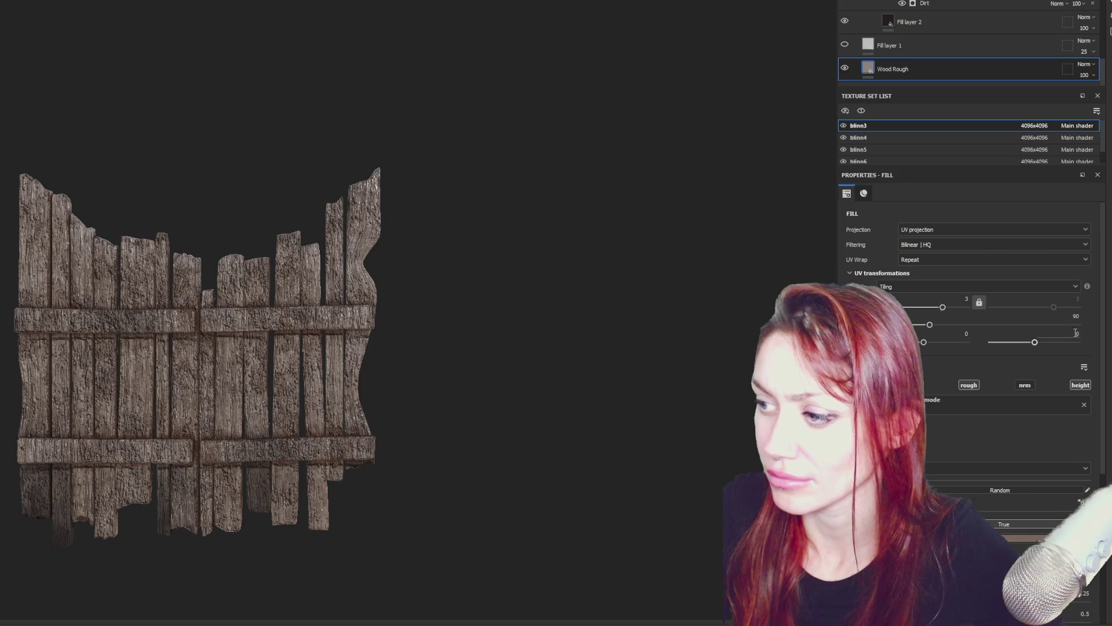
text(0)
key(Return)
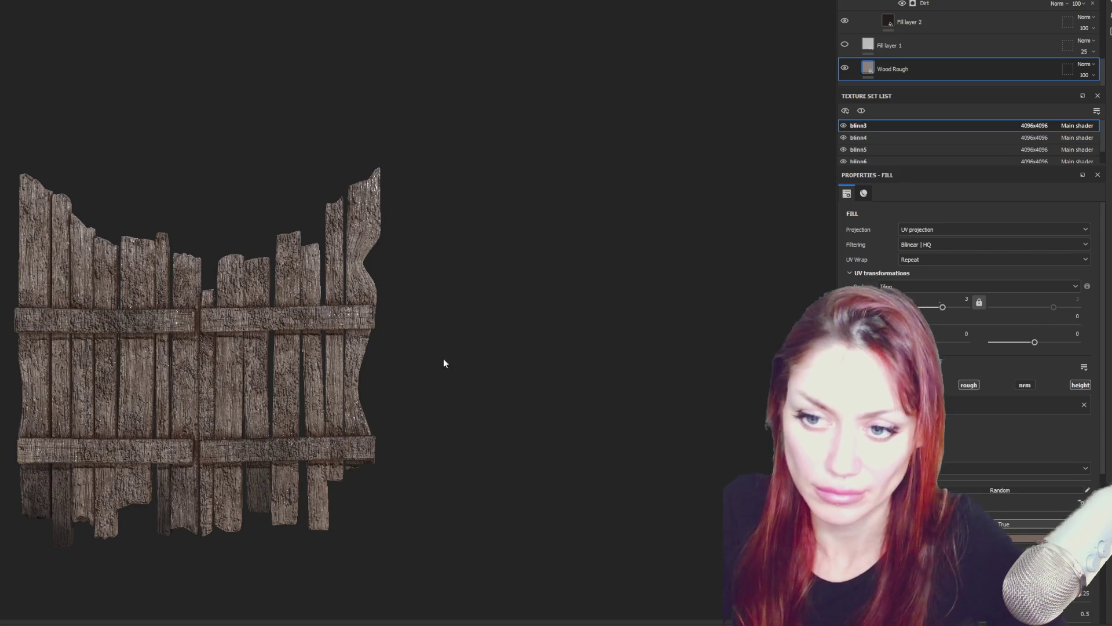
scroll(472, 290, up, 2)
alt+drag(579, 294, 753, 298)
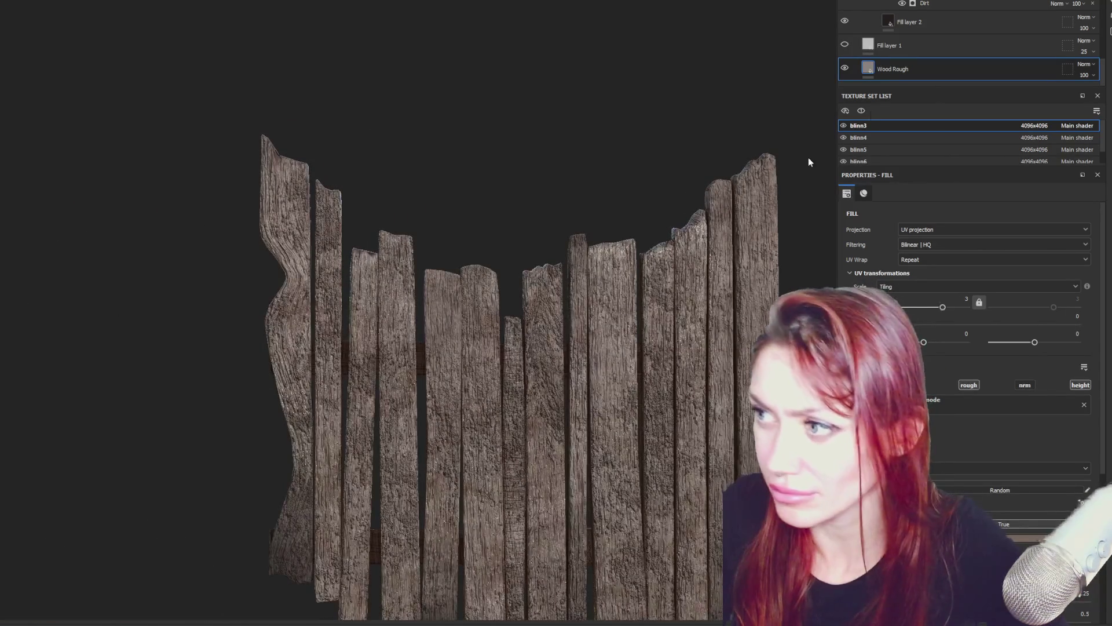
Toggle the top Wood Worn folder's visibility to compare the planks with and without it.
click(944, 64)
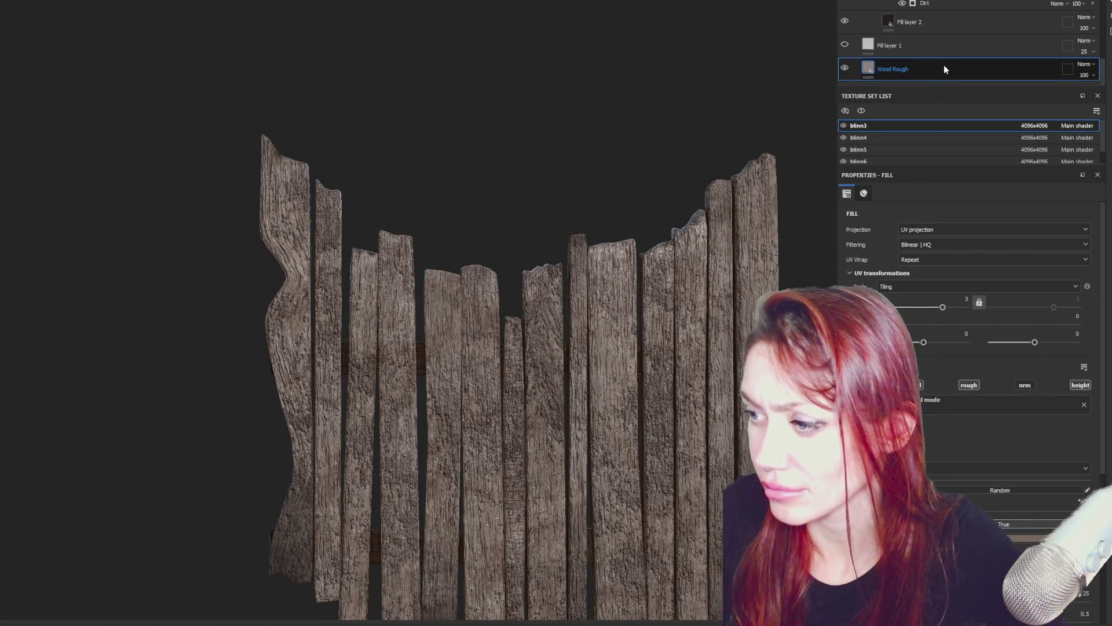
scroll(943, 65, down, 5)
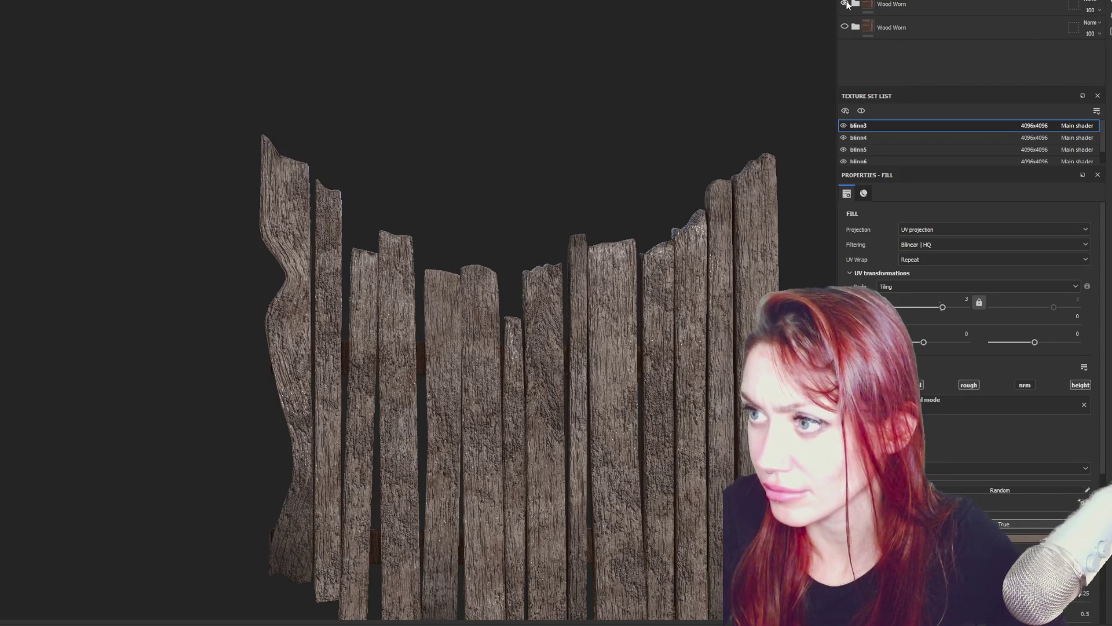
click(846, 4)
click(846, 4)
click(845, 4)
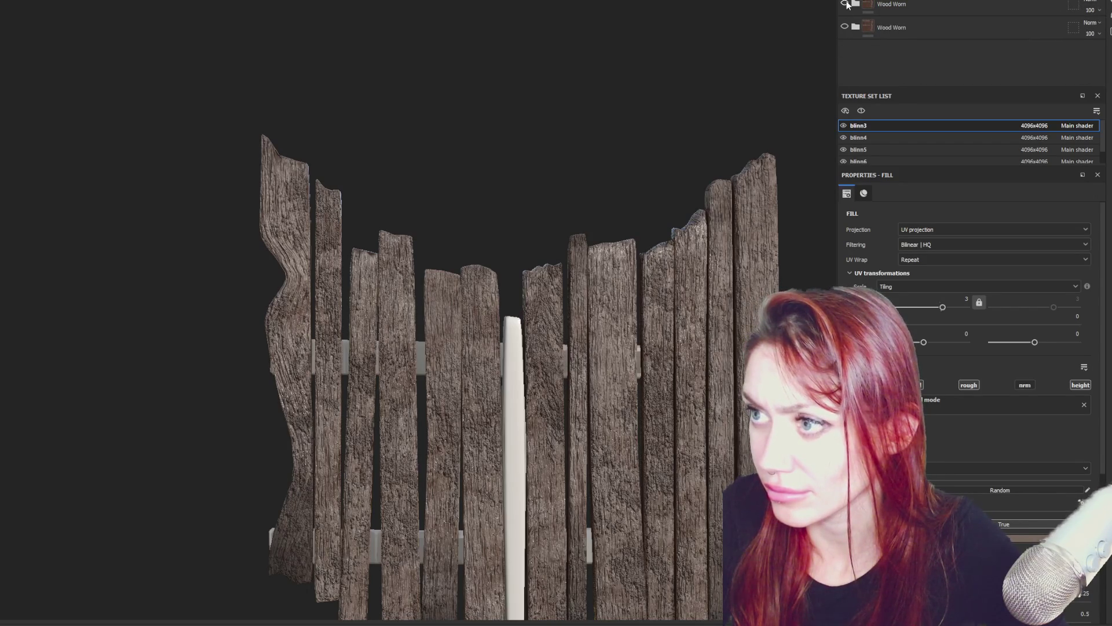
click(845, 5)
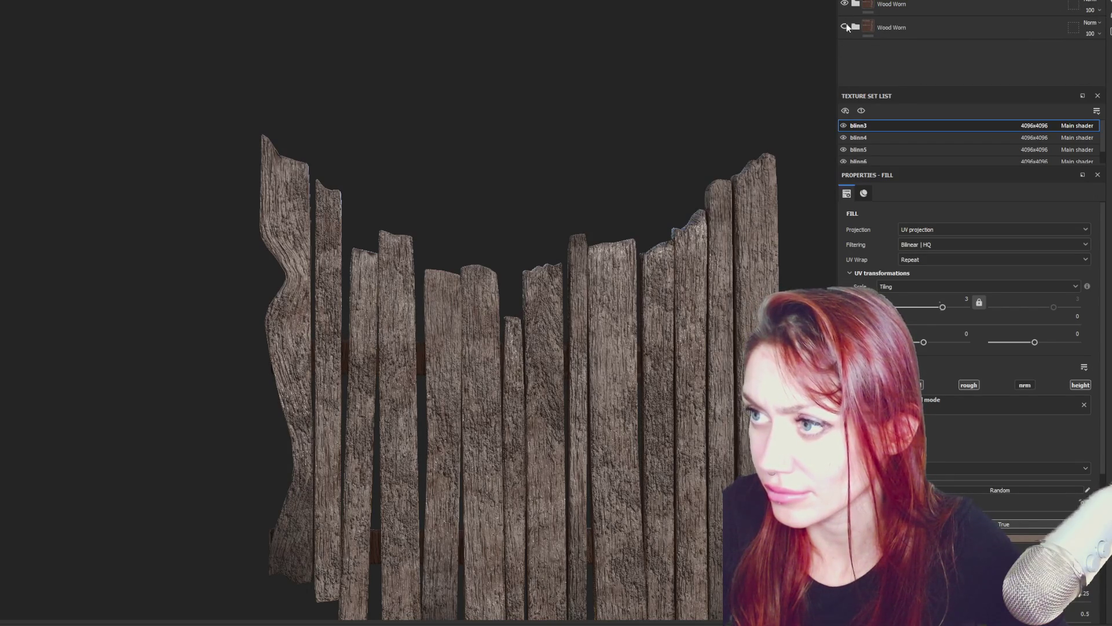
mouse_move(797, 65)
alt+mouse_down()
mouse_move(625, 228)
mouse_move(527, 262)
mouse_move(544, 167)
alt+mouse_up()
Delete the duplicate Wood Worn folder and check the remaining folder's contents.
click(912, 25)
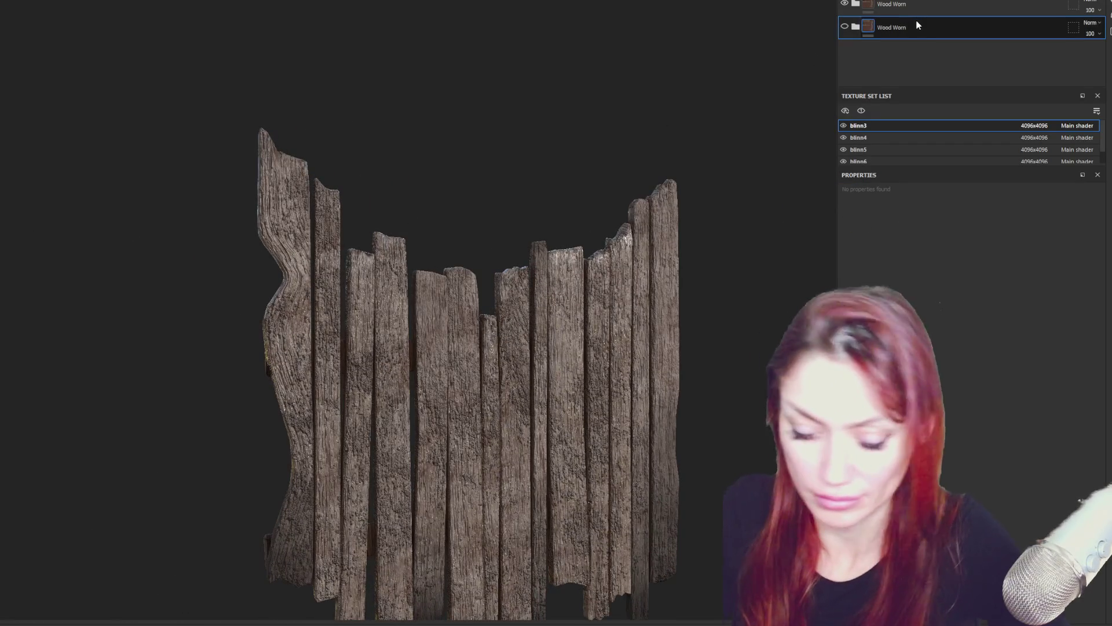
key(Delete)
mouse_move(435, 206)
alt+mouse_down()
mouse_move(961, 248)
mouse_move(569, 248)
mouse_move(442, 186)
mouse_move(131, 197)
alt+mouse_up()
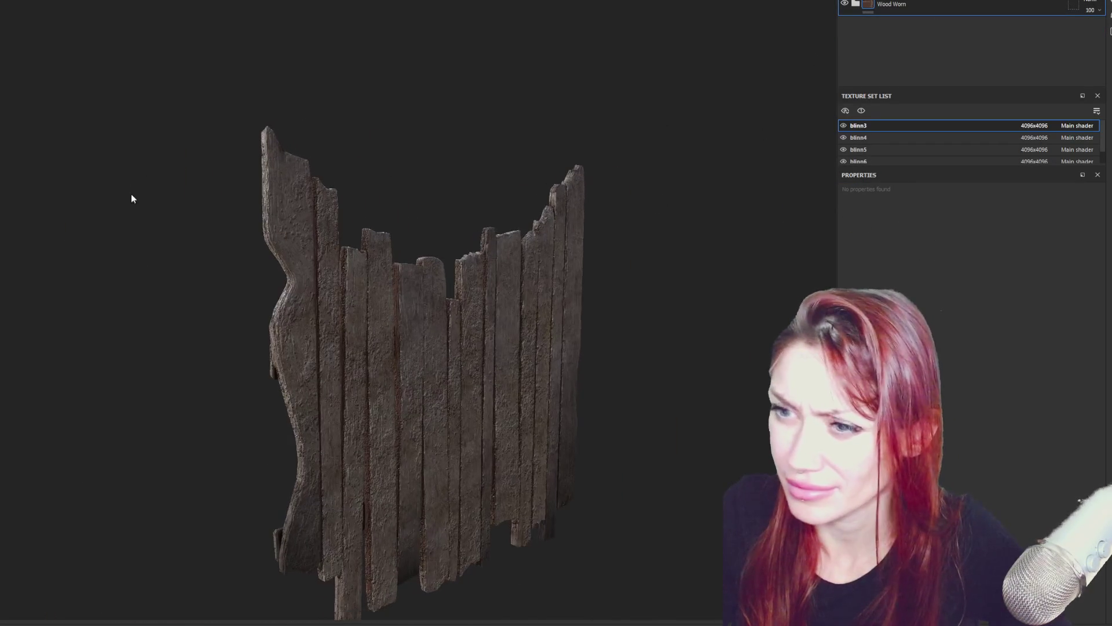
click(856, 4)
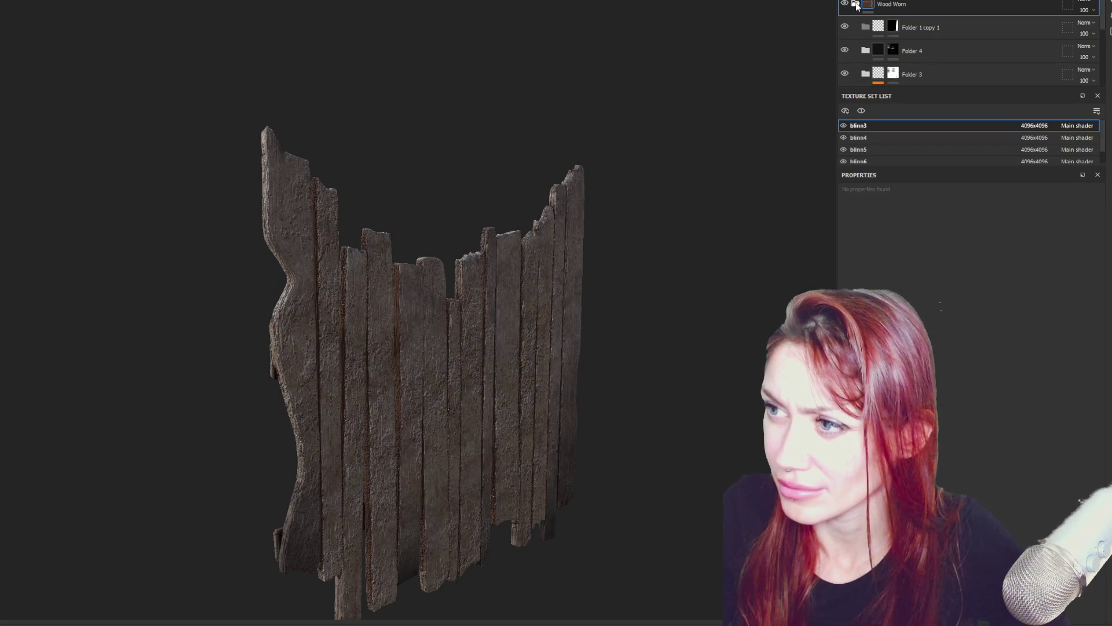
Delete the Wood Worn folder and switch to the blinn4 texture set.
click(856, 4)
key(Delete)
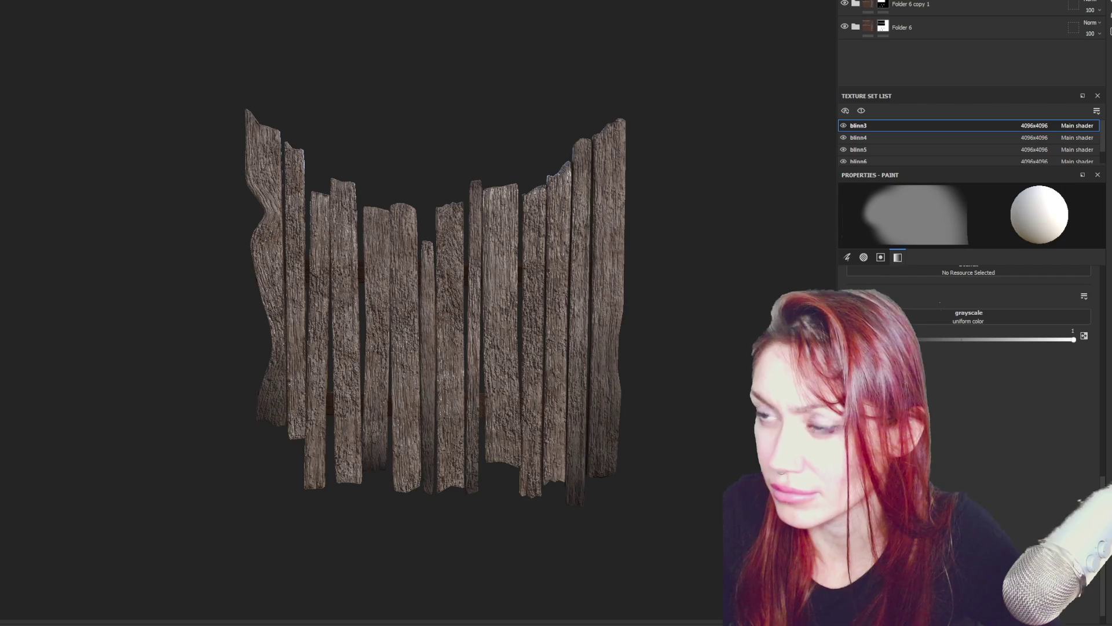
click(858, 137)
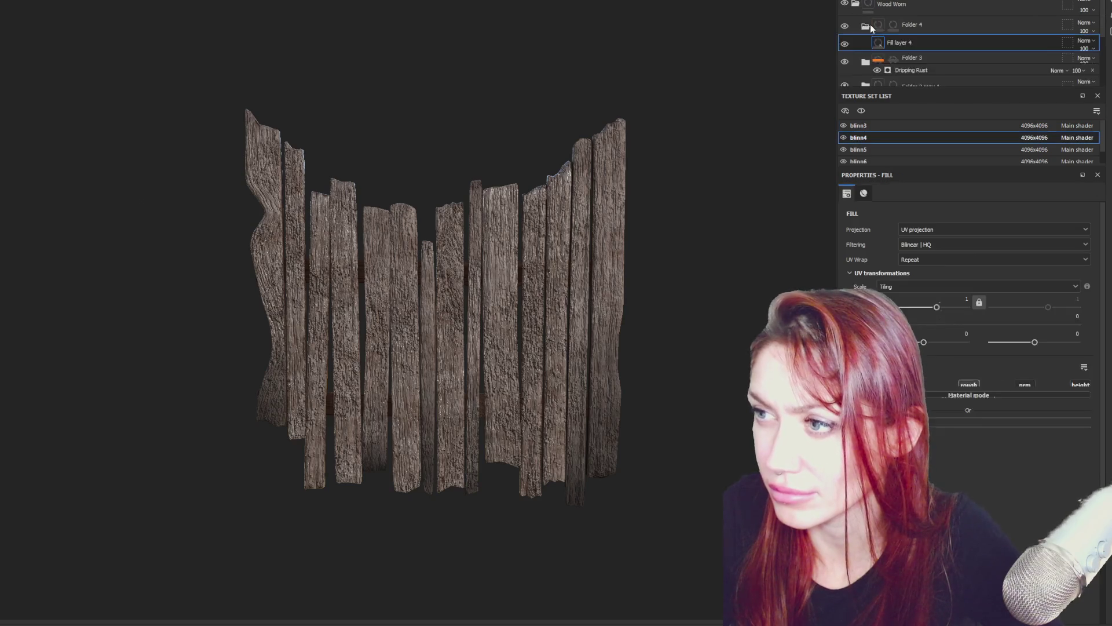
Give Folder 4 a black mask, undoing the extra Folder 6 grouping.
right_click(950, 27)
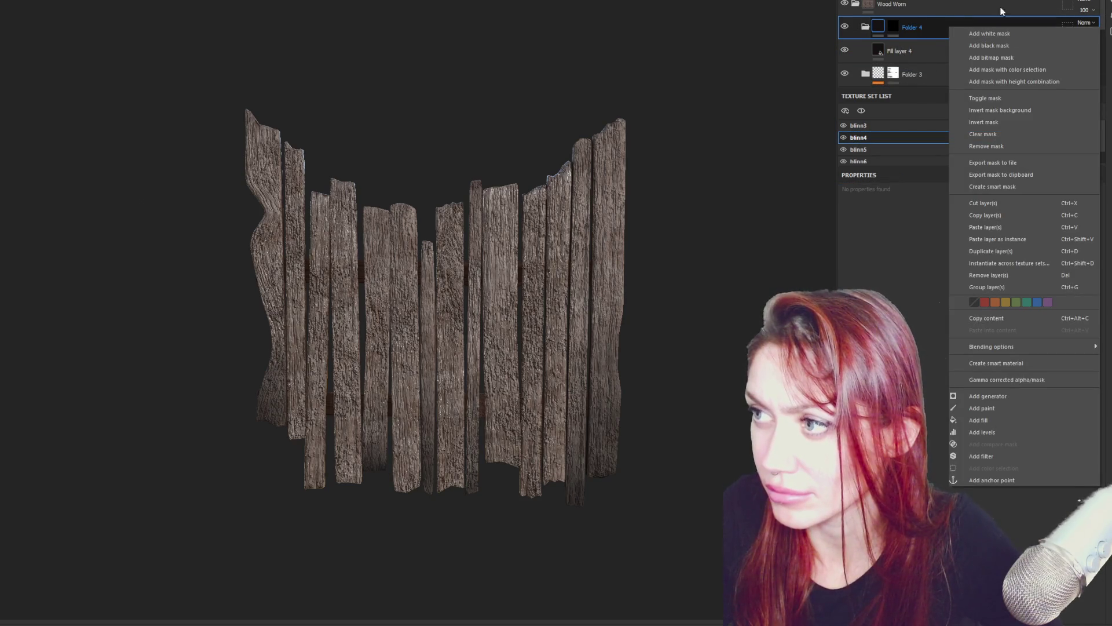
click(925, 31)
key(ctrl+g)
right_click(924, 27)
click(945, 38)
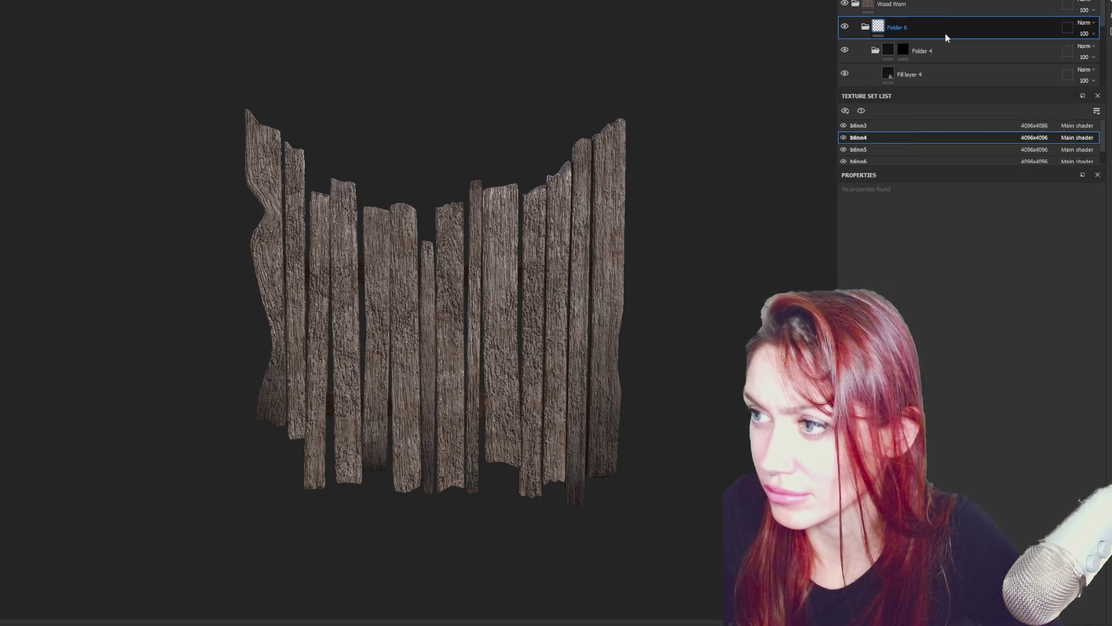
right_click(945, 33)
click(962, 51)
key(ctrl+z)
key(ctrl+z)
key(ctrl+z)
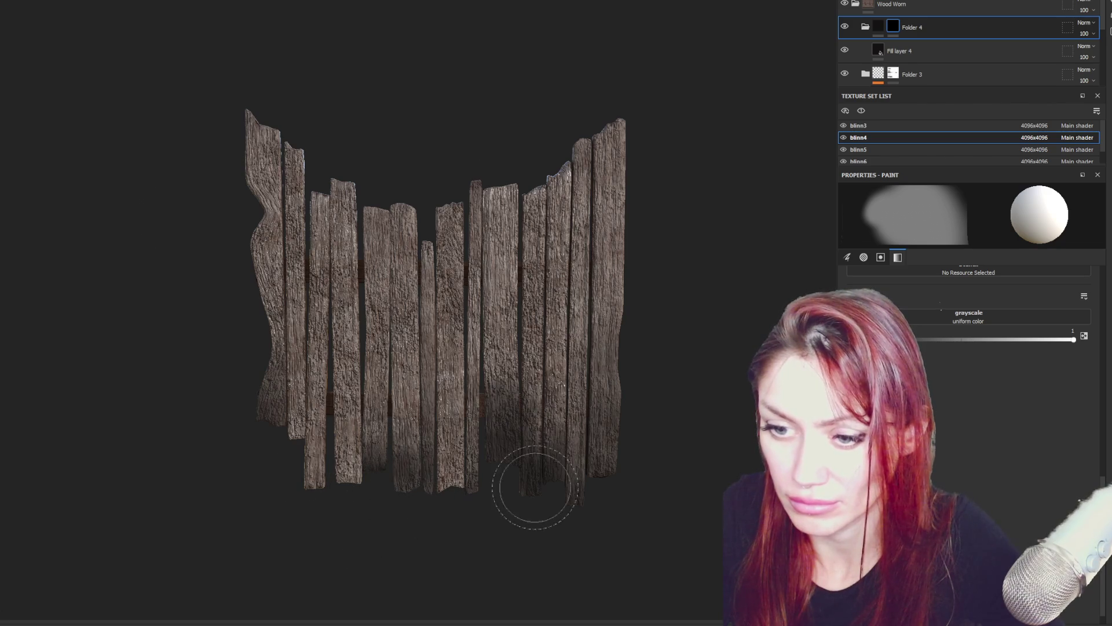
Paint blinn4's Folder 4 mask along the lower right planks, switching between black and white.
drag(558, 460, 545, 471)
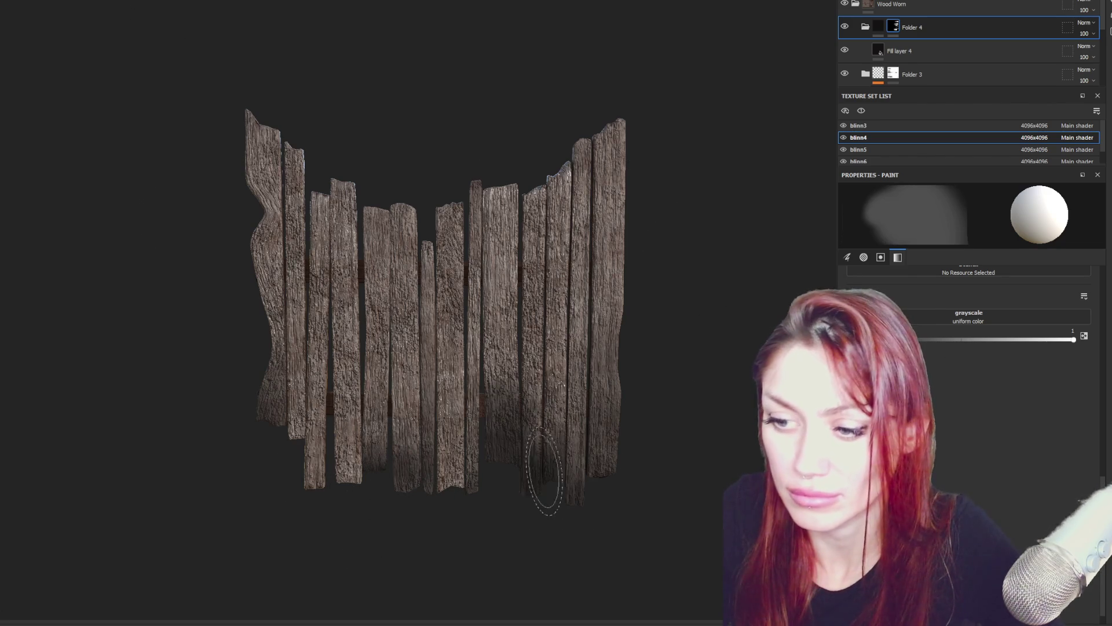
key(x)
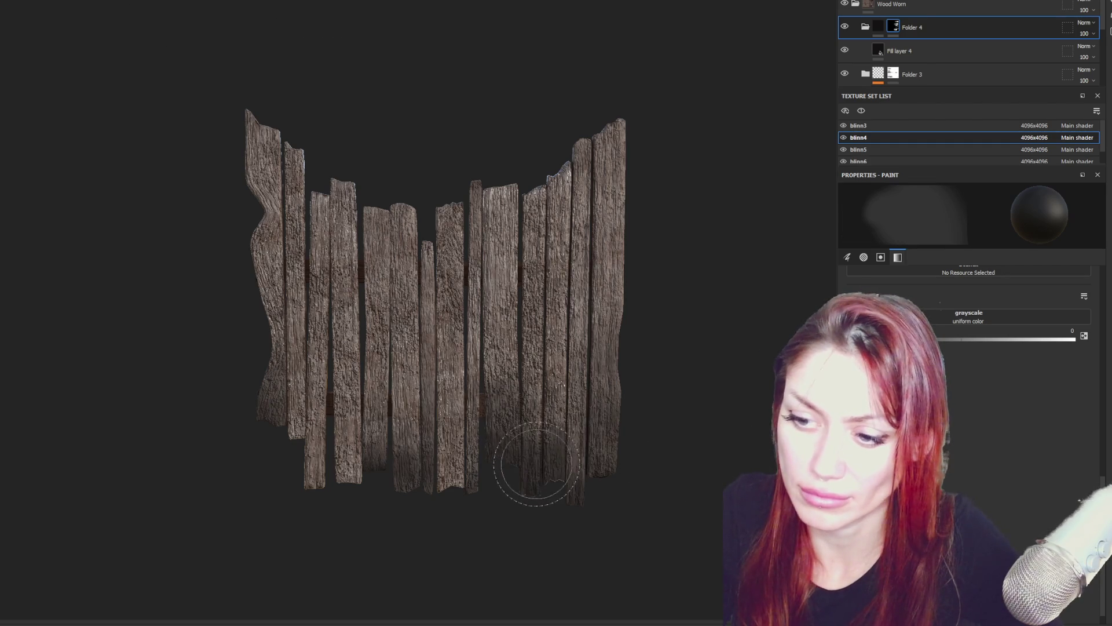
scroll(653, 316, down, 2)
alt+drag(173, 330, 701, 316)
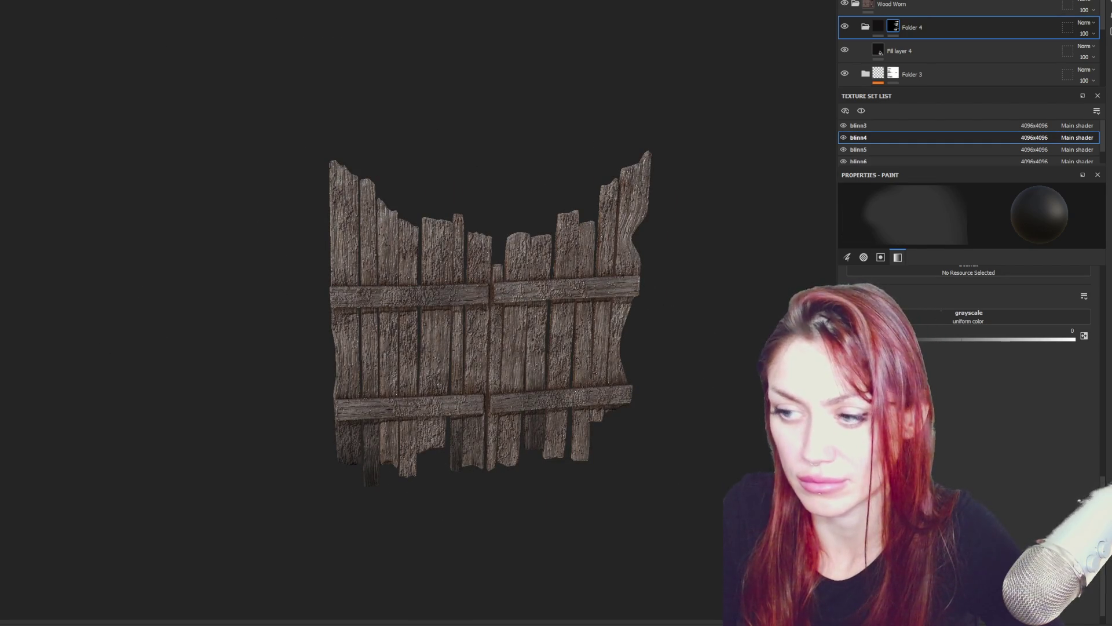
click(1073, 339)
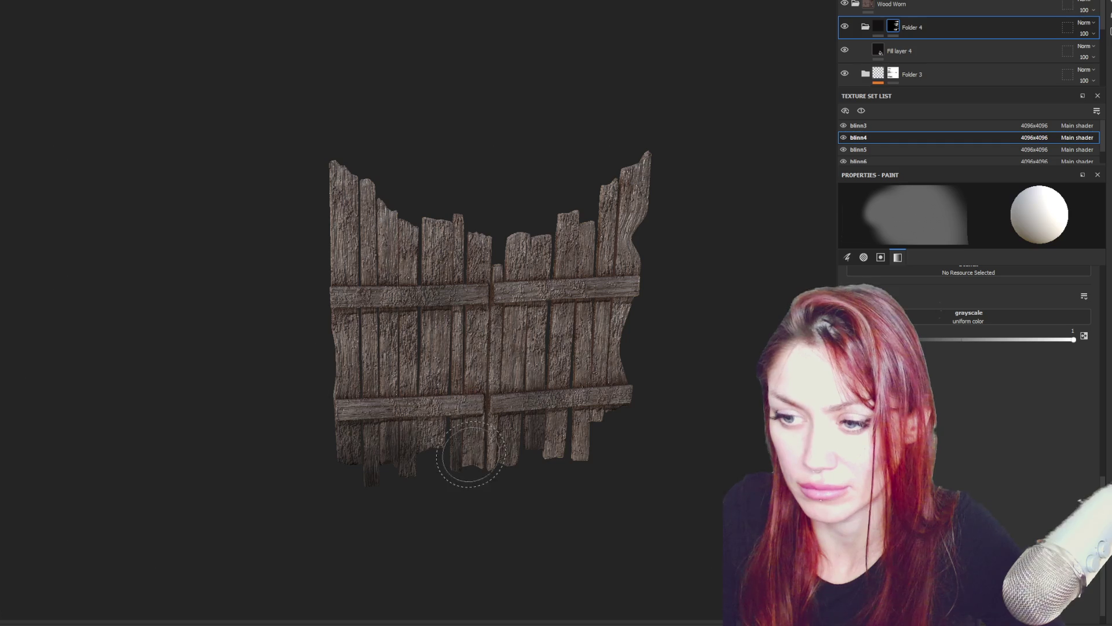
mouse_move(493, 475)
alt+mouse_down()
mouse_move(504, 461)
mouse_move(434, 377)
mouse_move(546, 333)
alt+mouse_up()
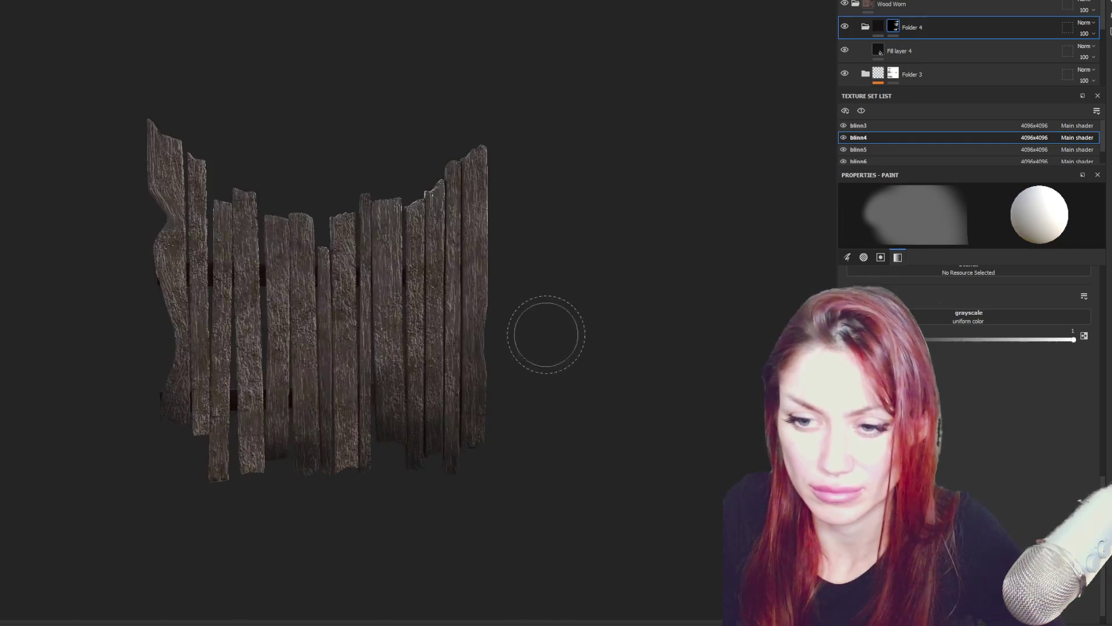
shift+right_drag(547, 333, 512, 341)
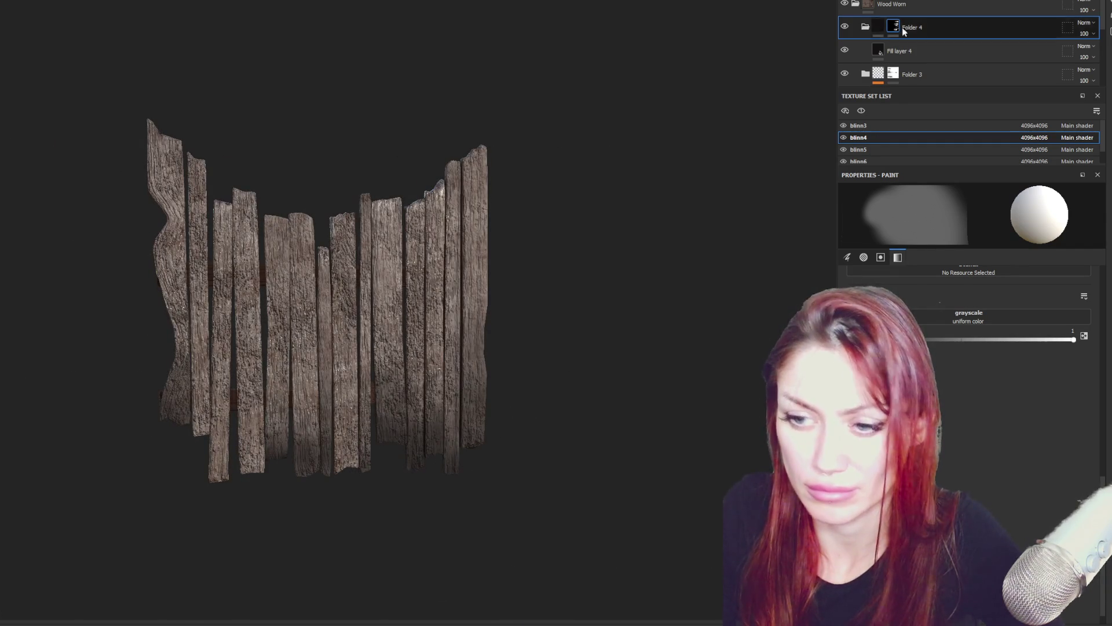
Switch to blinn5 and pick its Folder 4 mask, checking the planks and crossbars.
click(871, 148)
click(843, 149)
click(843, 148)
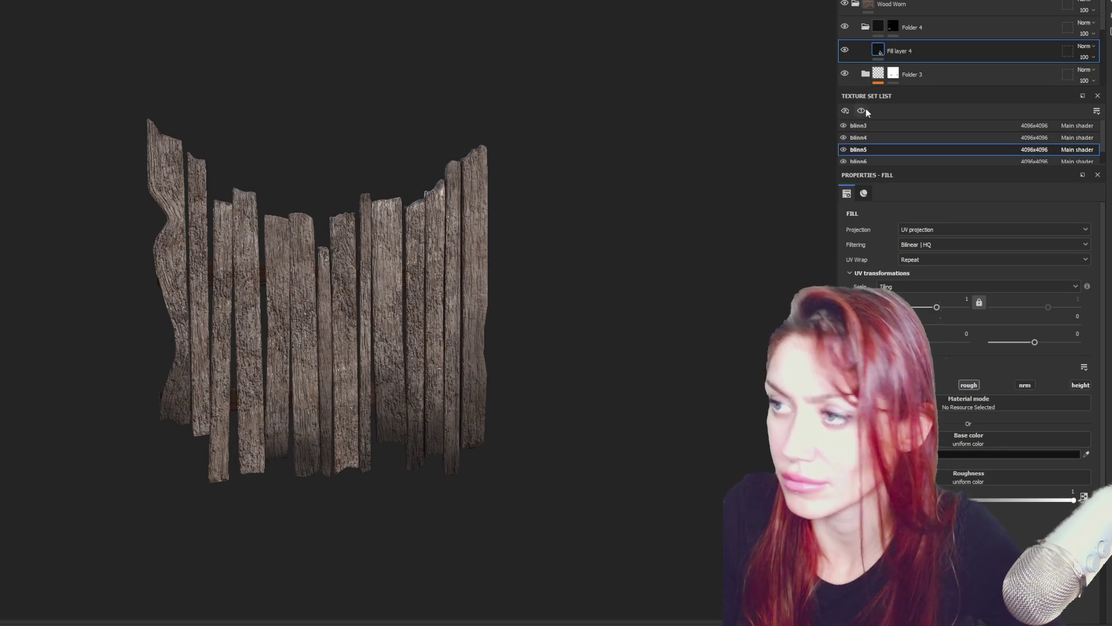
click(892, 33)
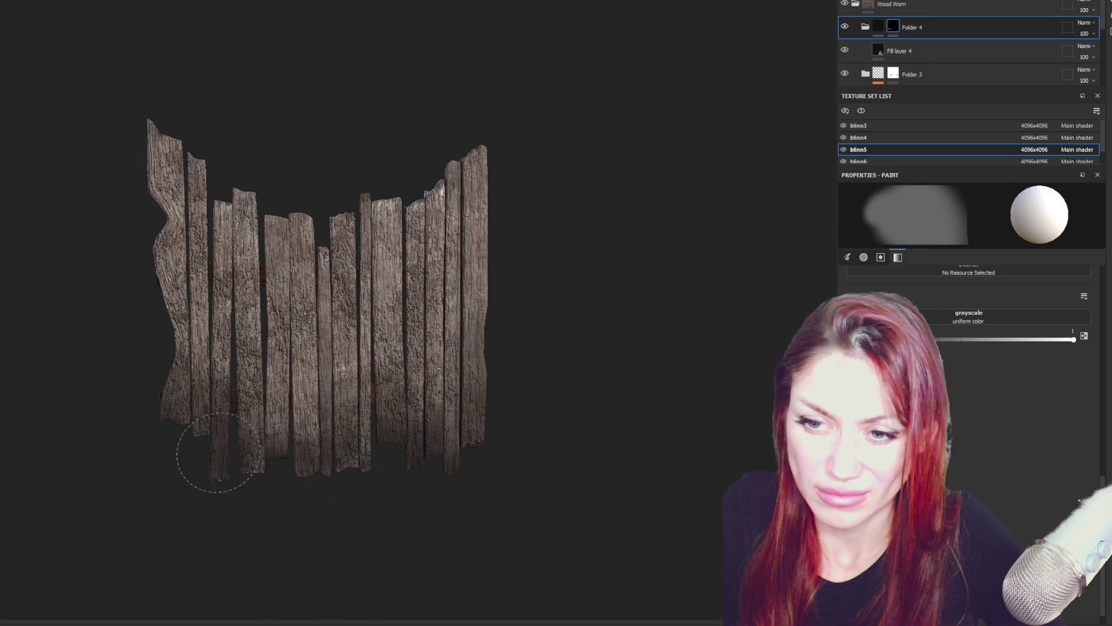
alt+drag(211, 460, 360, 430)
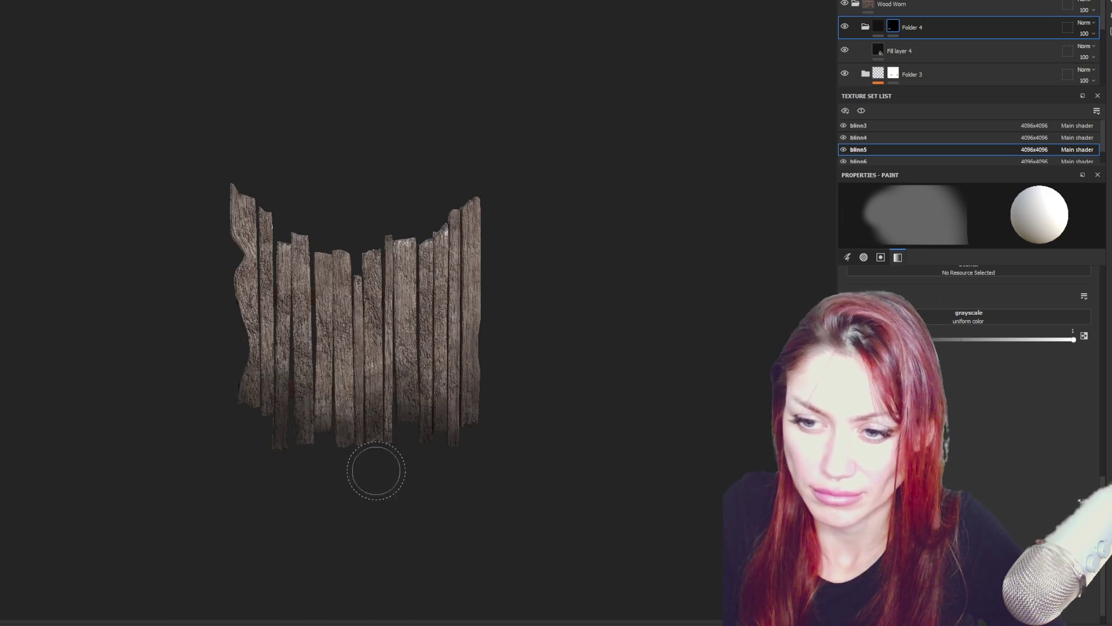
alt+drag(373, 455, 309, 418)
alt+drag(152, 452, 770, 414)
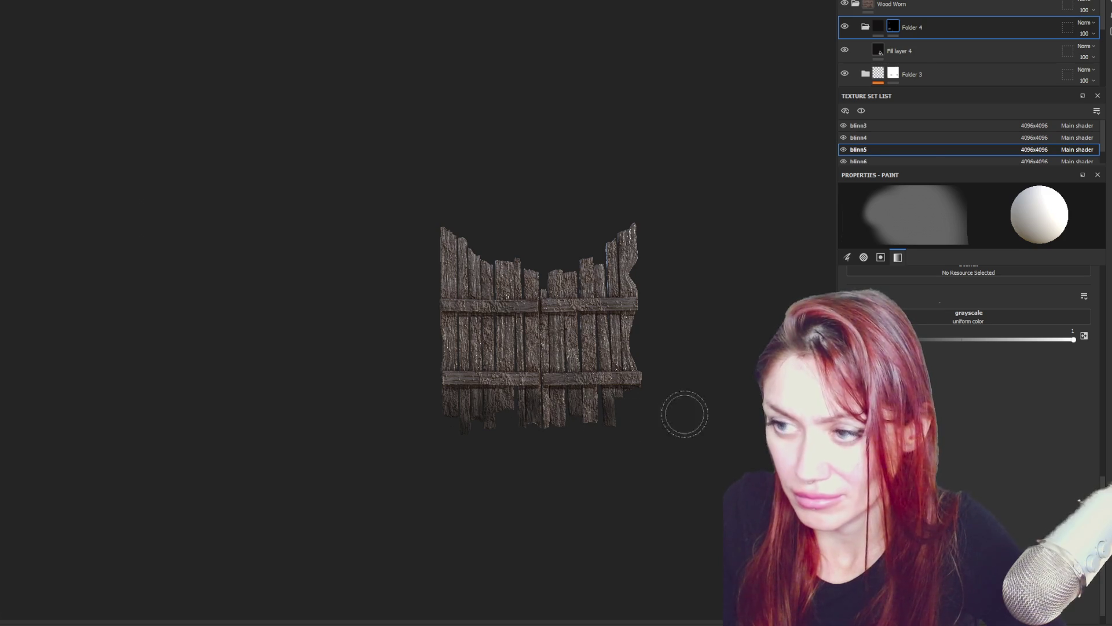
click(857, 8)
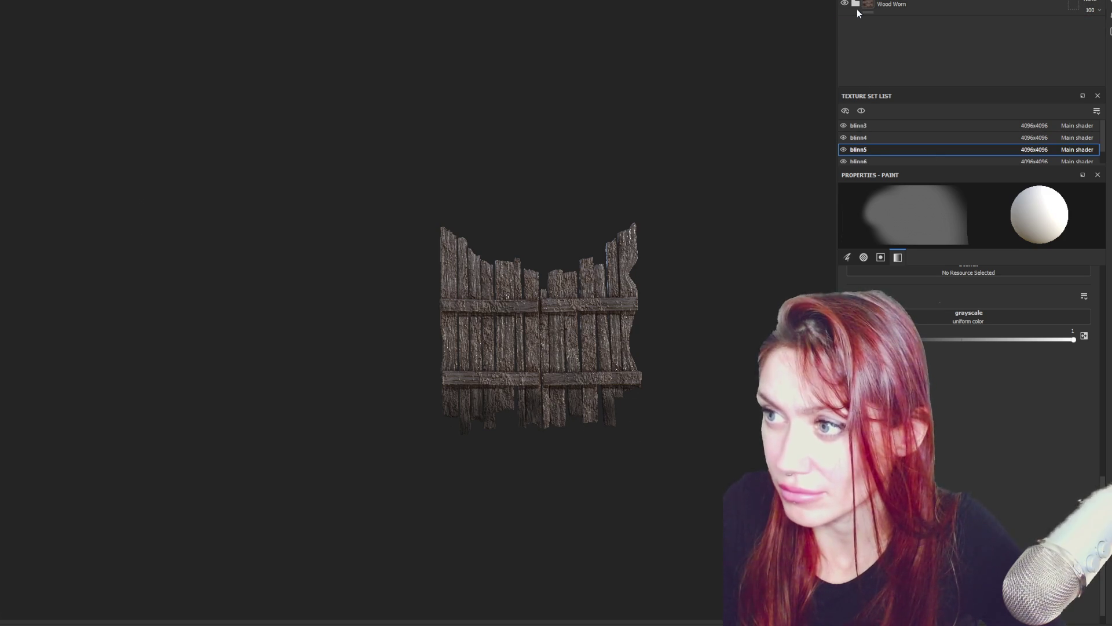
Show blinn3's full layer stack with Folder 6 expanded and Folder 4's mask selected.
click(864, 160)
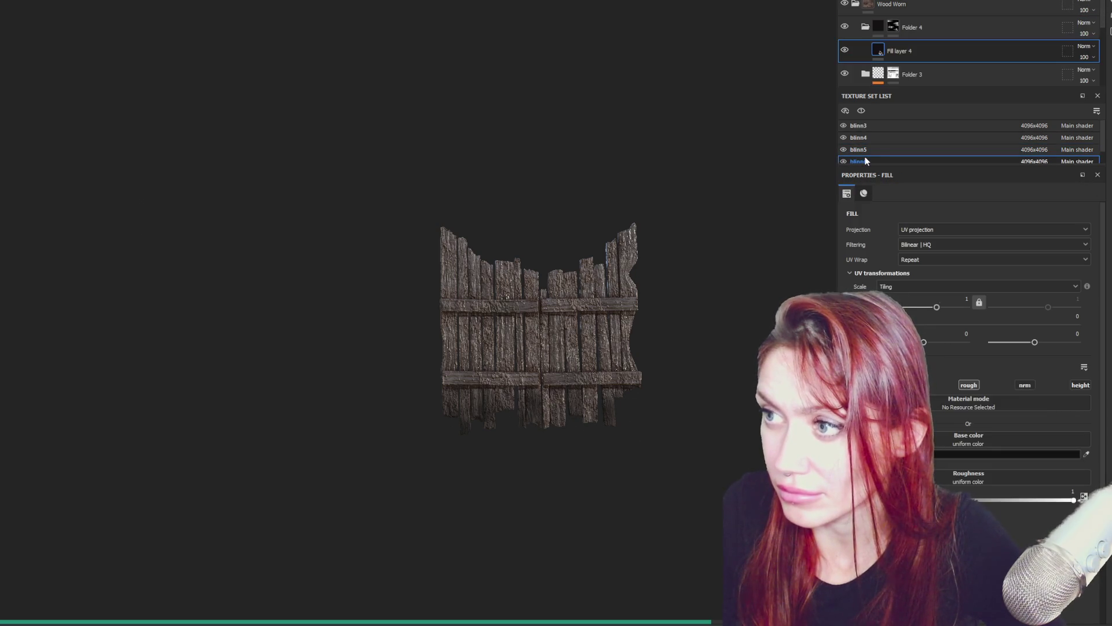
click(857, 7)
scroll(874, 125, up, 1)
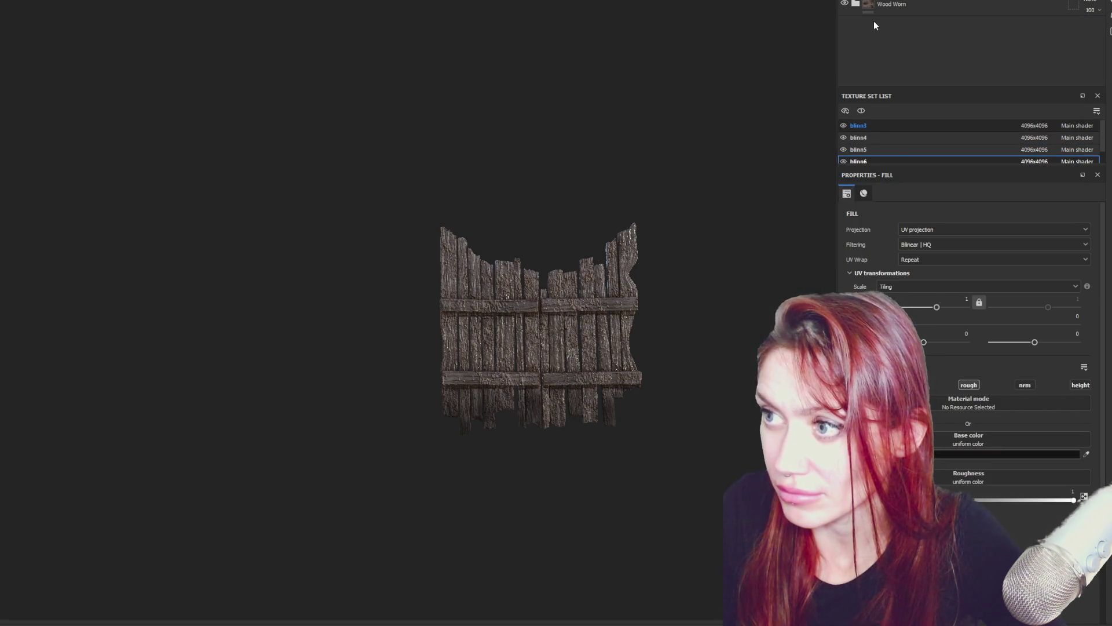
click(872, 124)
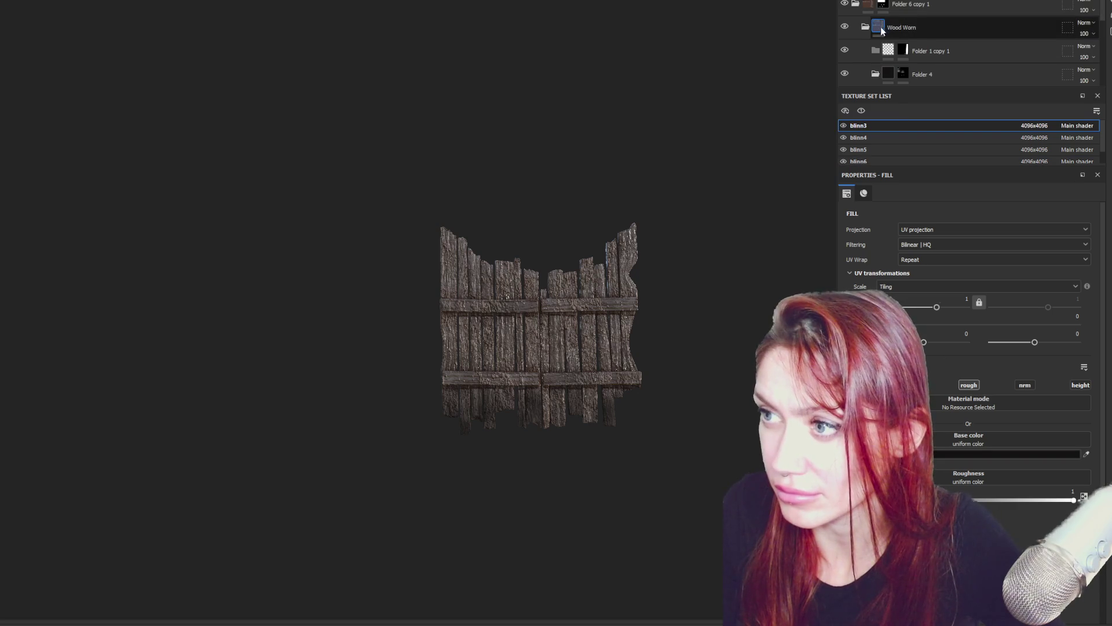
click(903, 73)
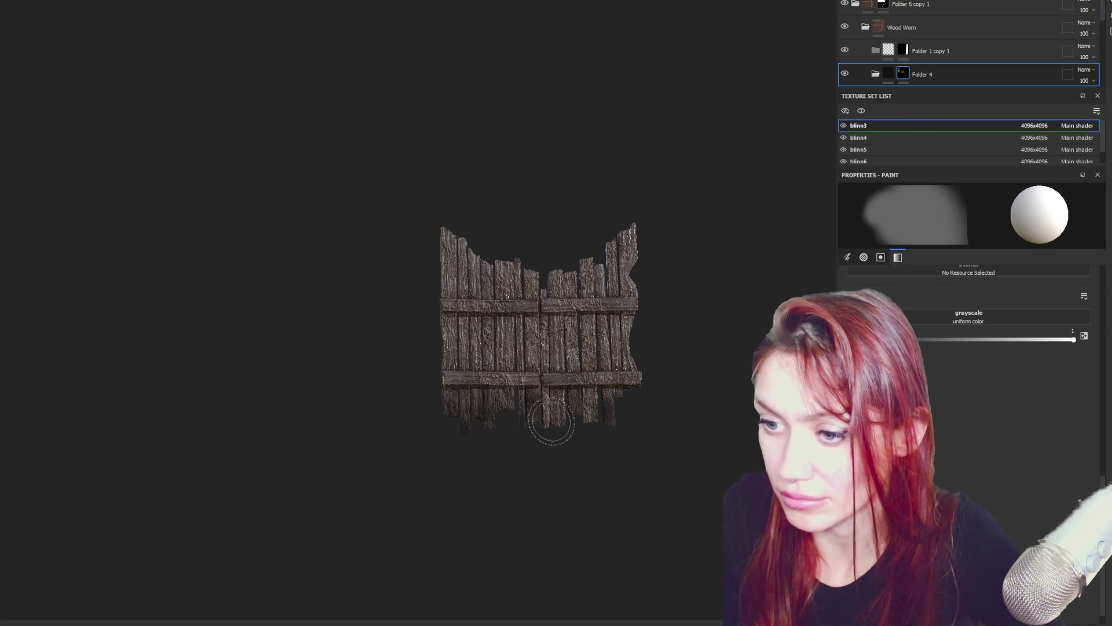
click(856, 3)
click(856, 26)
drag(928, 89, 938, 261)
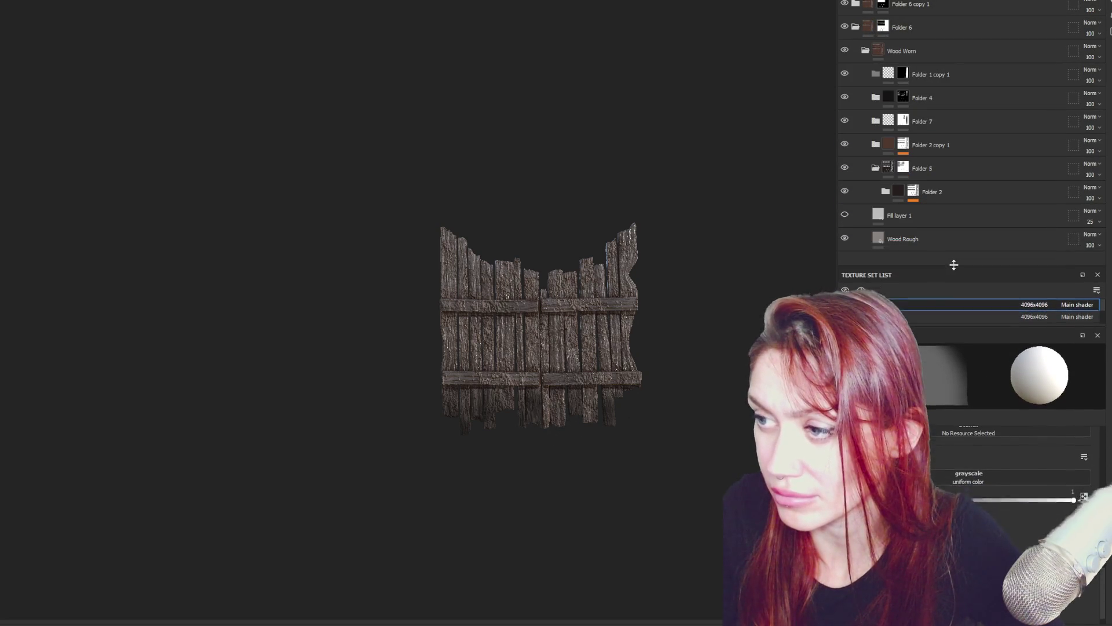
click(902, 98)
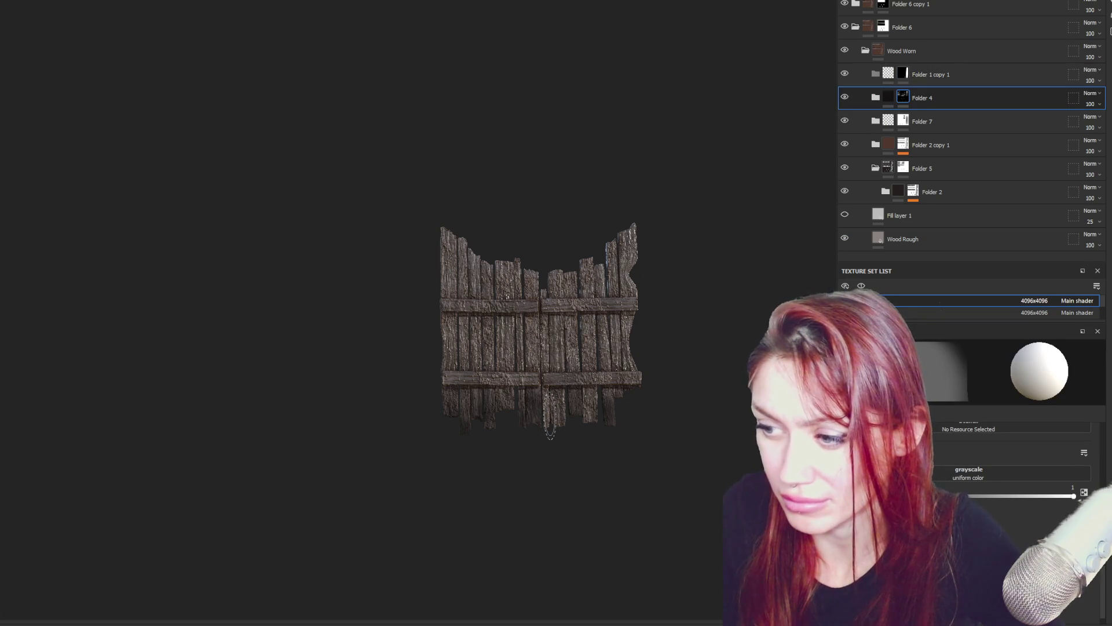
Return to a centred front view and rotate the lighting to brighten the fence.
scroll(549, 414, up, 5)
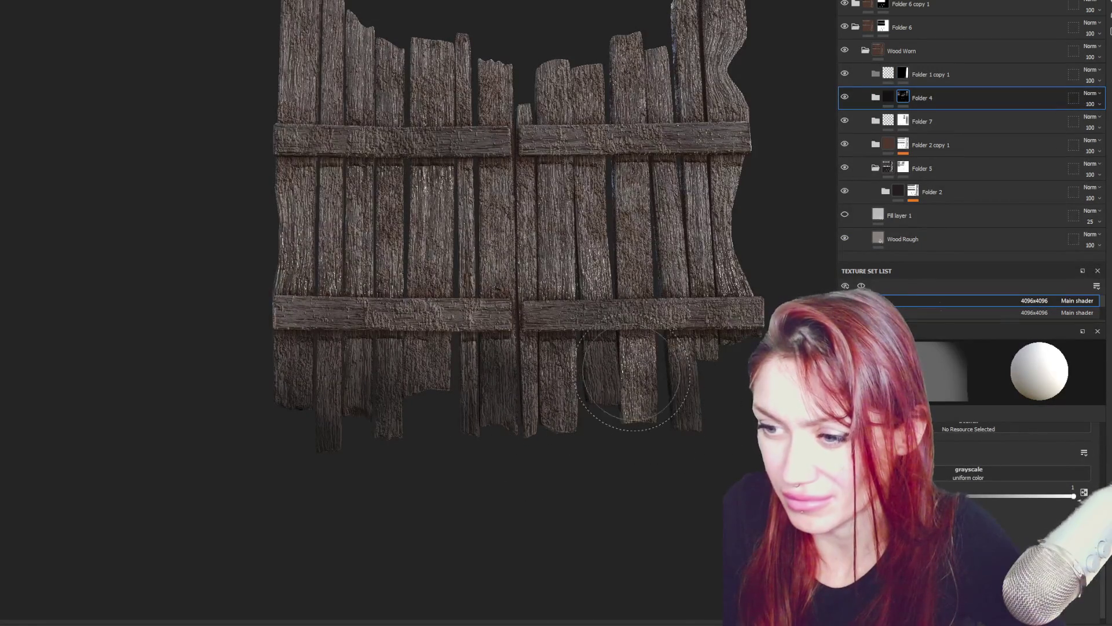
mouse_move(562, 414)
alt+mouse_down()
mouse_move(477, 462)
mouse_move(427, 350)
mouse_move(193, 298)
alt+mouse_up()
alt+middle_drag(194, 298, 405, 398)
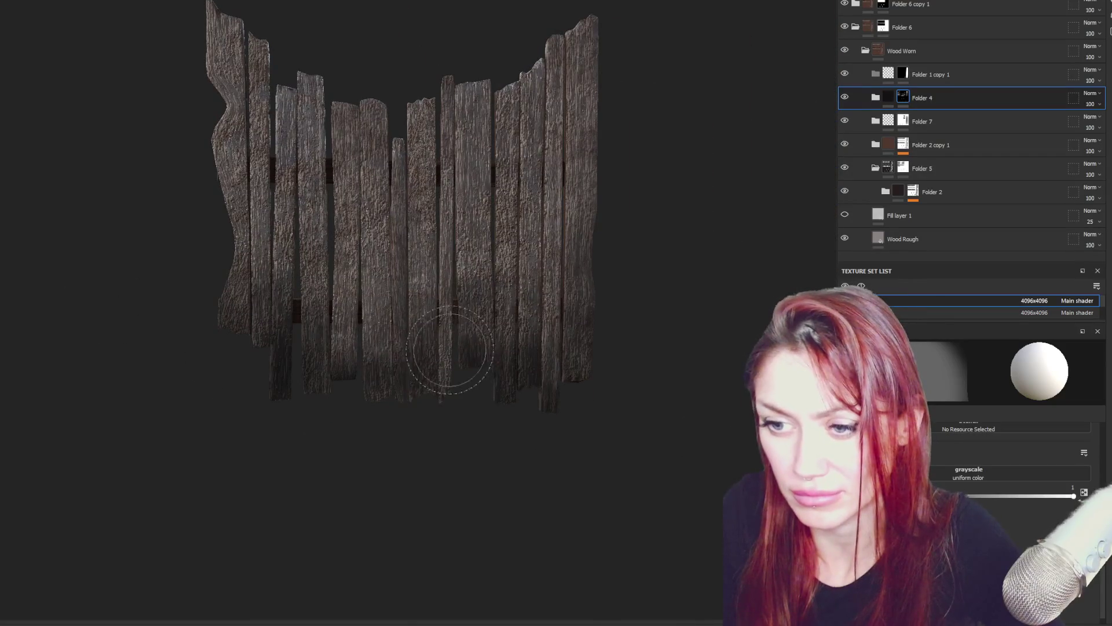
scroll(439, 356, down, 2)
mouse_move(438, 356)
shift+right_down()
mouse_move(571, 323)
mouse_move(529, 323)
shift+right_up()
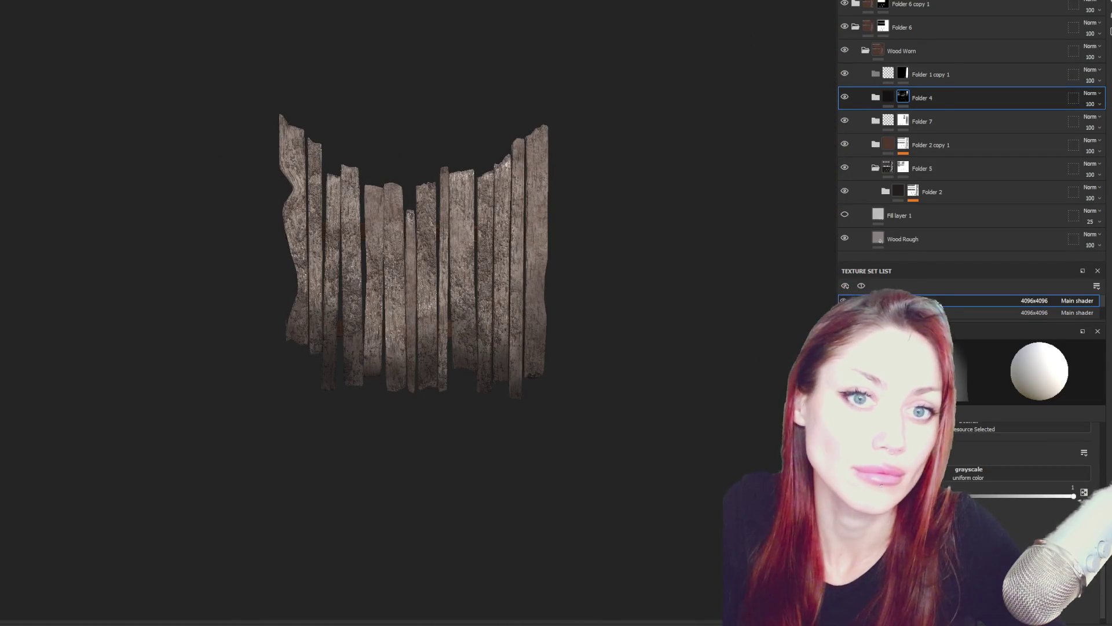
key(ctrl+shift+e)
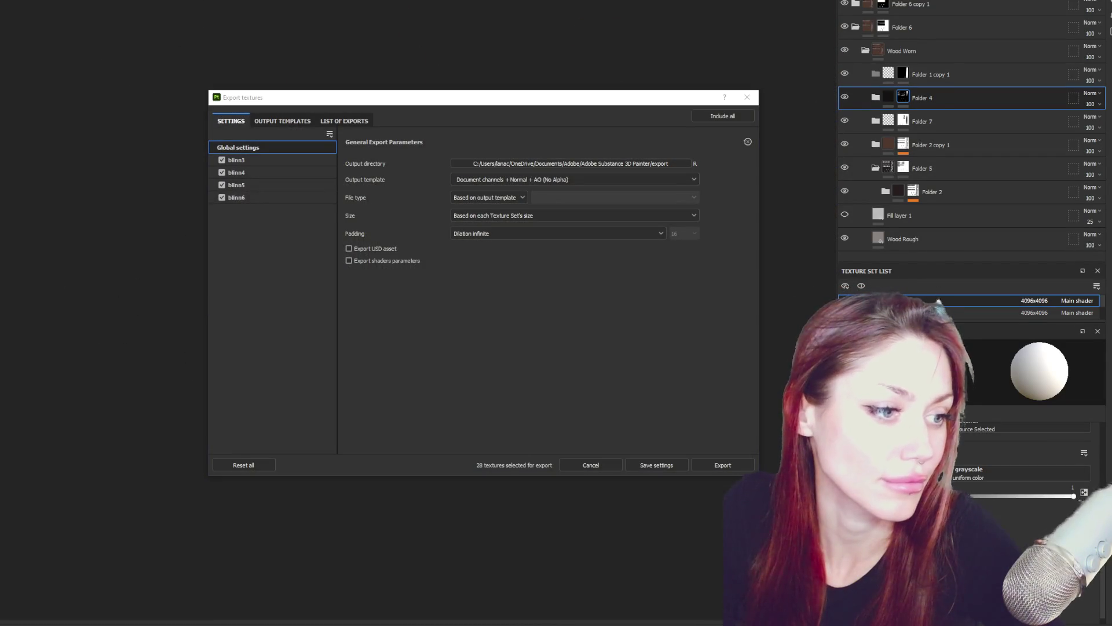
Export the textures with the Unity HD Render Pipeline (Metallic Standard) template at size 2048.
click(565, 180)
scroll(556, 232, down, 5)
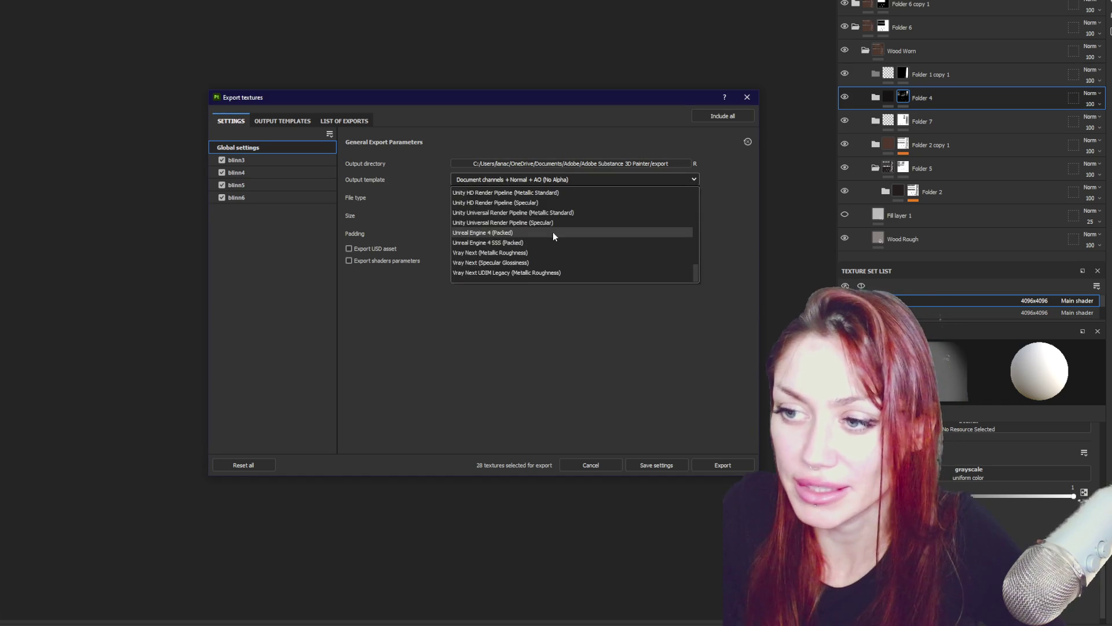
click(561, 223)
click(552, 215)
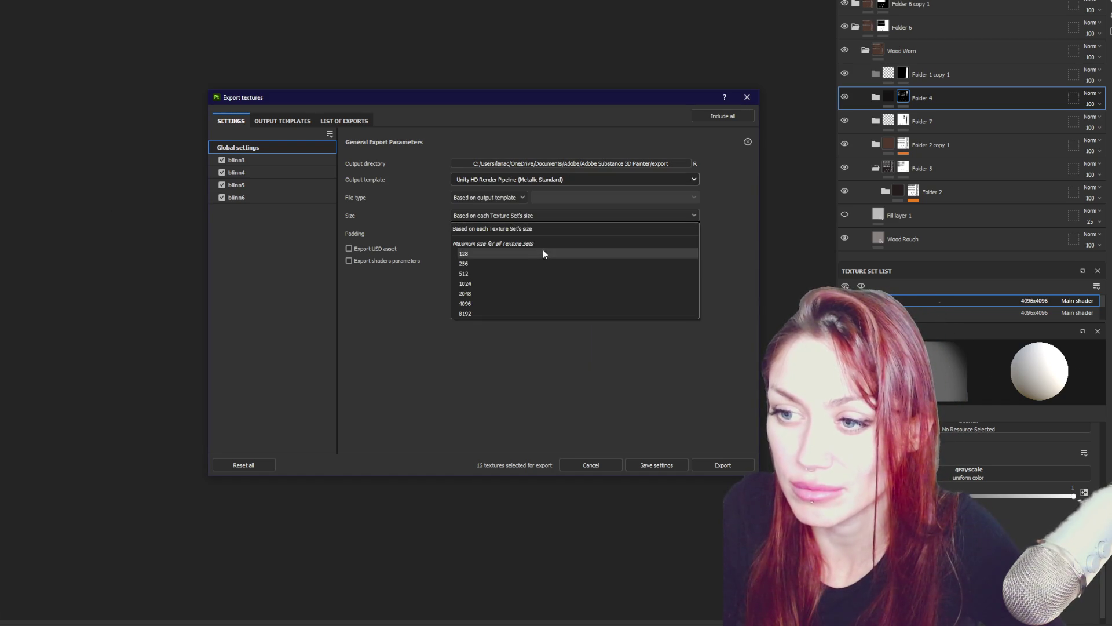
click(554, 295)
click(722, 465)
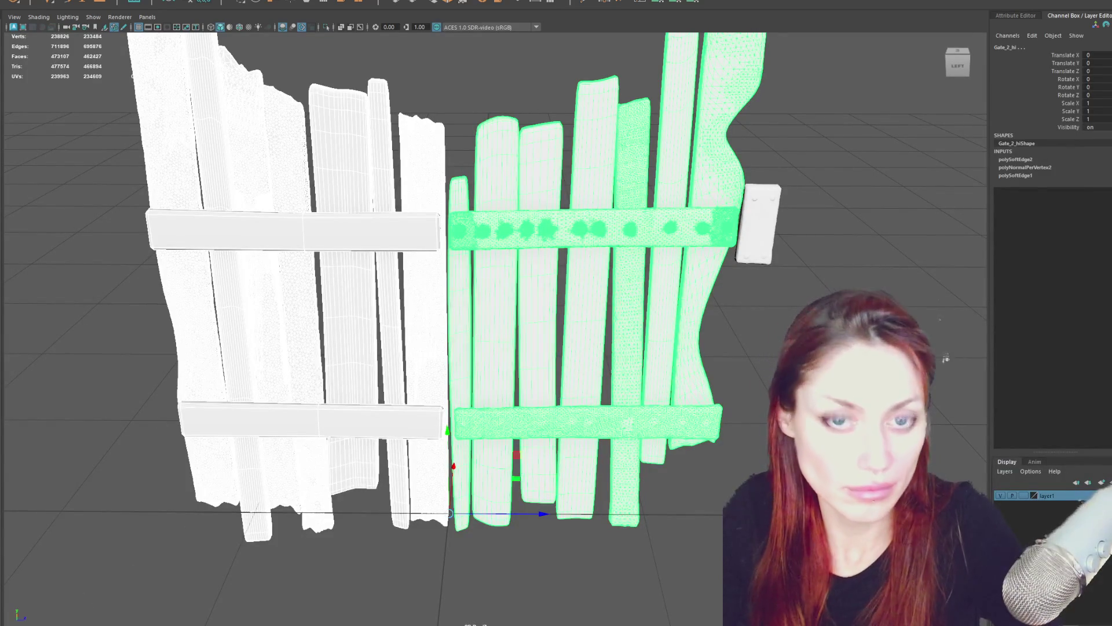
Hide the gate models in Maya, then unhide all gate and tree models.
key(ctrl+h)
click(304, 177)
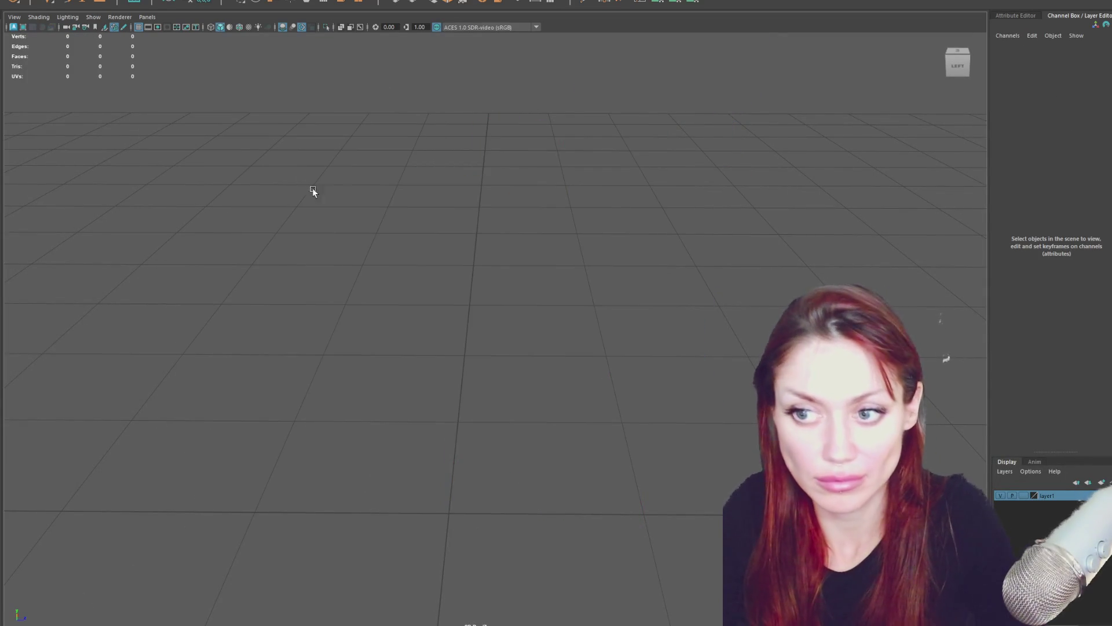
alt+drag(579, 232, 87, 206)
key(ctrl+z)
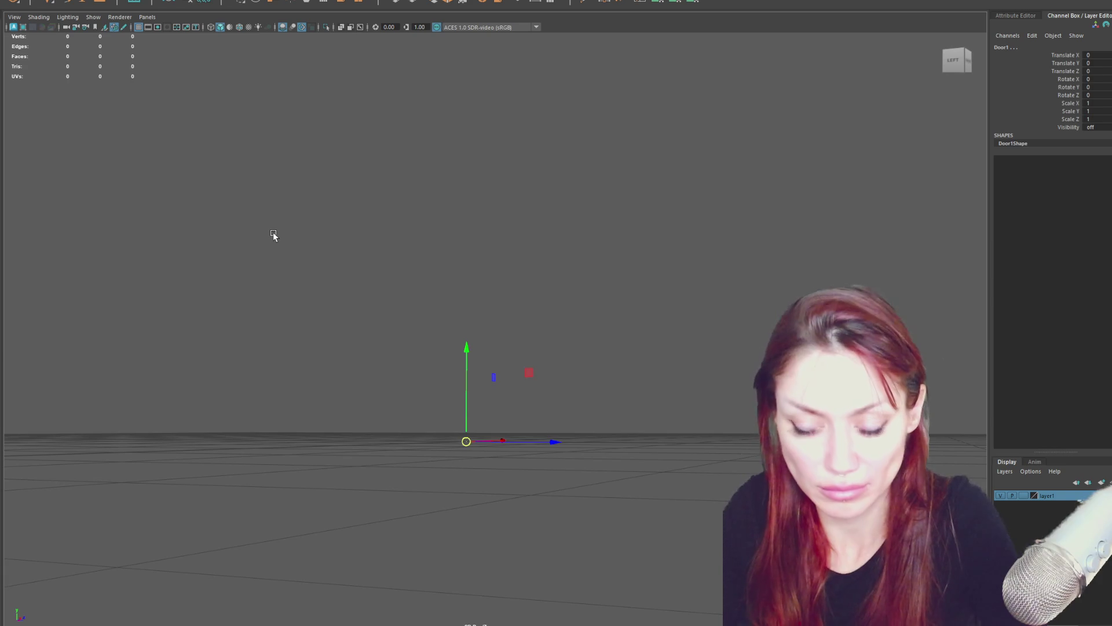
key(ctrl+shift+h)
Frame the Door1 gate and select its whole LowPoly group.
mouse_move(350, 221)
alt+mouse_down()
mouse_move(181, 230)
mouse_move(233, 263)
alt+mouse_up()
click(549, 318)
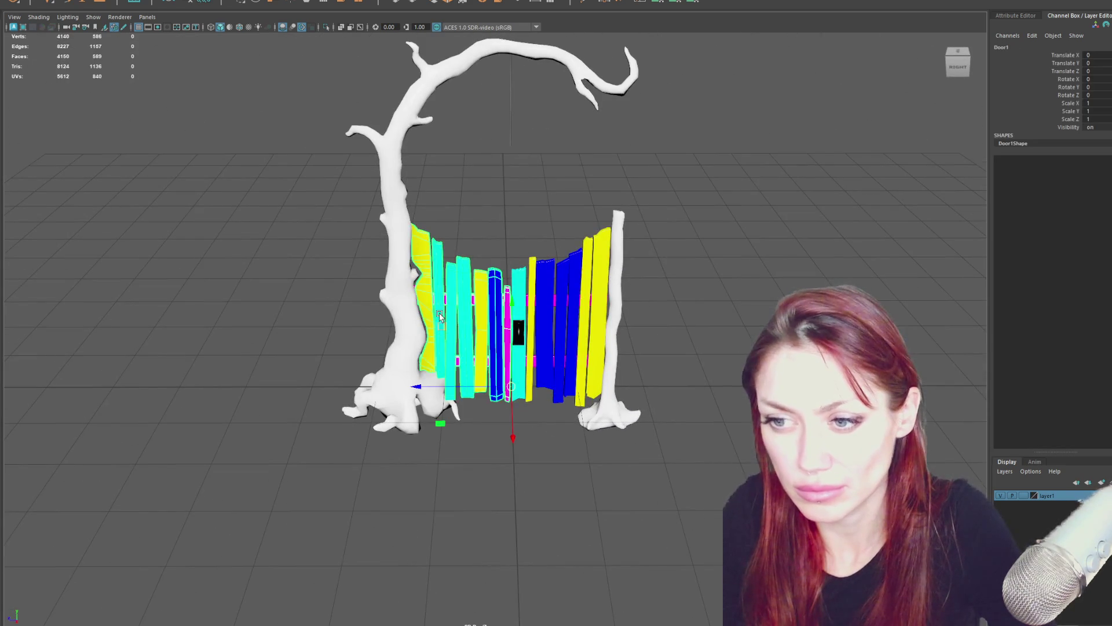
key(f)
click(549, 318)
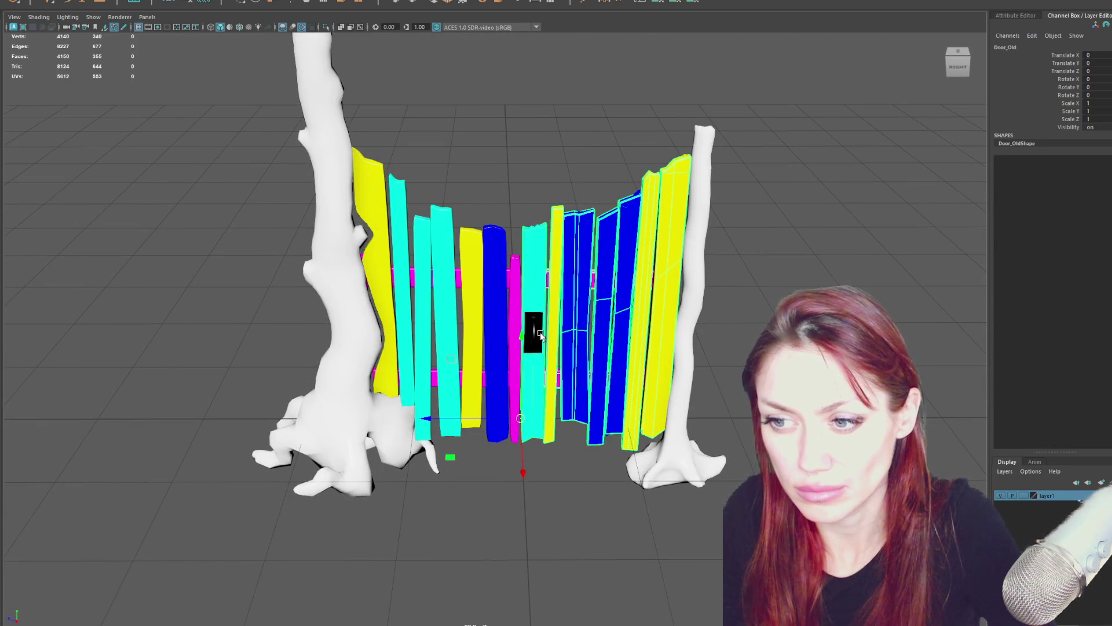
key(Up)
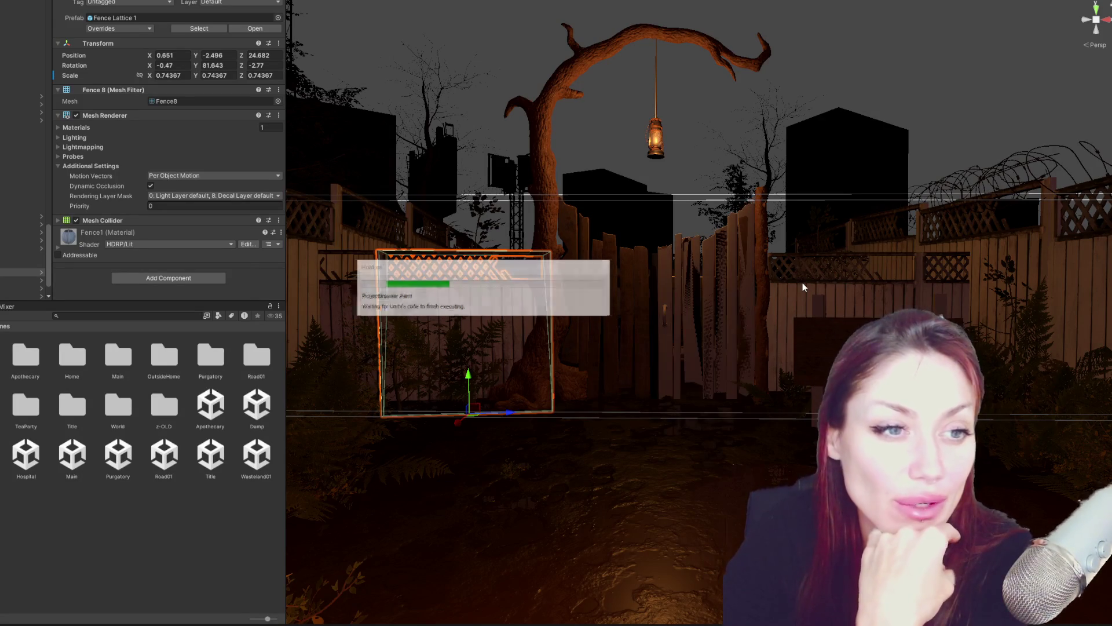
Frame Unity's Door 2 and undo its accidental move, then select the hinge's LowPoly parent in Maya.
click(699, 318)
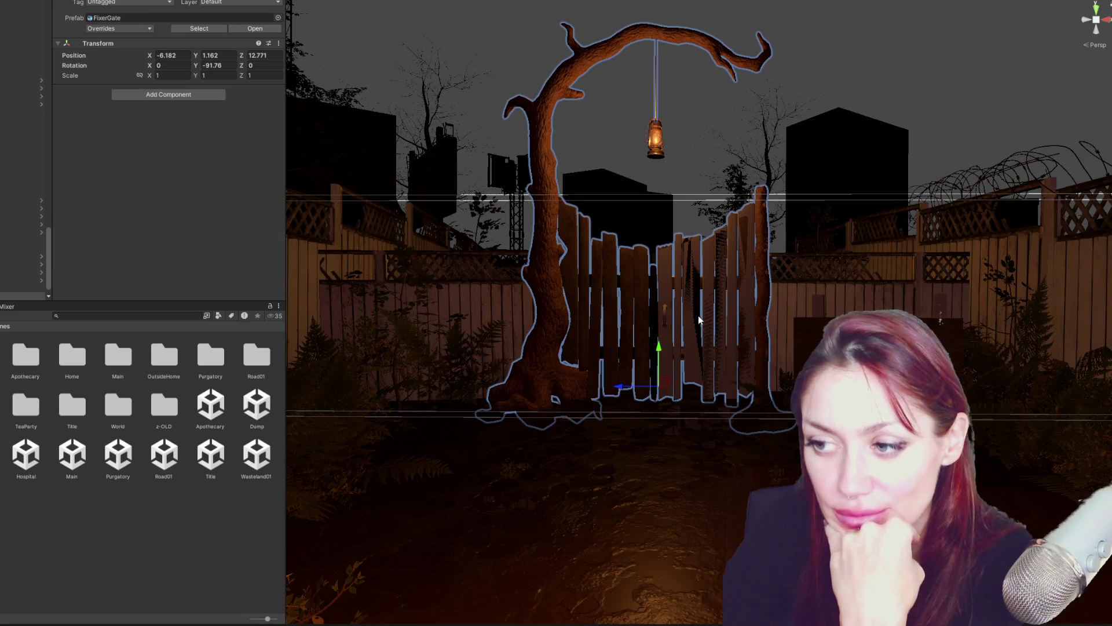
click(681, 339)
key(f)
mouse_move(681, 340)
alt+mouse_down()
mouse_move(680, 252)
mouse_move(641, 375)
alt+mouse_up()
key(ctrl+z)
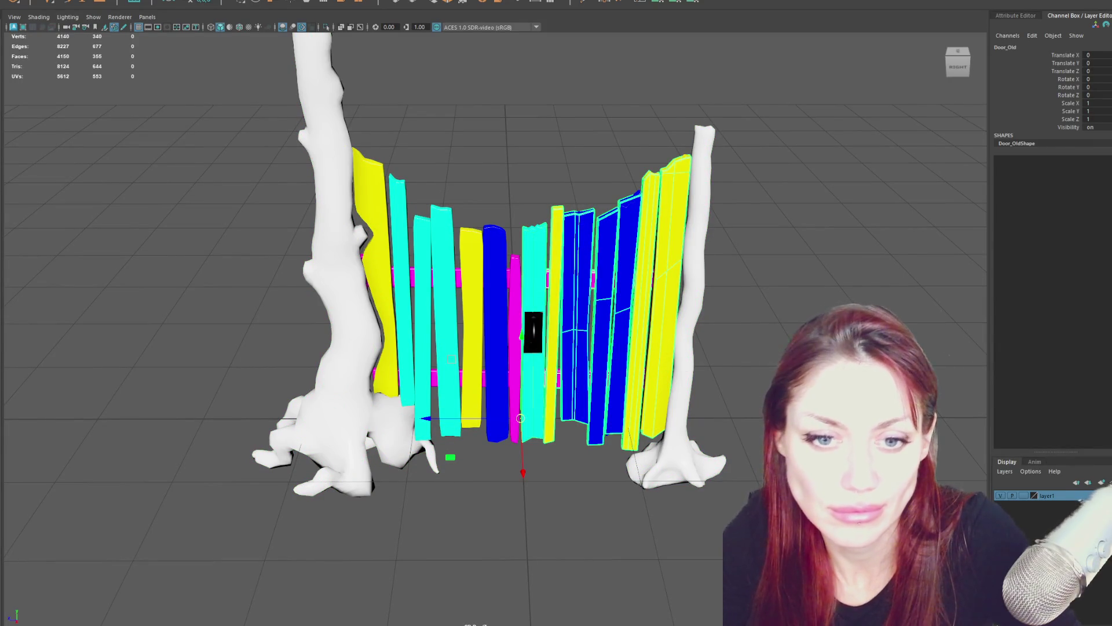
click(533, 331)
key(Up)
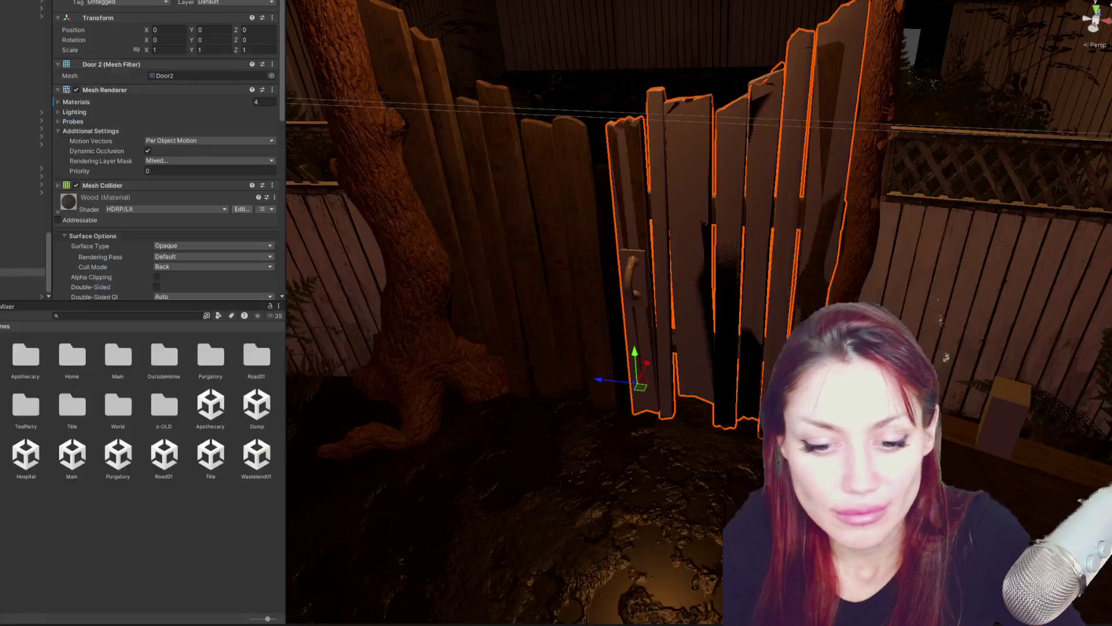
Pull the view back and use the Project panel's create options in Fixer Gate for the Gate textures folder.
mouse_move(582, 264)
right_down()
mouse_move(666, 266)
mouse_move(675, 256)
mouse_move(622, 268)
mouse_move(644, 270)
right_up()
scroll(644, 270, down, 3)
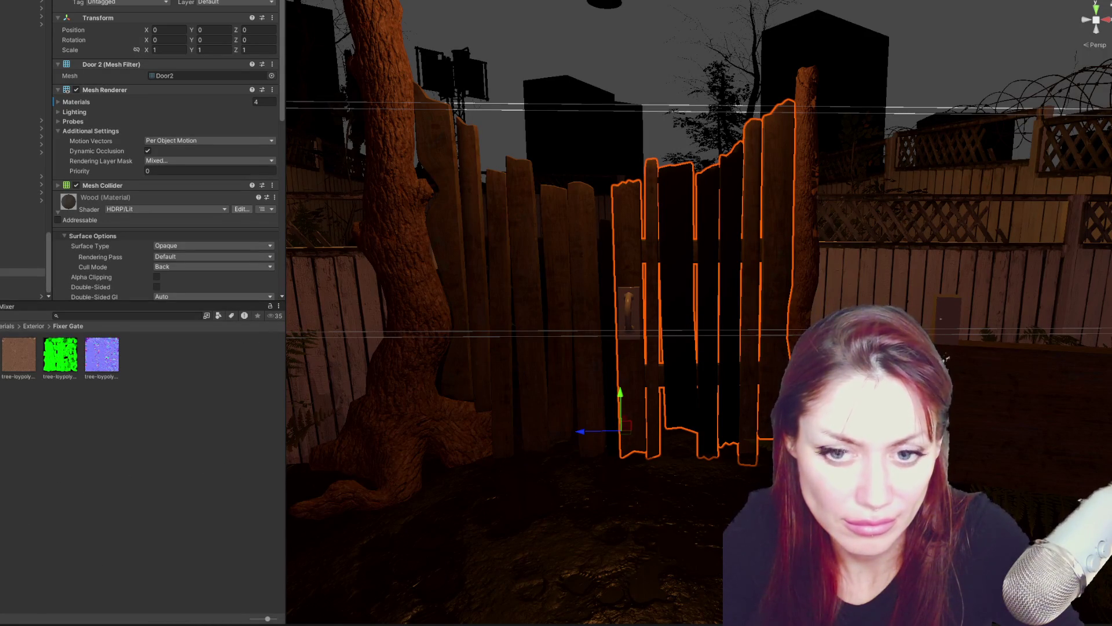
click(18, 362)
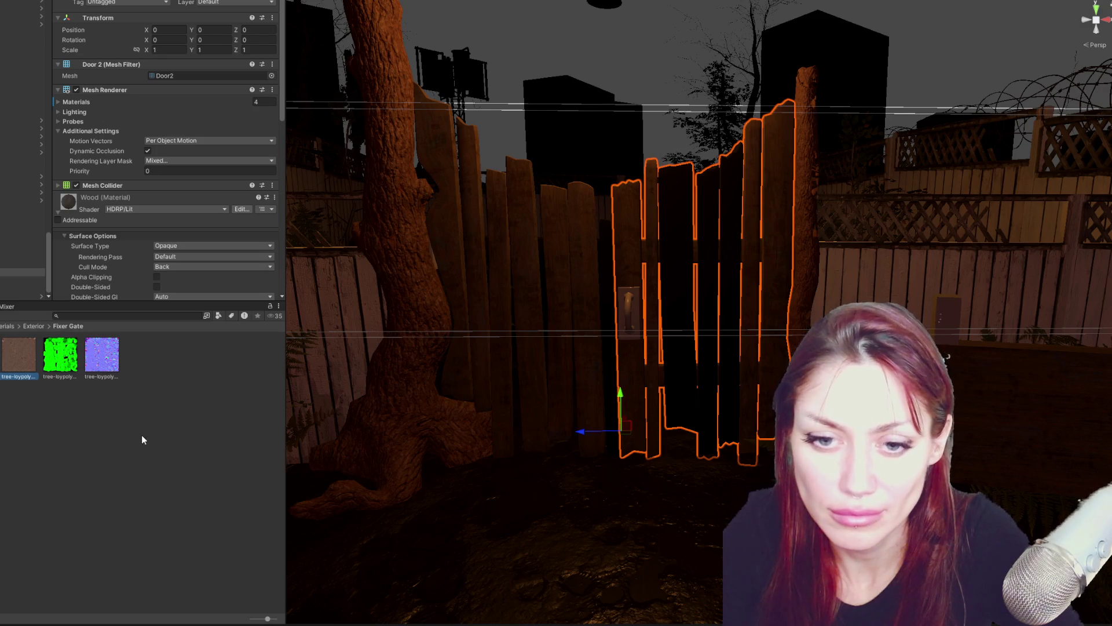
right_click(218, 397)
mouse_move(243, 112)
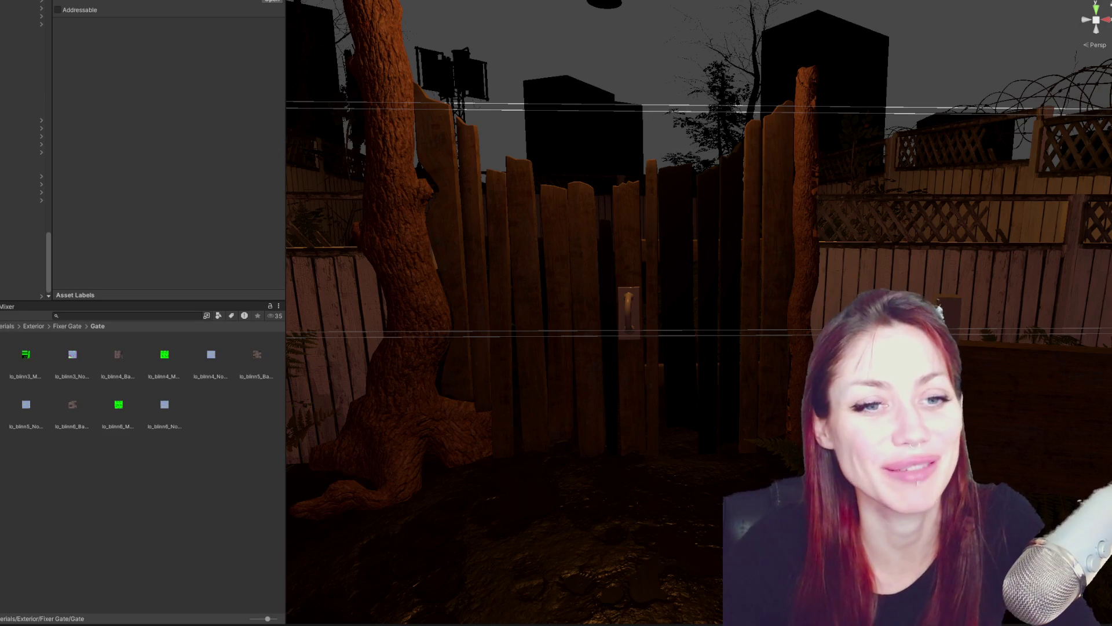
Create a new material in the Gate folder and start naming it Gate1.
click(207, 451)
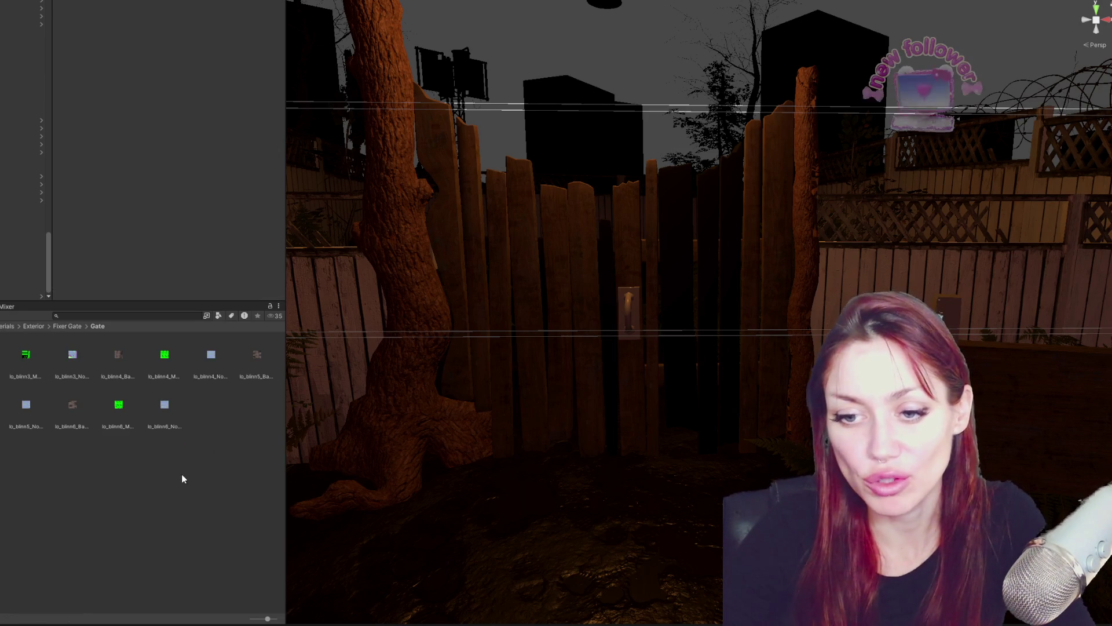
right_click(198, 471)
mouse_move(311, 176)
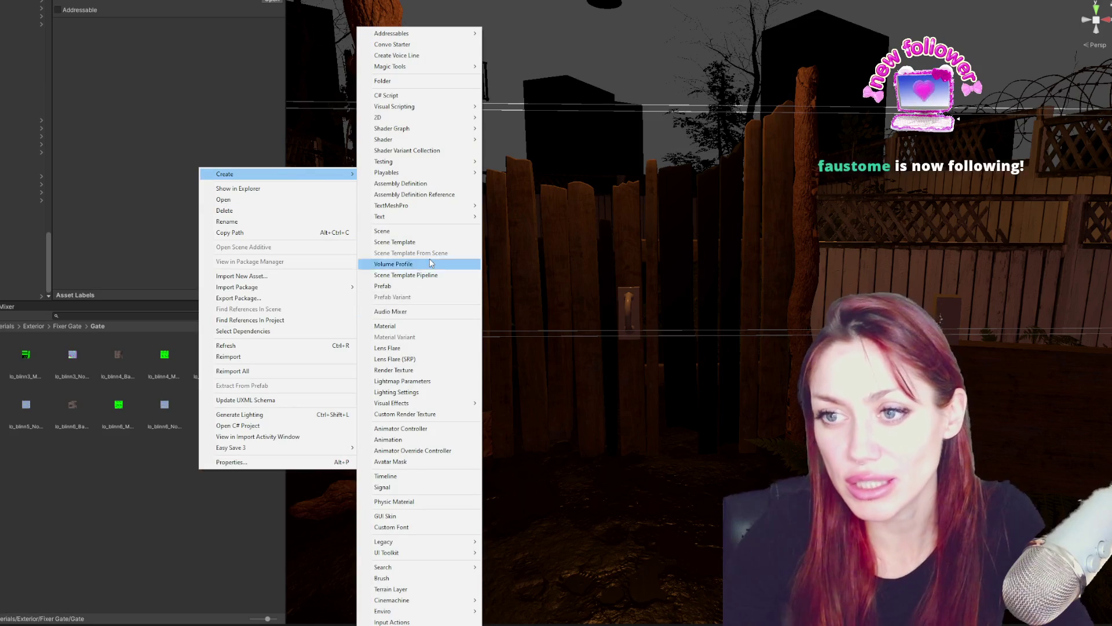
click(429, 84)
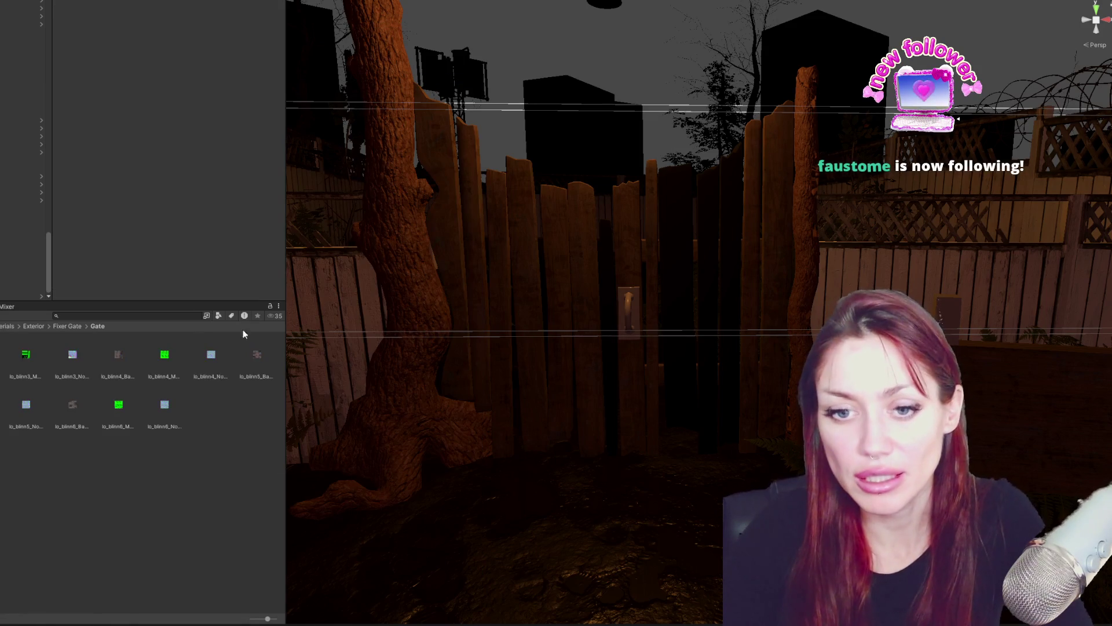
right_click(262, 417)
mouse_move(360, 123)
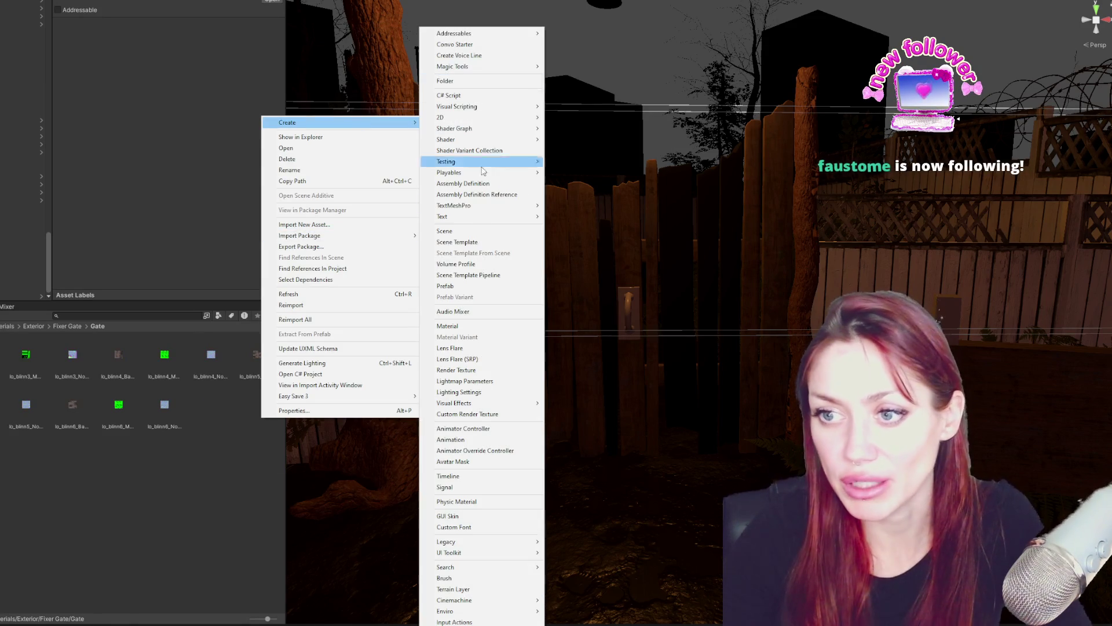
click(458, 326)
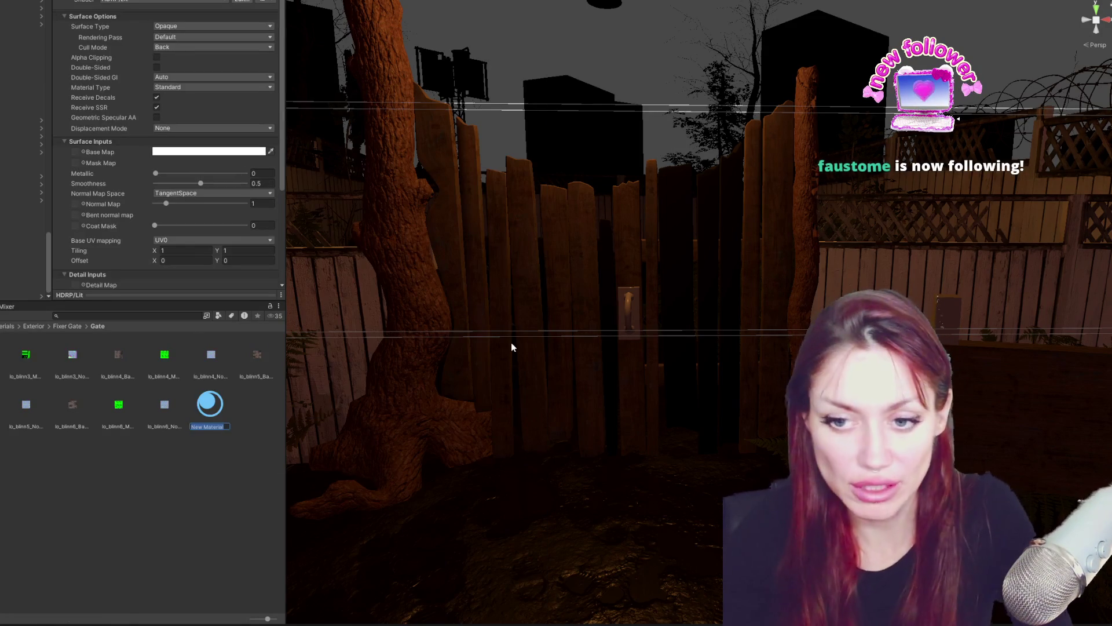
text(Gate1 1)
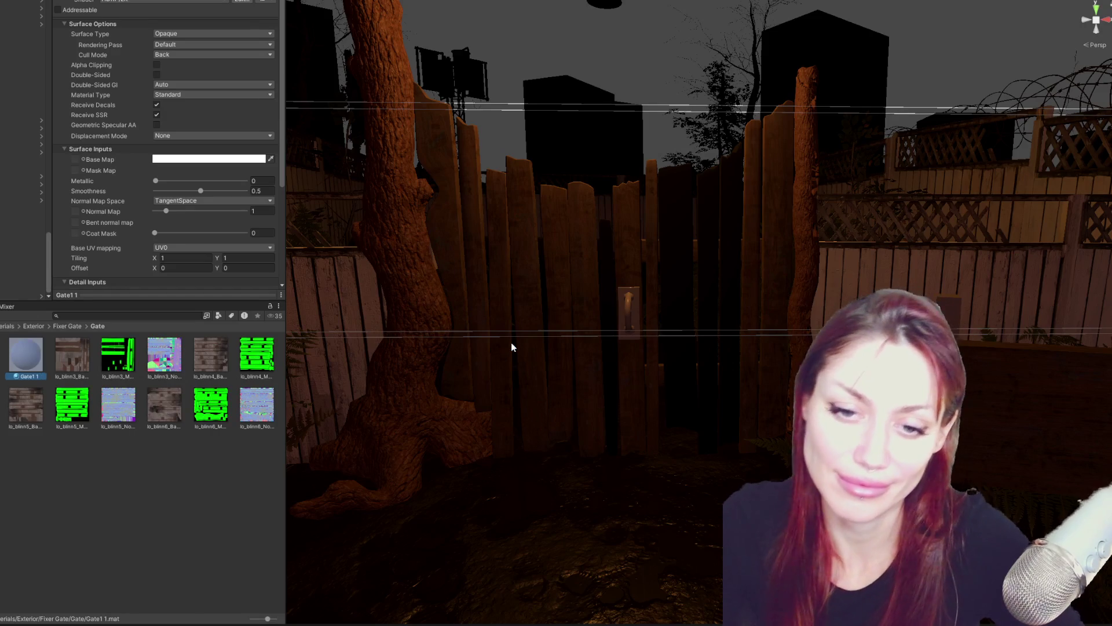
Deselect the Gate1 1–3 materials and confirm the pending save prompt.
click(163, 454)
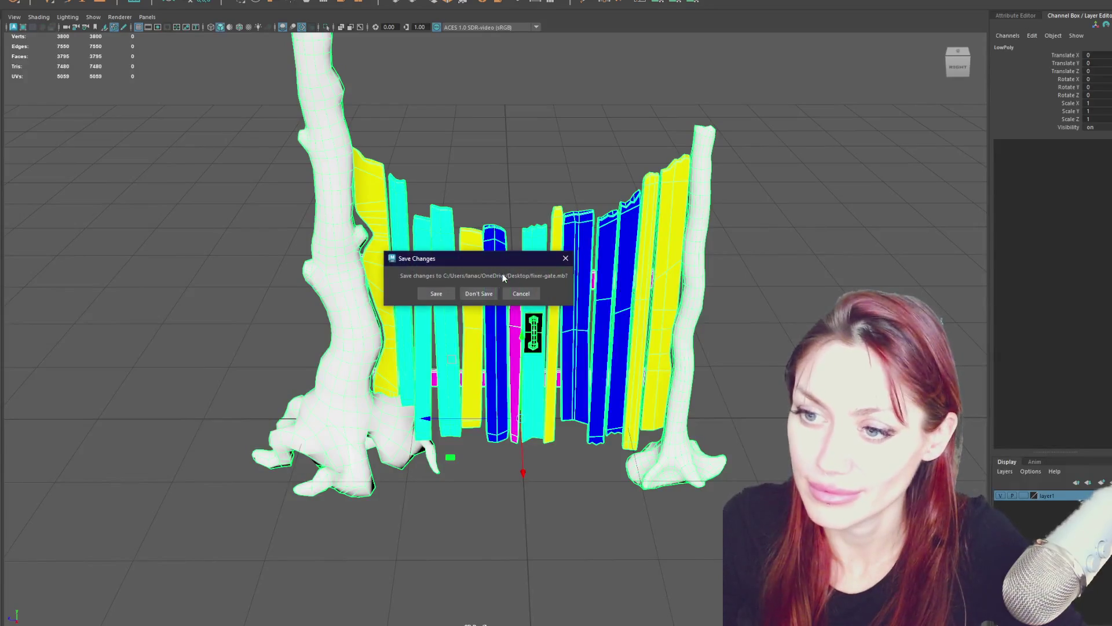
click(443, 291)
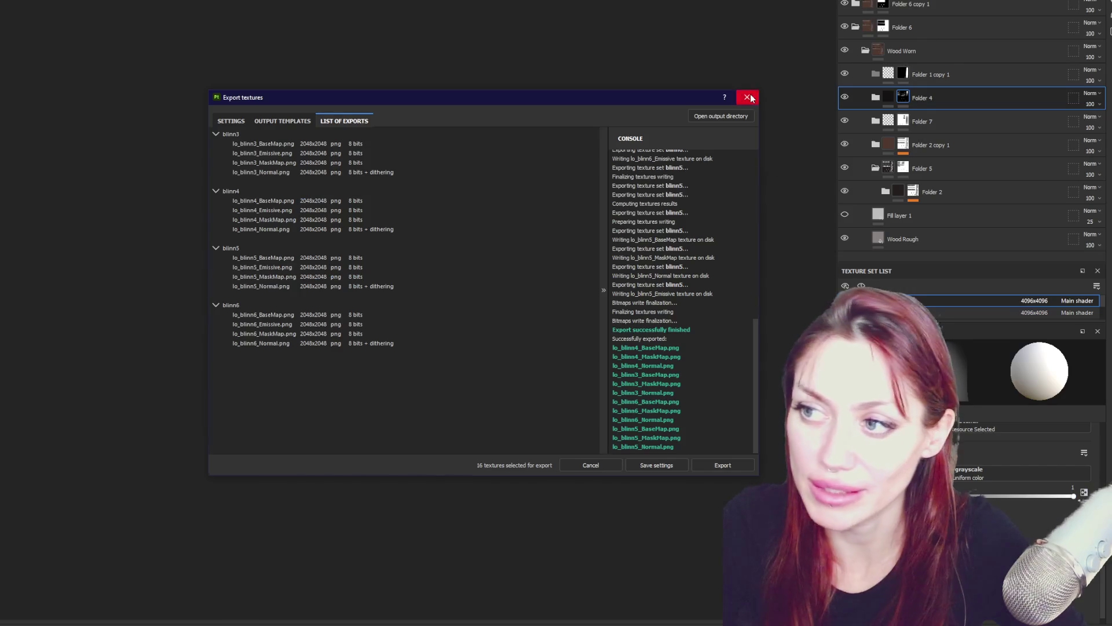
Close Painter's Export textures window, save the project, and dismiss the Save As dialog.
click(747, 96)
click(389, 302)
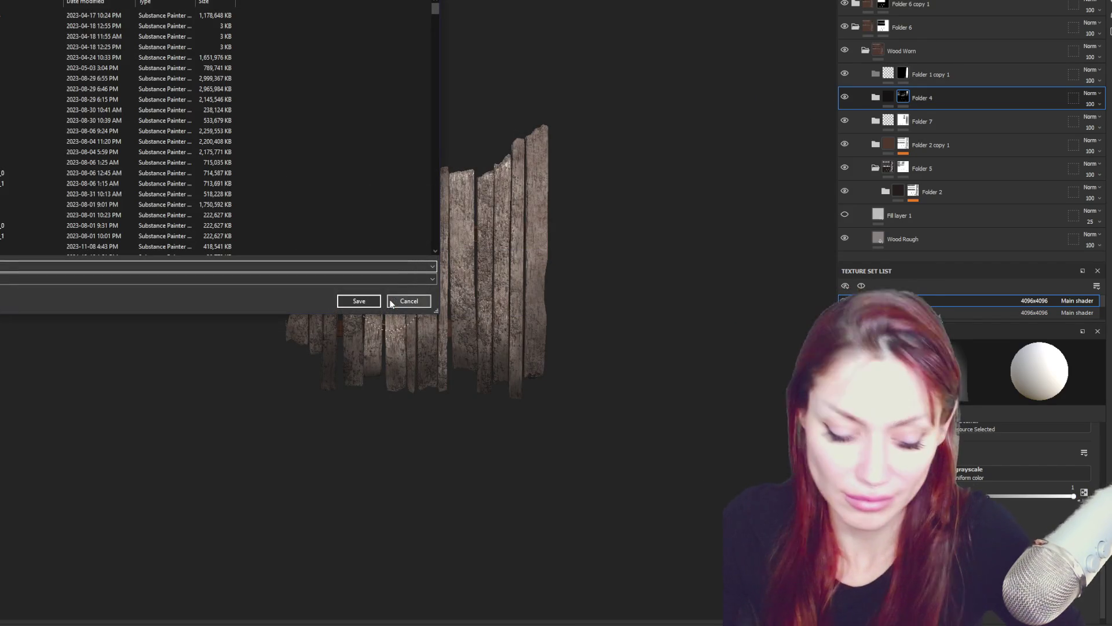
click(390, 302)
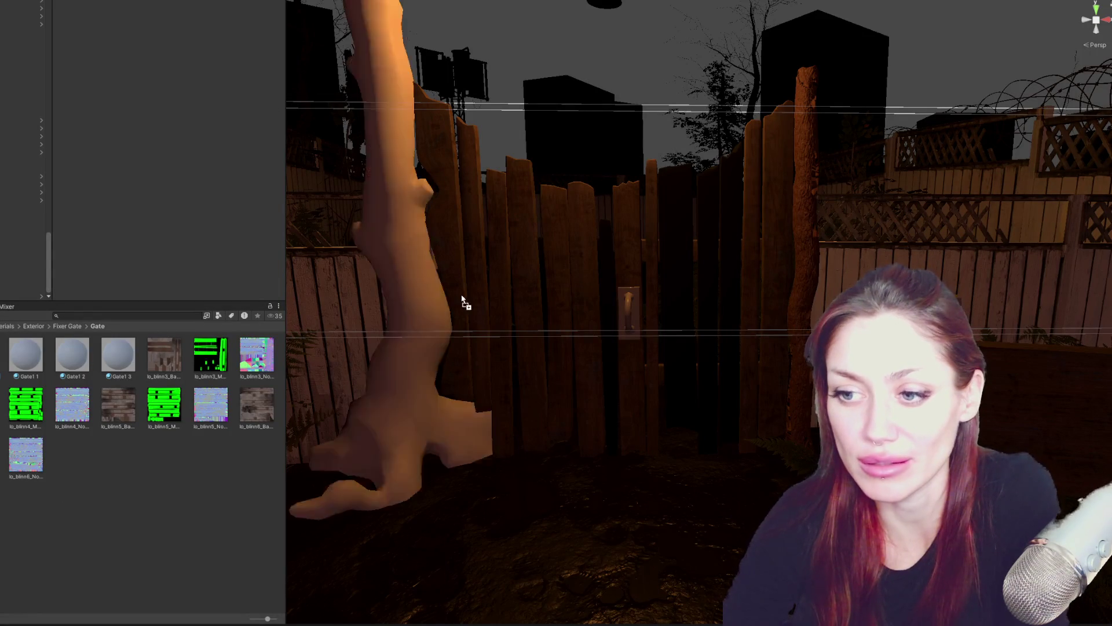
Apply the Gate1 1 material to the gate planks and select it.
drag(462, 299, 461, 294)
mouse_move(26, 354)
mouse_down()
mouse_move(384, 305)
mouse_move(476, 274)
mouse_move(504, 313)
mouse_move(582, 288)
mouse_move(582, 272)
mouse_move(630, 250)
mouse_move(487, 385)
mouse_move(212, 506)
mouse_up()
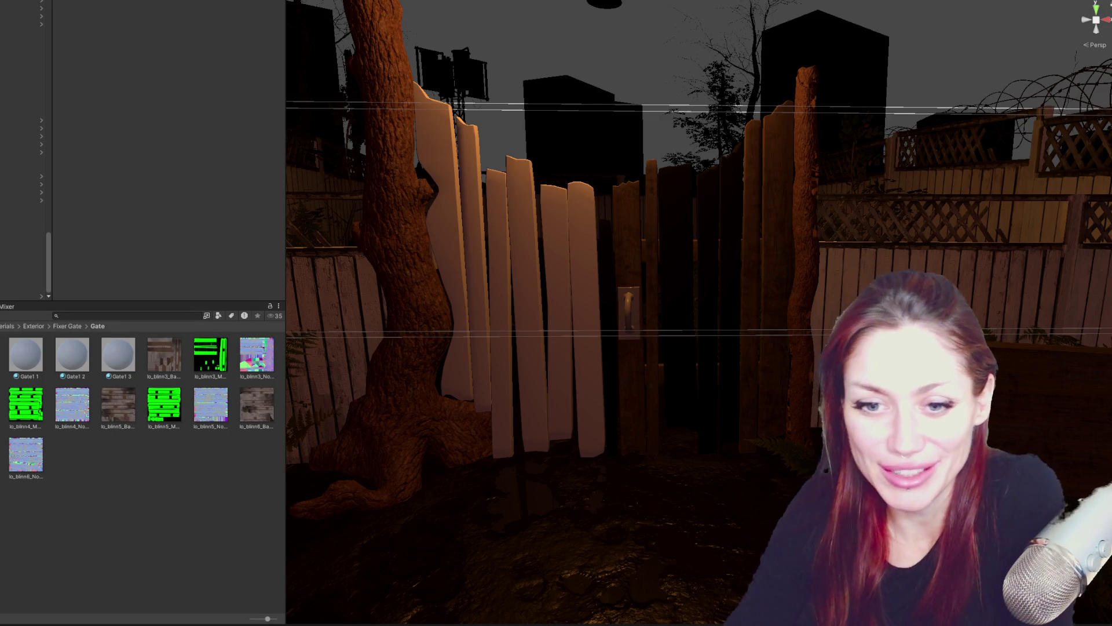
click(26, 355)
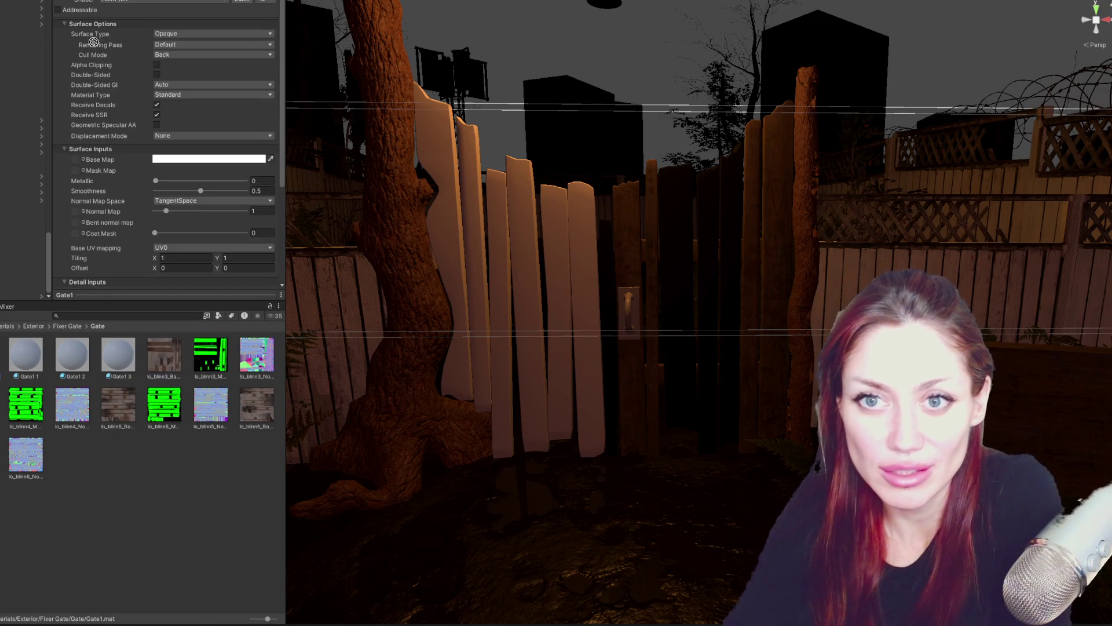
Give Gate1 1 the lo_blinn3 BaseMap texture as Base Map and apply it to more planks.
scroll(149, 237, down, 5)
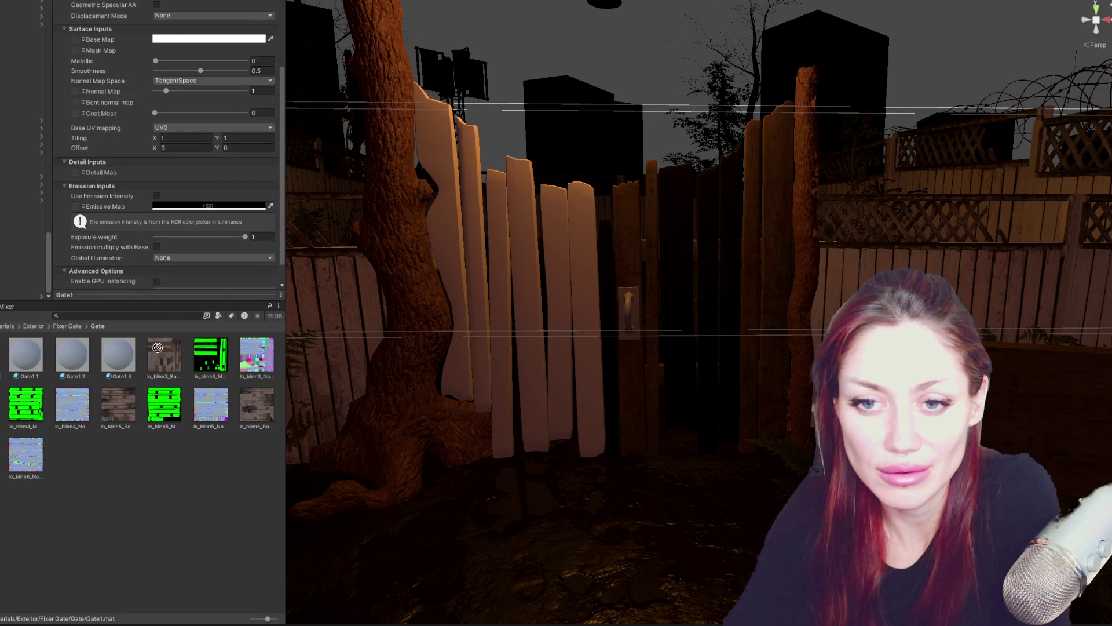
scroll(174, 242, down, 2)
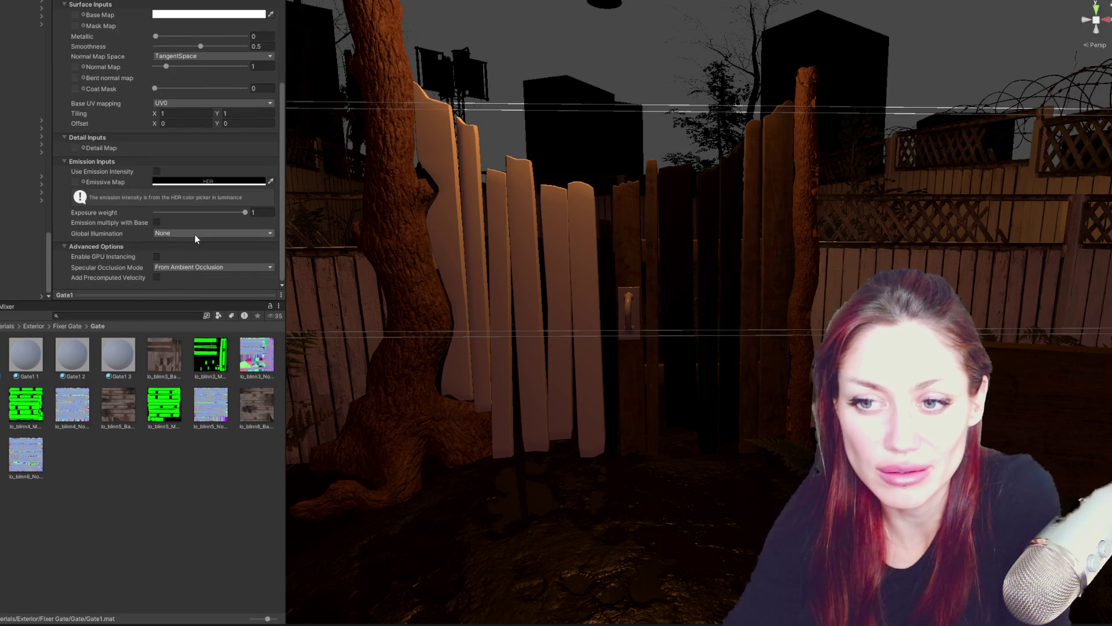
scroll(141, 220, up, 4)
drag(167, 358, 76, 123)
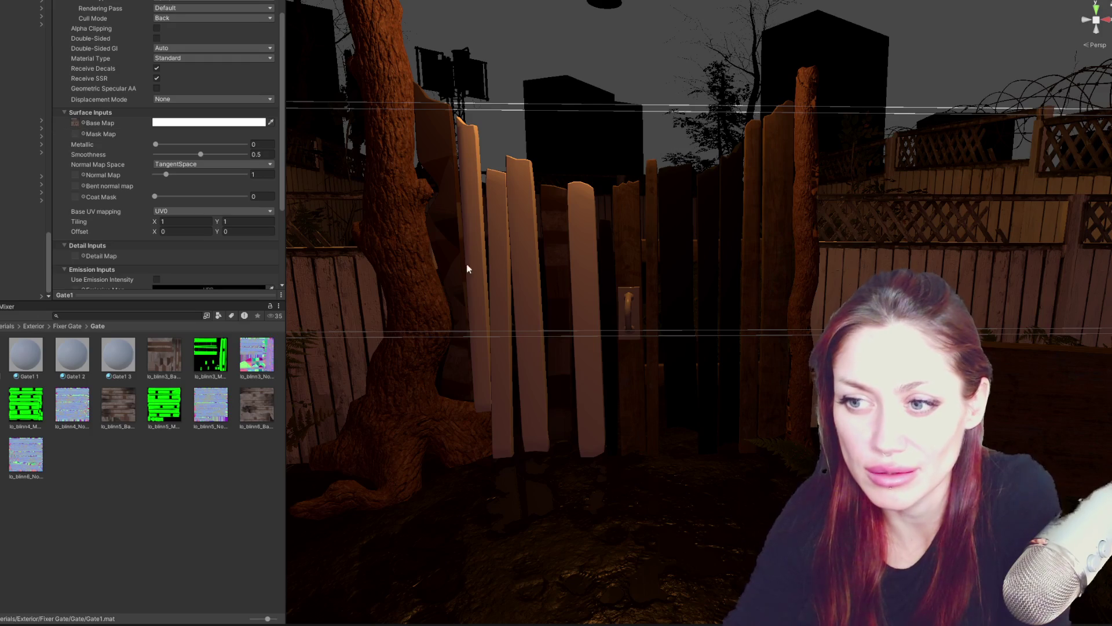
click(24, 356)
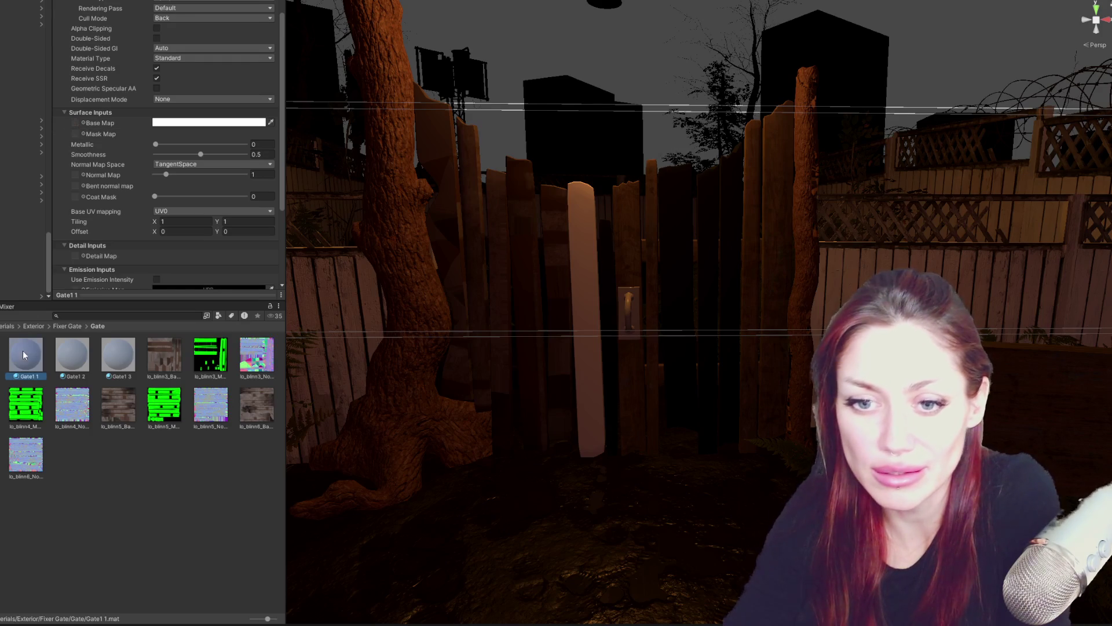
drag(162, 357, 87, 123)
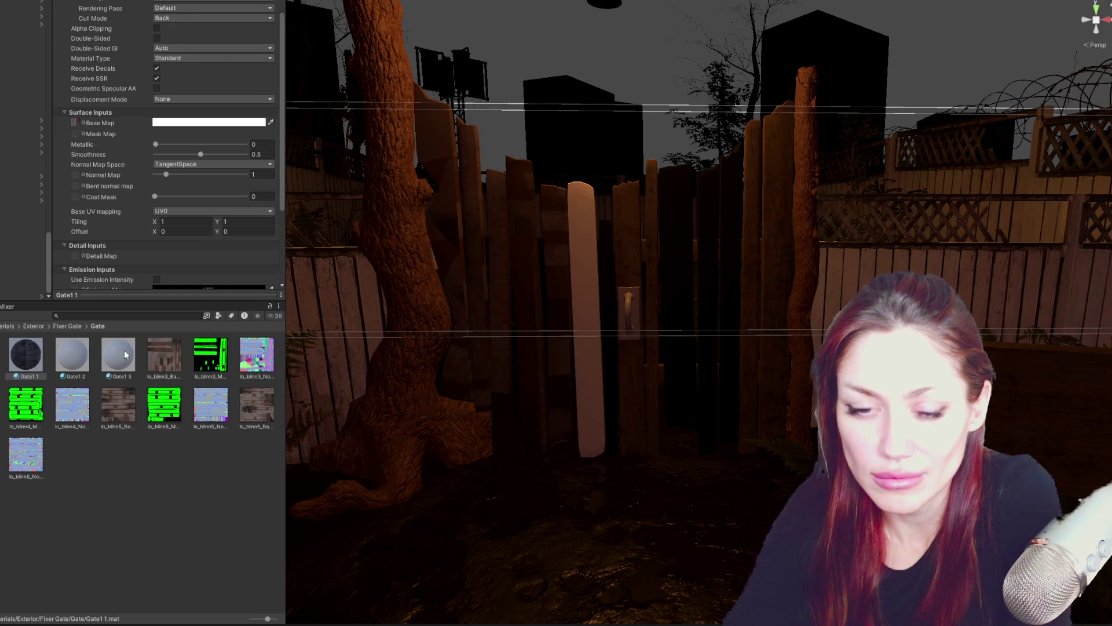
mouse_move(23, 361)
mouse_down()
mouse_move(454, 251)
mouse_move(478, 258)
mouse_move(406, 260)
mouse_move(471, 248)
mouse_move(759, 255)
mouse_up()
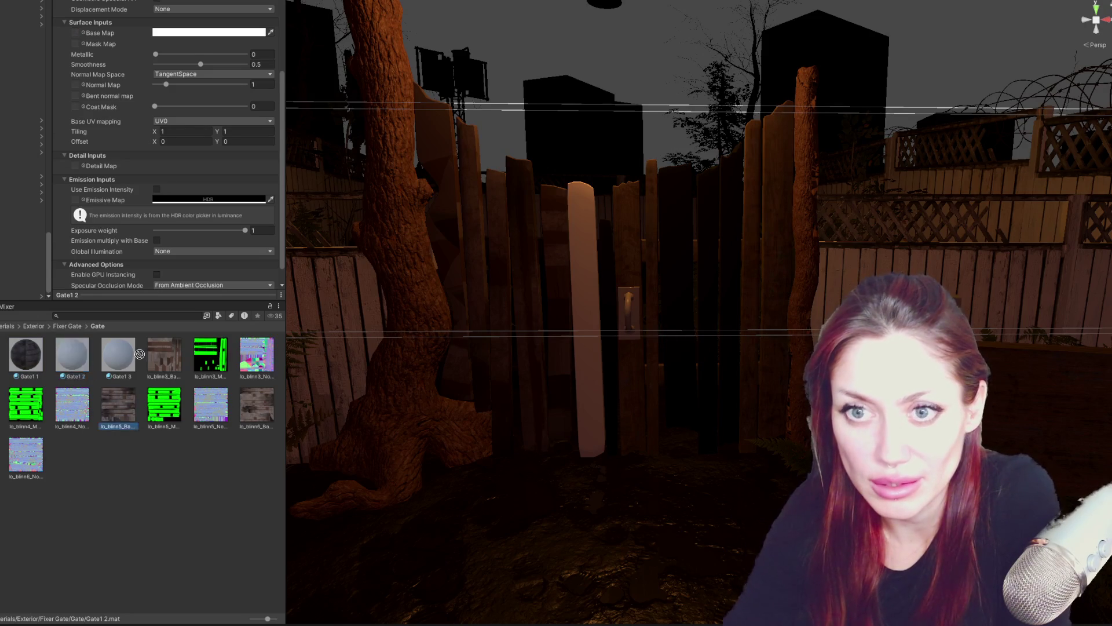
Apply Gate1 2 to its matching planks and set lo_blinn6 as Gate1 3's Base Map.
click(72, 354)
mouse_move(80, 358)
mouse_down()
mouse_move(186, 313)
mouse_move(458, 235)
mouse_move(563, 260)
mouse_move(634, 257)
mouse_up()
click(132, 362)
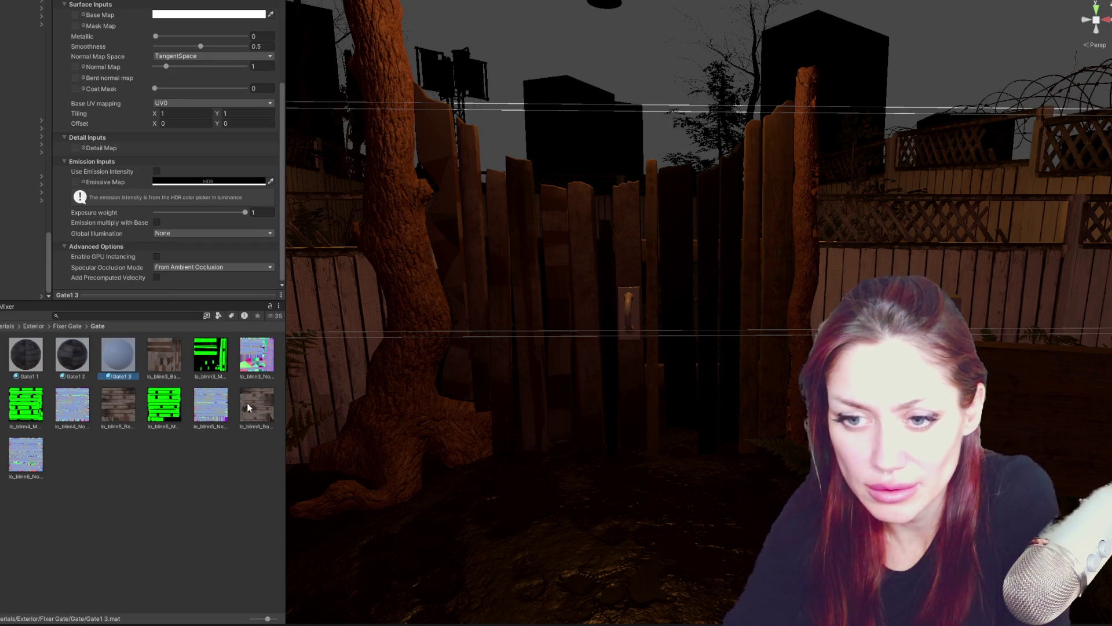
drag(253, 410, 78, 18)
Drag Gate1 3 and Gate1 2 onto the remaining plain gate planks.
mouse_move(125, 362)
mouse_down()
mouse_move(439, 221)
mouse_move(478, 248)
mouse_up()
mouse_move(88, 361)
mouse_down()
mouse_move(239, 283)
mouse_move(533, 236)
mouse_up()
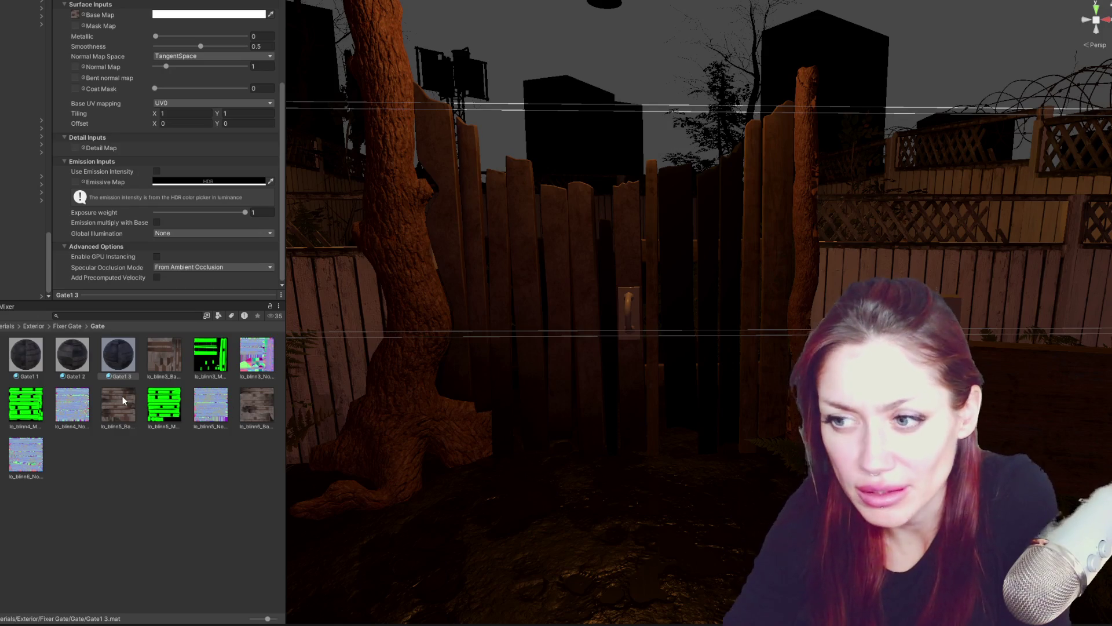
mouse_move(119, 356)
mouse_down()
mouse_move(566, 280)
mouse_move(761, 267)
mouse_move(633, 266)
mouse_move(653, 263)
mouse_move(834, 273)
mouse_move(696, 260)
mouse_up()
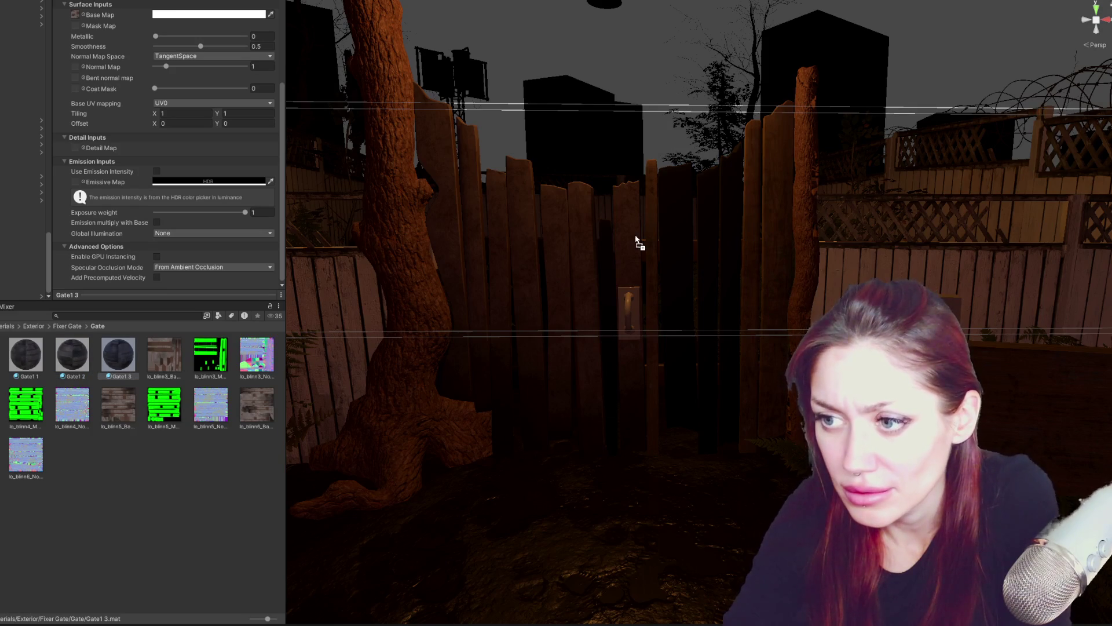
mouse_move(67, 350)
mouse_down()
mouse_move(672, 251)
mouse_move(784, 256)
mouse_move(676, 263)
mouse_move(695, 257)
mouse_move(542, 300)
mouse_move(66, 362)
mouse_move(629, 277)
mouse_move(679, 259)
mouse_up()
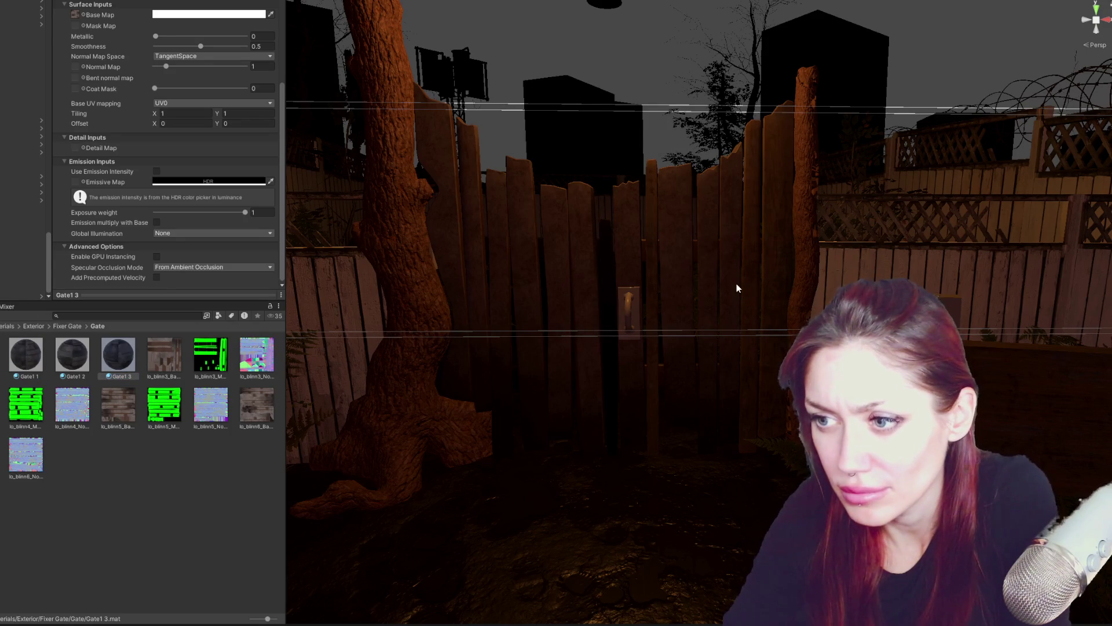
scroll(721, 287, up, 5)
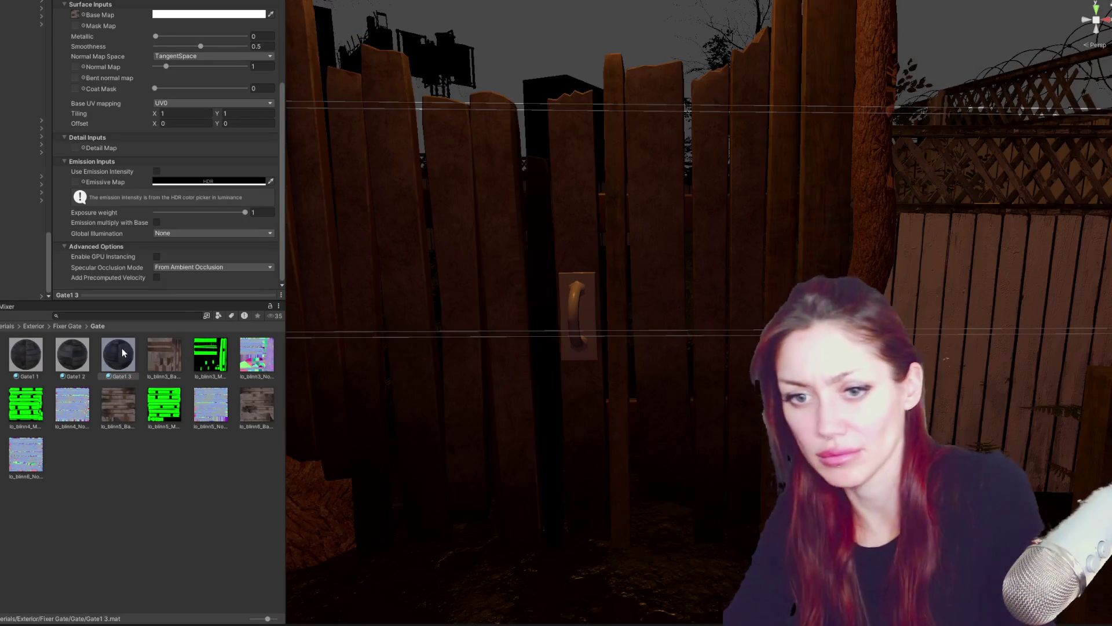
Apply the Gate1 3 material to the gate planks in the Scene view.
drag(362, 315, 615, 273)
drag(615, 272, 748, 266)
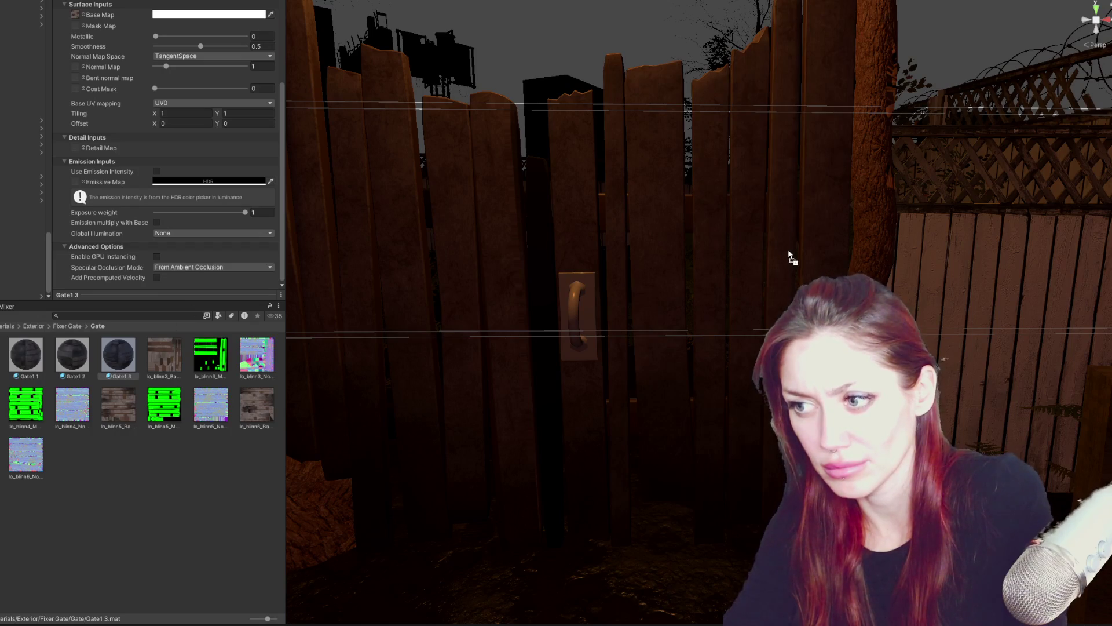
right_drag(782, 248, 341, 224)
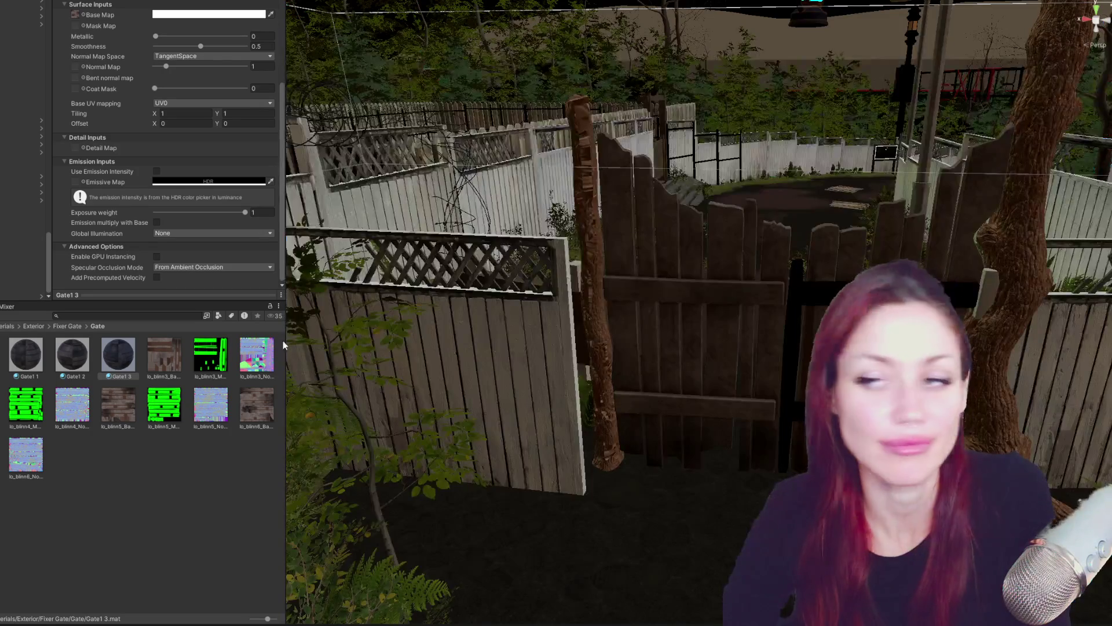
mouse_move(285, 346)
mouse_down()
mouse_move(971, 300)
mouse_move(925, 301)
mouse_up()
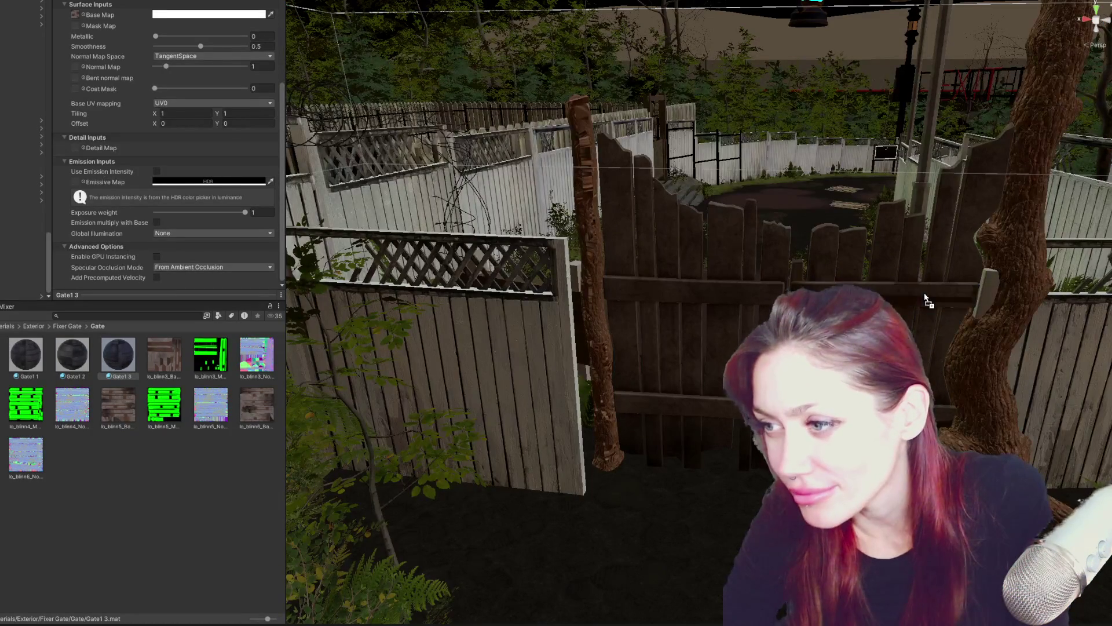
Reselect Gate1 3, view the textured gate from a wider angle, and save the scene.
click(69, 357)
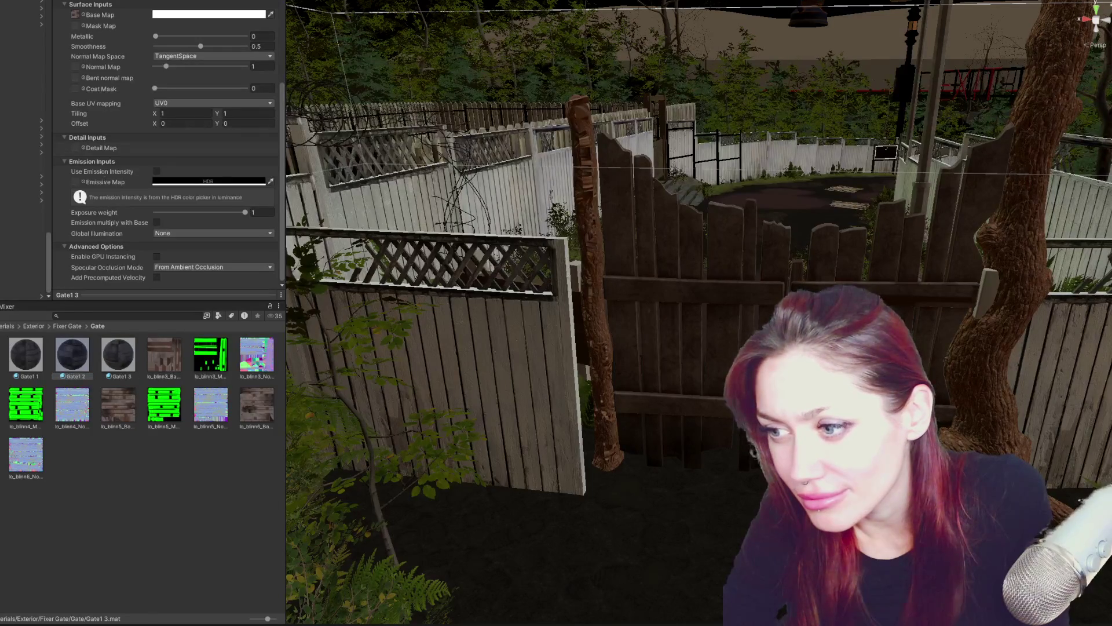
key(Right)
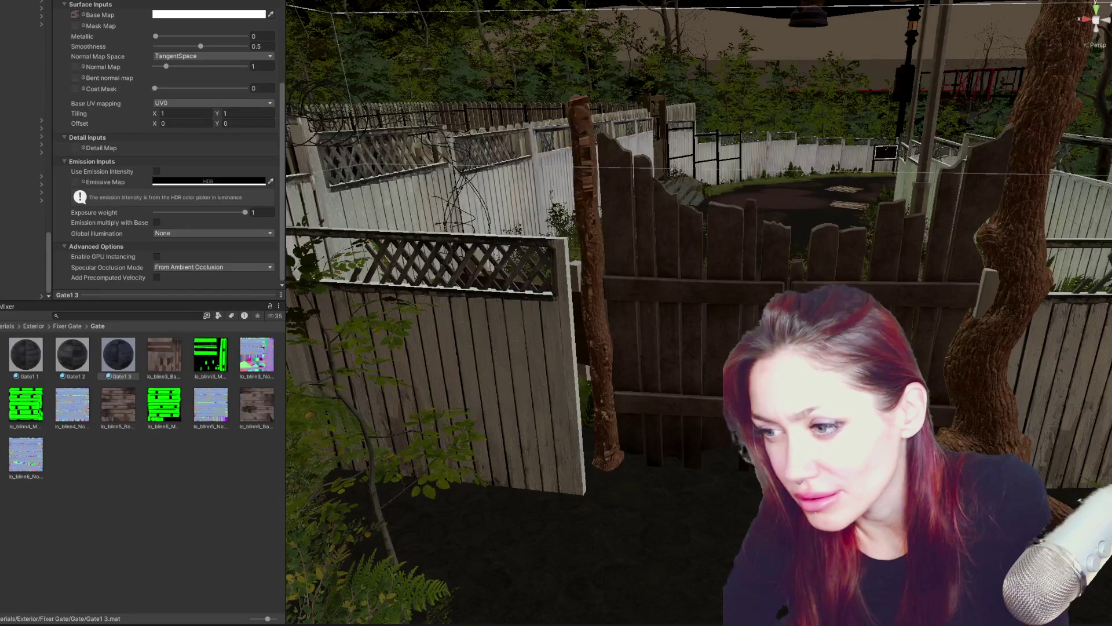
mouse_move(384, 318)
right_down()
mouse_move(960, 320)
mouse_move(869, 320)
right_up()
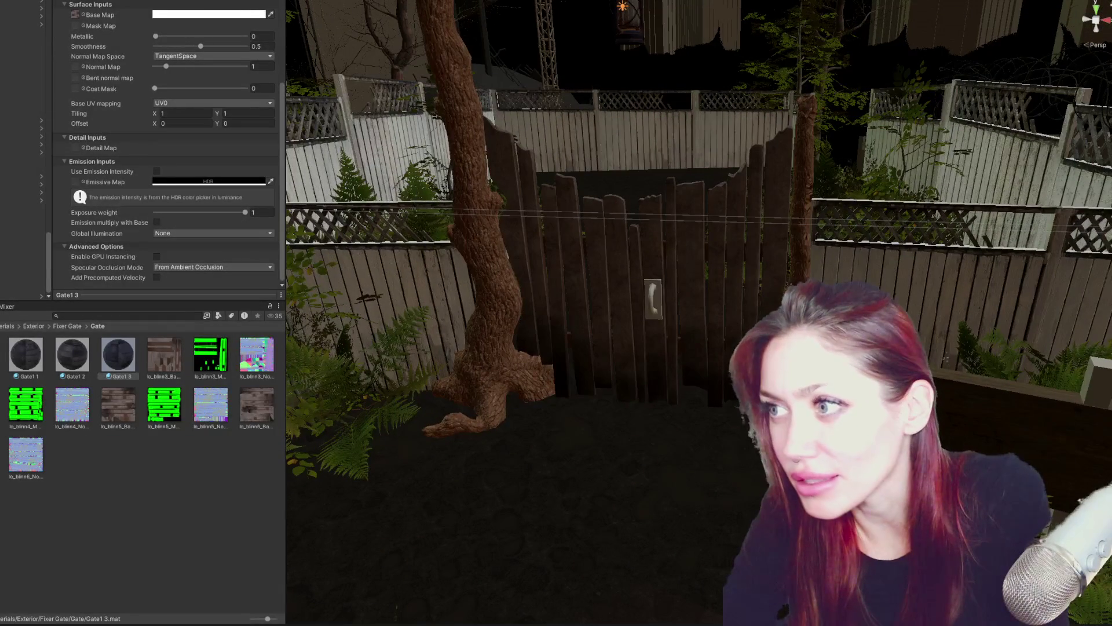
mouse_move(787, 191)
right_down()
mouse_move(802, 183)
mouse_move(610, 342)
right_up()
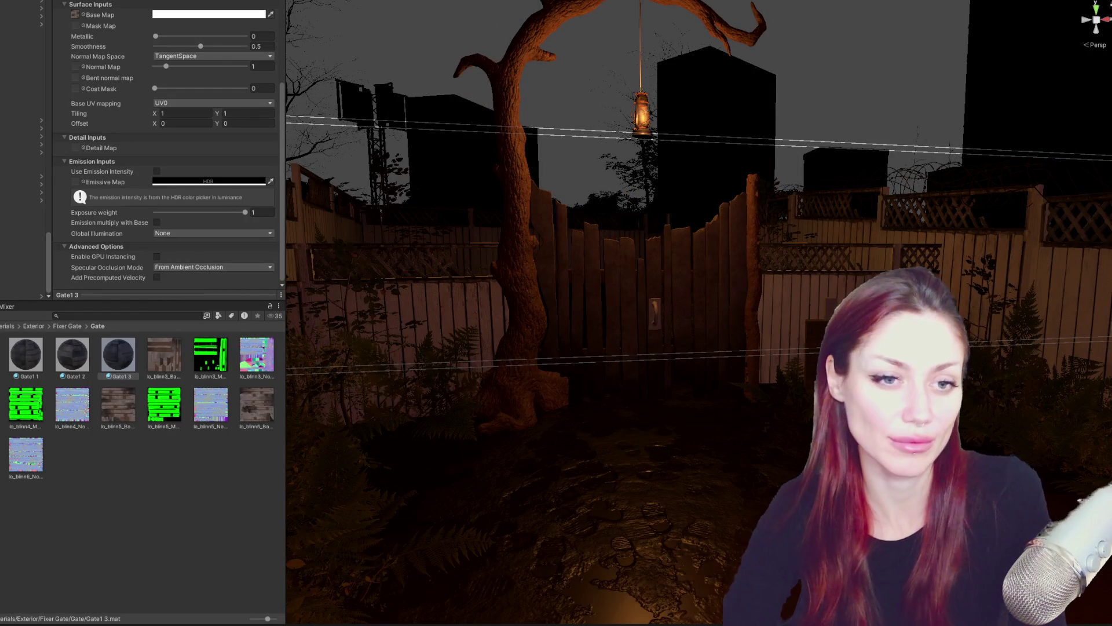
key(ctrl+s)
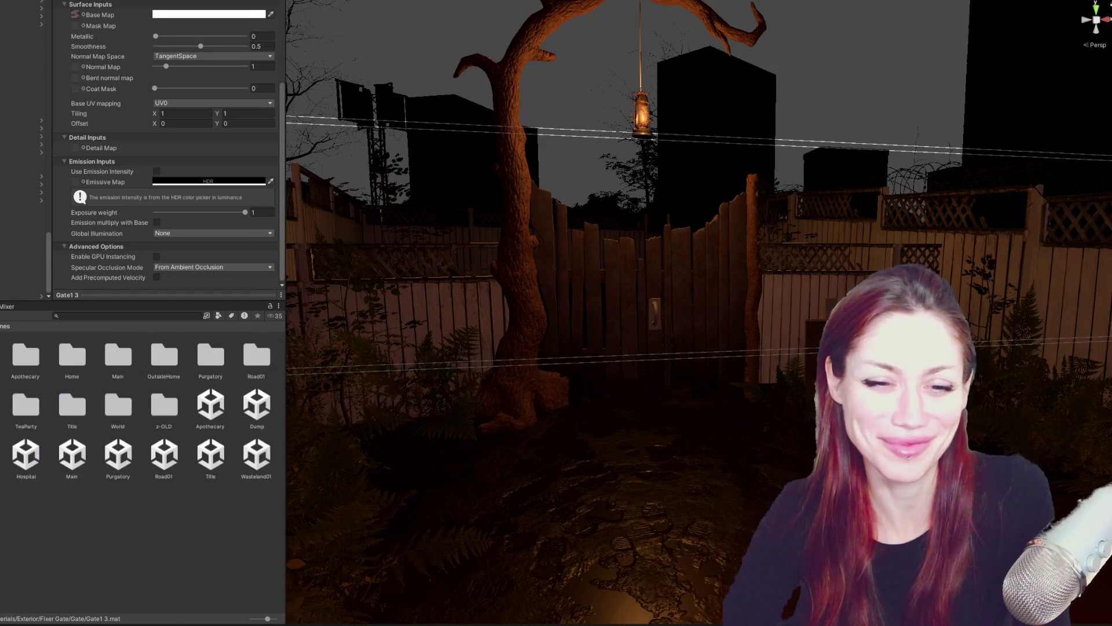
Open the Title scene, maximize the Scene view, and enter Play mode.
click(210, 455)
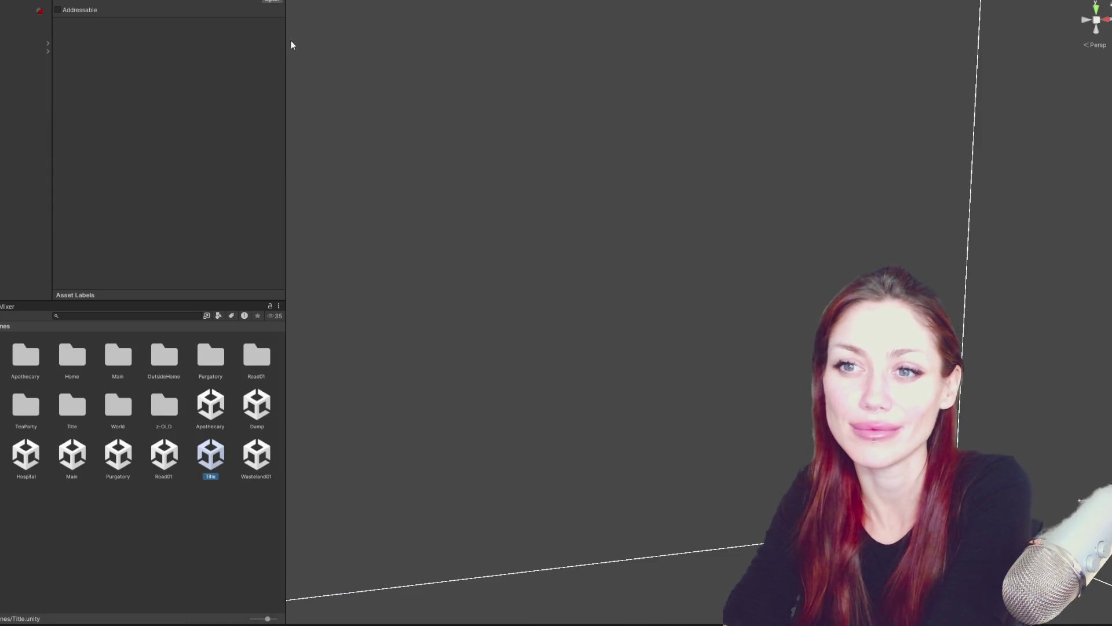
key(shift+space)
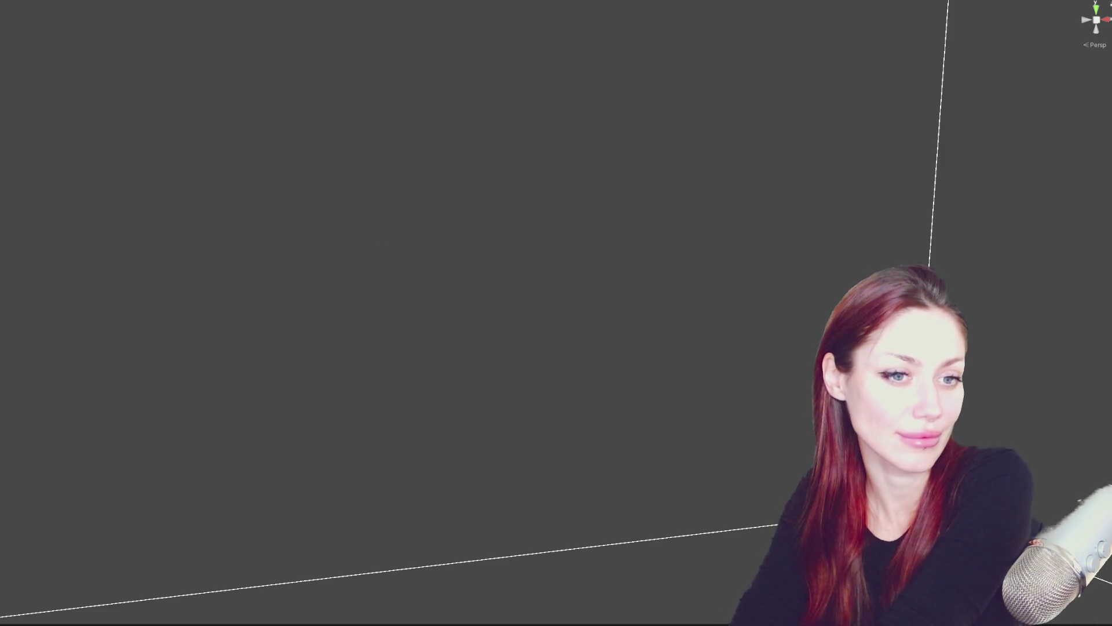
key(ctrl+p)
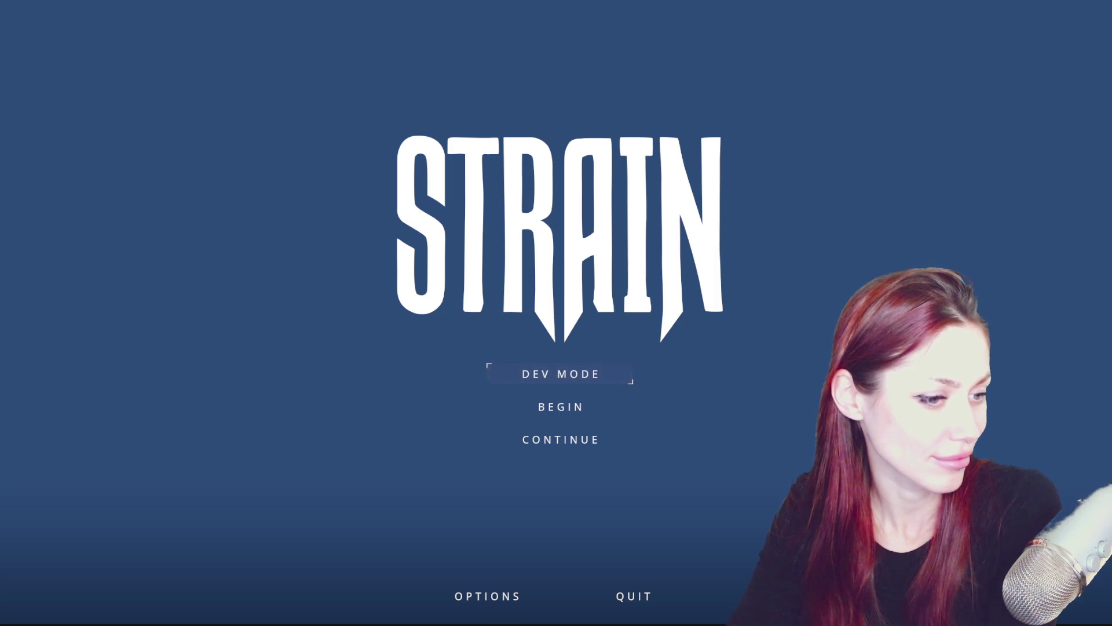
Start the game in DEV MODE and walk up to the open base gate.
click(556, 371)
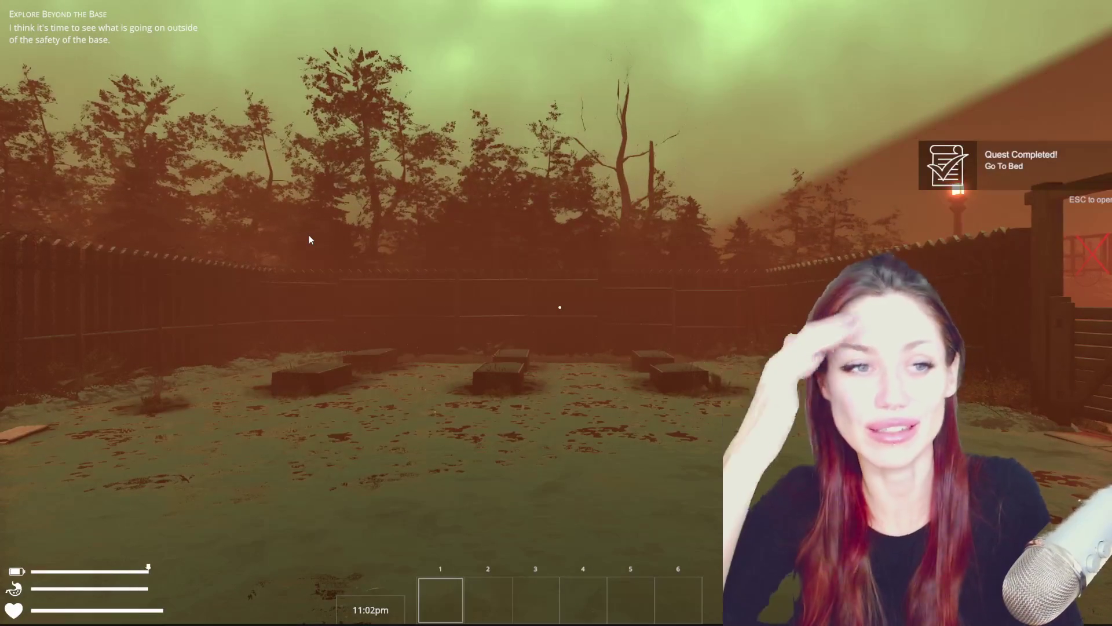
mouse_move(341, 265)
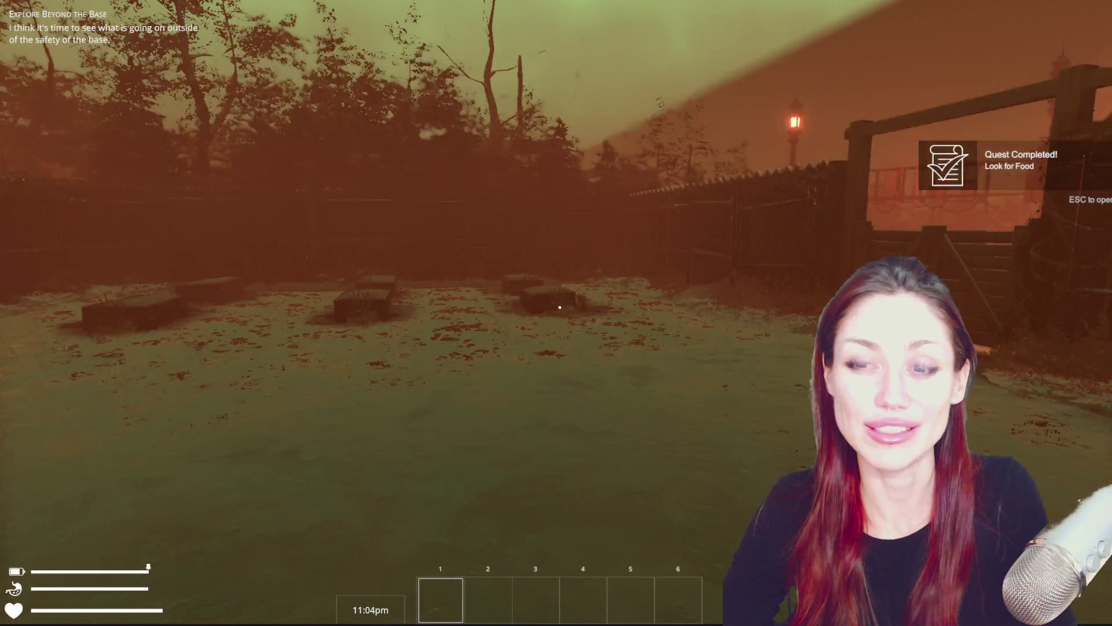
mouse_move(560, 307)
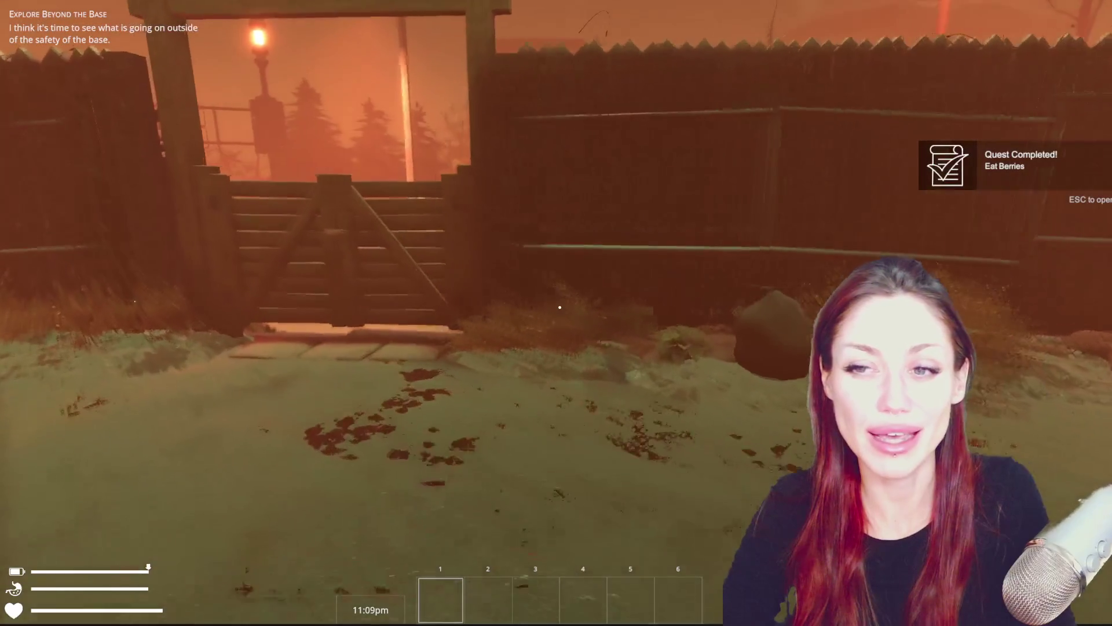
key(w)
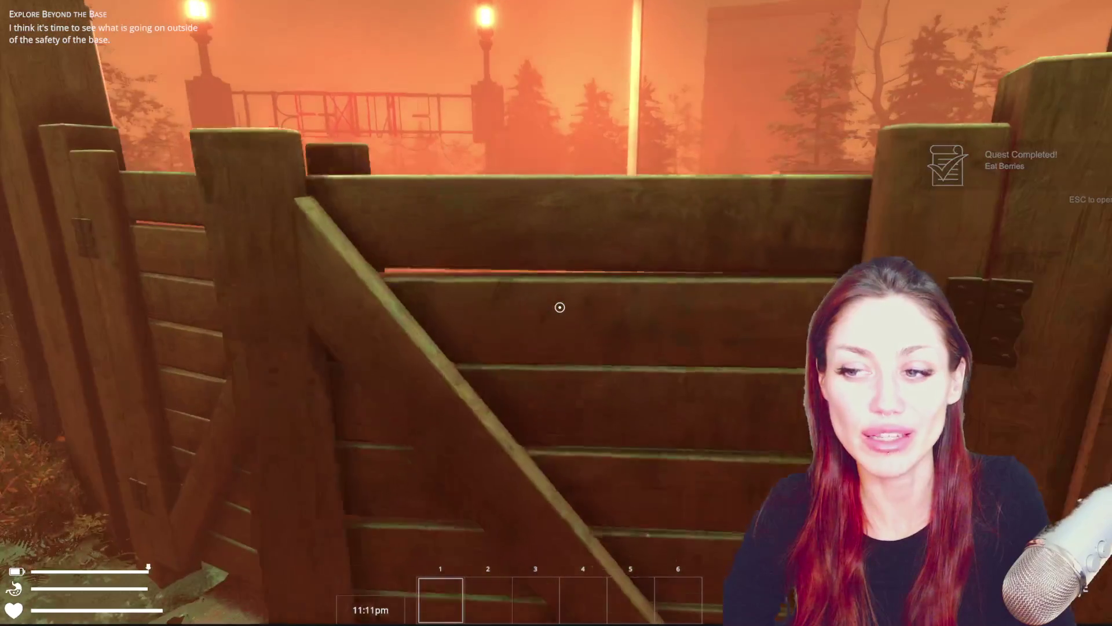
key(e)
key(s)
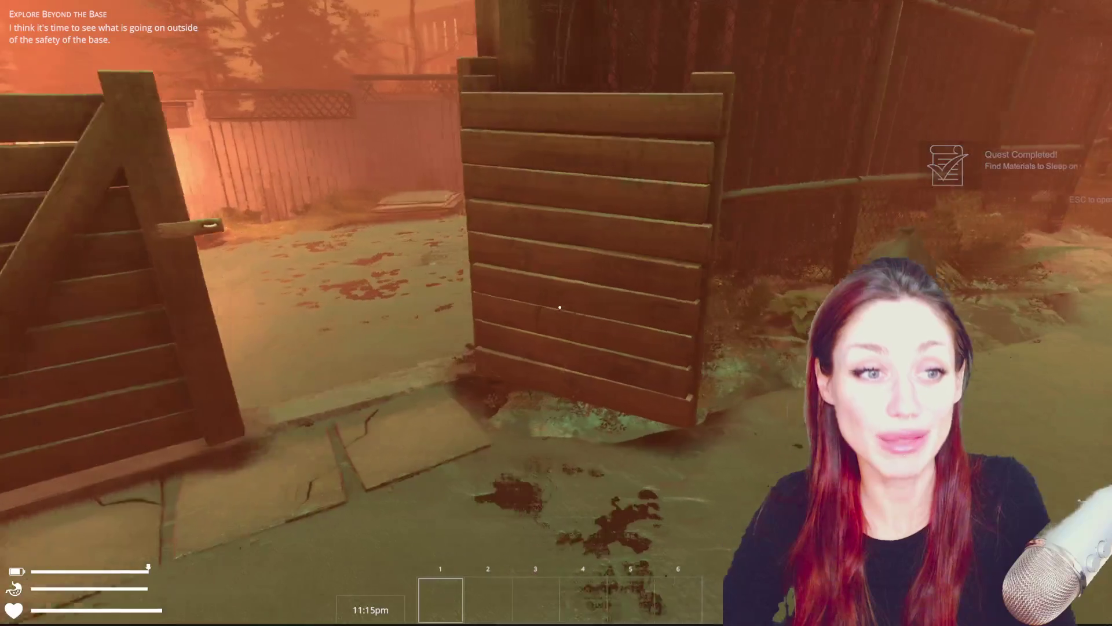
key(w)
key(s)
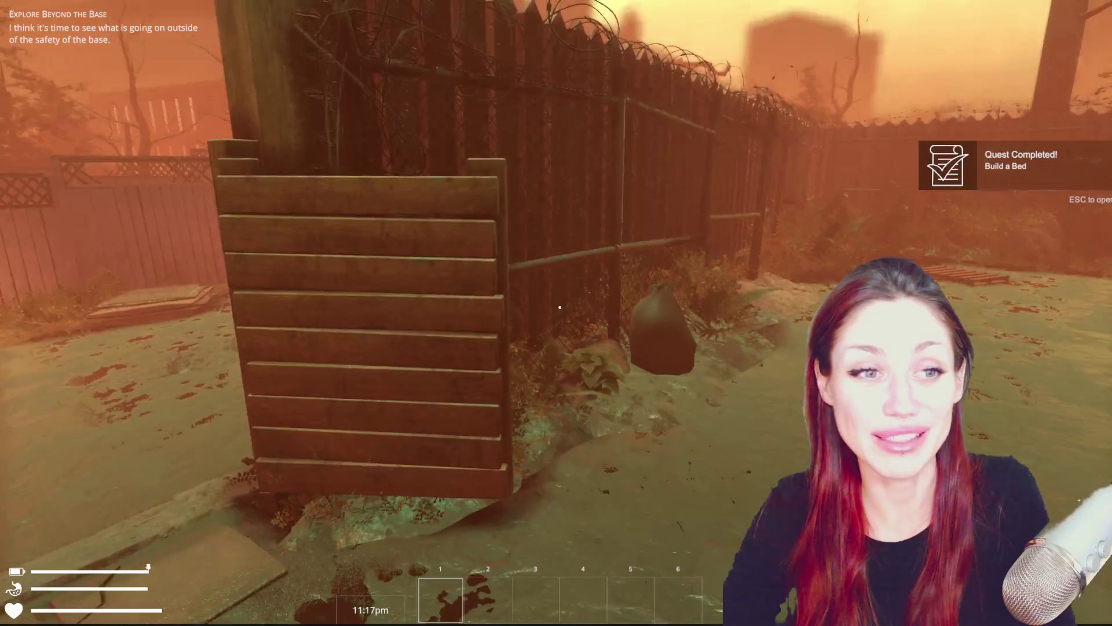
Walk through the gate along the fenced path to view the weathered plank gate.
key(w)
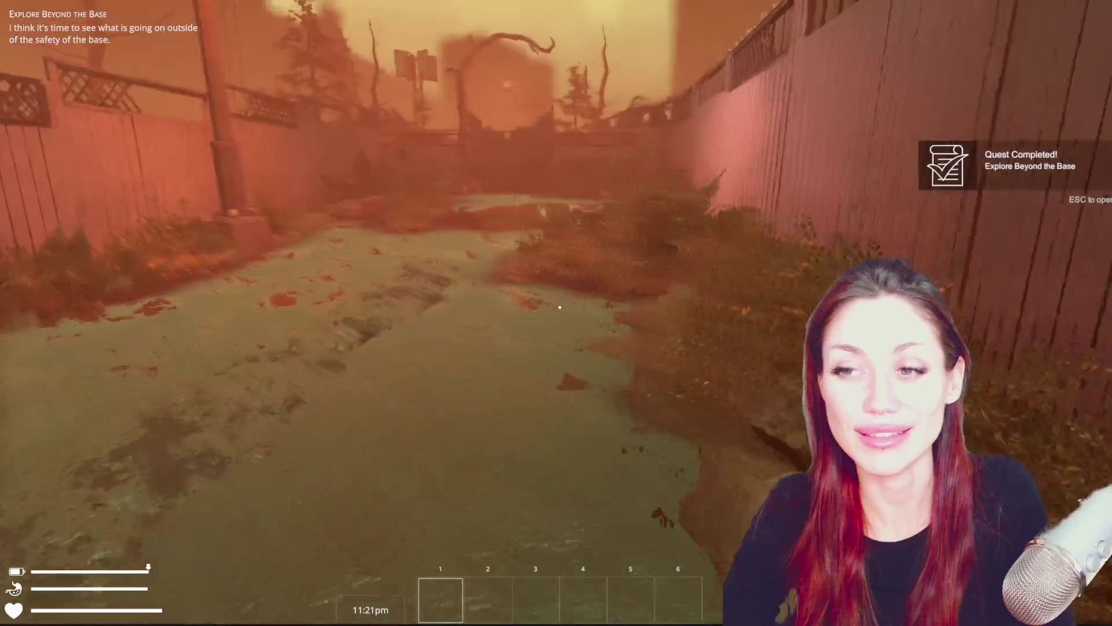
key(w)
key(w)
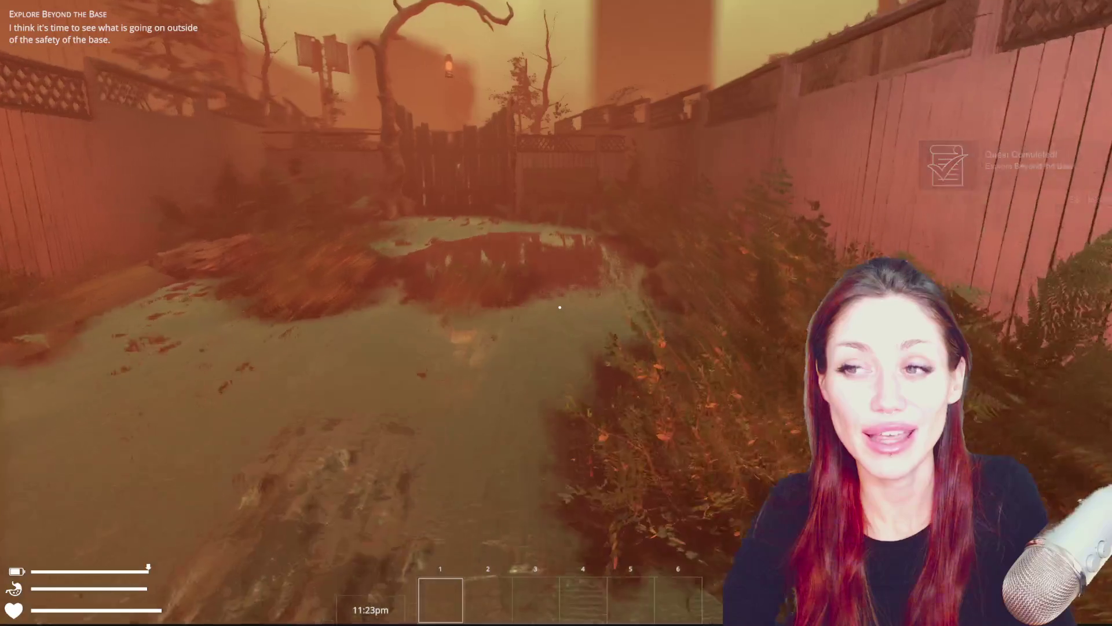
key(w)
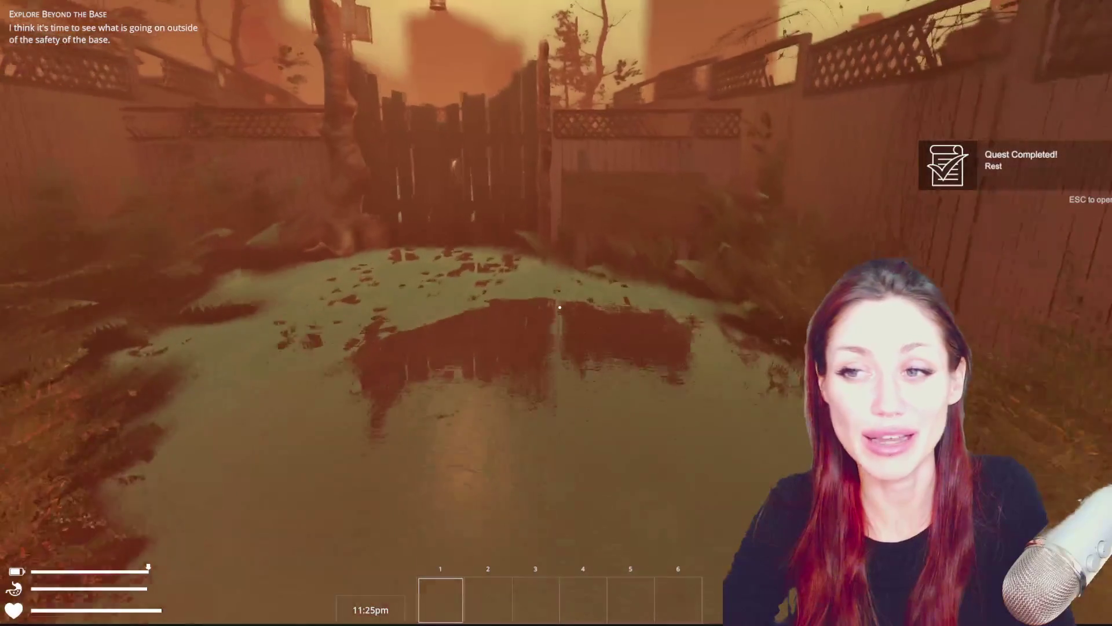
key(s)
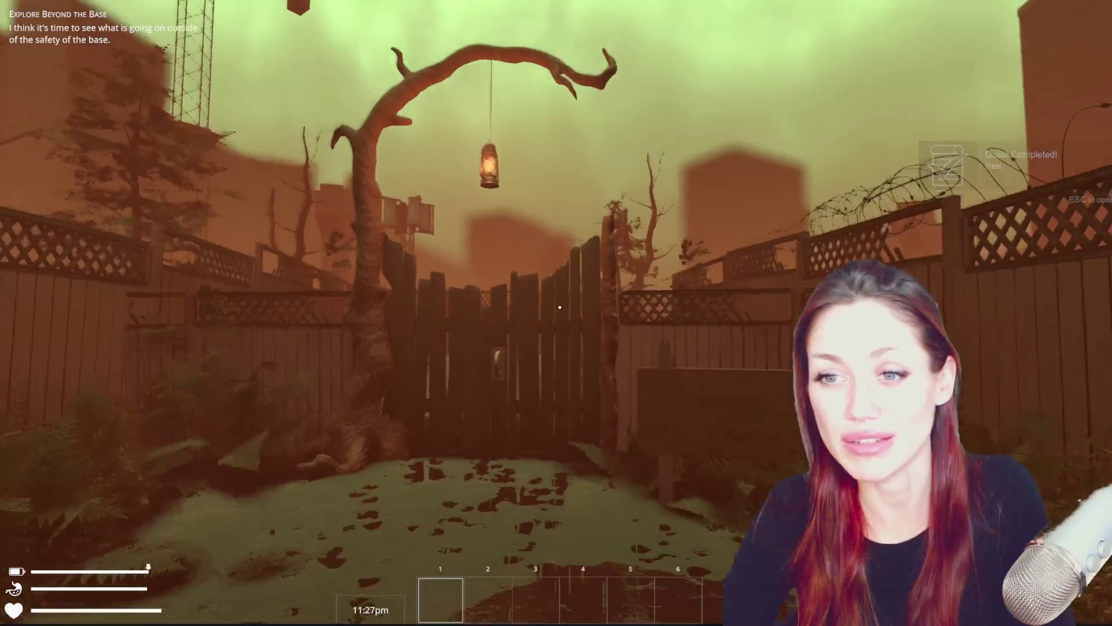
key(w)
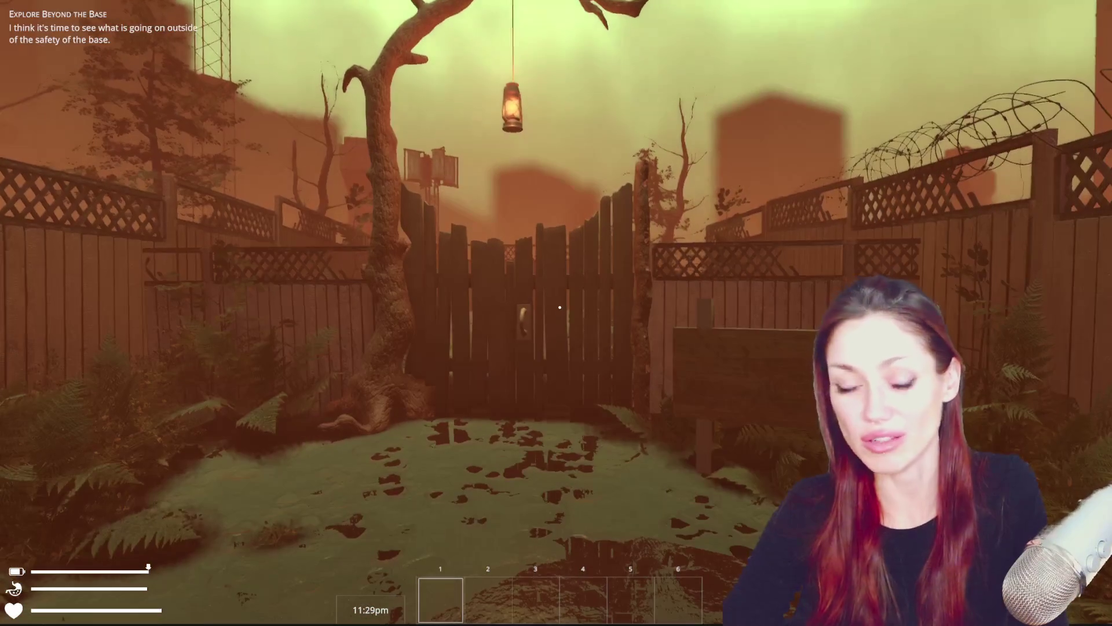
key(w)
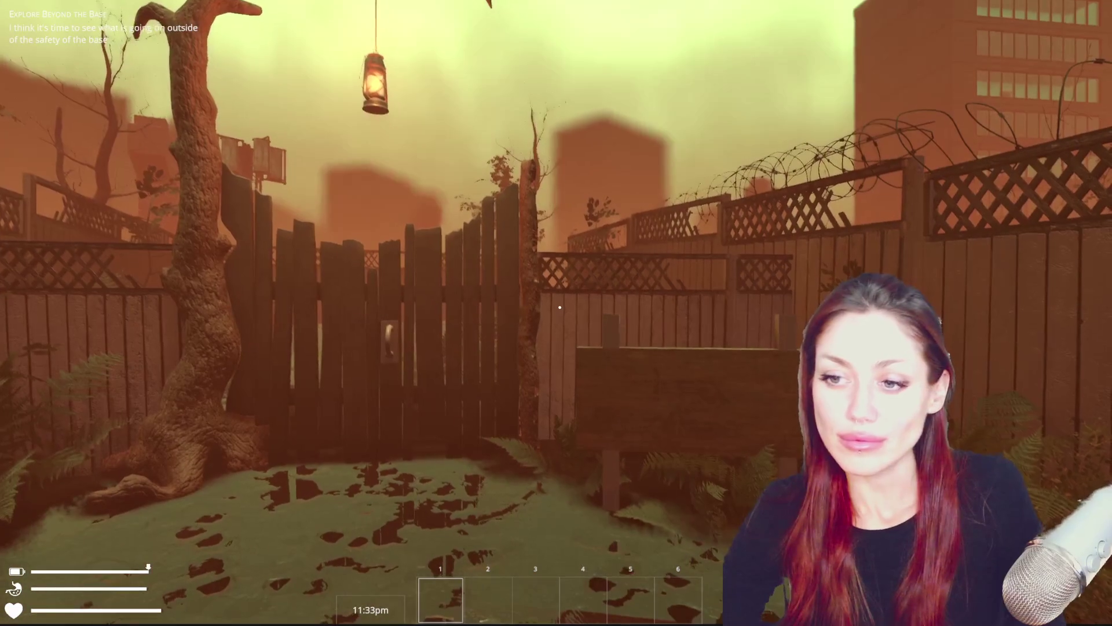
key(s)
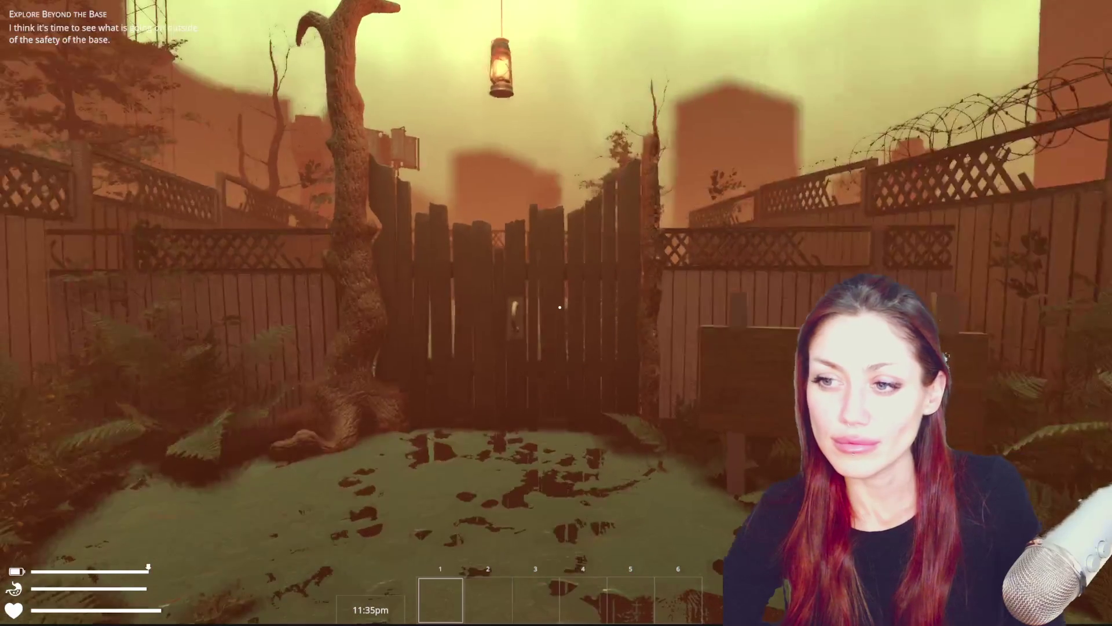